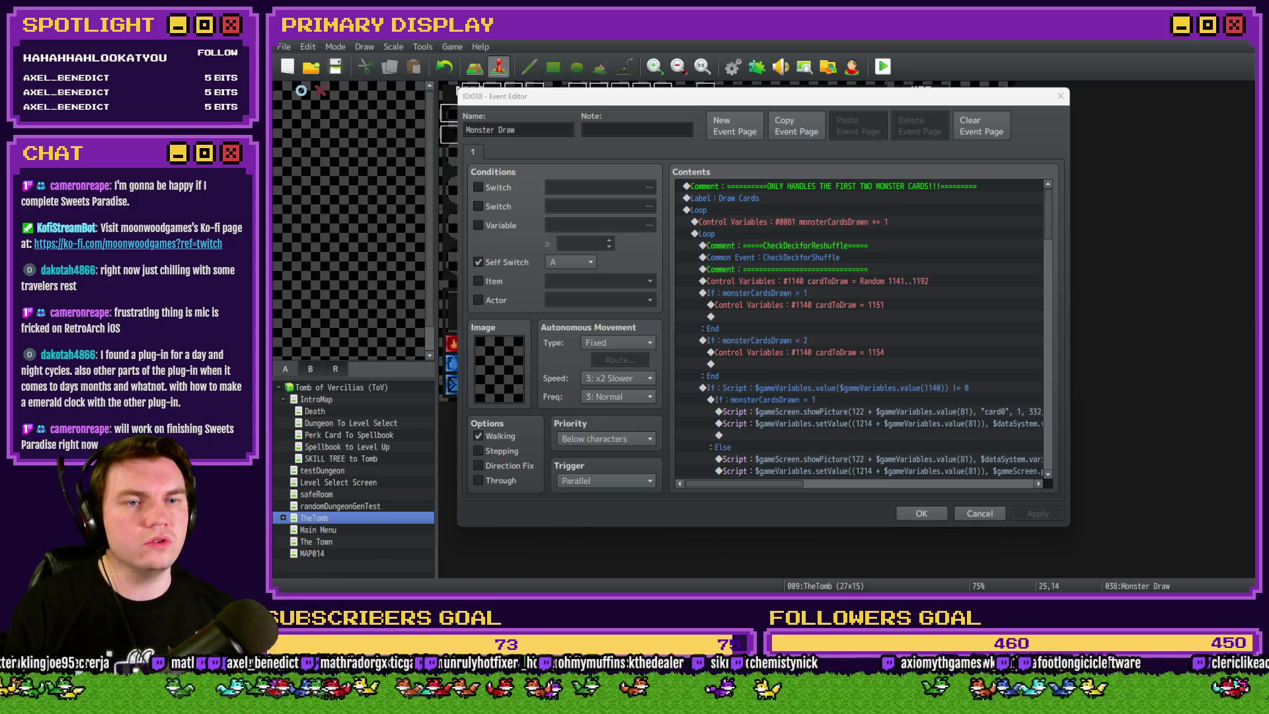
Close Monster Draw and review the Draw And Attack event's Draw Cards command
left_click(921, 513)
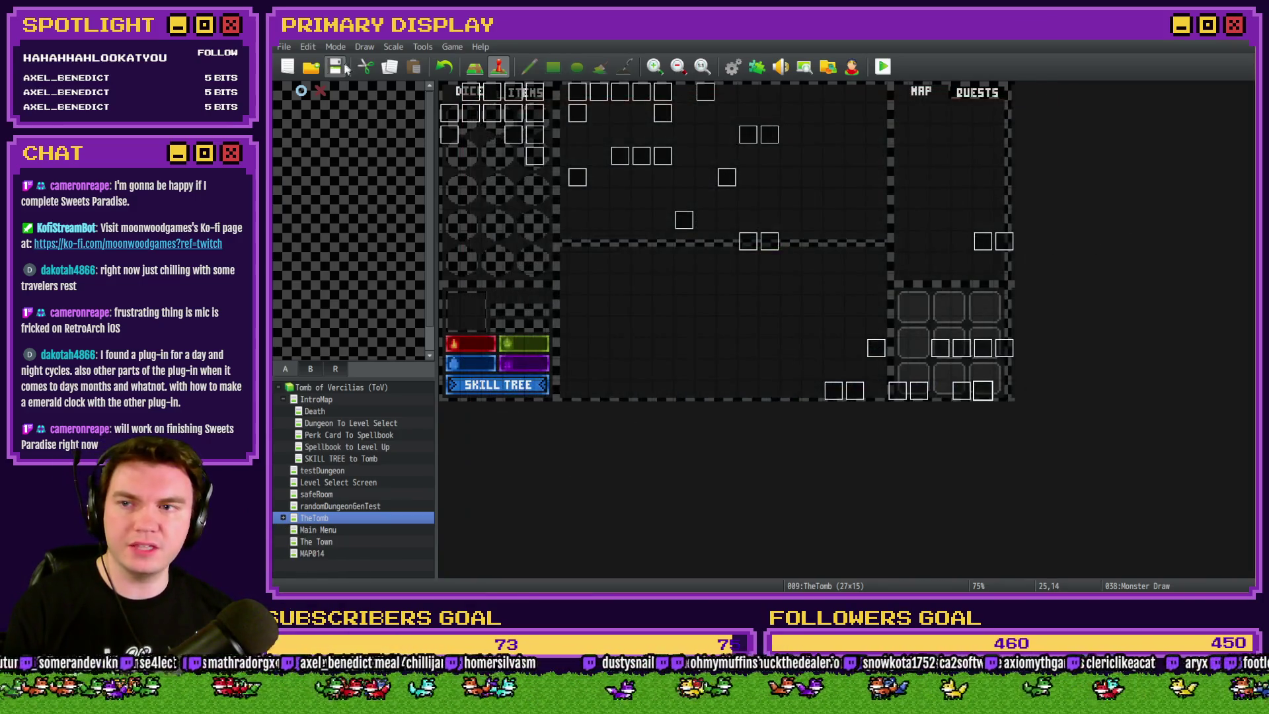
double_click(962, 390)
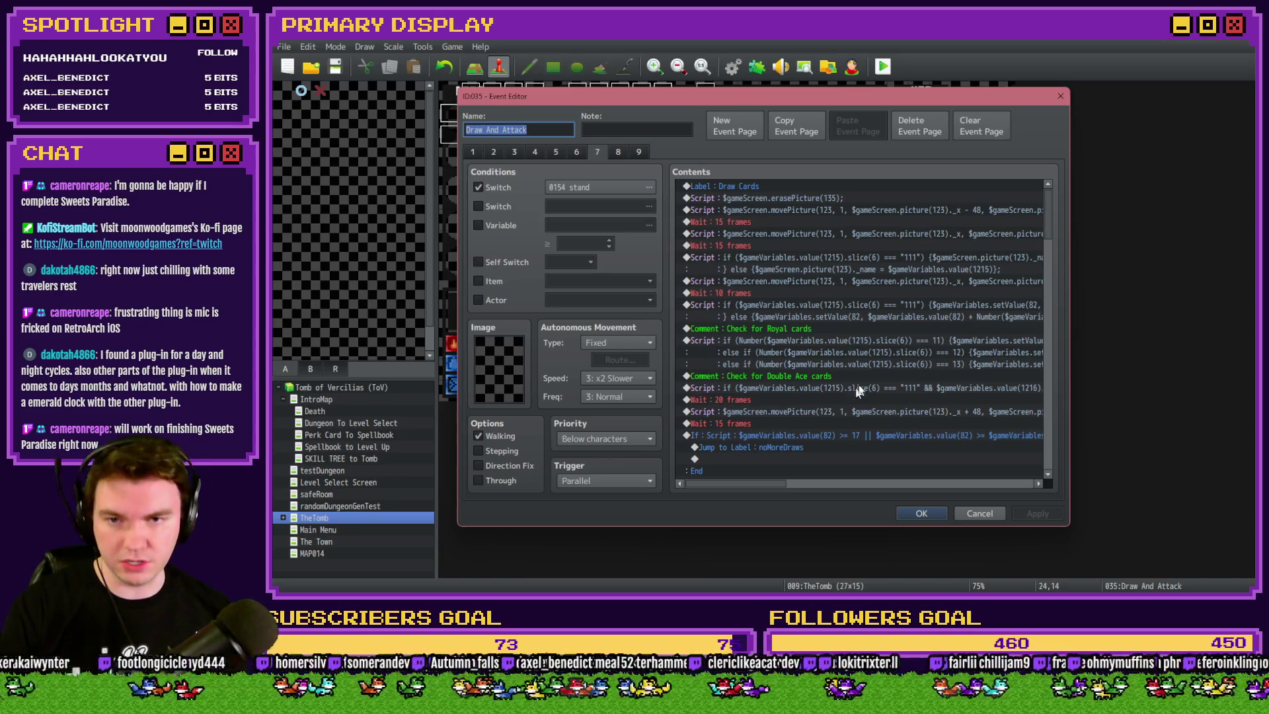
left_click(774, 185)
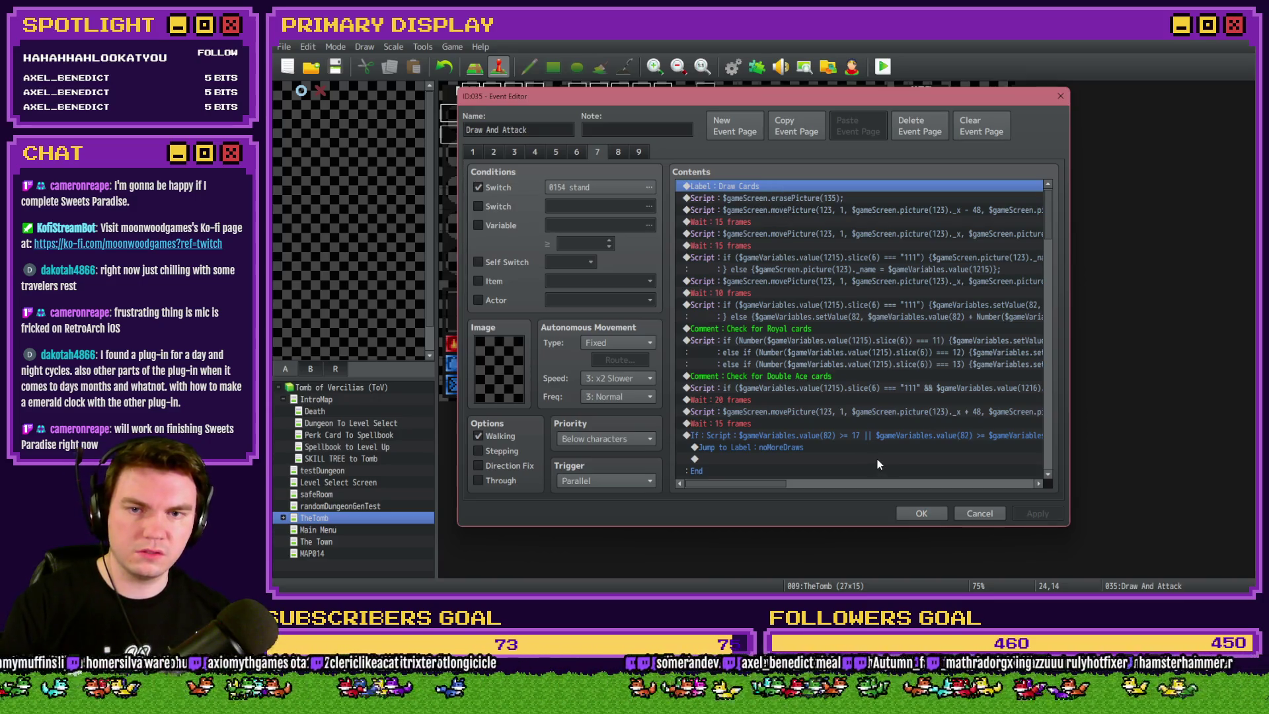
left_click(917, 514)
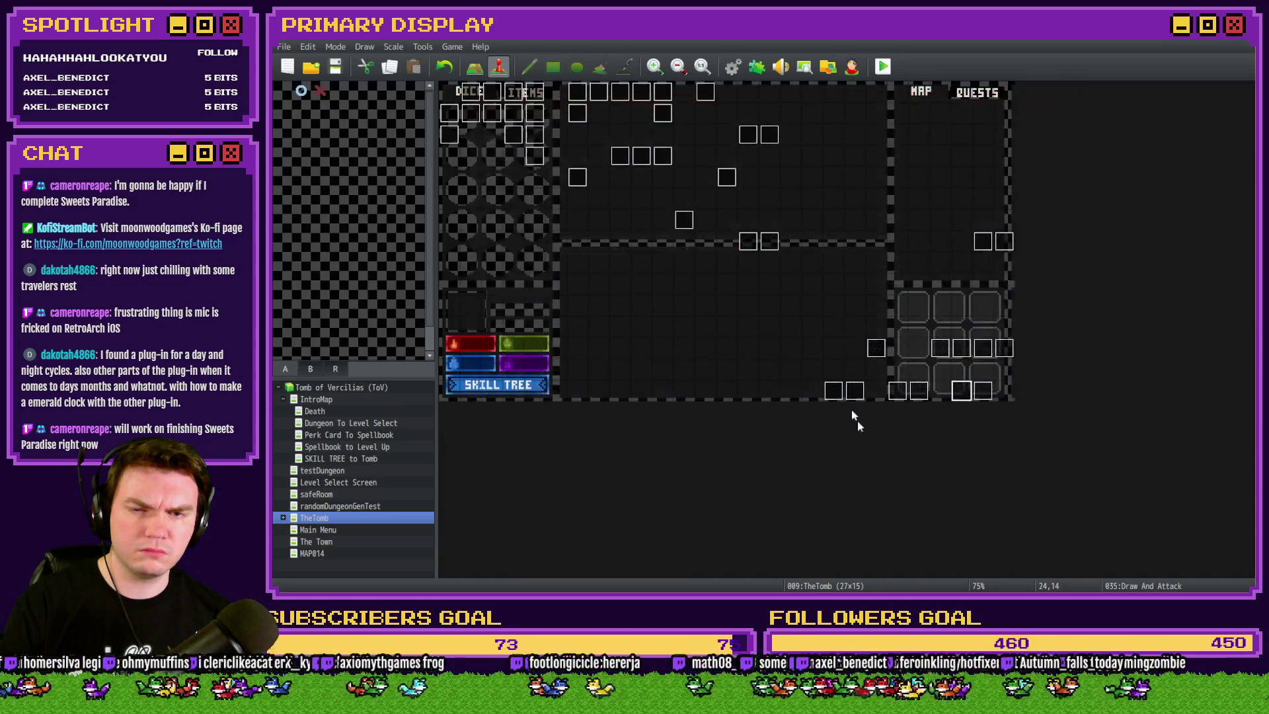
double_click(961, 392)
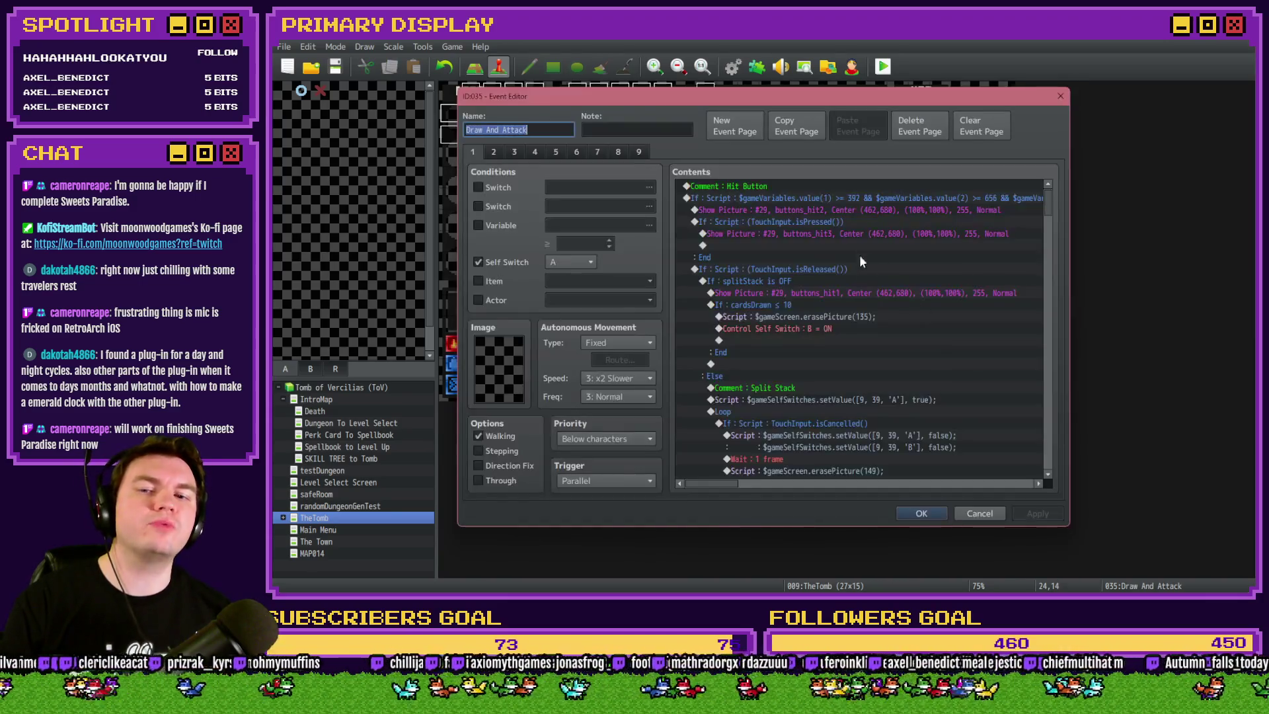
left_click(976, 513)
Inspect Monster Draw's playerBust = ON switch without changes, then review Draw And Attack again
double_click(983, 389)
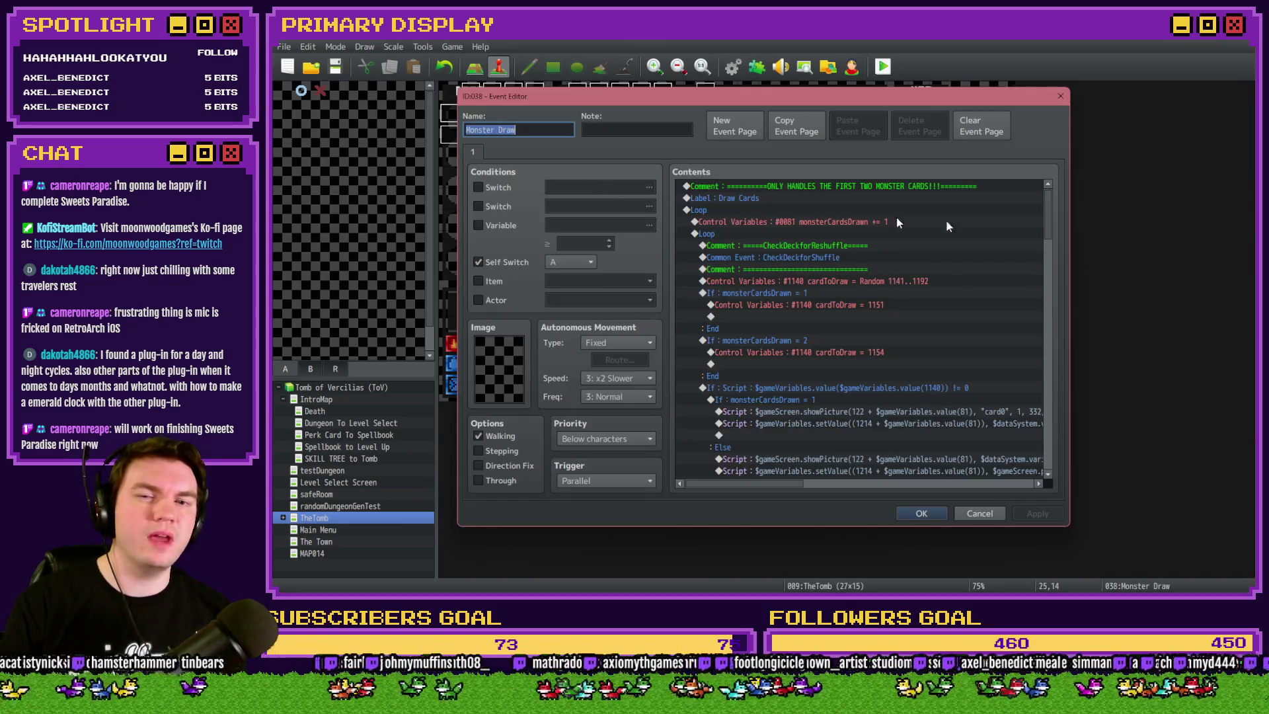
mouse_move(1049, 215)
left_mouse_down()
mouse_move(1045, 447)
mouse_move(1049, 377)
mouse_move(1052, 394)
left_mouse_up()
scroll(1053, 394, "down", 2)
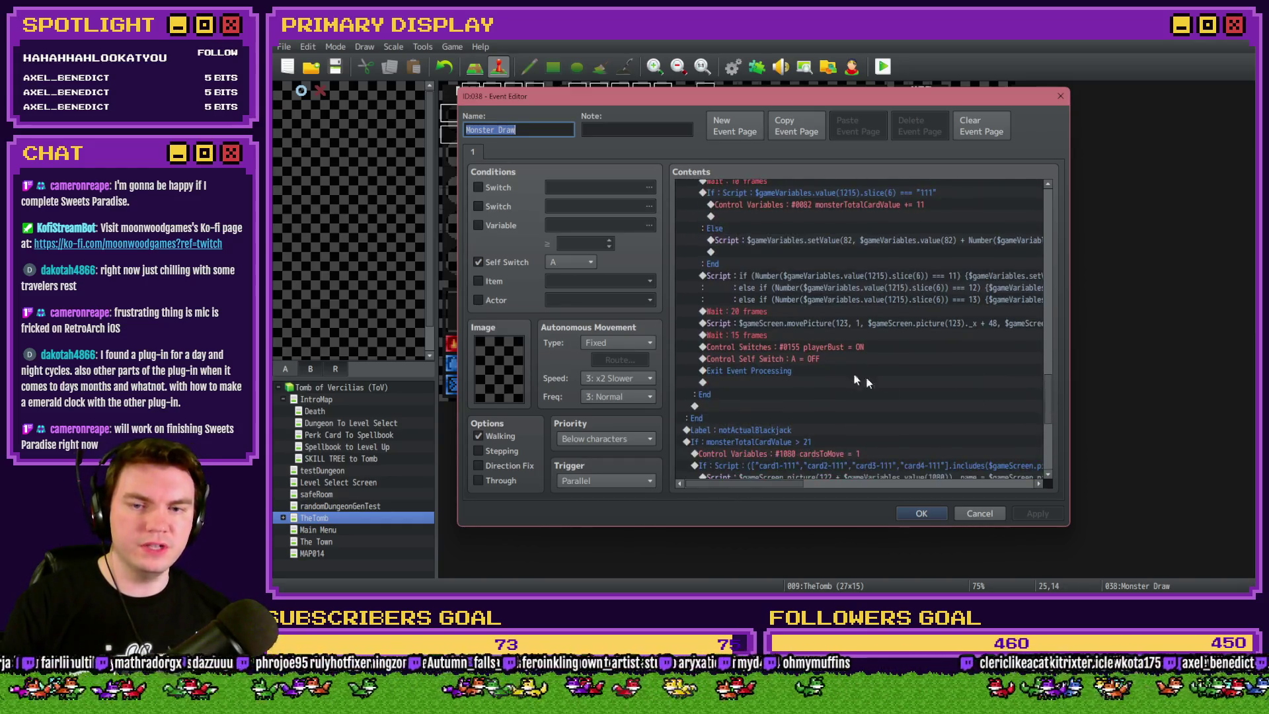
left_click(811, 349)
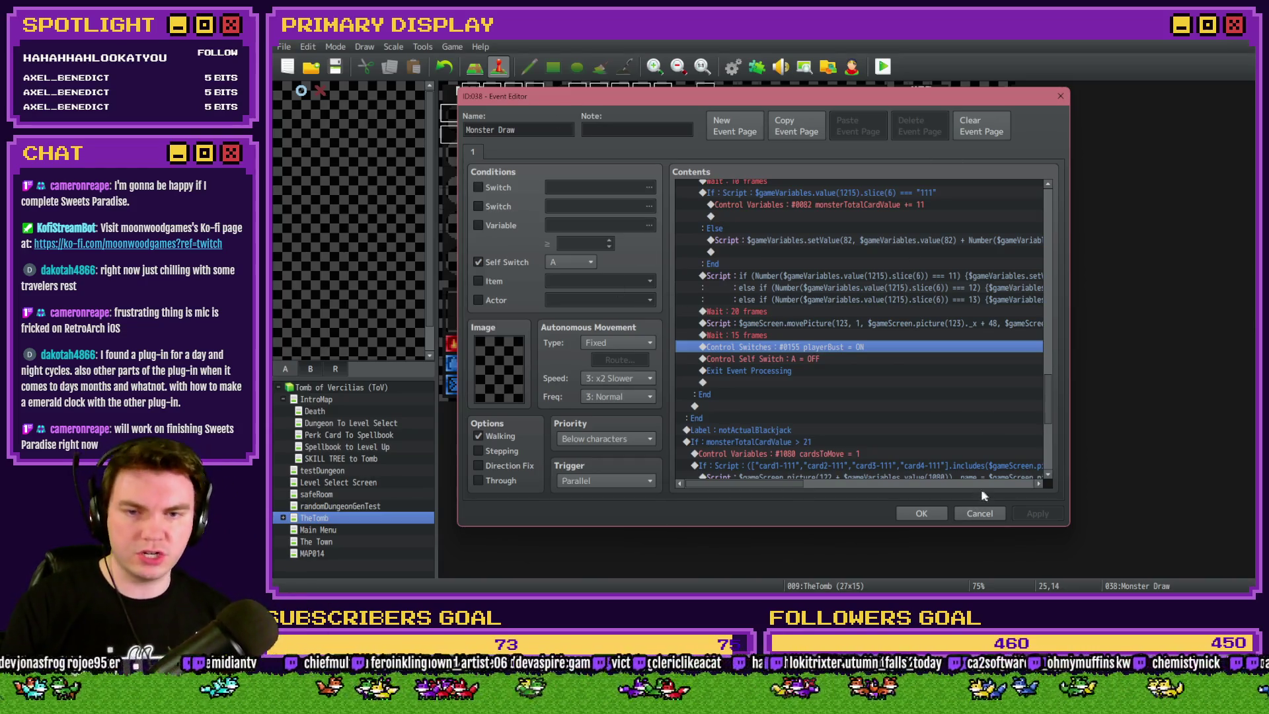
left_click(979, 514)
double_click(961, 390)
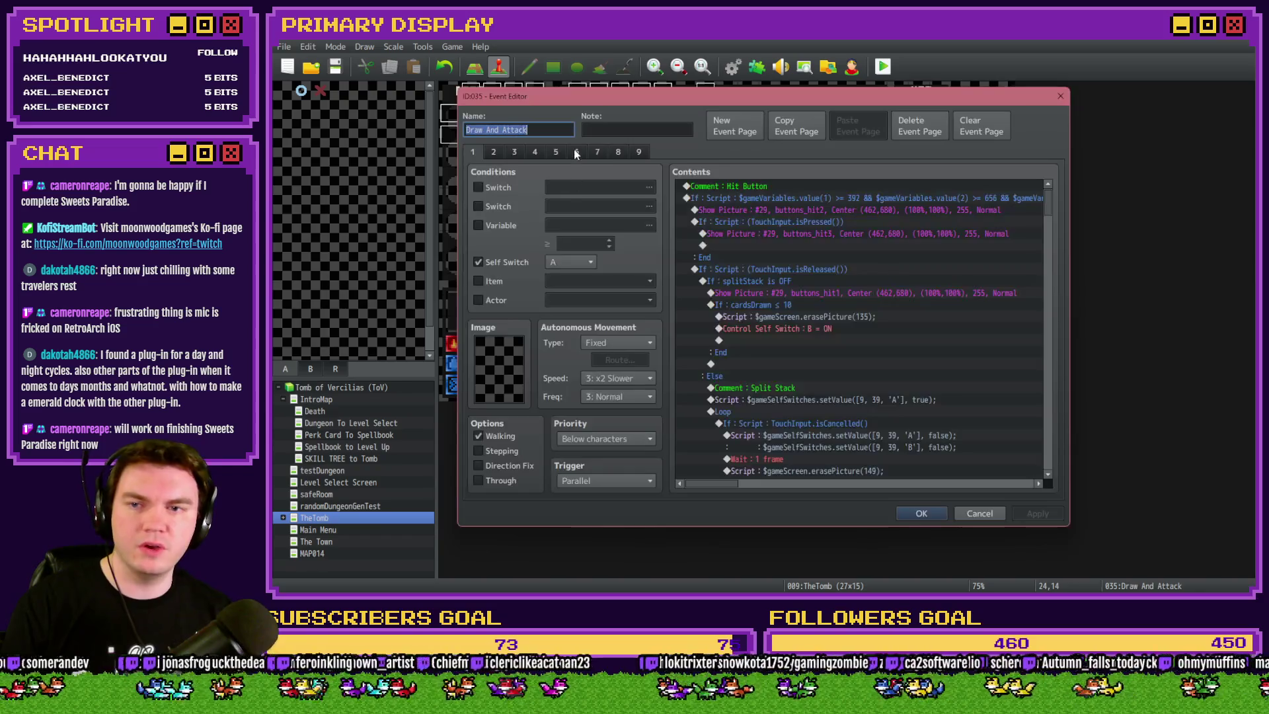
mouse_move(1047, 208)
left_mouse_down()
mouse_move(1071, 381)
mouse_move(1060, 414)
left_mouse_up()
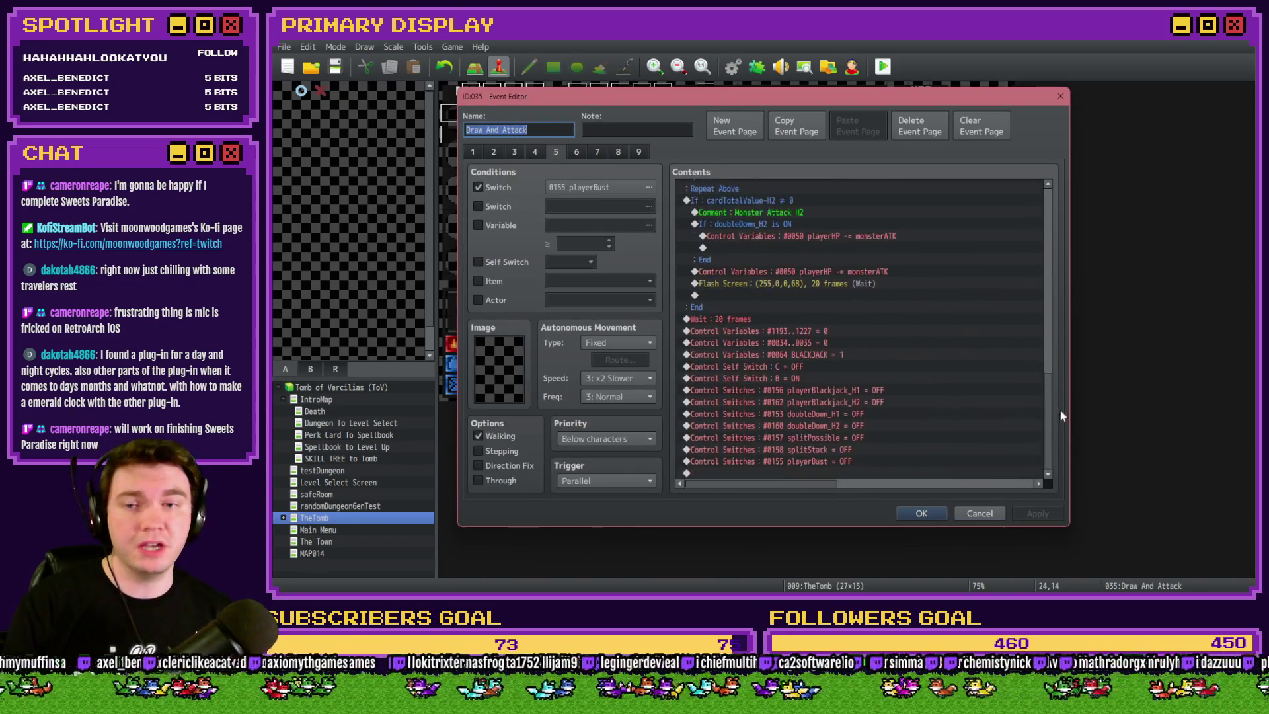
left_click(919, 512)
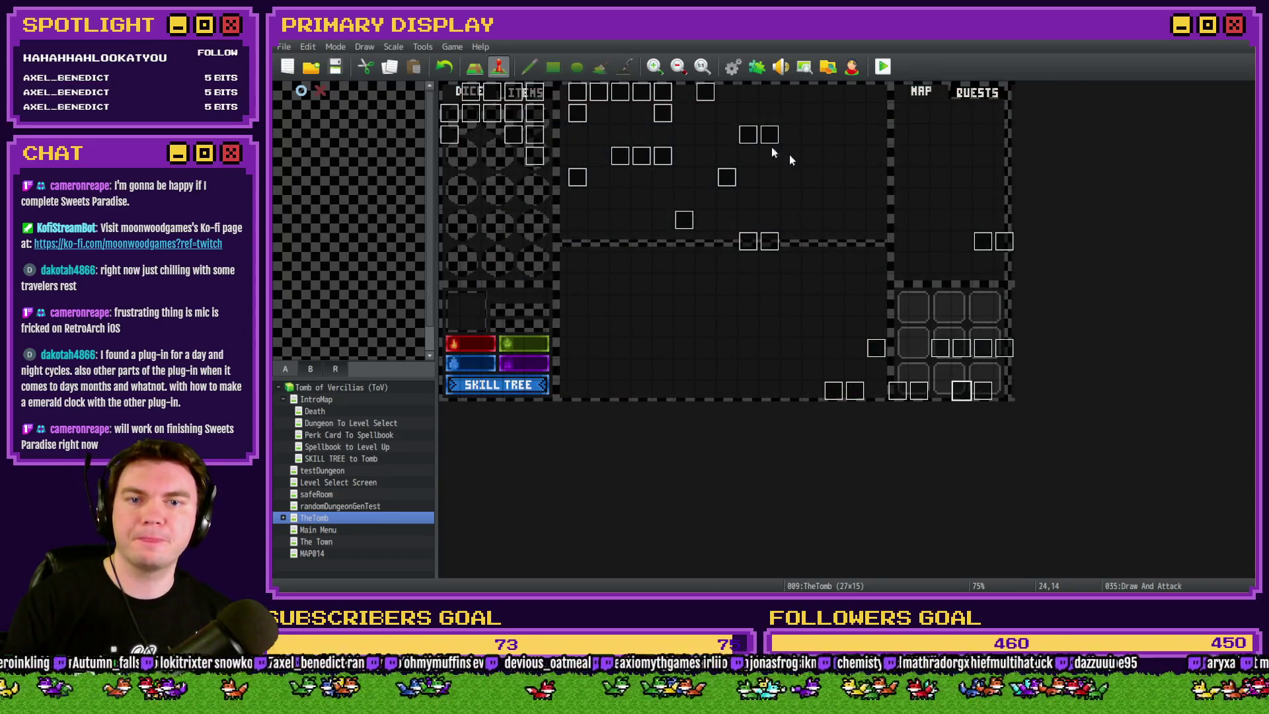
double_click(967, 391)
On page 7 of Draw And Attack, open the If Script value(82) >= 17 branch condition
left_click(594, 152)
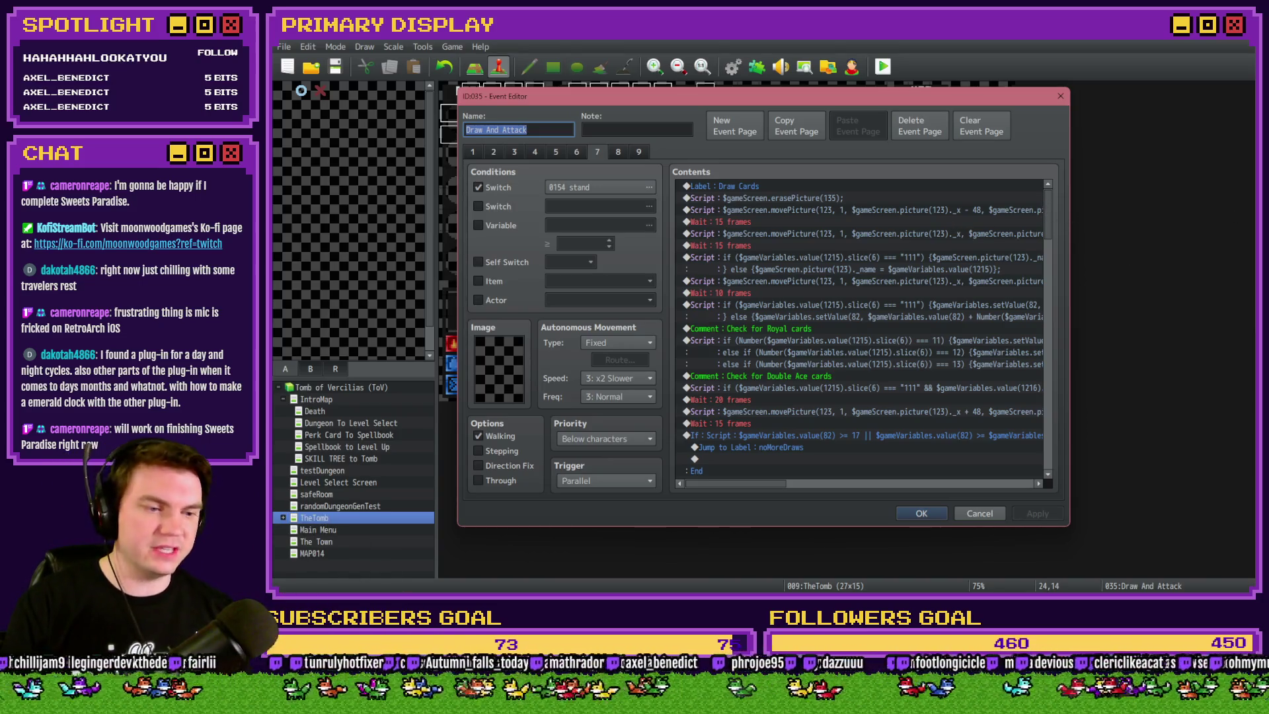
key("alt+Tab")
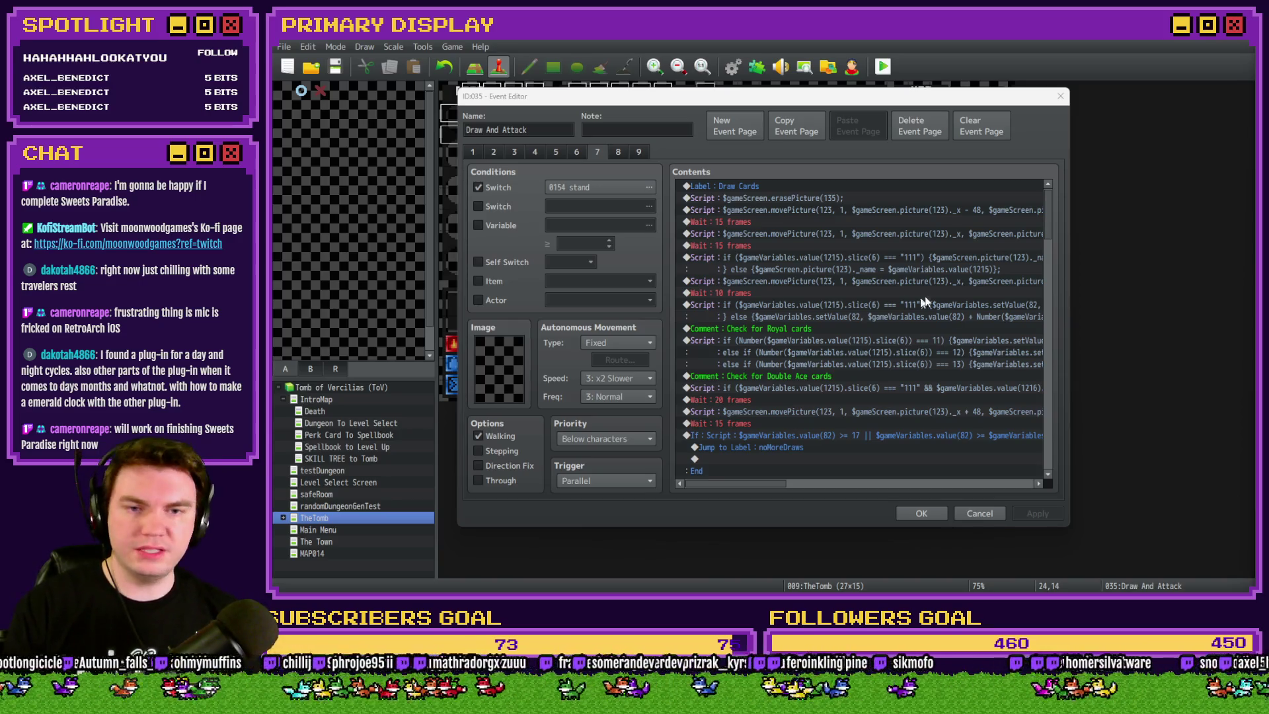
left_click_drag(1047, 202, 1046, 238)
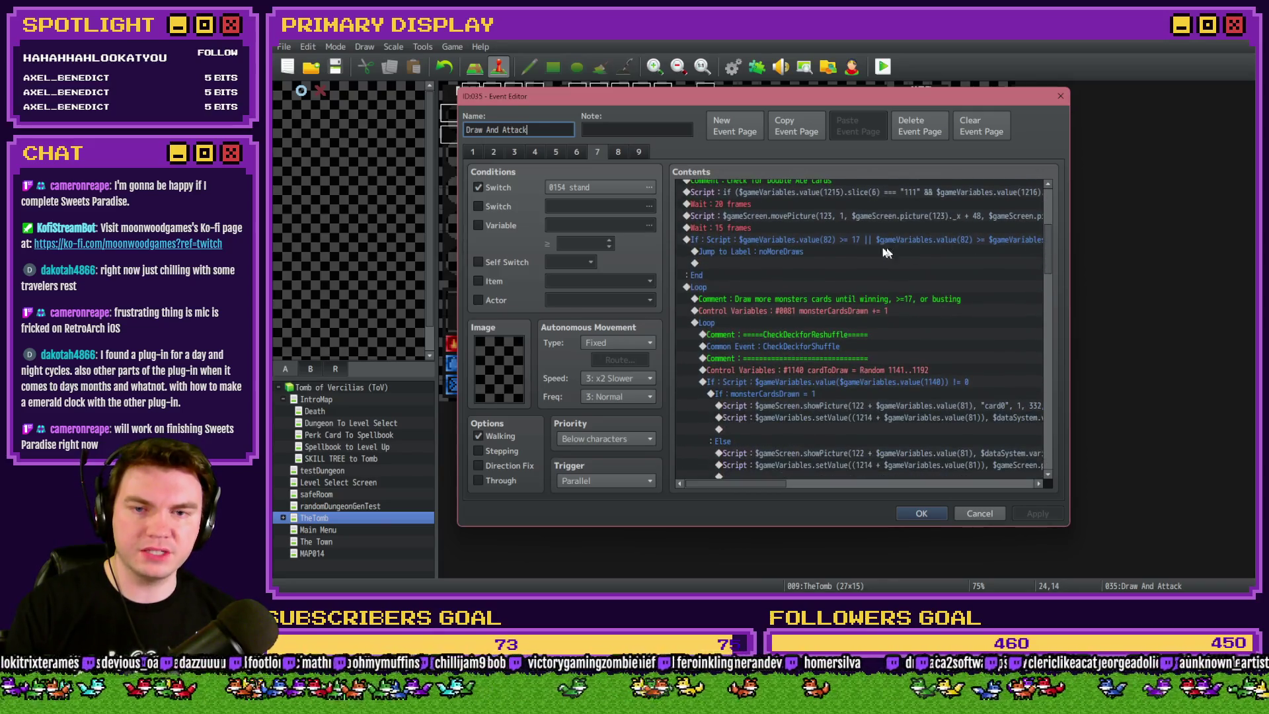
left_click(839, 240)
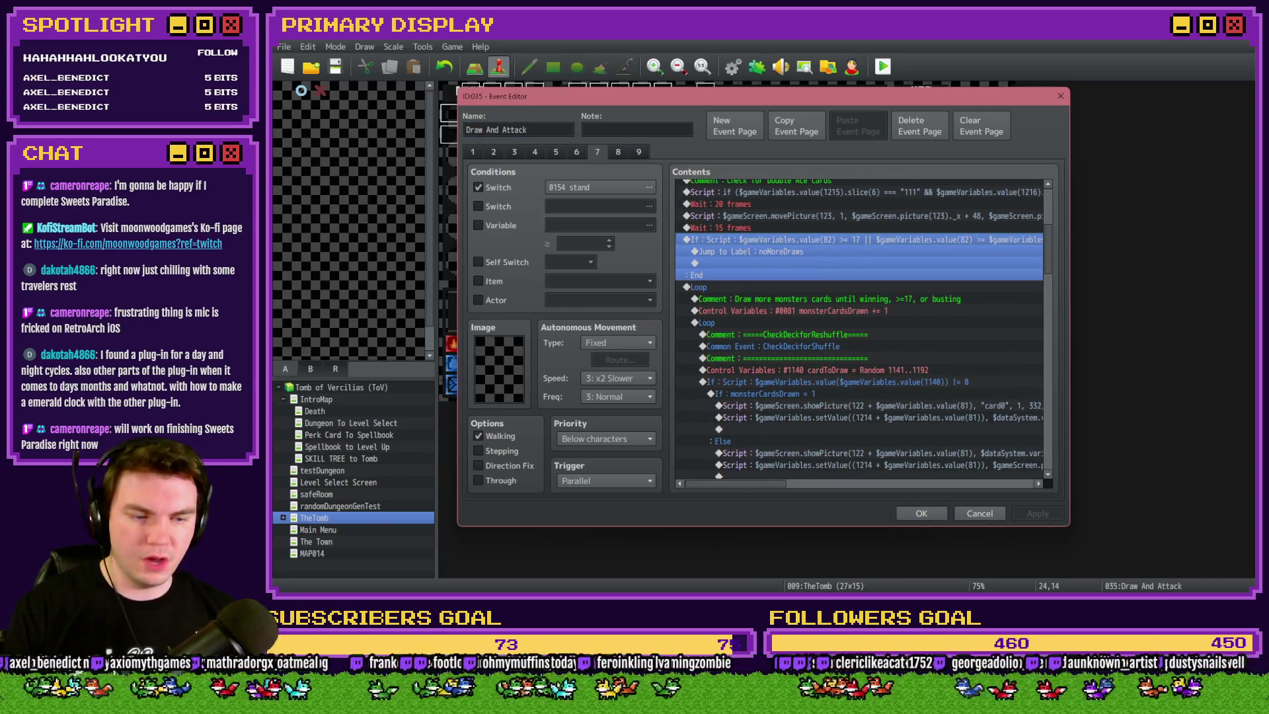
key("alt+Tab")
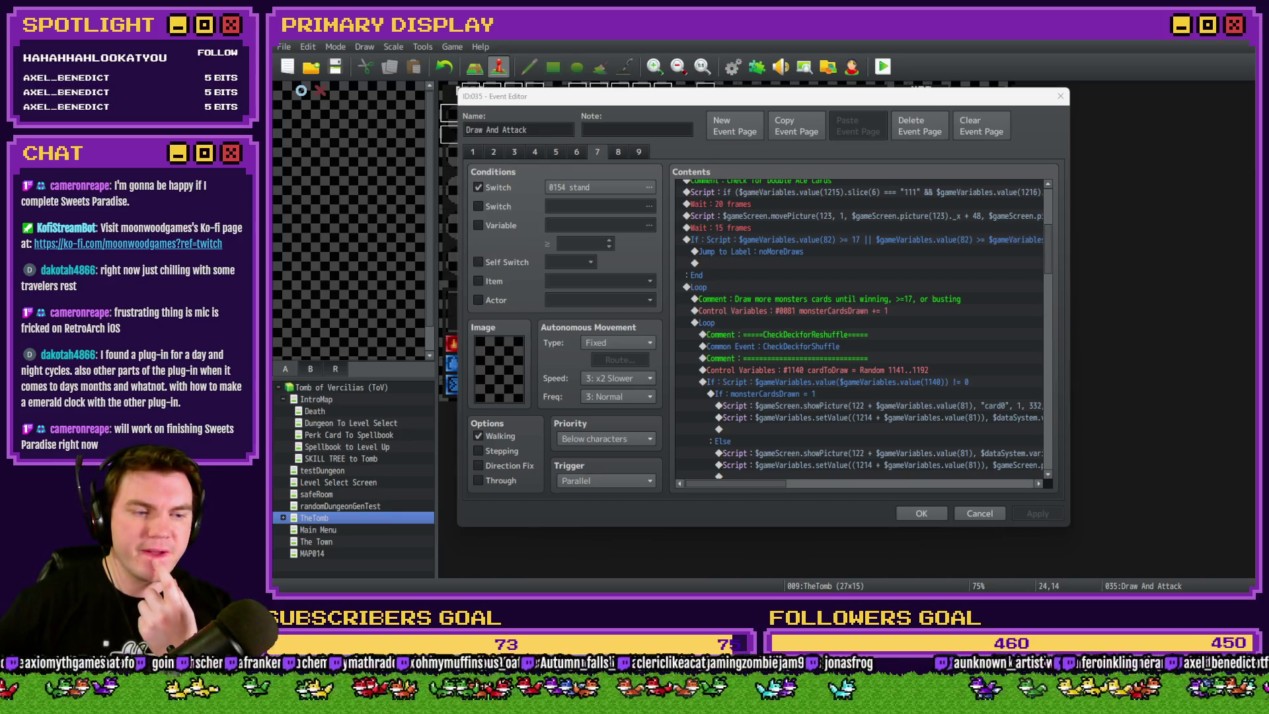
double_click(793, 239)
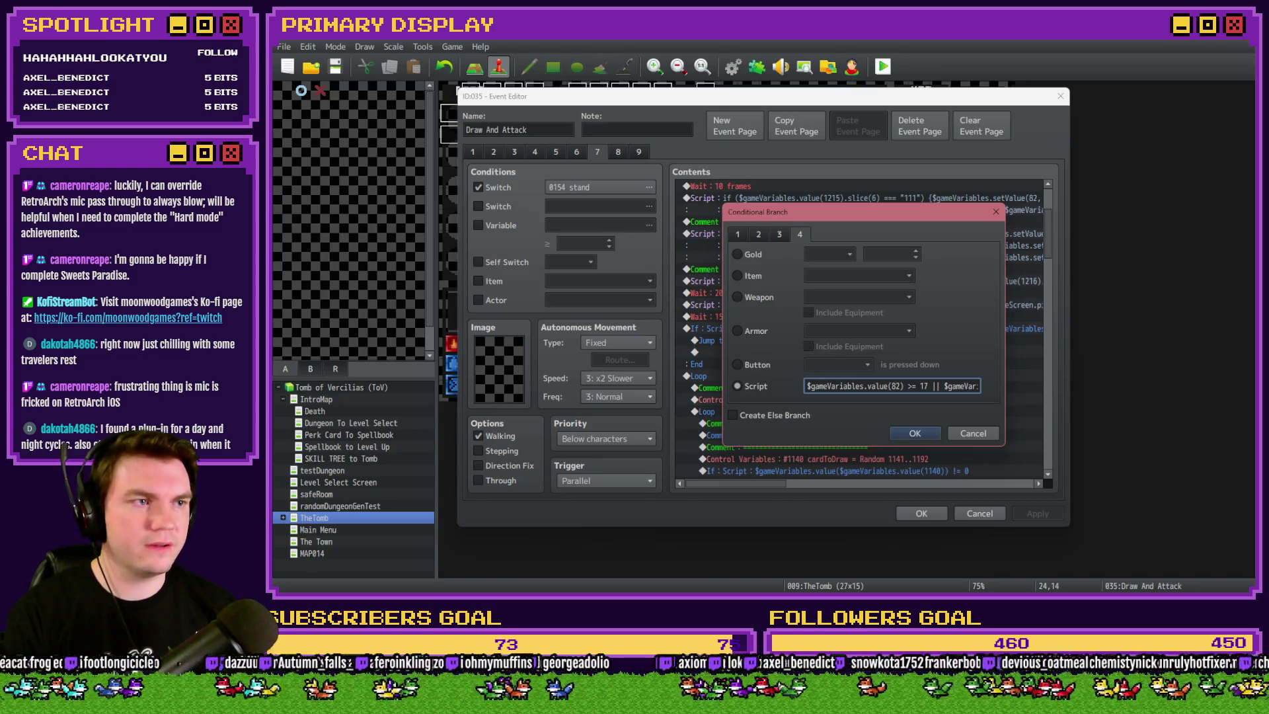
Bring the Splits notes in Notepad to the front and maximize them
key("alt+Tab")
mouse_move(945, 190)
left_mouse_down()
mouse_move(596, 136)
mouse_move(634, 41)
left_mouse_up()
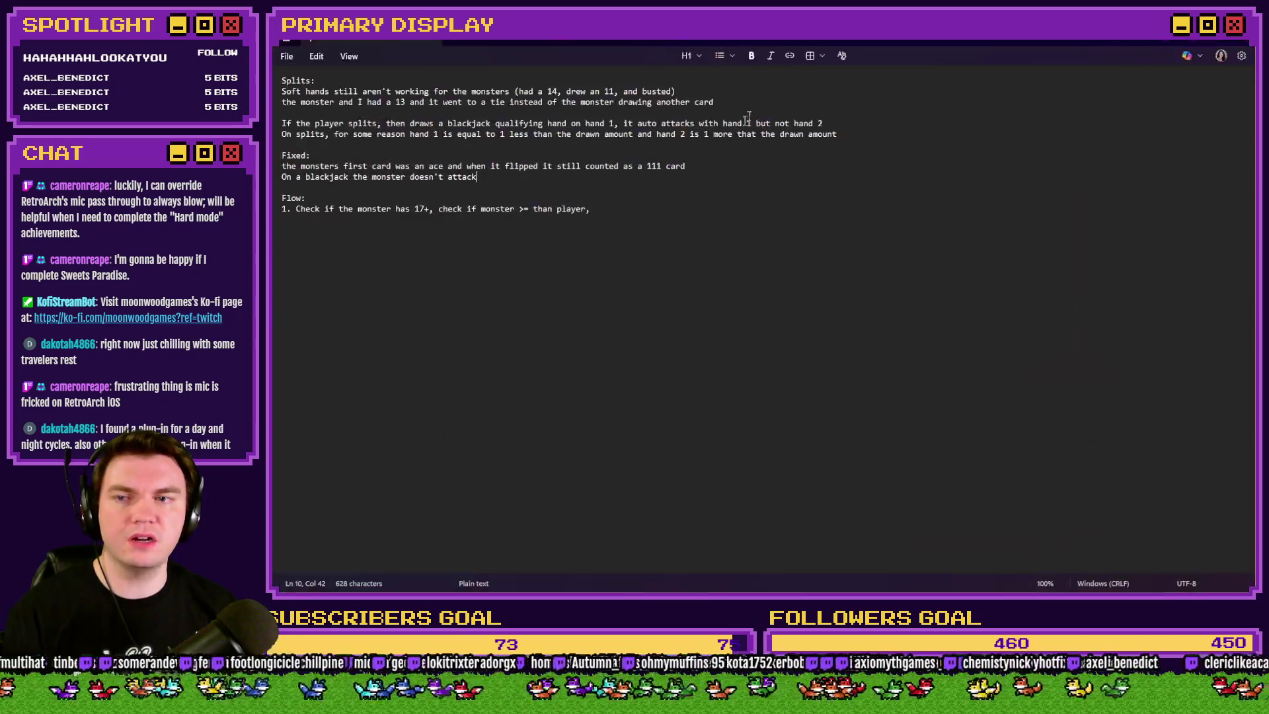
Rename the note headings from Splits to BUGS and from Fixed to FIXED
double_click(301, 80)
left_click(434, 123)
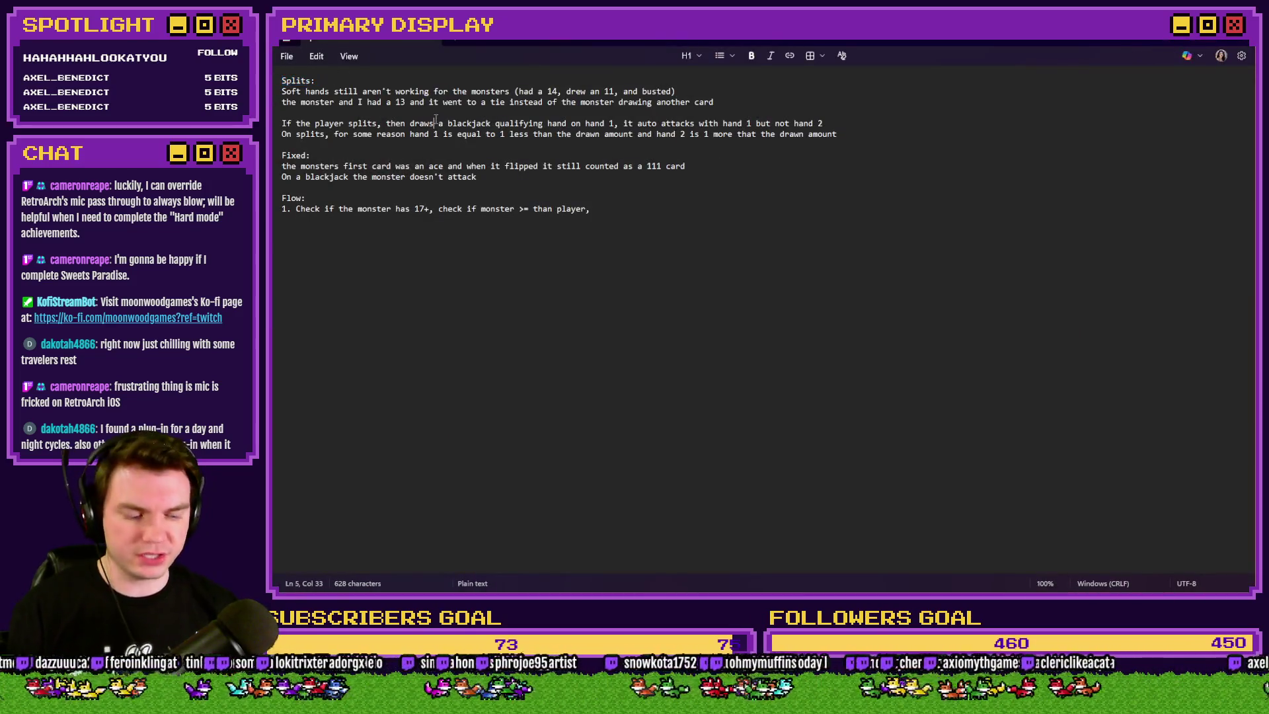
scroll(436, 119, "up", 3)
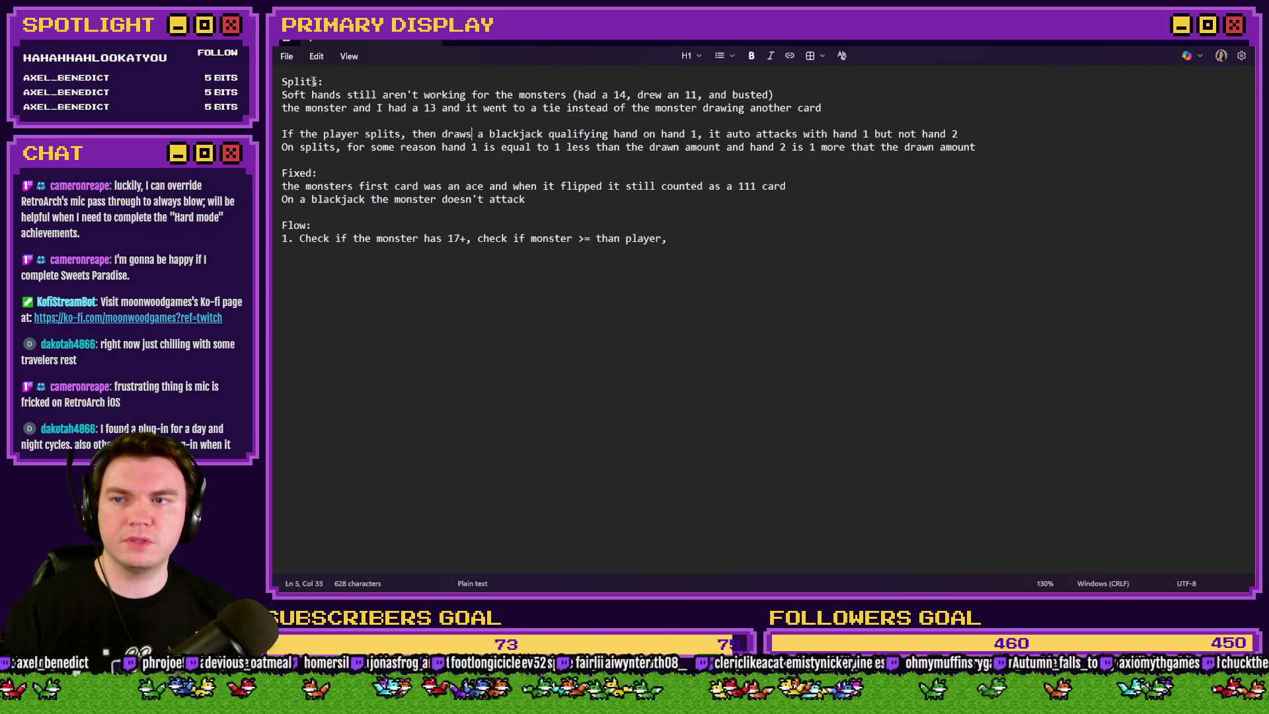
left_click_drag(319, 80, 274, 78)
type("BUGS:")
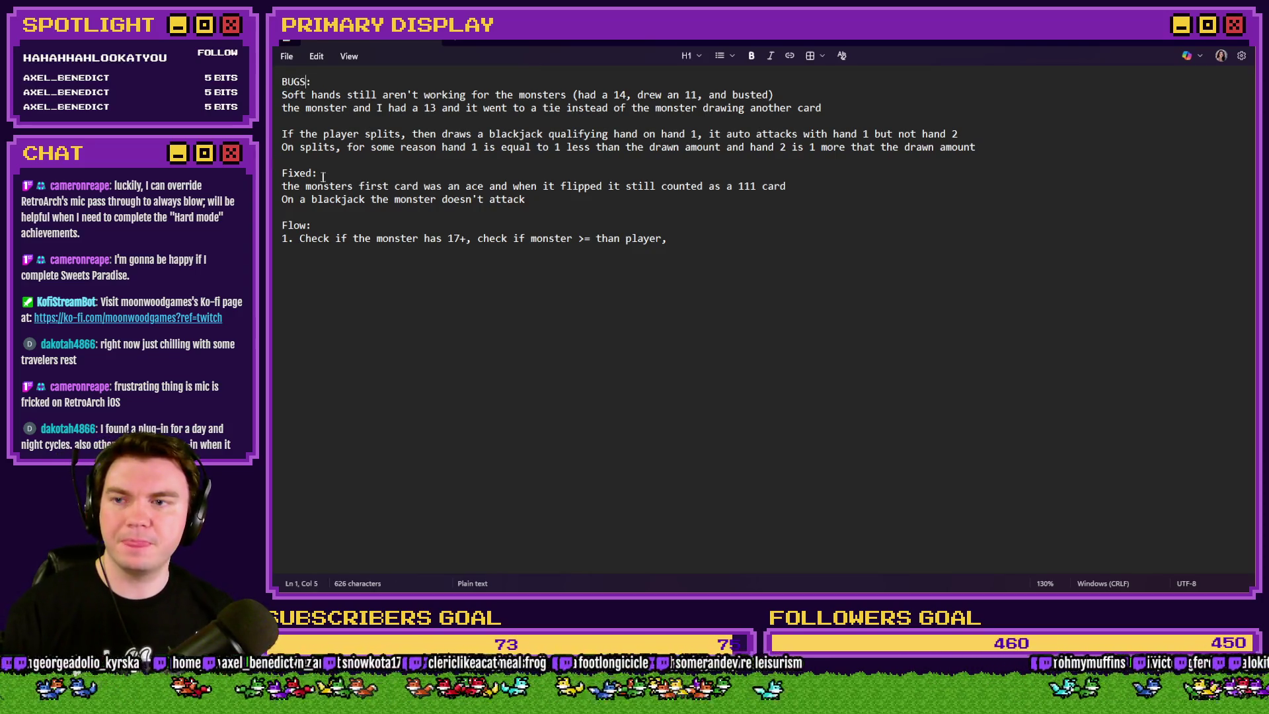
double_click(308, 175)
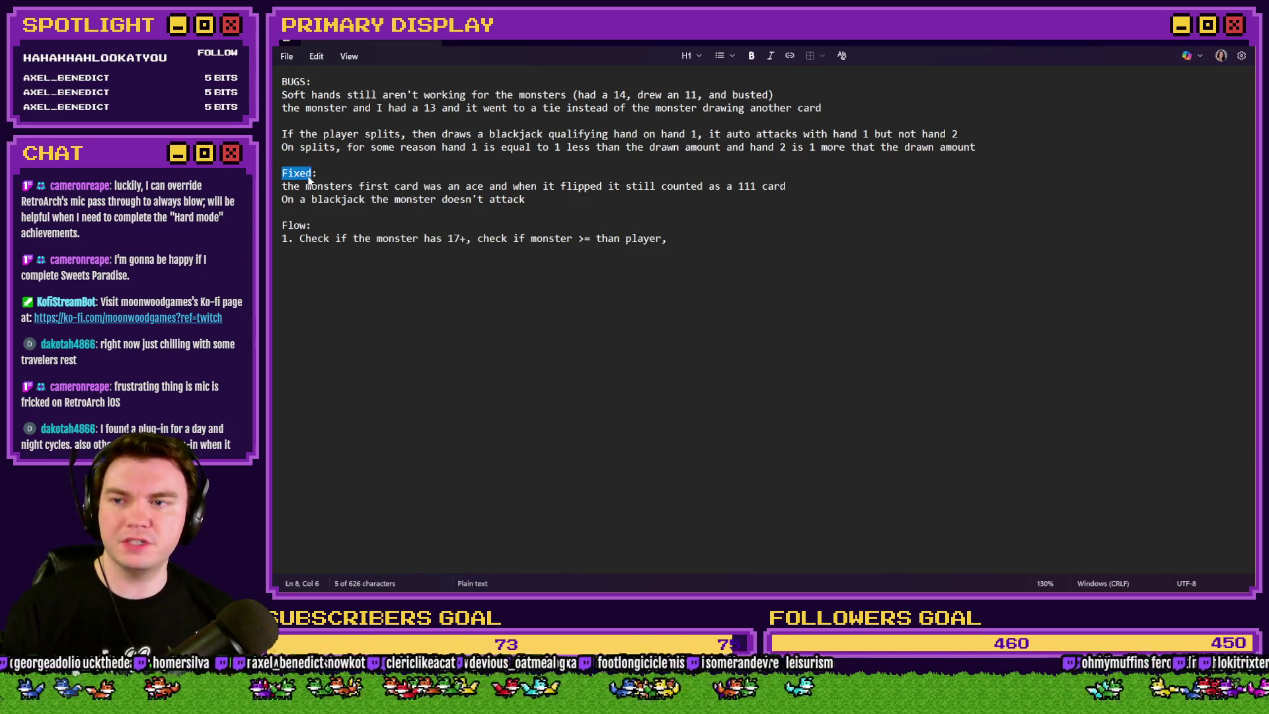
type("FIXED:")
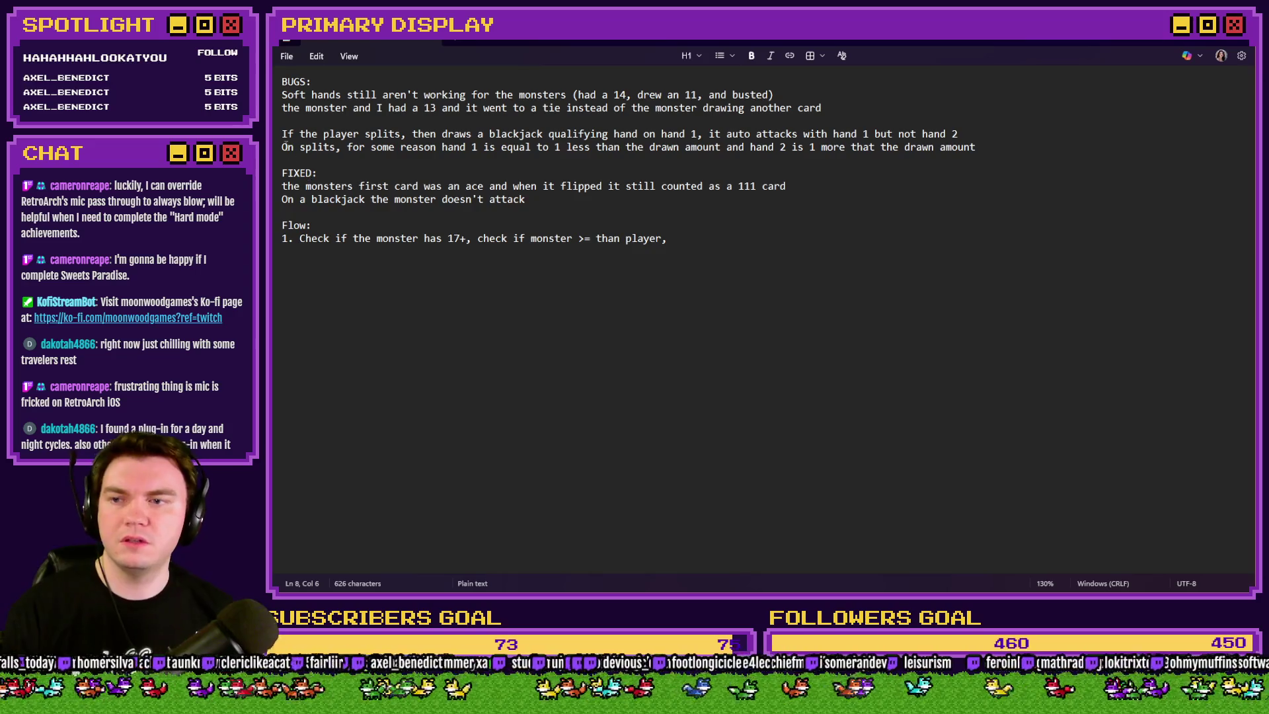
Enlarge the note text and review the soft hands and tie bug lines
left_click(315, 94)
key("BackSpace")
type("h")
left_click_drag(312, 95, 476, 123)
left_click_drag(294, 186, 546, 201)
left_click(546, 201)
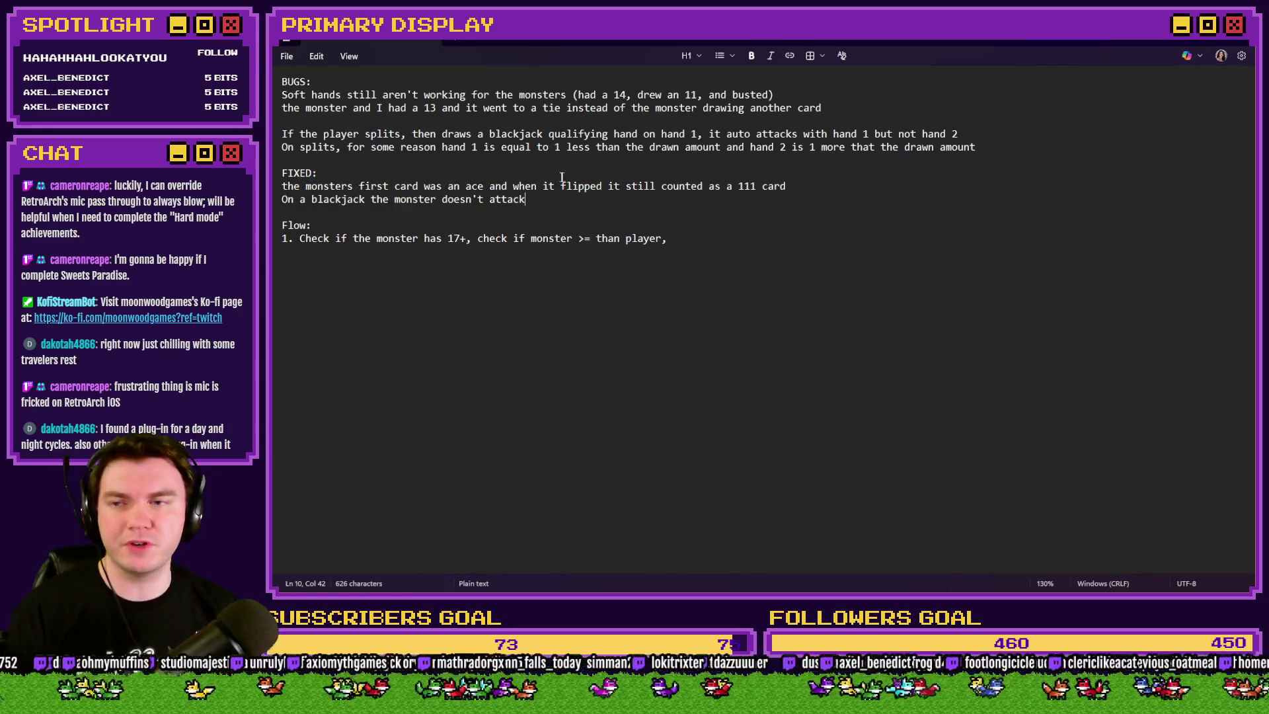
key("ctrl+plus")
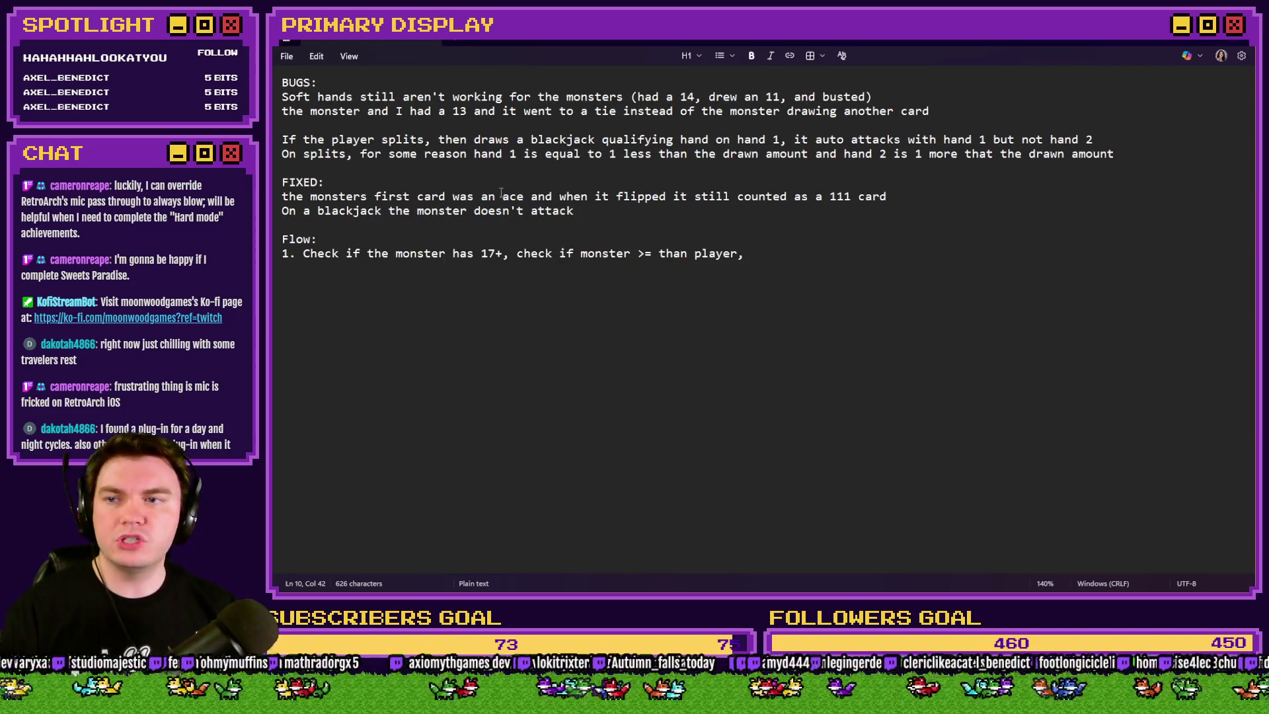
left_click_drag(283, 97, 826, 100)
mouse_move(297, 113)
left_mouse_down()
mouse_move(932, 113)
mouse_move(765, 111)
mouse_move(916, 107)
left_mouse_up()
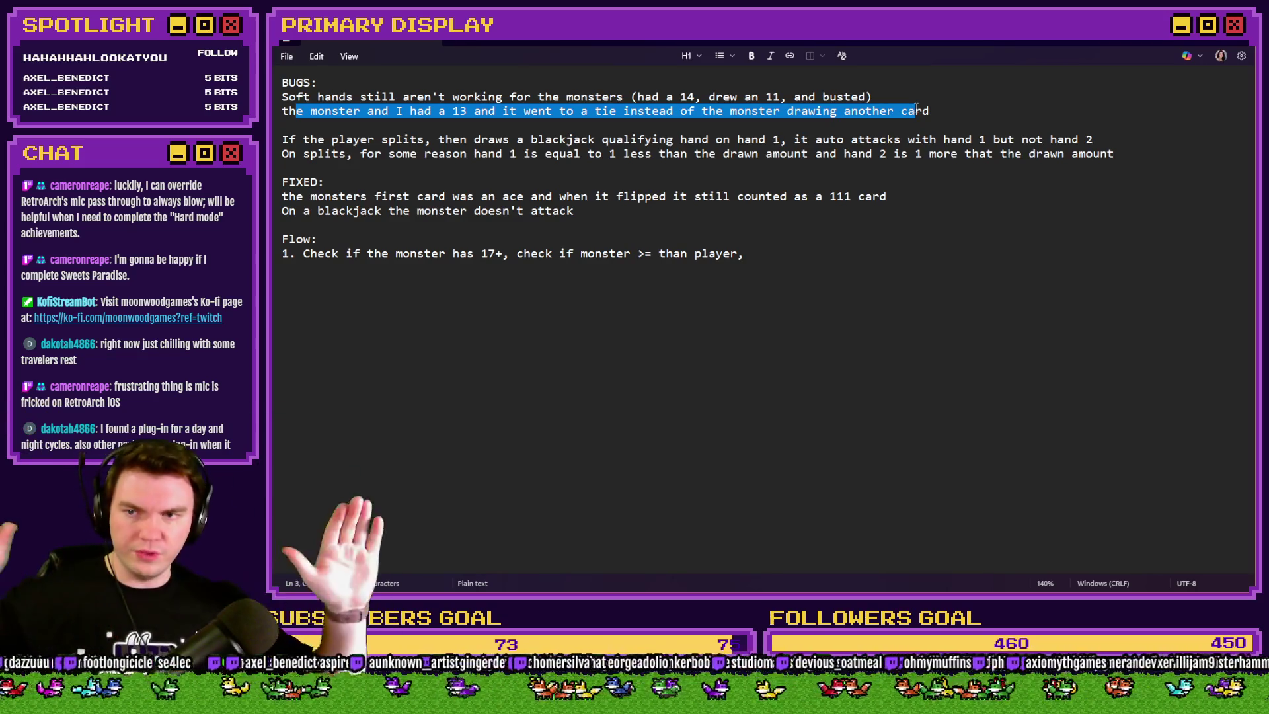
right_click(916, 107)
left_click(762, 119)
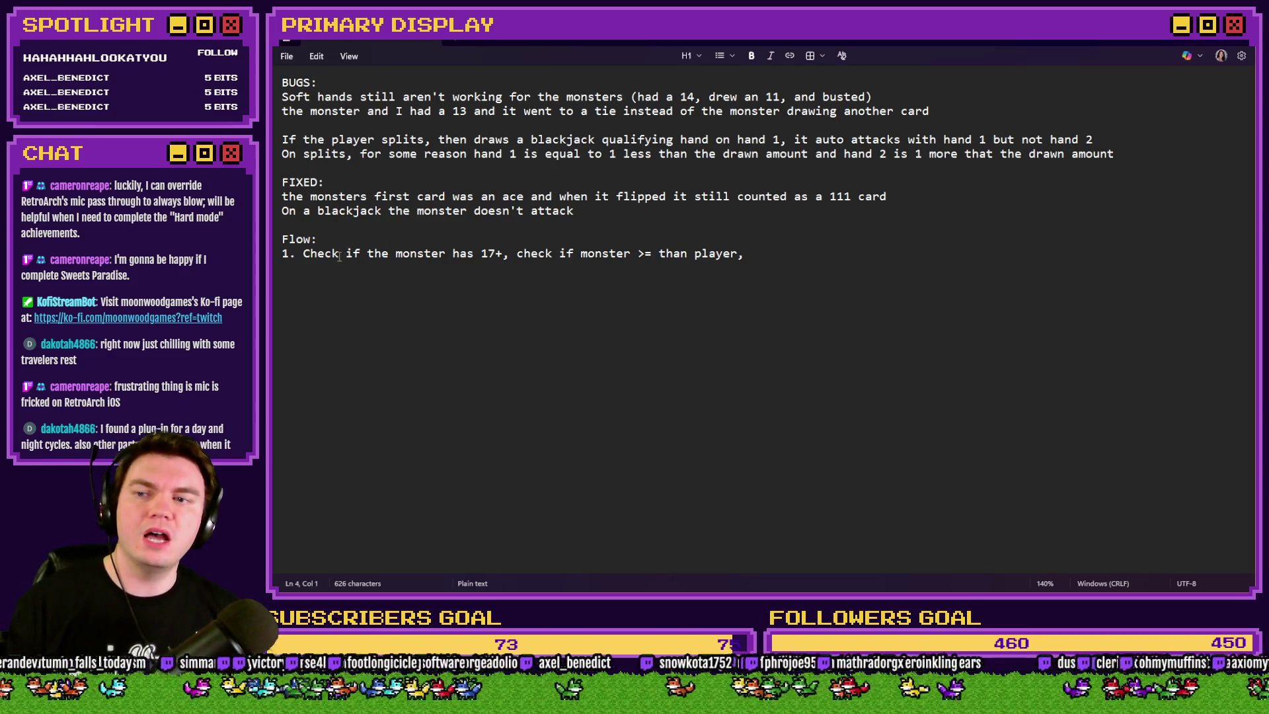
Delete the player comparison so the Flow step ends at 'the monster has 17'
left_click_drag(308, 257, 747, 257)
left_click(642, 257)
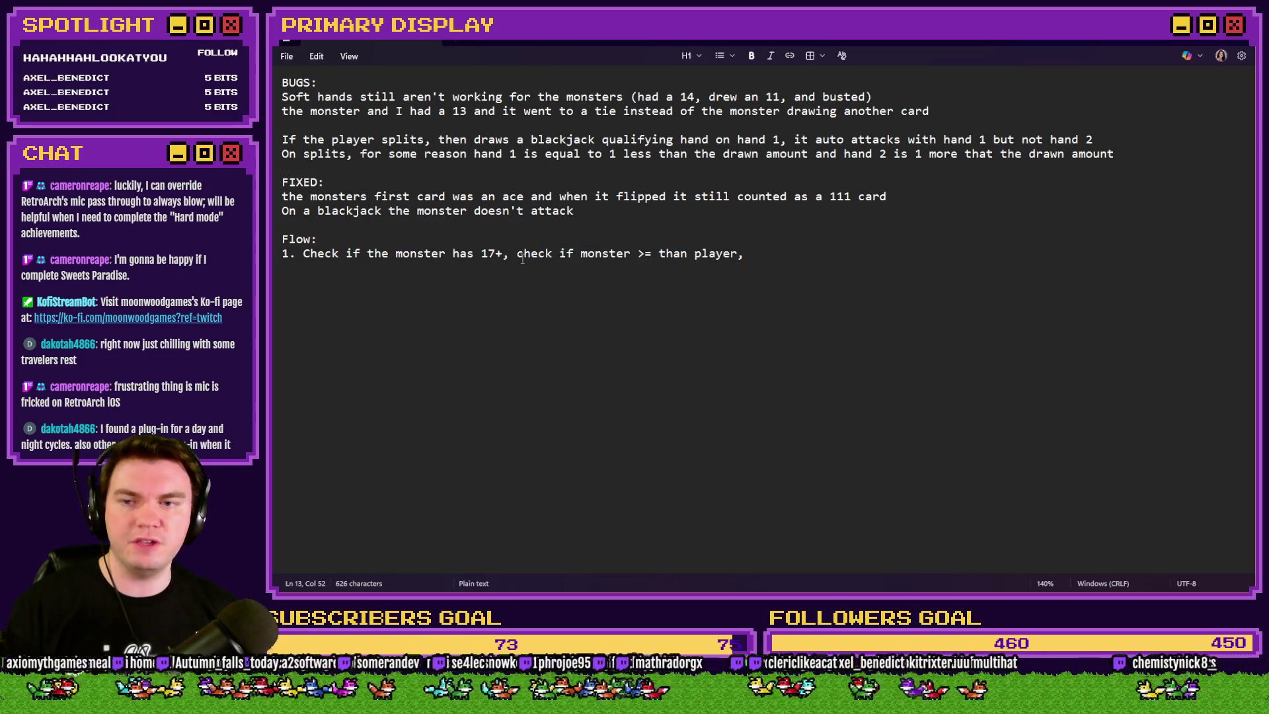
left_click_drag(522, 259, 816, 265)
key("BackSpace")
key("BackSpace")
key("BackSpace")
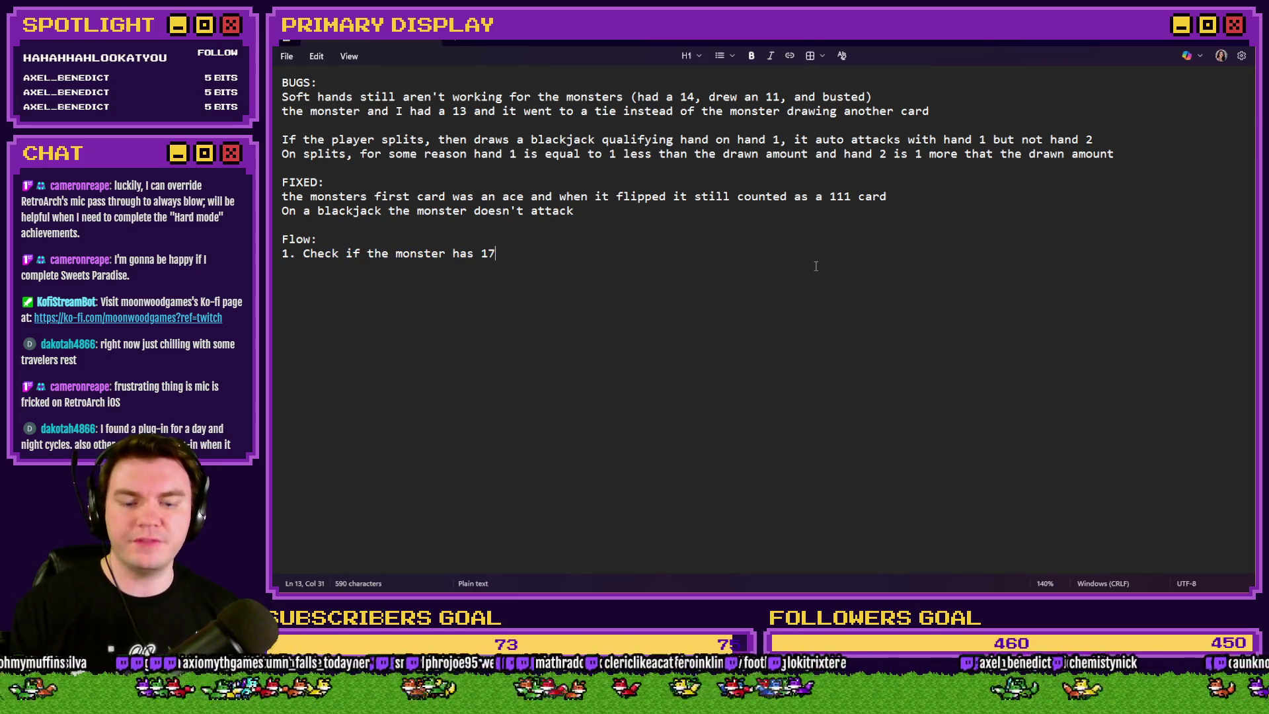
Rewrite the first Flow line as 'IF monster >= 17' and switch to Photoshop
type("+")
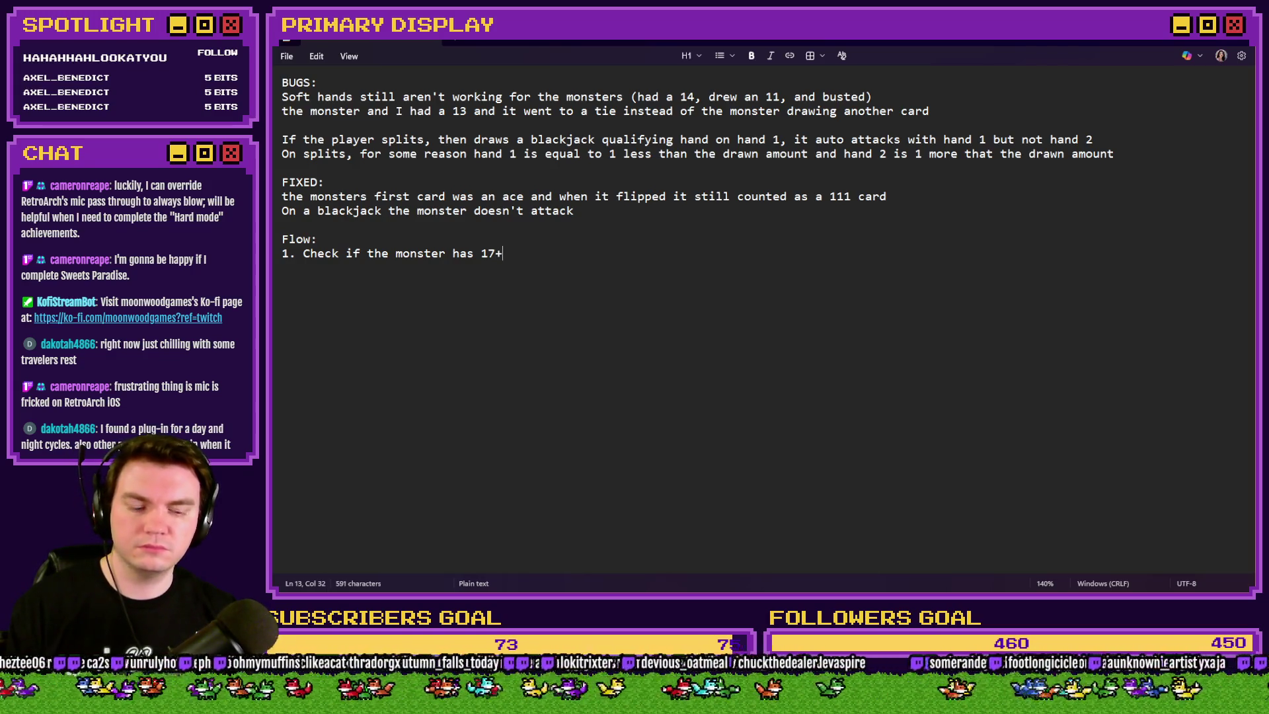
key("shift+Home")
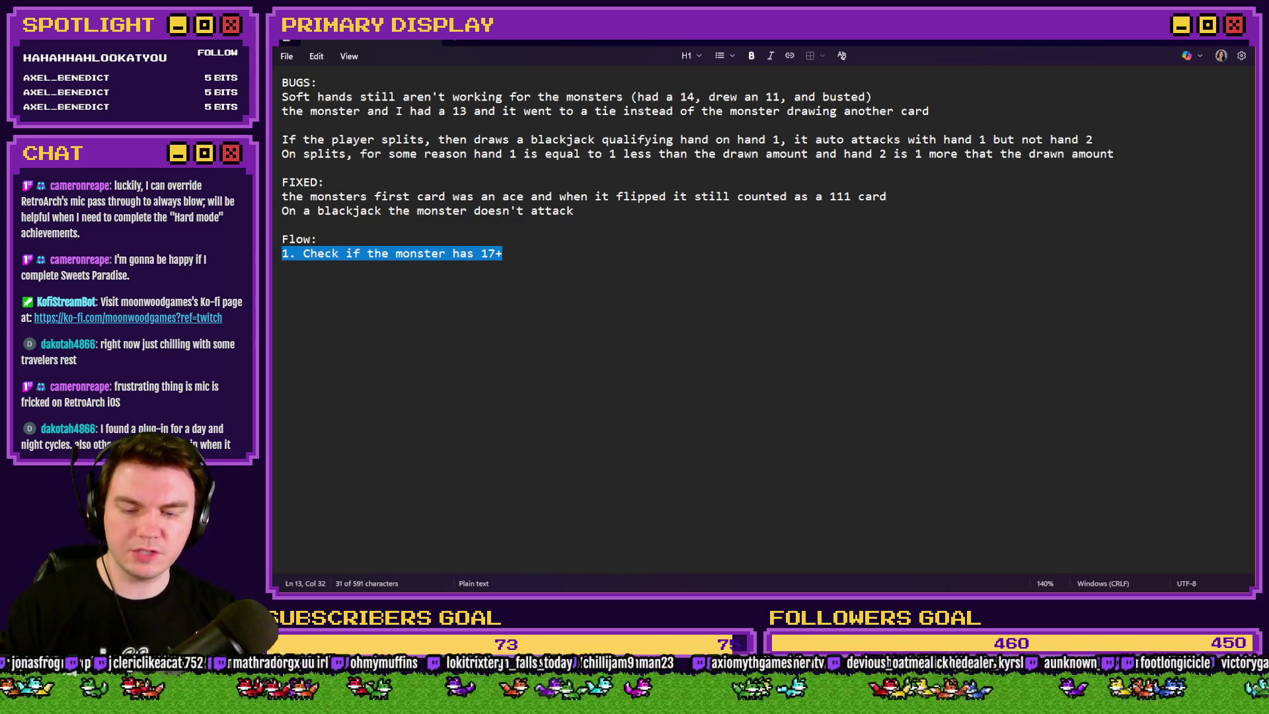
type("IF monster ")
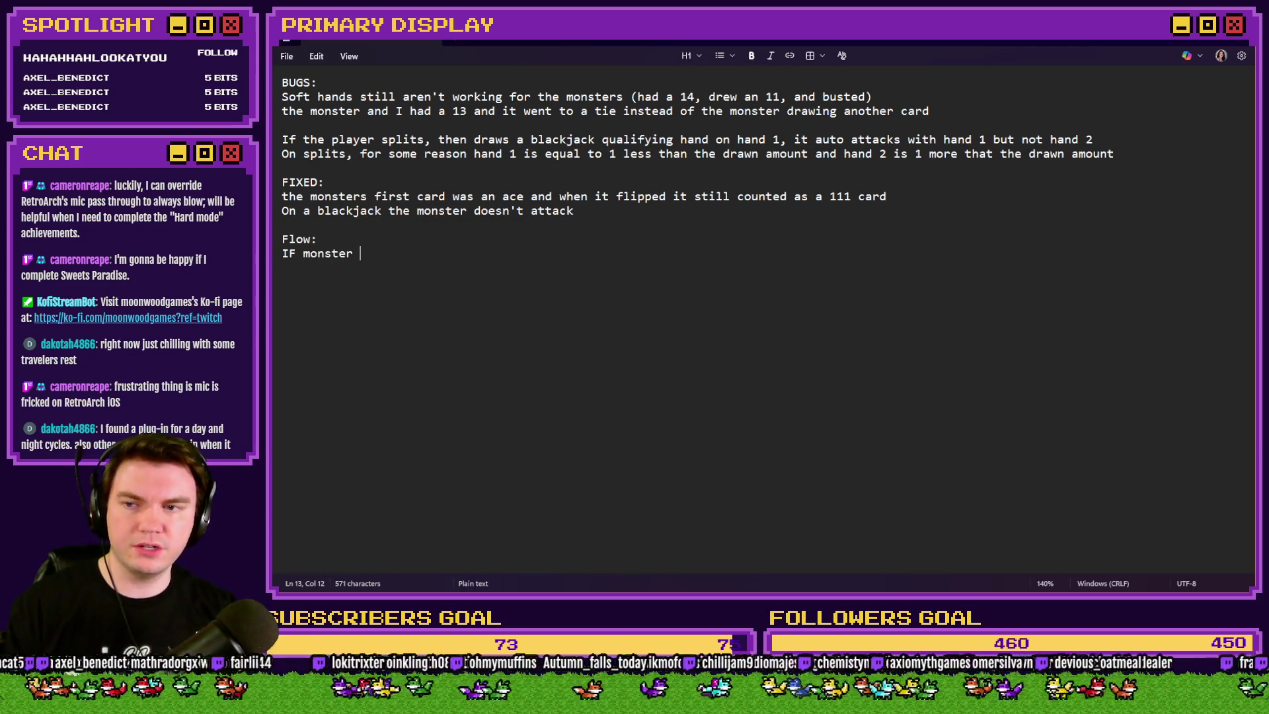
type(">=")
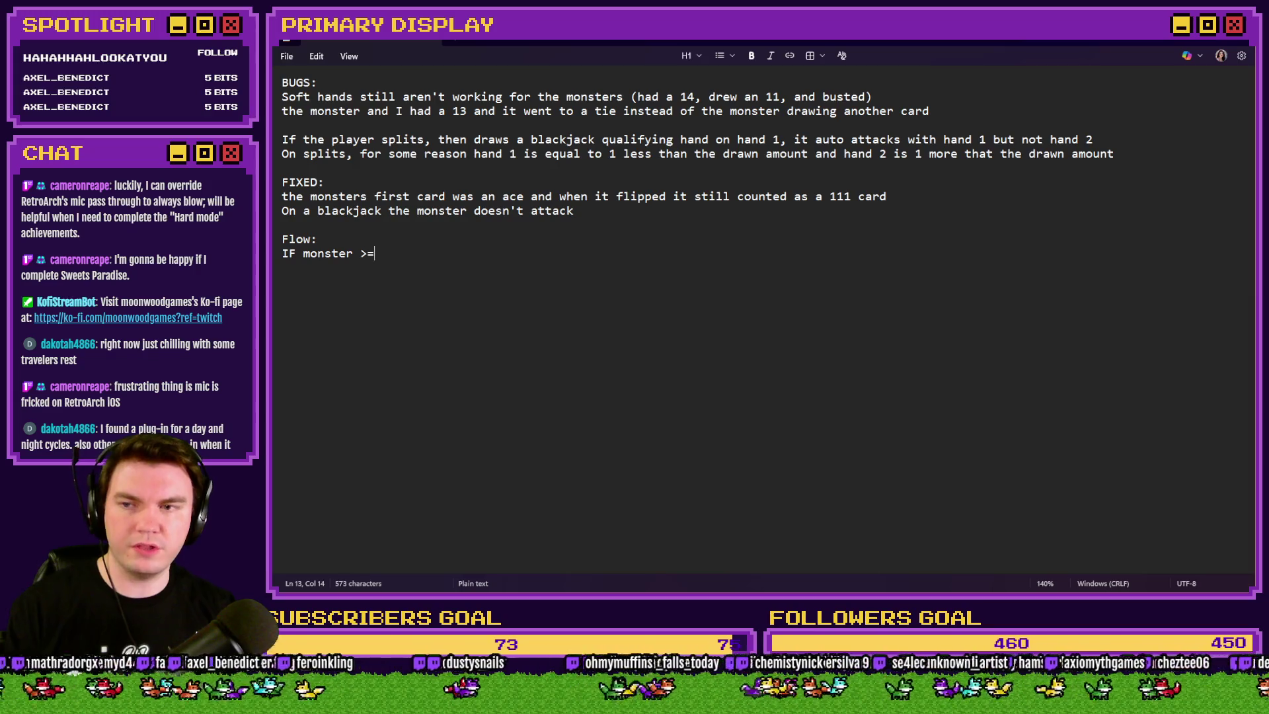
type(" 17")
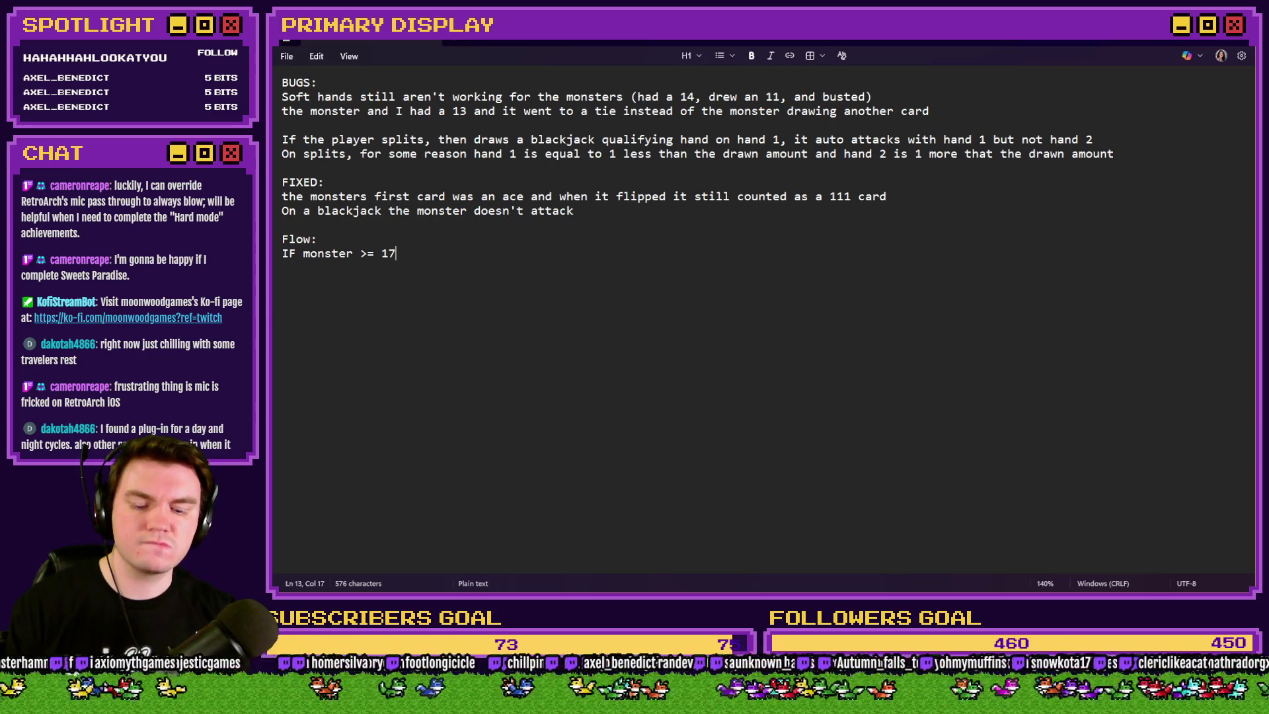
type(" {}")
key("Left")
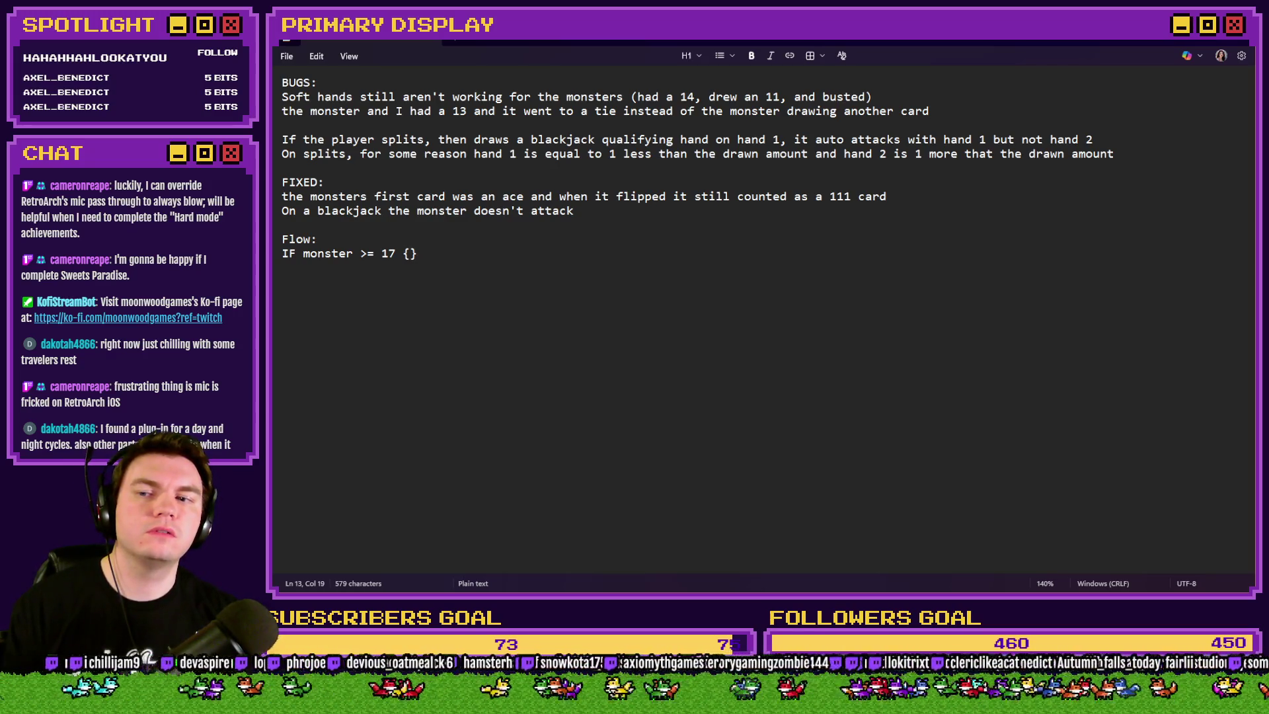
key("BackSpace")
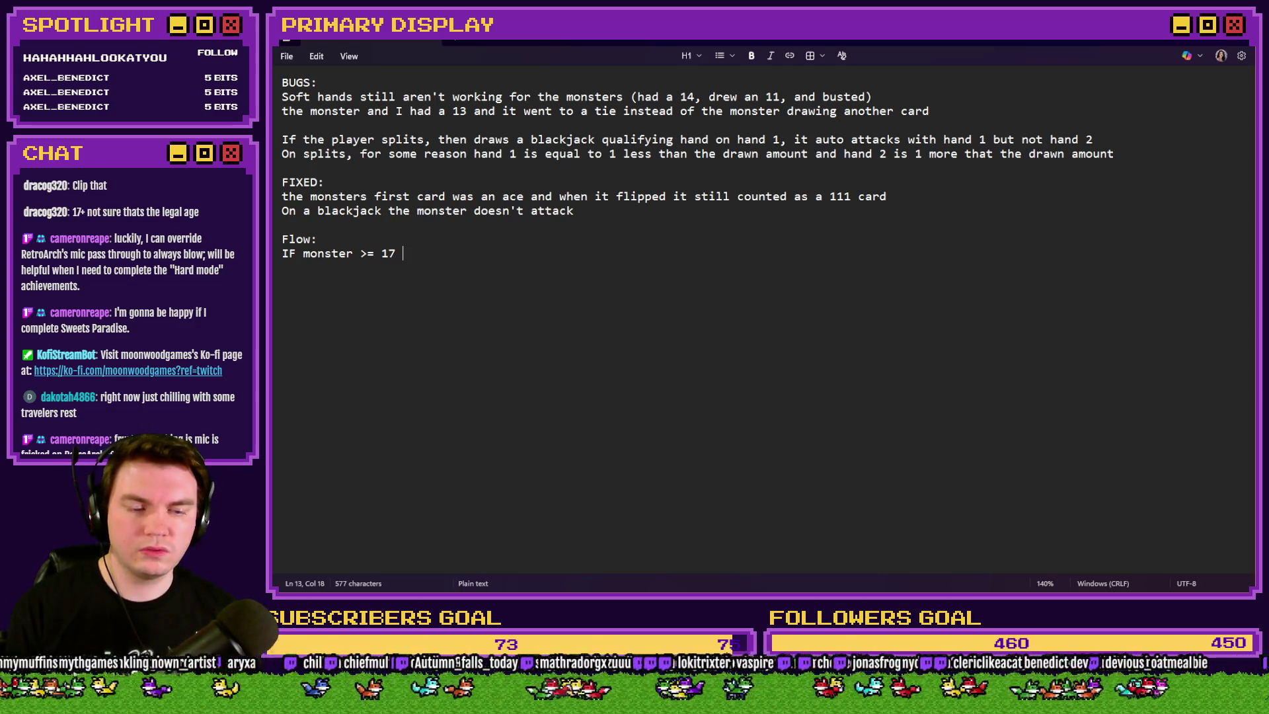
key("alt+Tab")
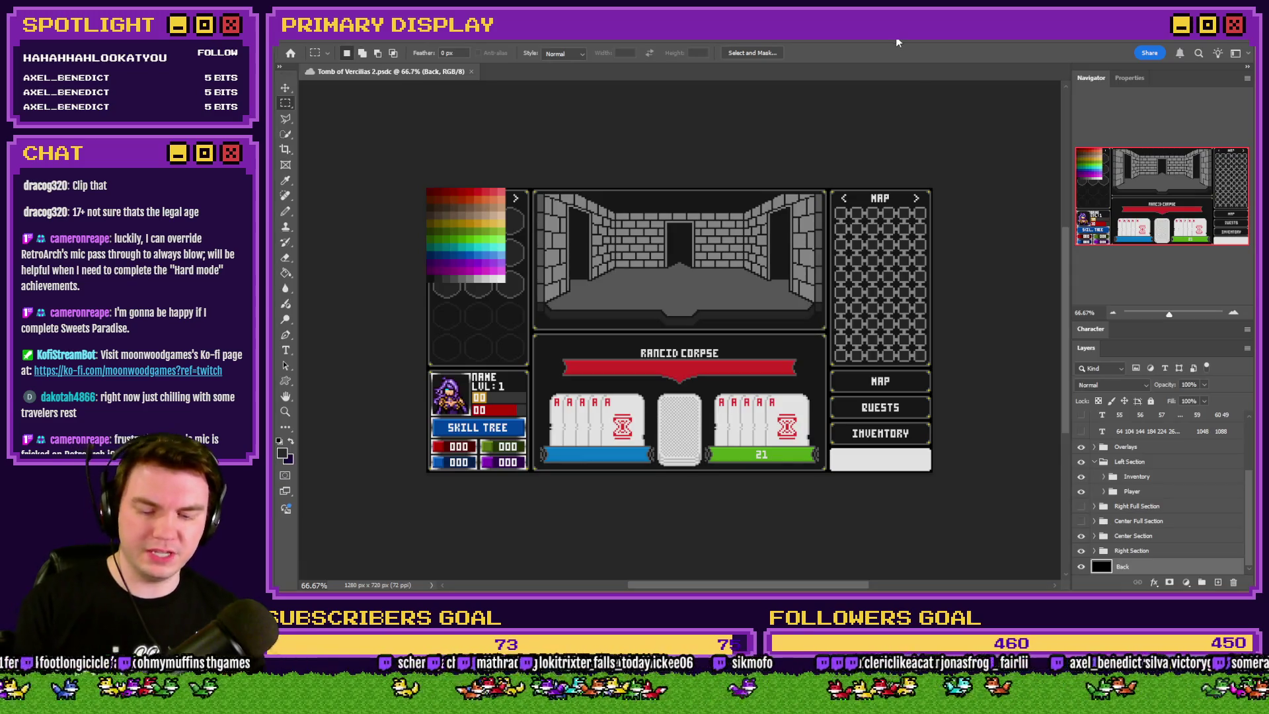
Create a new 300 × 150 px Photoshop document
key("ctrl+n")
double_click(794, 223)
type("150")
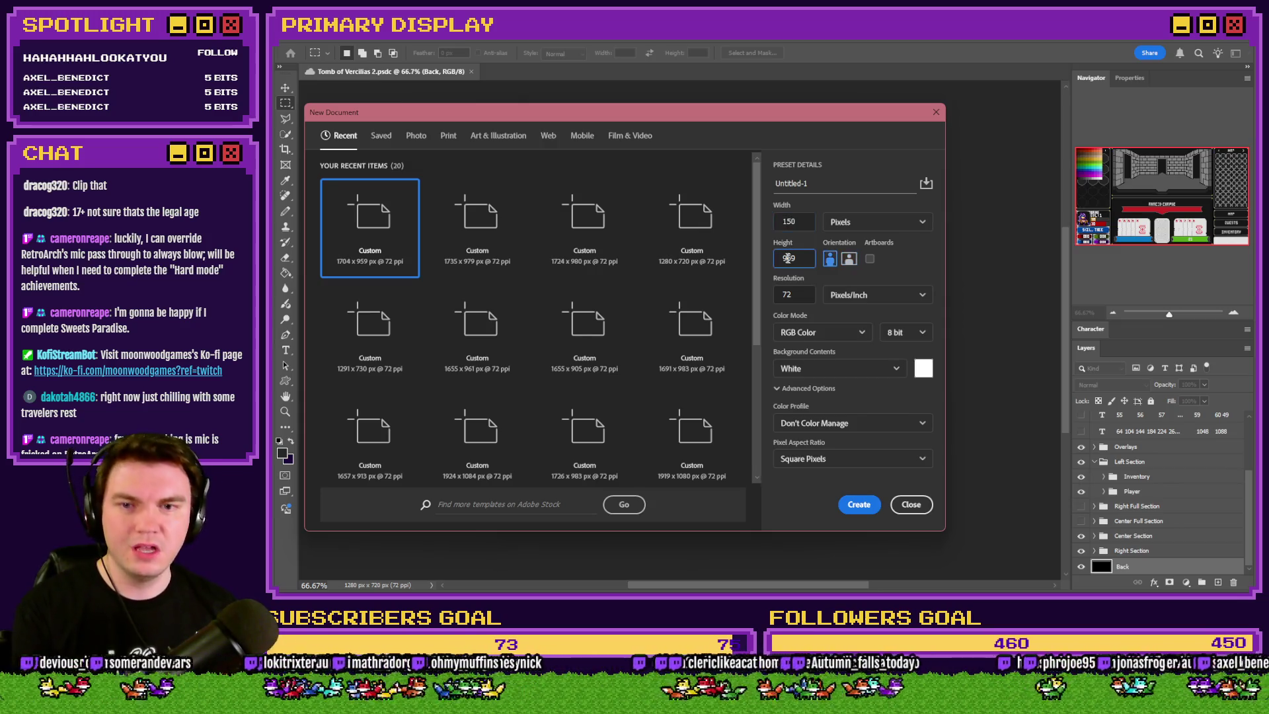
type("300")
double_click(788, 258)
type("150")
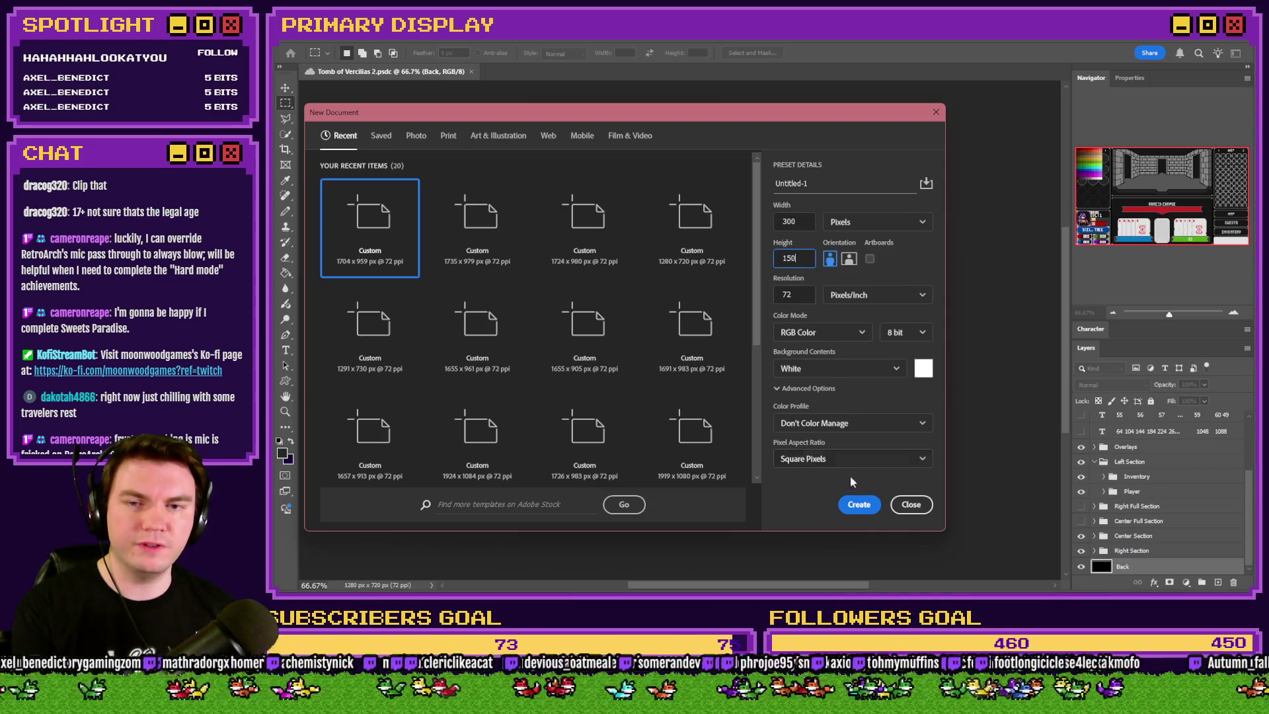
left_click(859, 505)
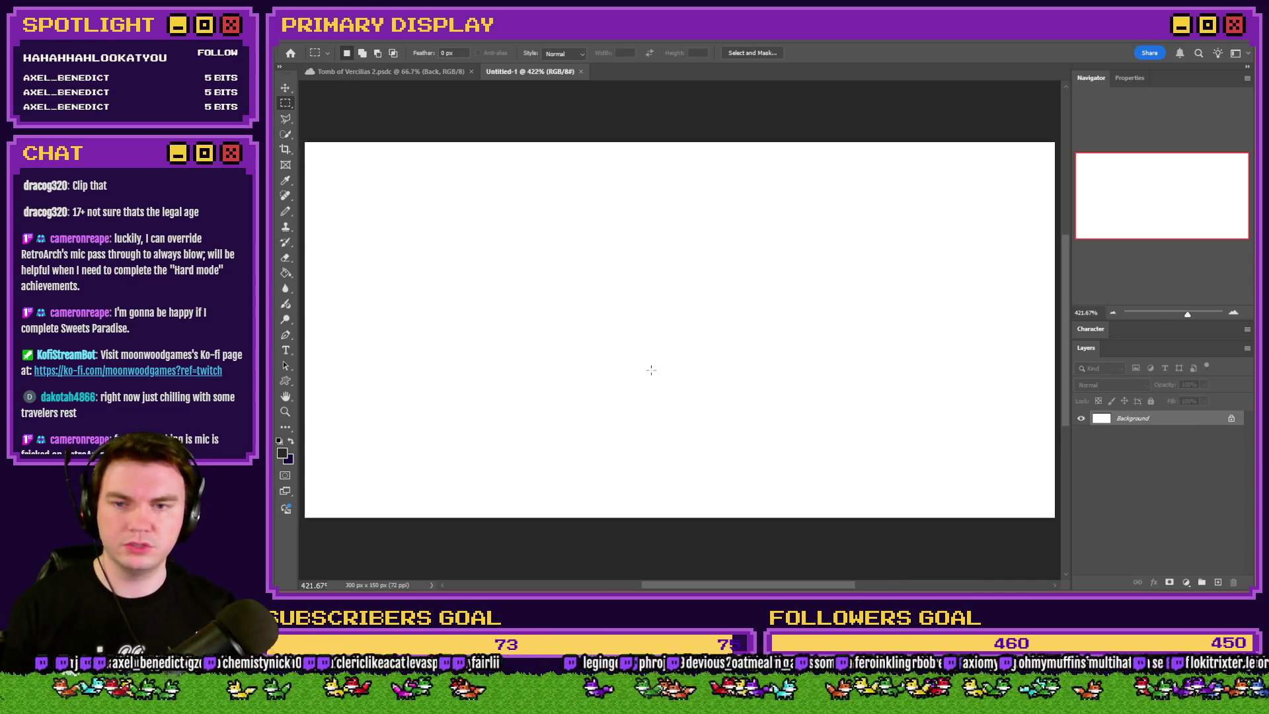
Fill the blank canvas with the dark colour using the Paint Bucket
key("g")
left_click(380, 297)
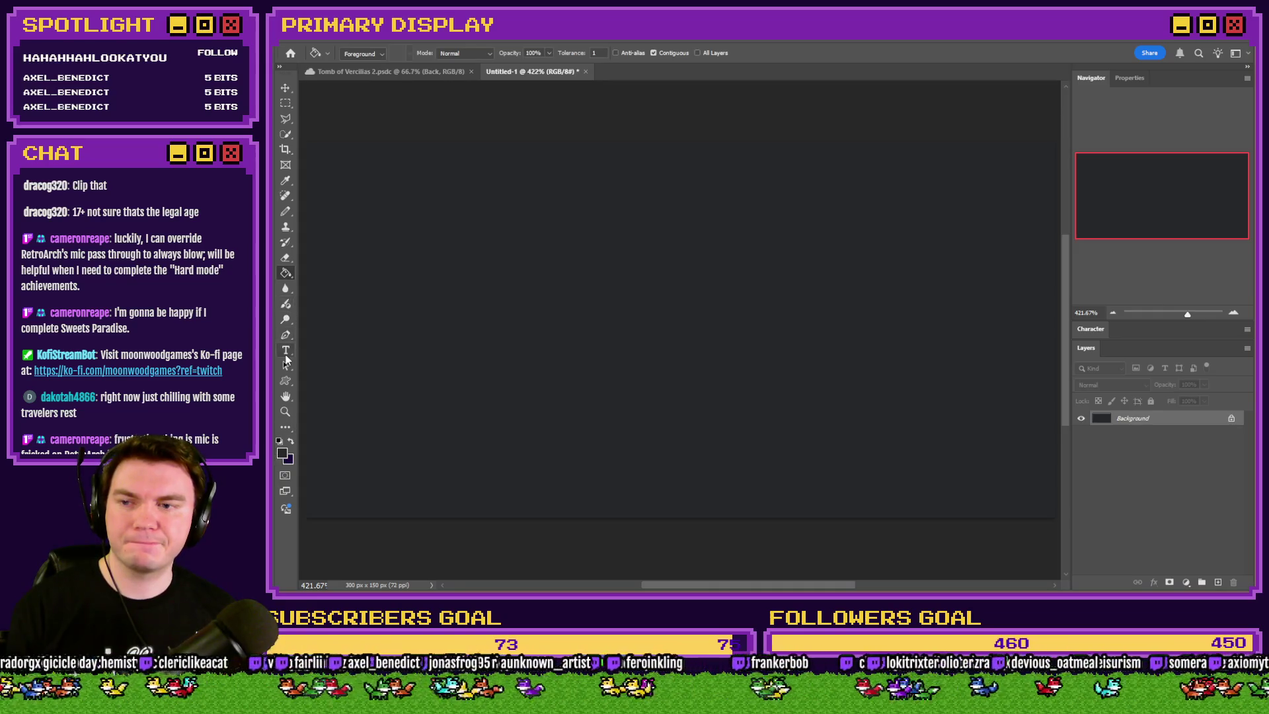
left_click(285, 354)
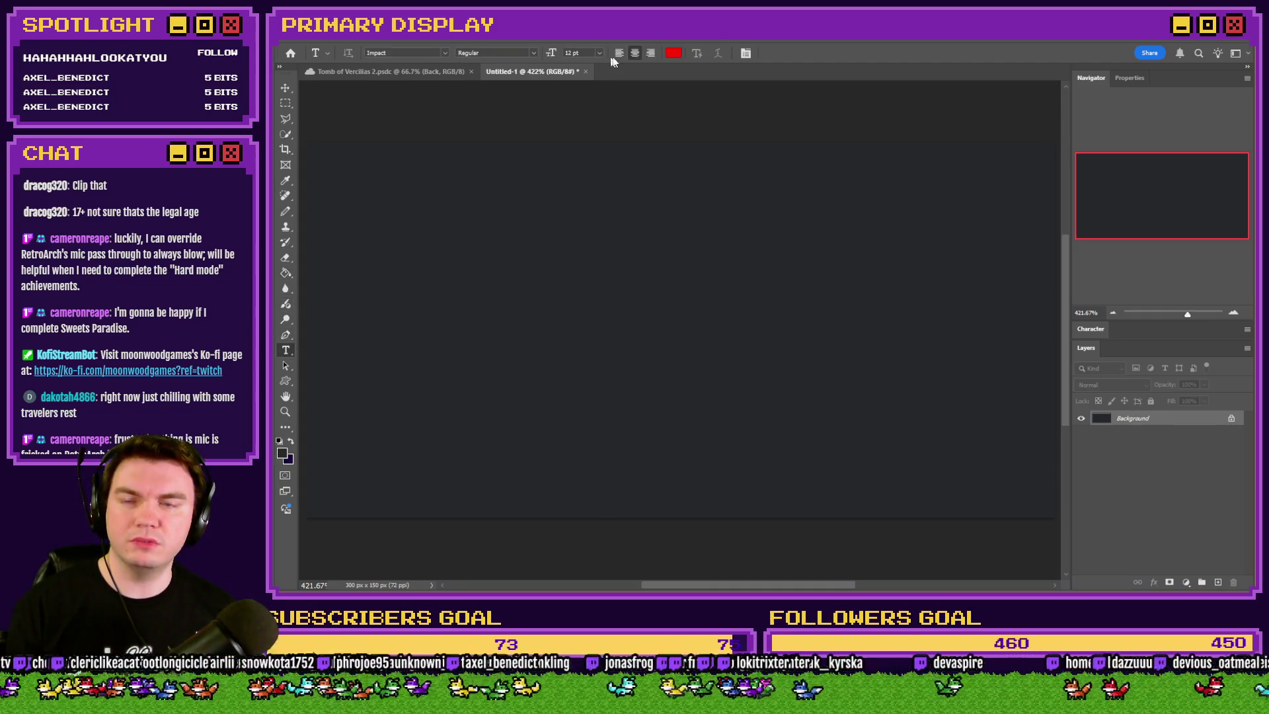
Type white 'monster' text near the canvas top, trying Mystic Quest at 8 pt
key("i")
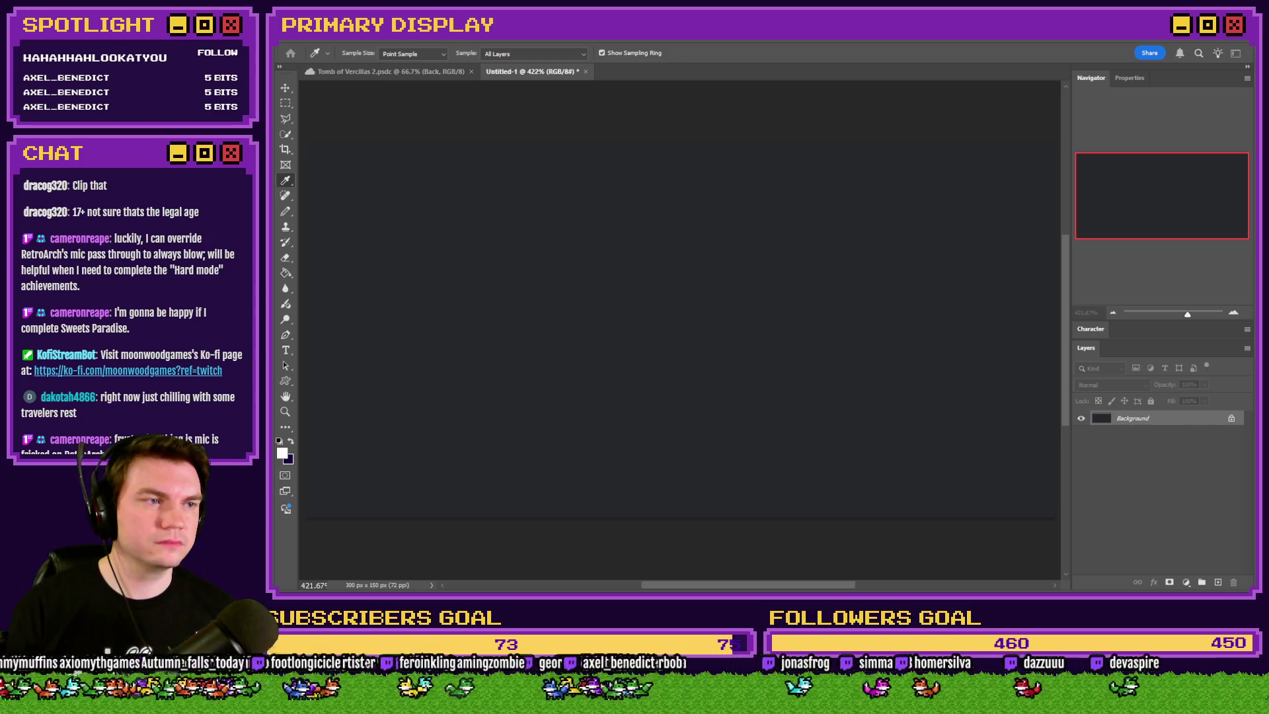
key("t")
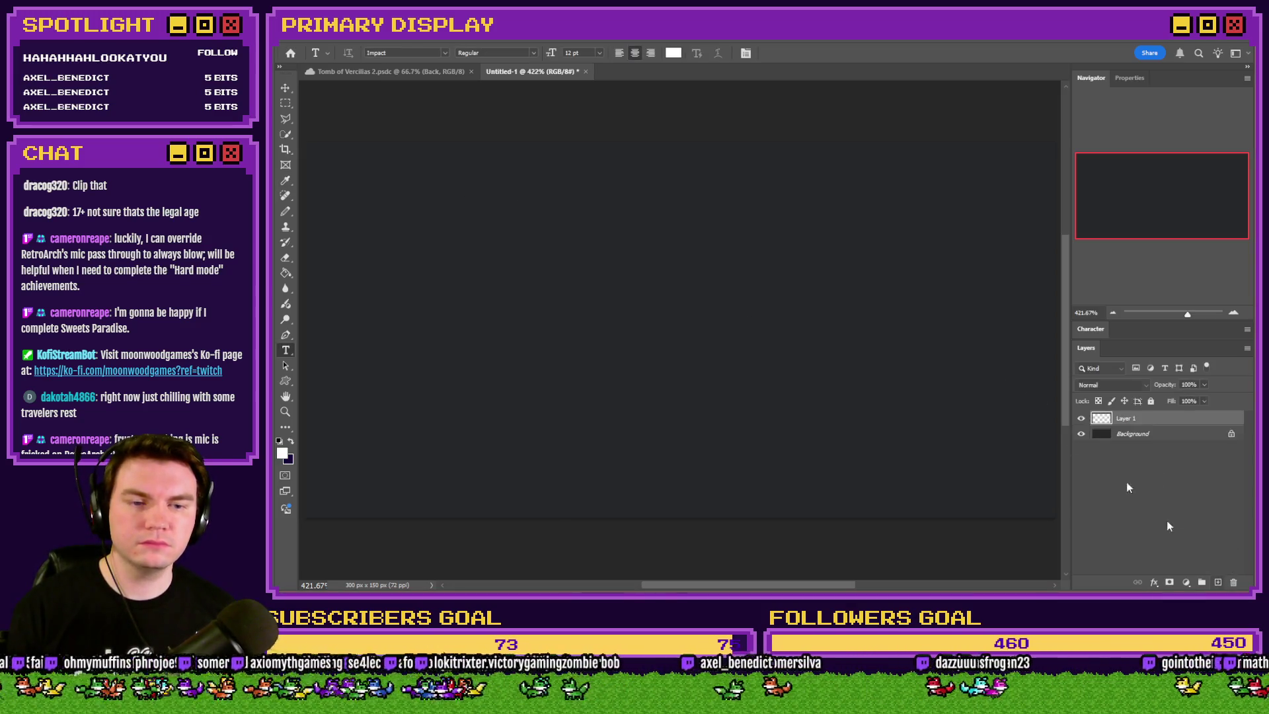
left_click(674, 187)
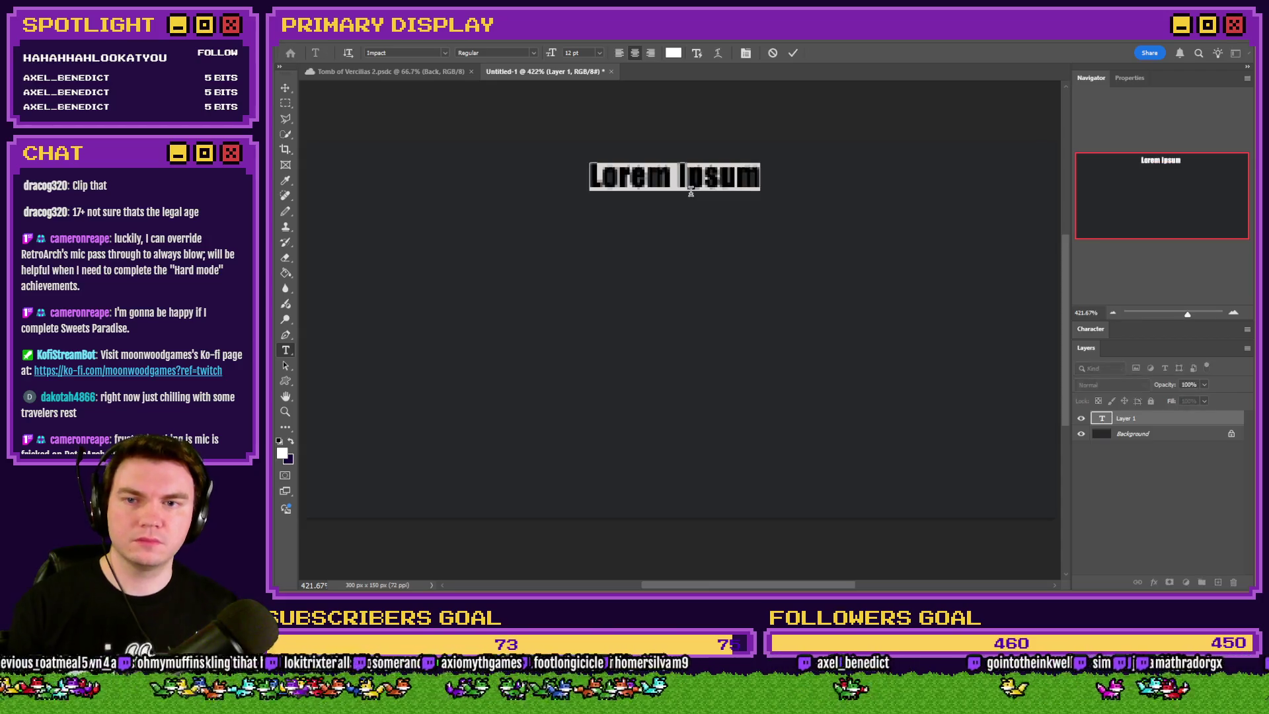
type("monster")
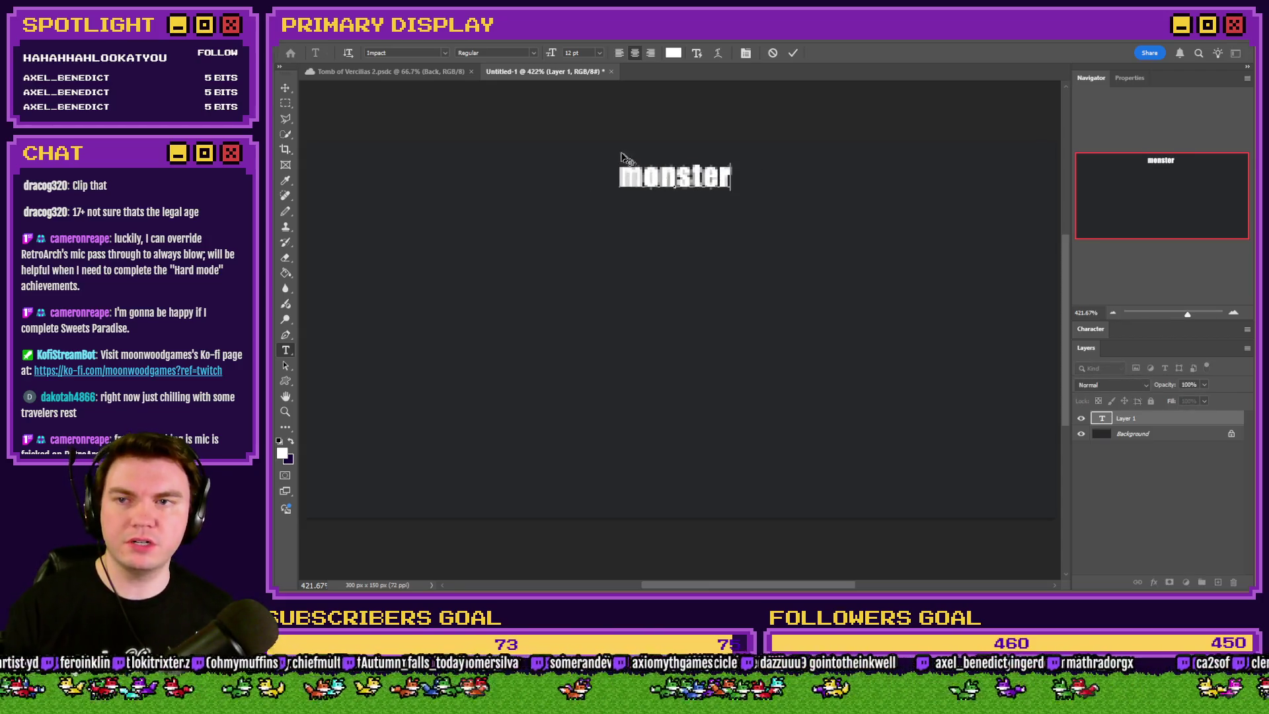
left_click(446, 52)
key("Down")
key("Return")
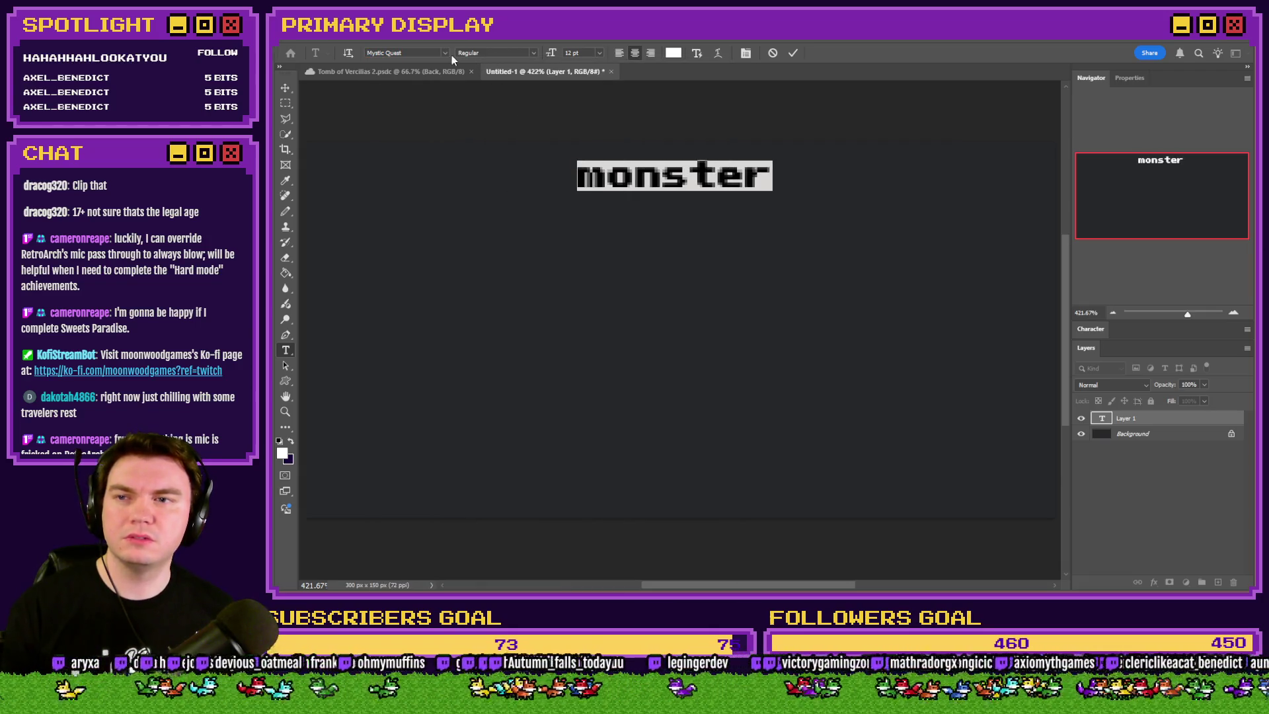
left_click(586, 52)
key("Down")
key("Down")
key("Down")
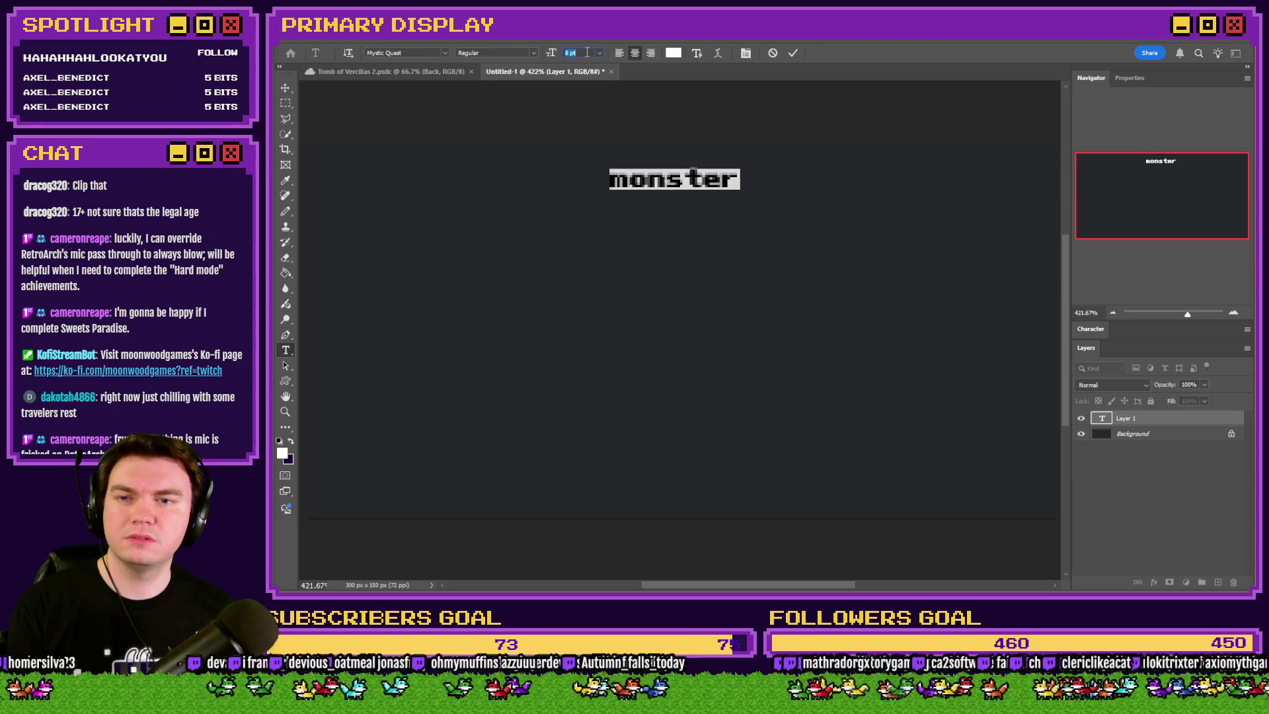
left_click(715, 173)
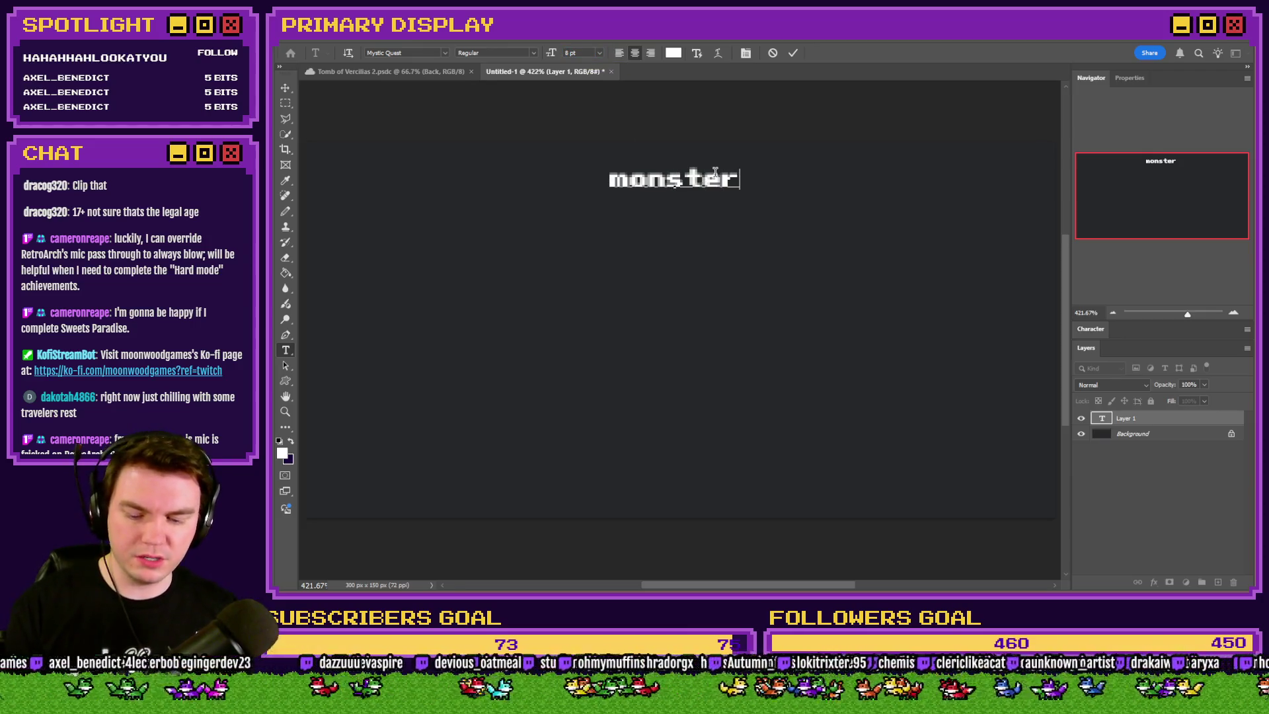
type(" -+=")
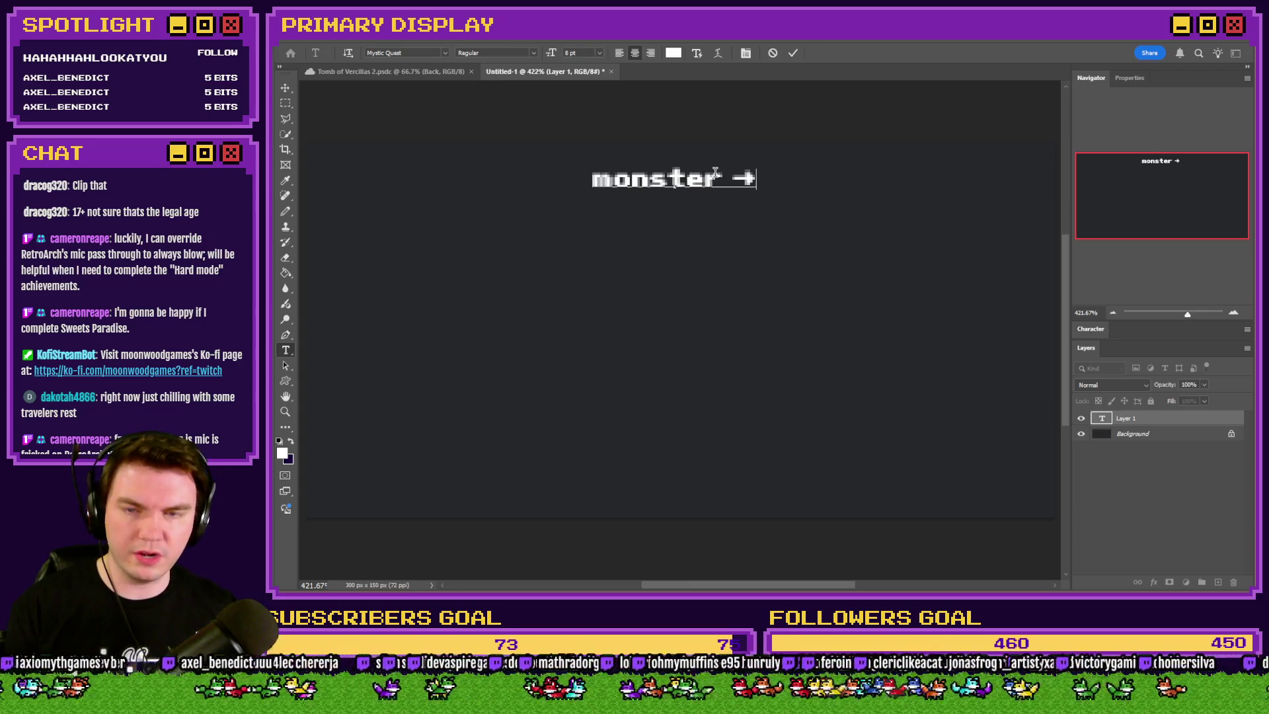
Restyle the text in Perfect DOS VGA 437 at 12 pt with 0 tracking
key("ctrl+a")
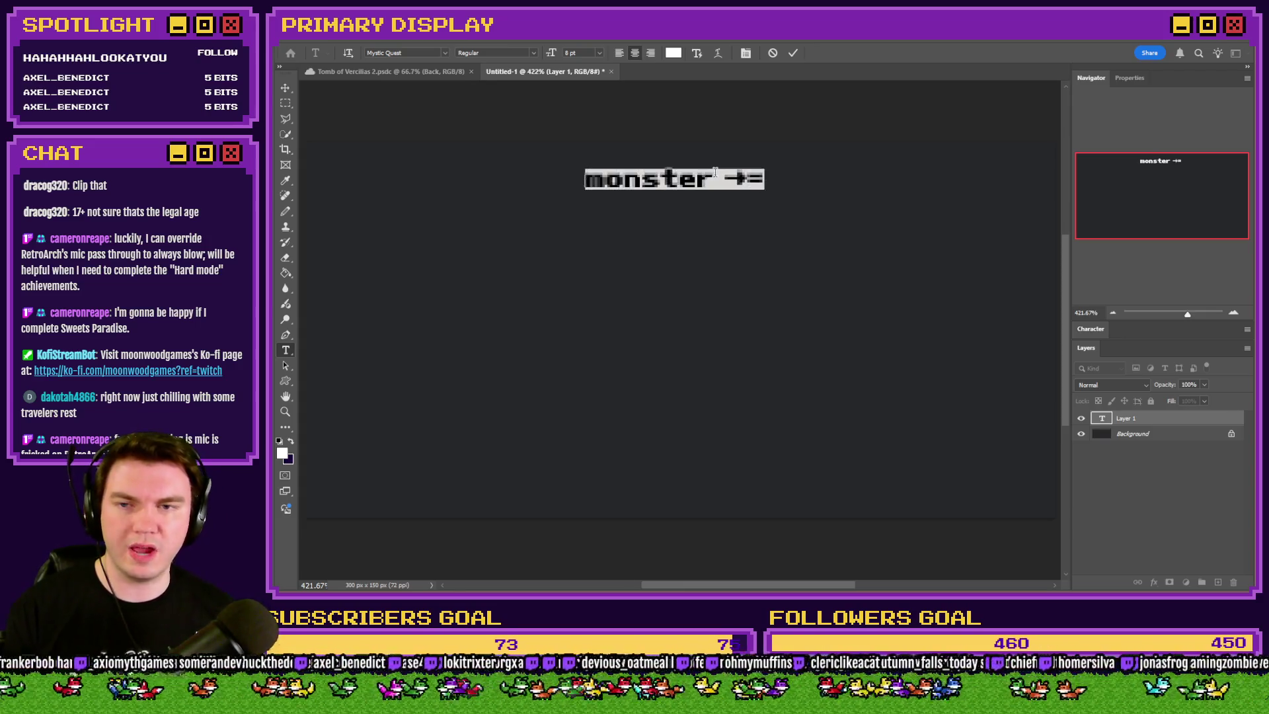
left_click(444, 53)
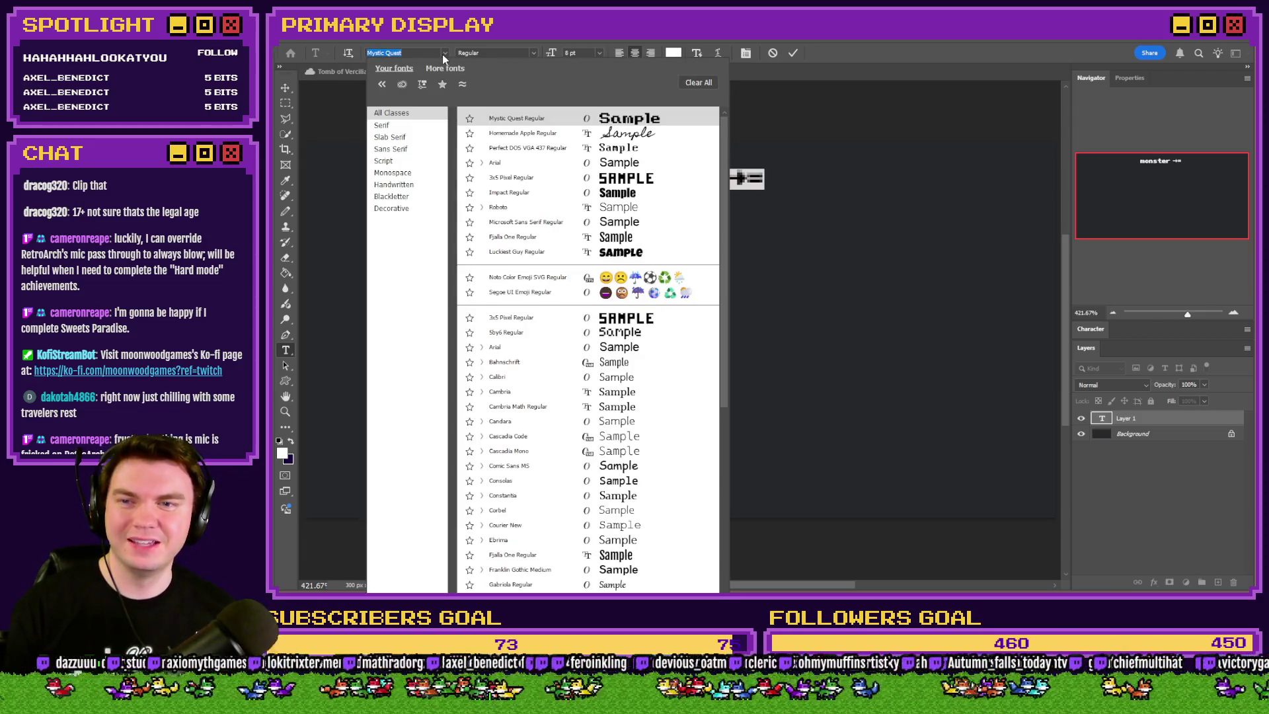
left_click(527, 148)
left_click(588, 53)
key("Up")
key("Up")
left_click(1090, 329)
left_click(1176, 376)
type("0")
key("Return")
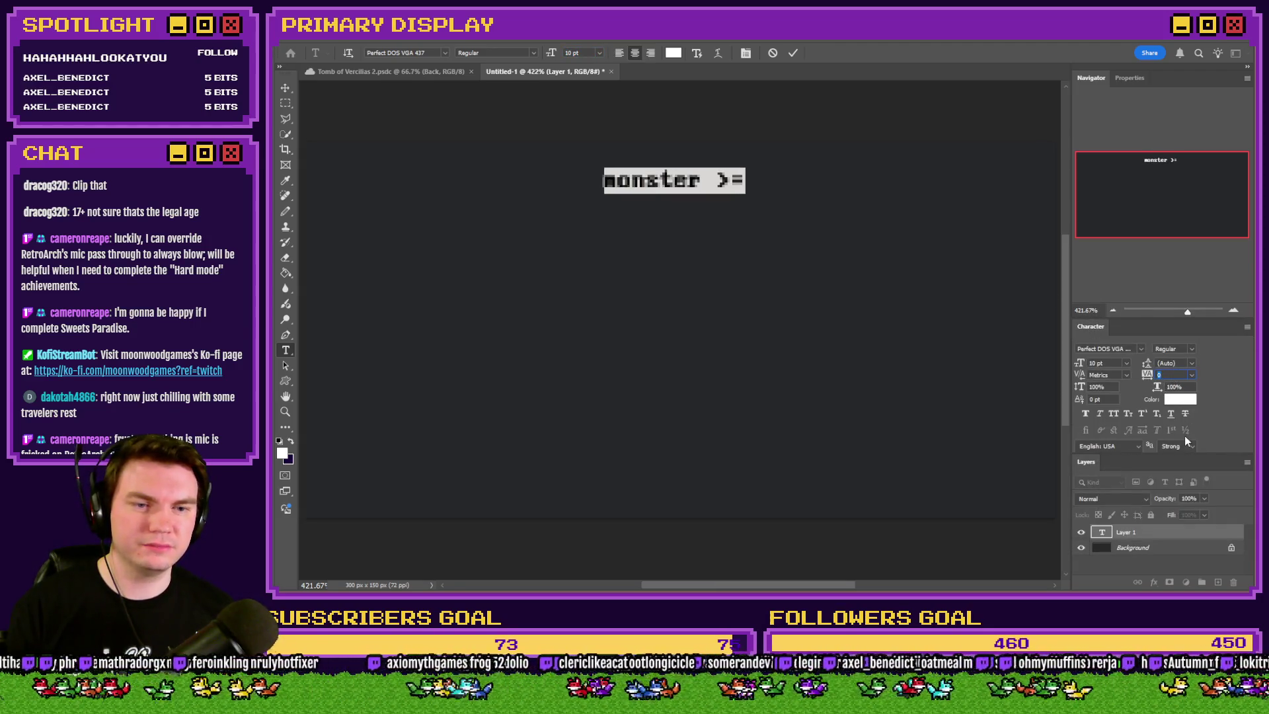
key("Up")
key("Up")
key("Up")
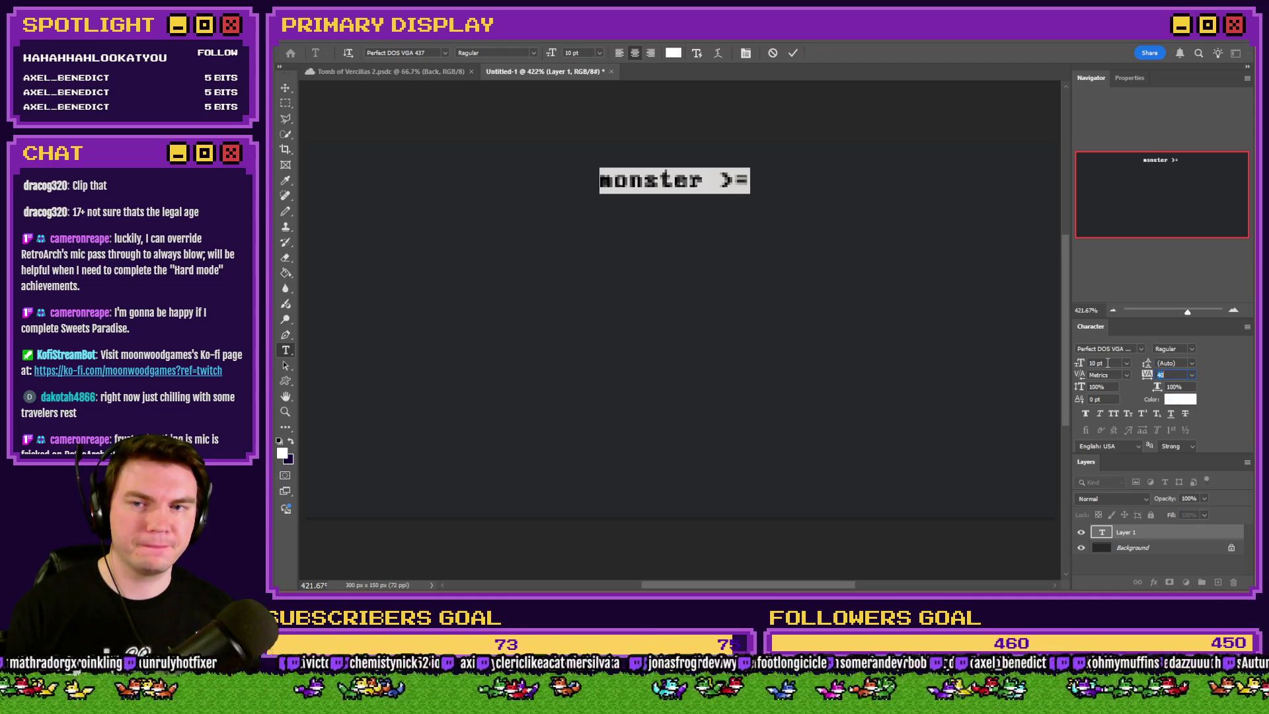
key("Down")
key("Down")
key("Down")
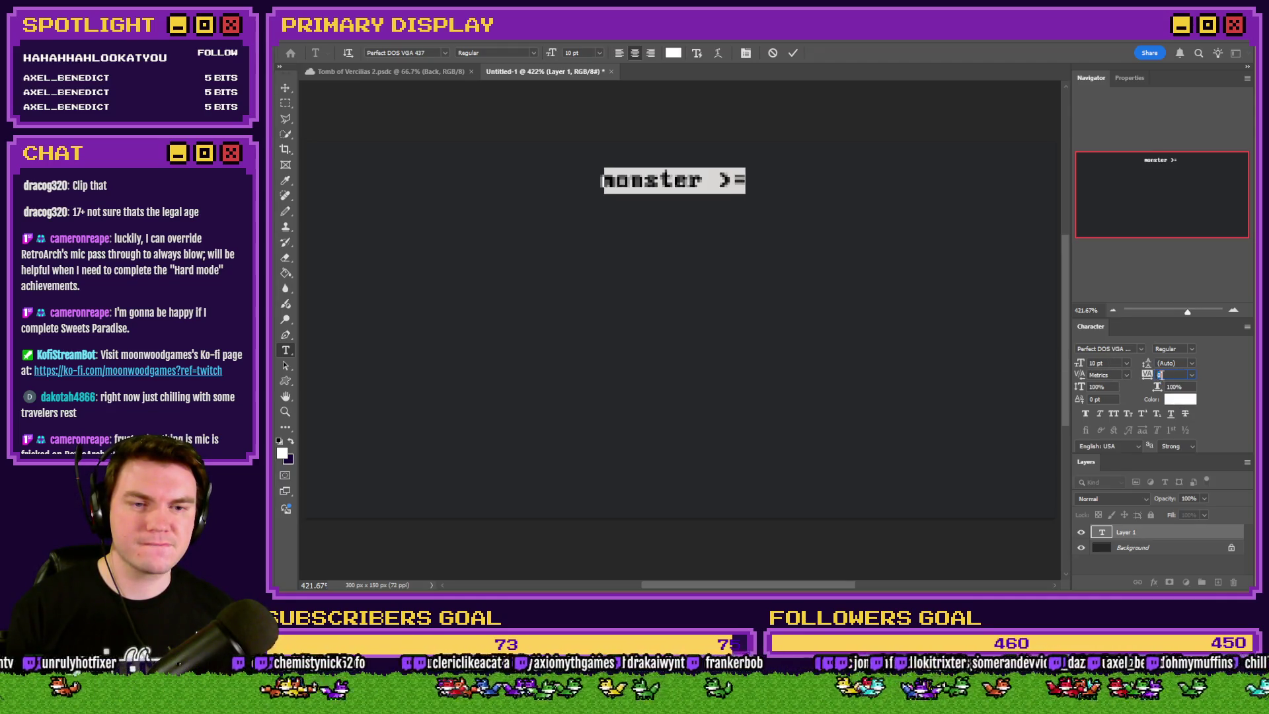
left_click(1106, 364)
key("Up")
key("Up")
Edit the comparison symbols so the label reads 'monster =>'
left_click(733, 179)
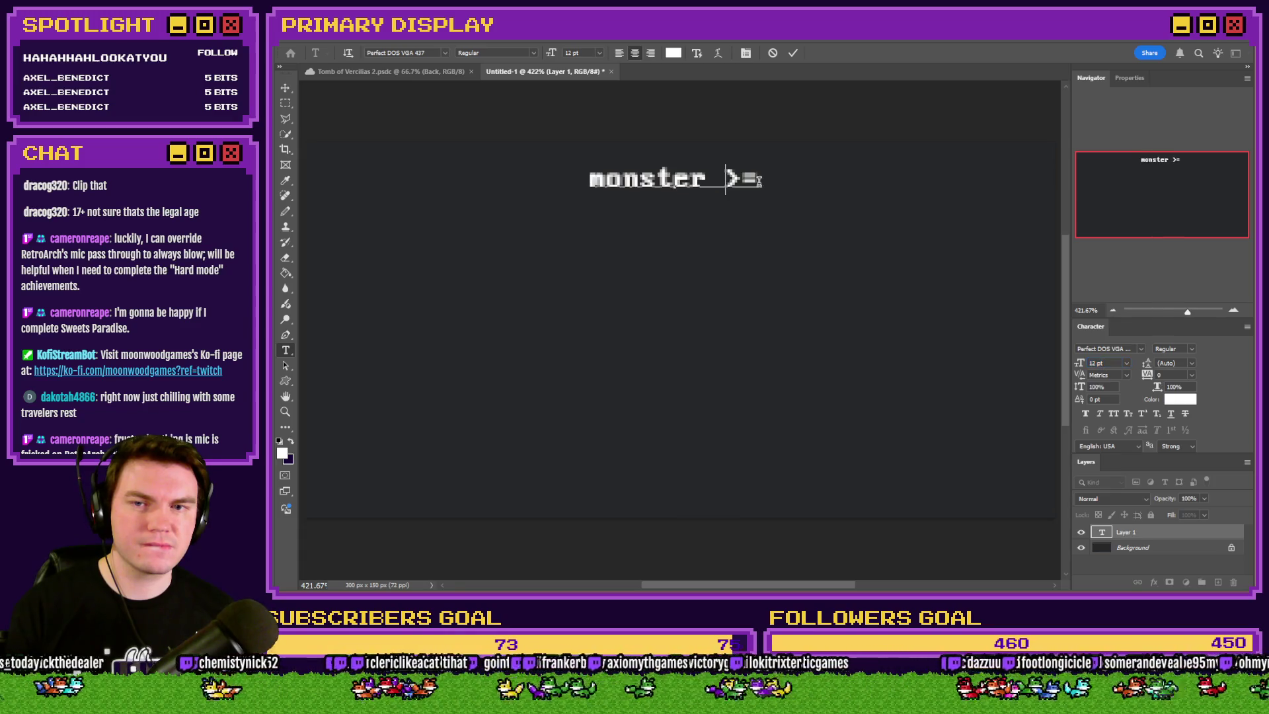
key("Delete")
key("Right")
type(">")
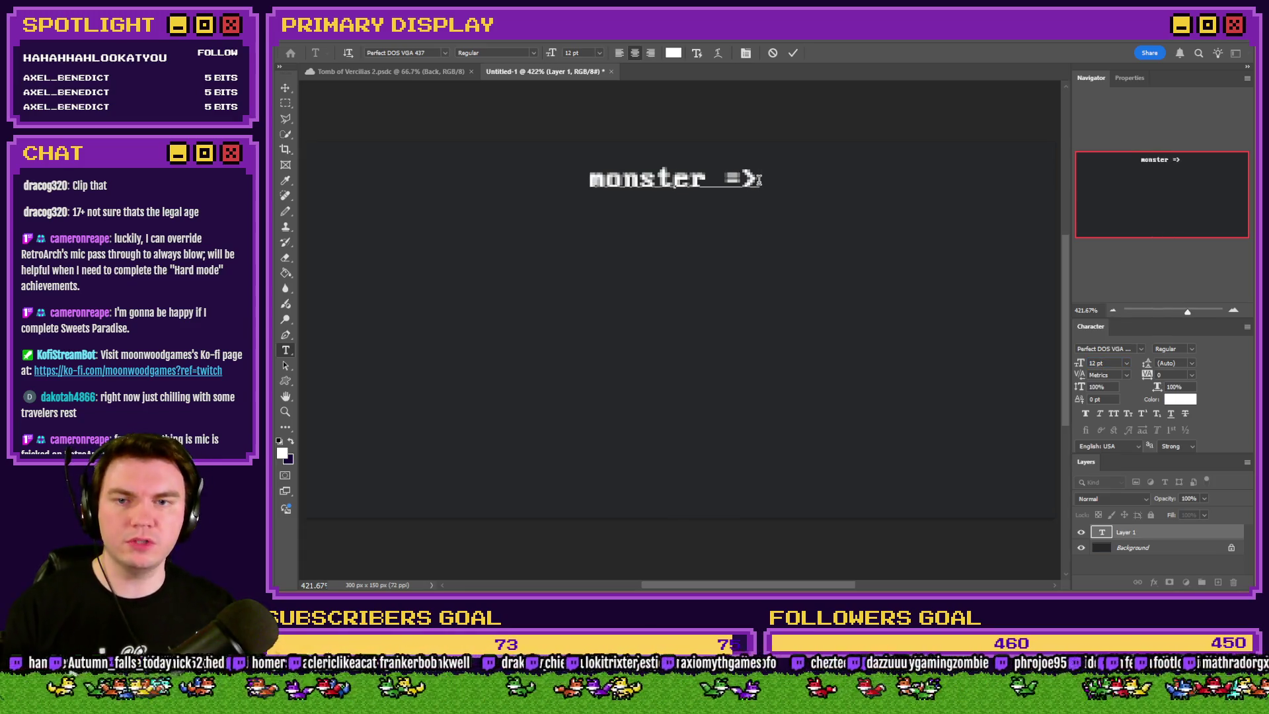
Confirm the Conditional Branch in RPG Maker and return to the Photoshop text
key("alt+Tab")
key("alt+Tab")
key("Tab")
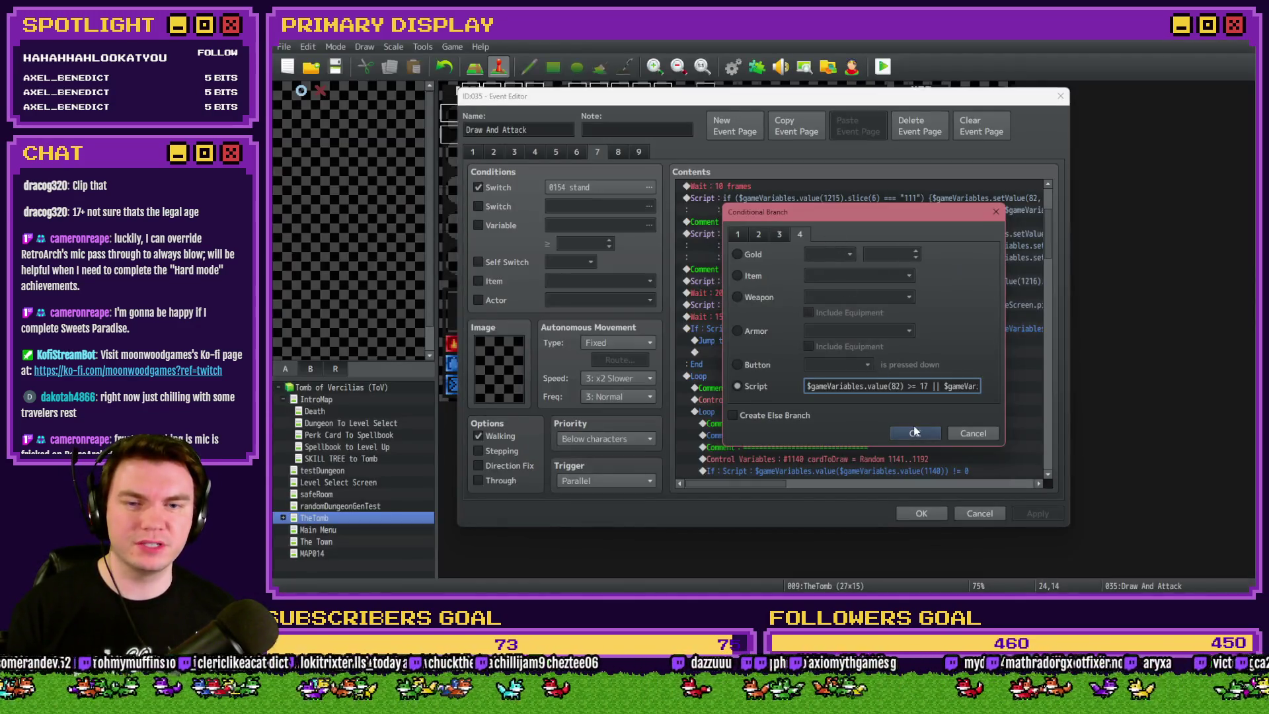
left_click(915, 433)
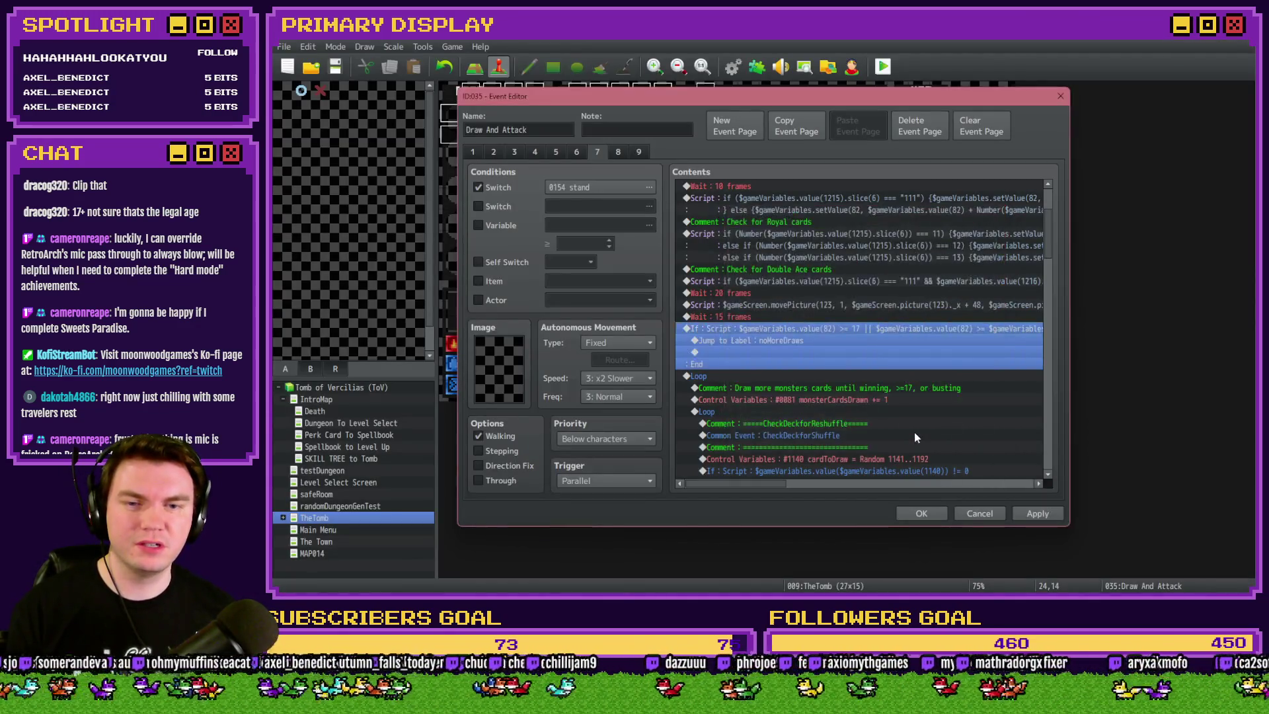
key("alt+Tab")
key("alt+Tab")
key("alt+Tab")
key("Tab")
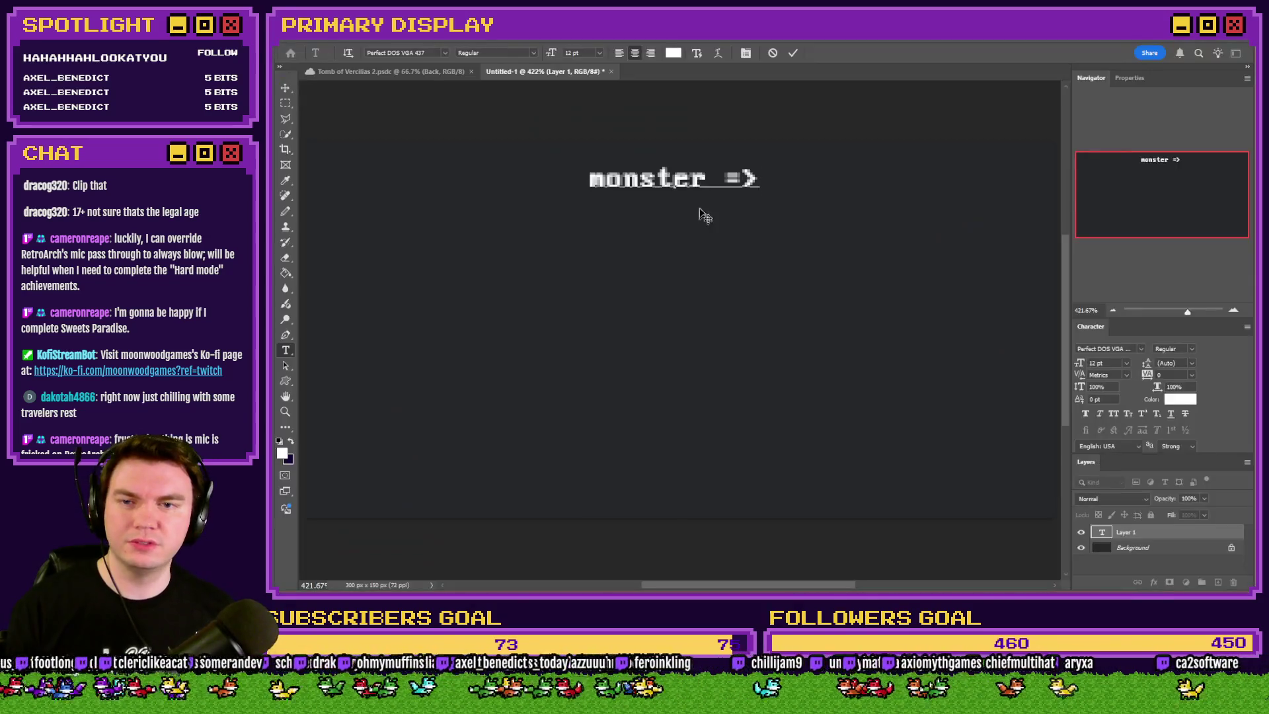
Correct the label to 'monster >= 17' and commit it
key("BackSpace")
key("BackSpace")
type(">=")
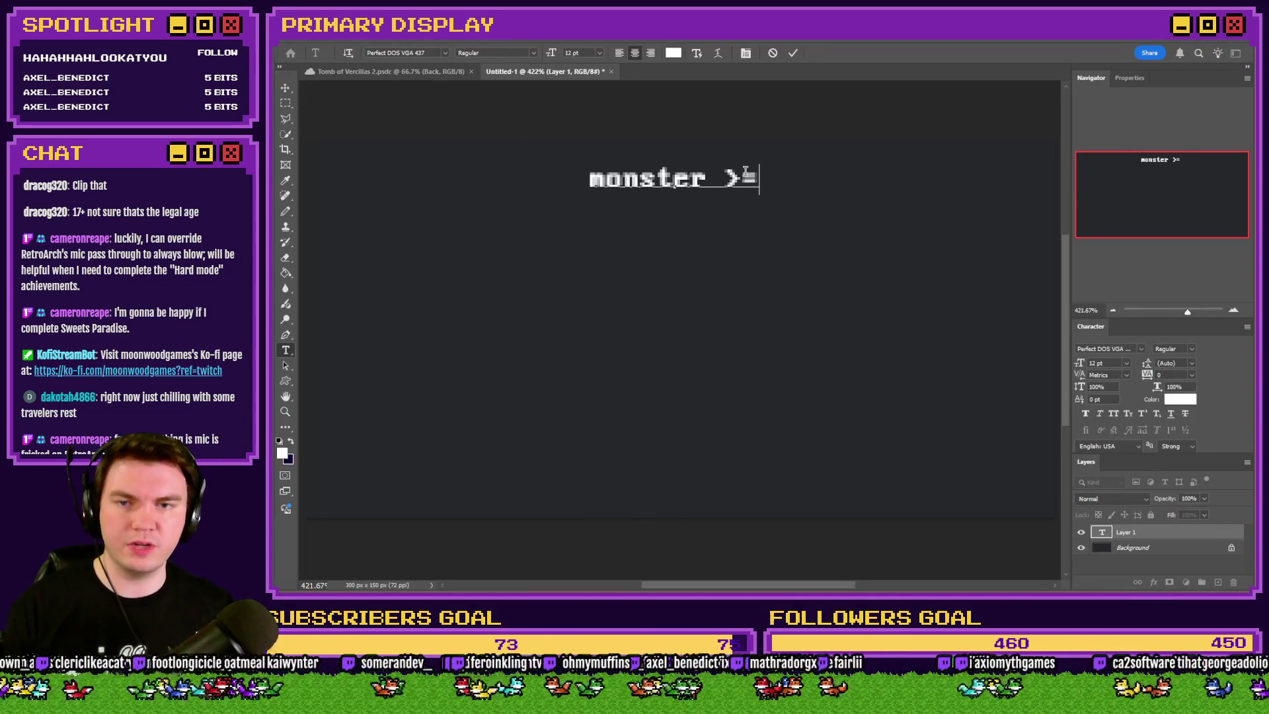
type(" 17")
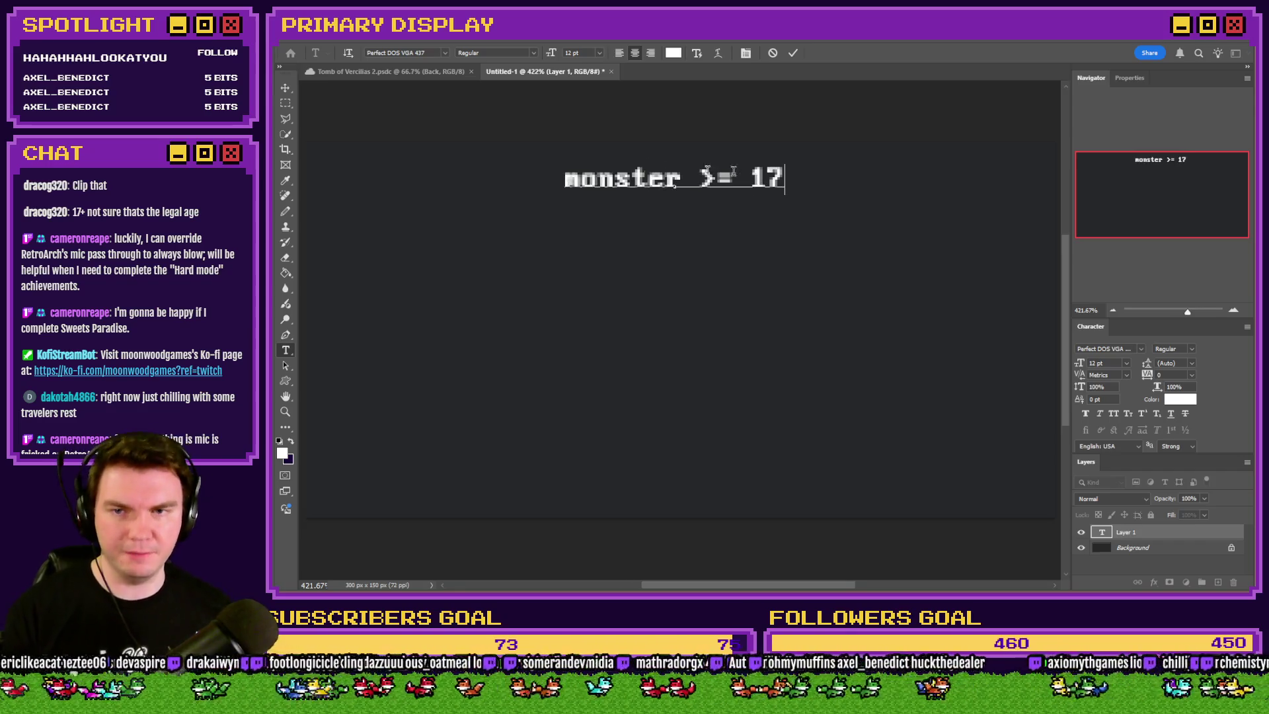
left_click(285, 103)
Add an empty Layer 1 above the background and set a 3 px Hard Round brush
left_click(286, 211)
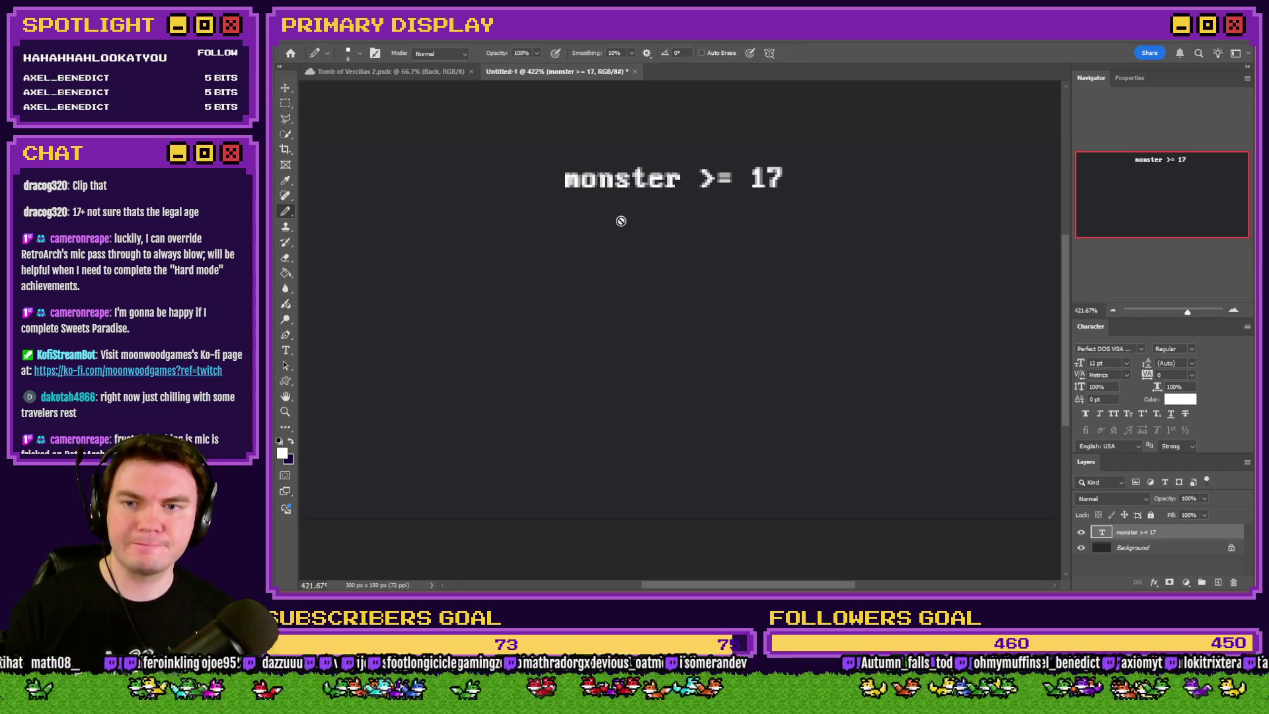
left_click(1163, 547)
left_click(1217, 583)
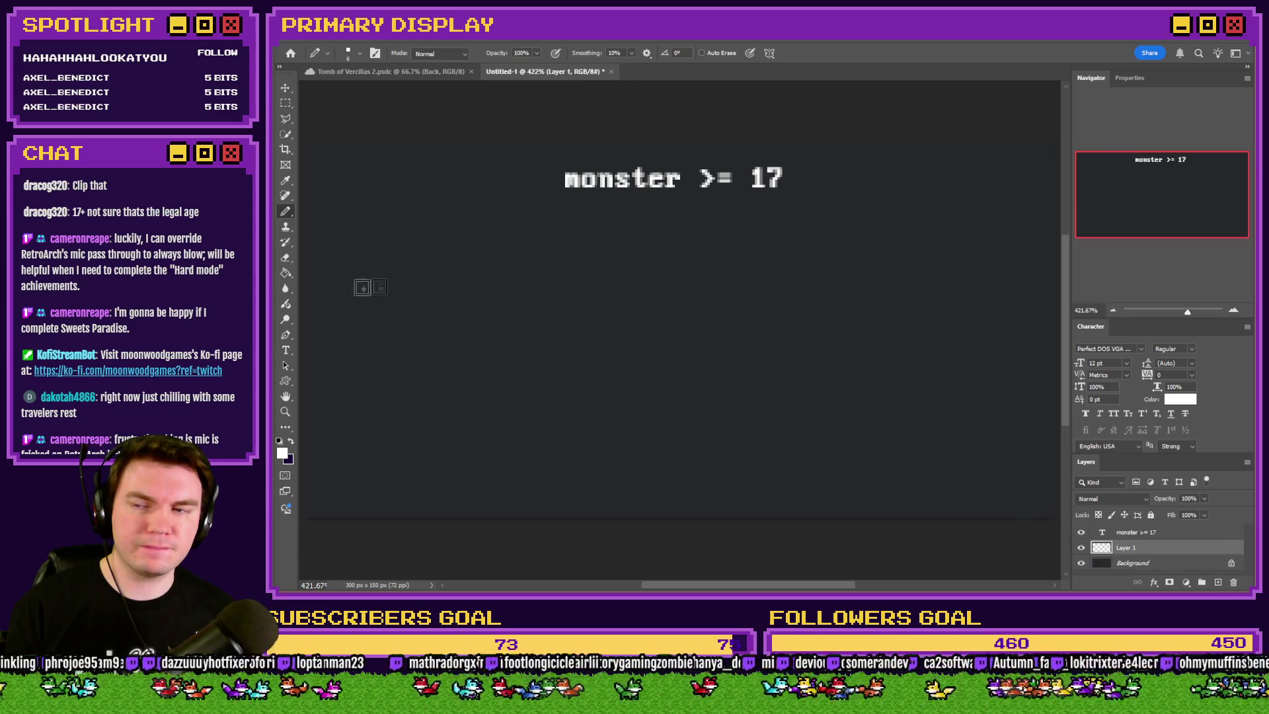
right_click(630, 218)
right_click(286, 211)
left_click(321, 212)
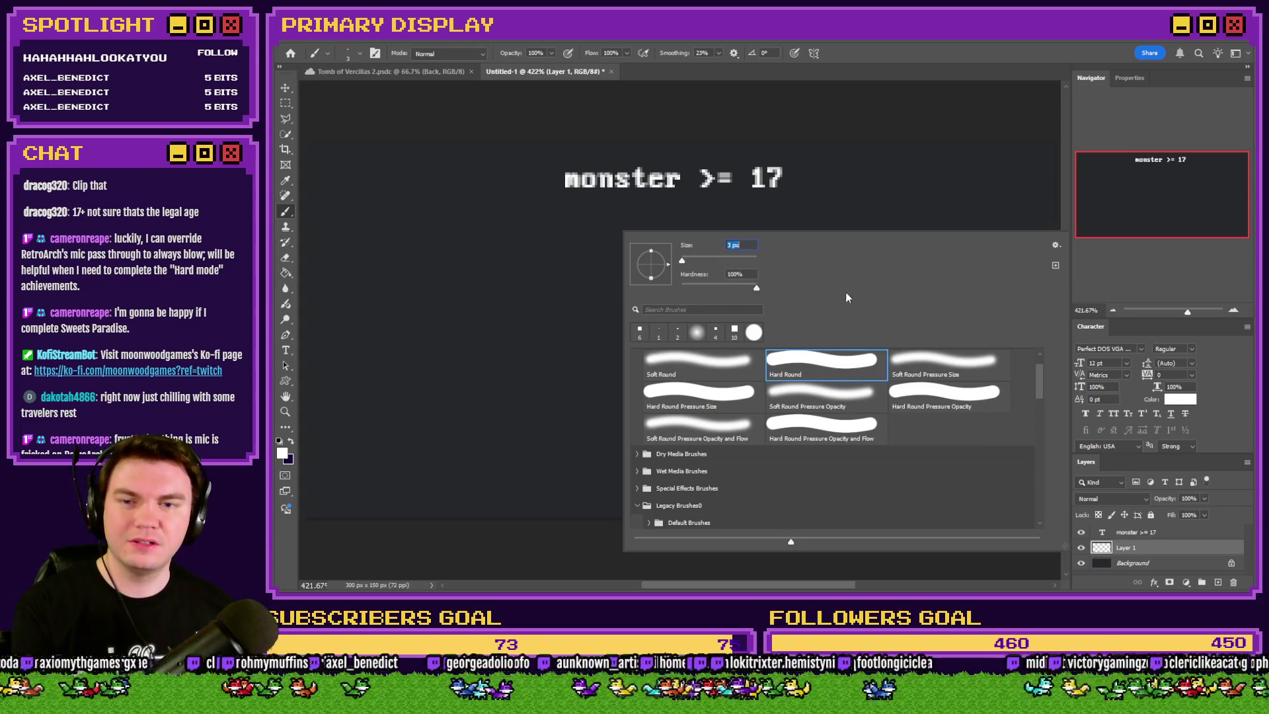
key("Return")
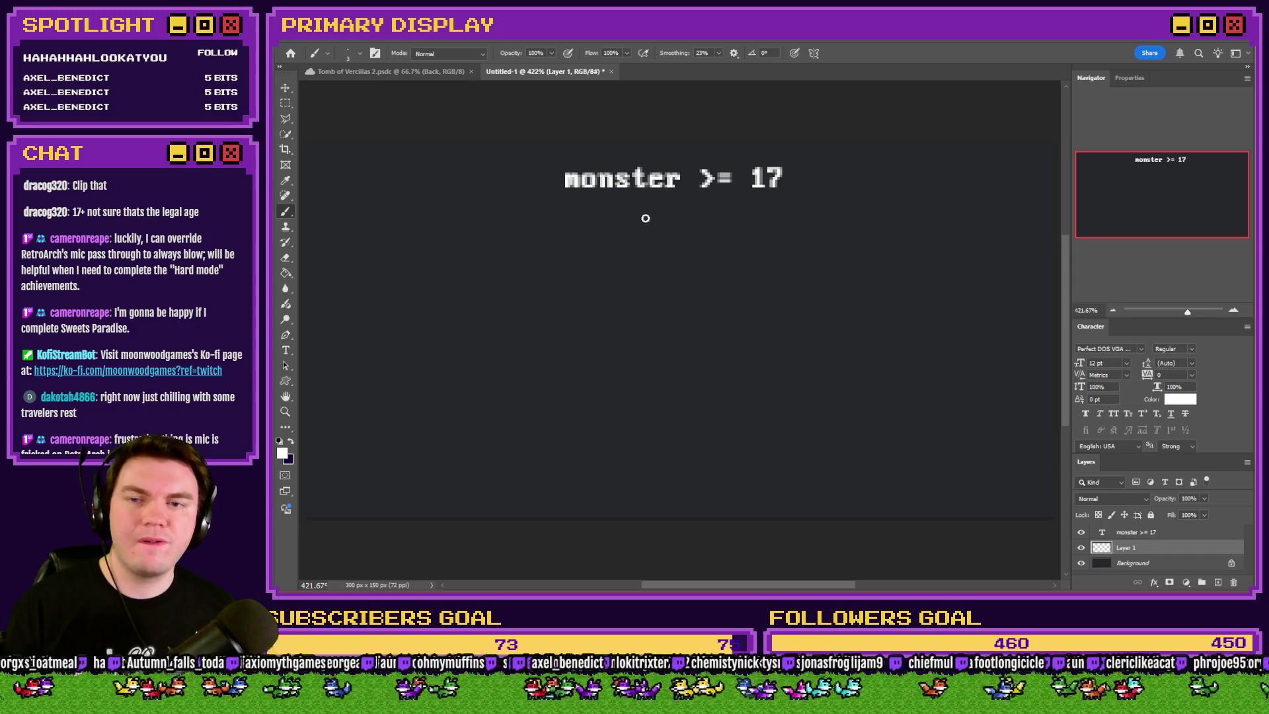
Brush a forked white bracket under 'monster >= 17', lettering Yes at left and No at right
mouse_move(645, 204)
left_mouse_down()
mouse_move(488, 222)
mouse_move(471, 271)
left_mouse_up()
left_click_drag(647, 222, 785, 270)
mouse_move(453, 288)
left_mouse_down()
mouse_move(439, 286)
mouse_move(454, 295)
mouse_move(447, 317)
mouse_move(490, 321)
left_mouse_up()
mouse_move(770, 291)
left_mouse_down()
mouse_move(782, 316)
mouse_move(803, 287)
left_mouse_up()
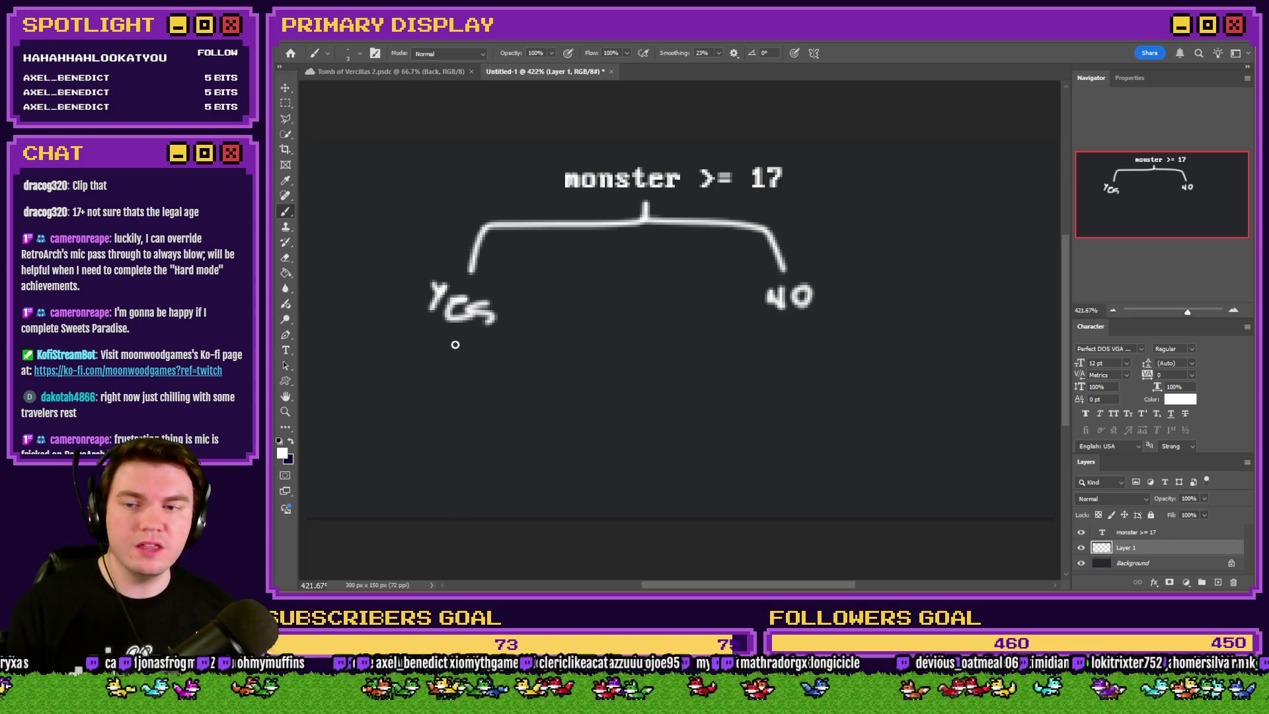
left_click(285, 350)
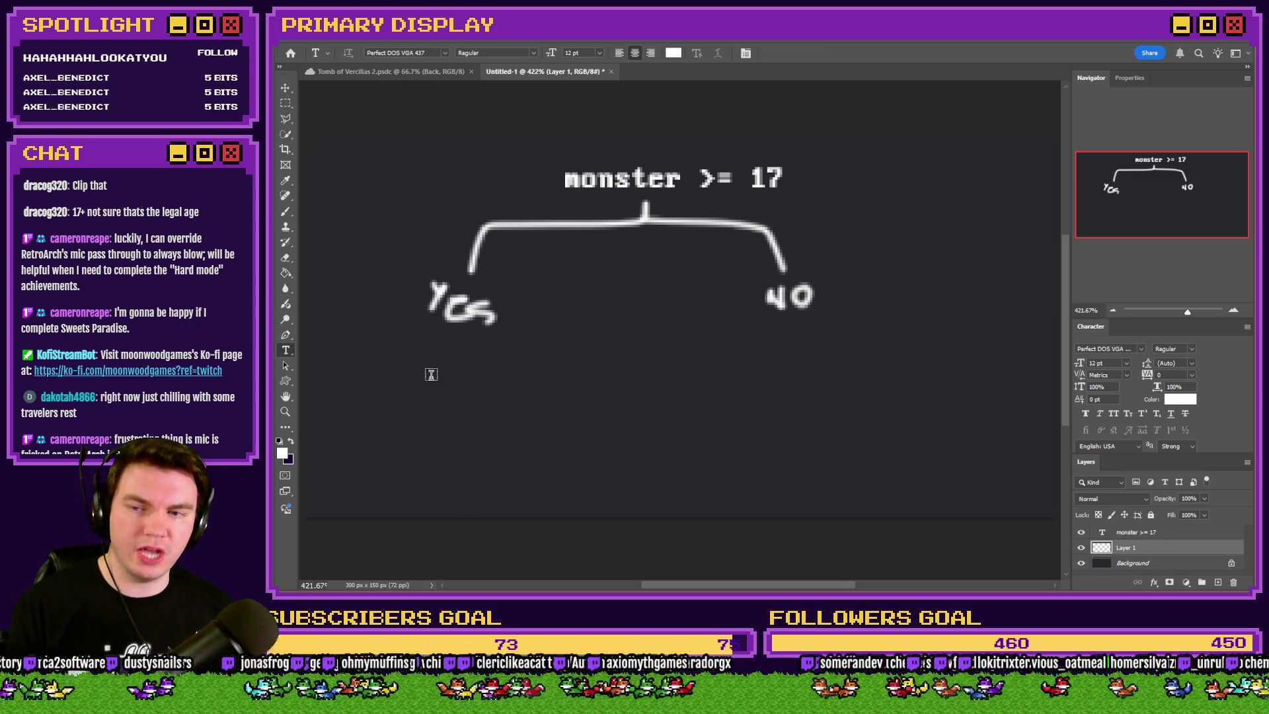
Add a '>= player?' text label and move it beneath Yes
left_click(382, 380)
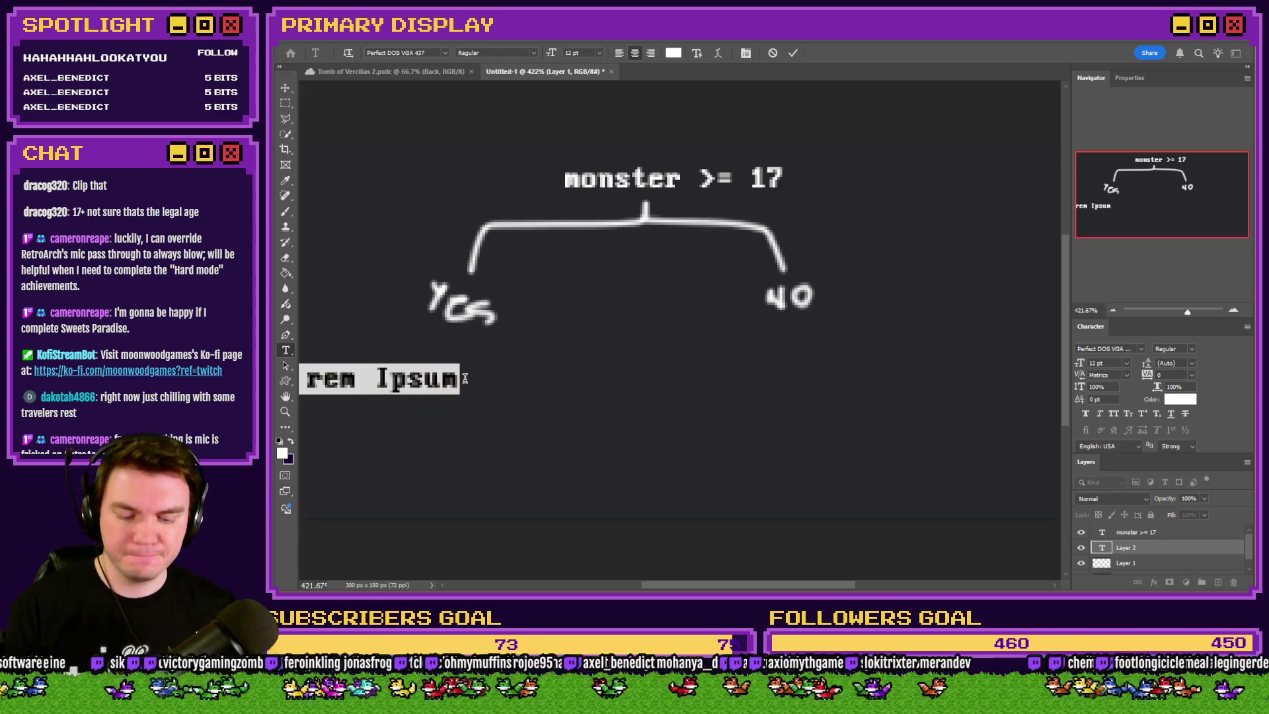
type(">")
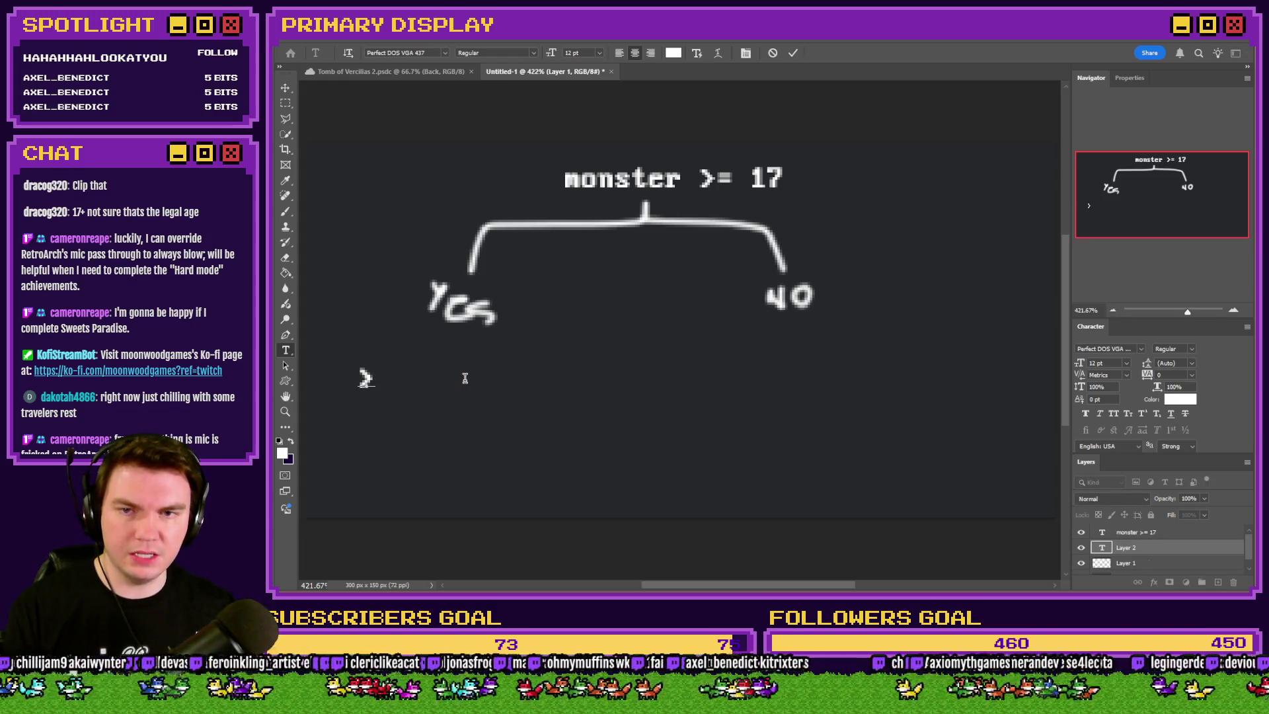
type("= player?")
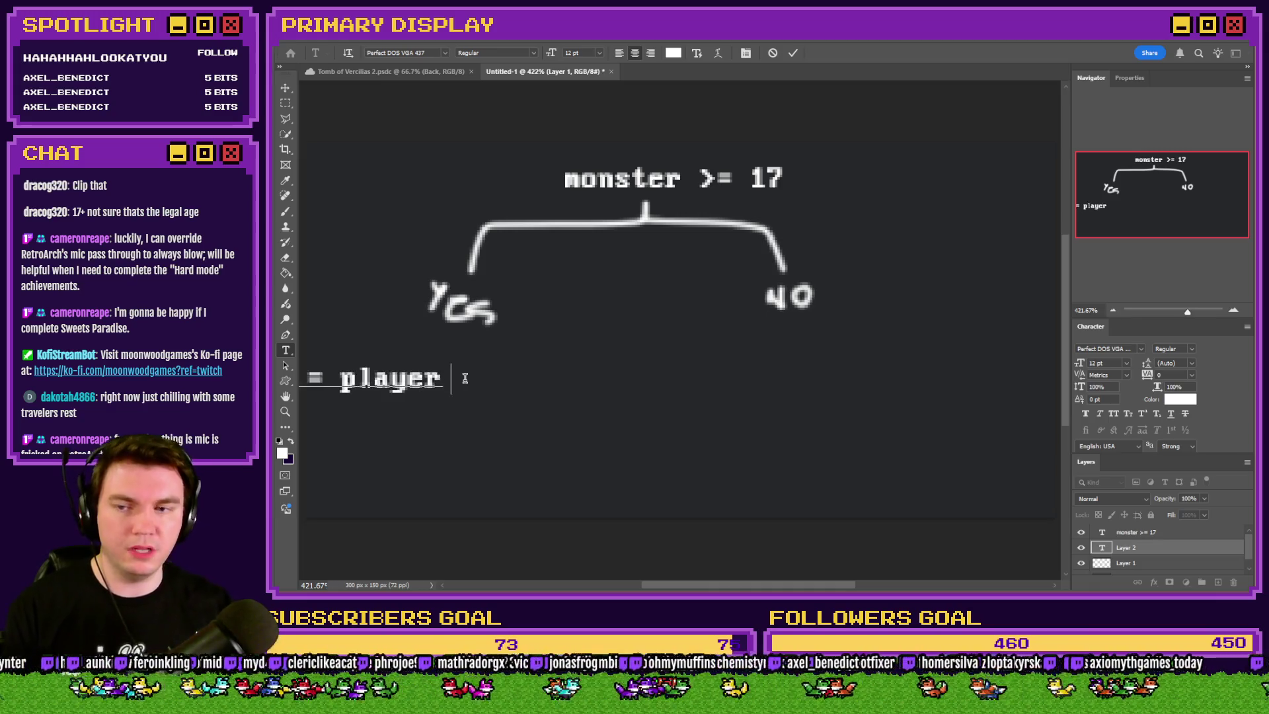
left_click(286, 103)
mouse_move(390, 320)
left_mouse_down()
mouse_move(522, 279)
mouse_move(509, 268)
left_mouse_up()
Reselect Layer 1 with the Brush, collapse the Character panel, and draw the right branch under player?
left_click(285, 213)
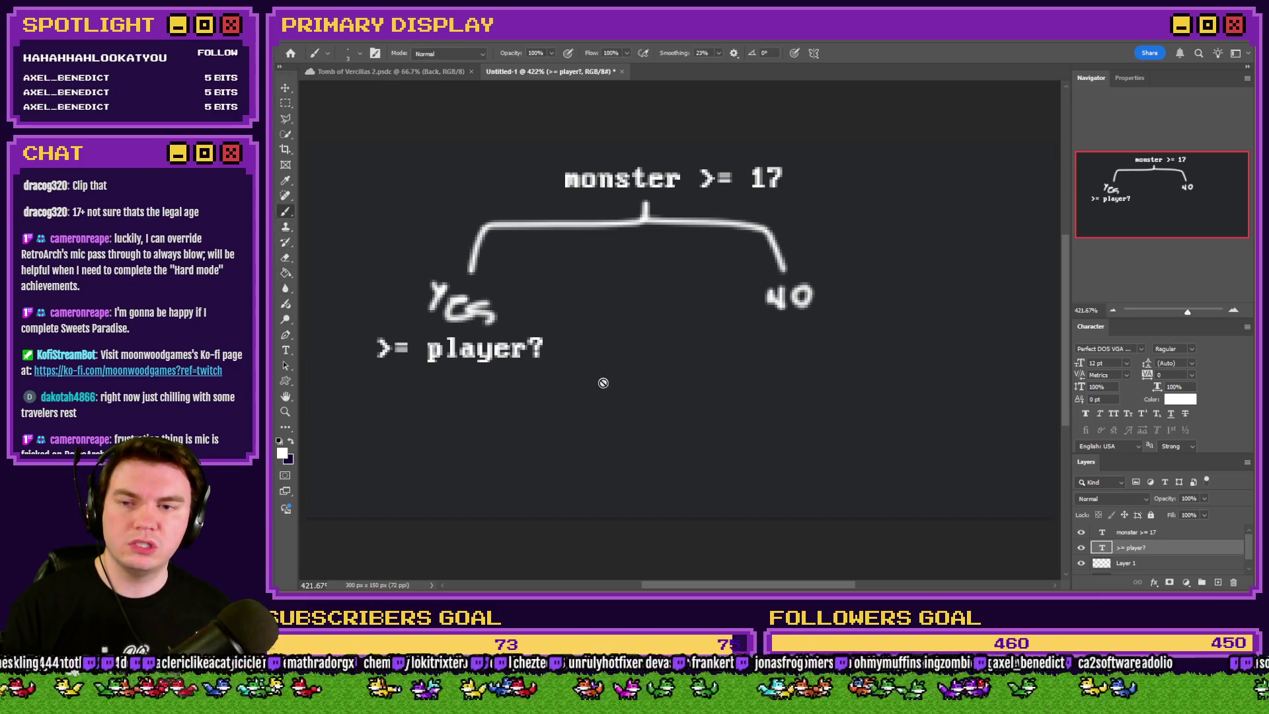
left_click(1183, 563)
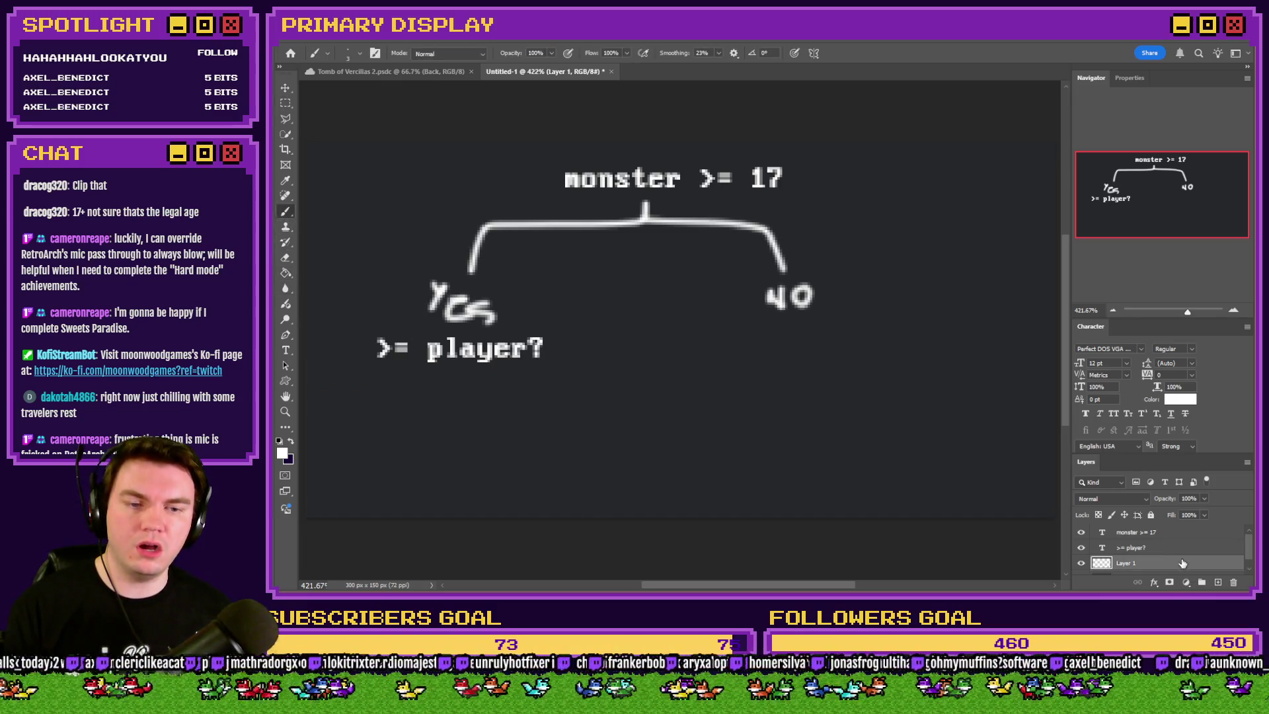
double_click(1091, 326)
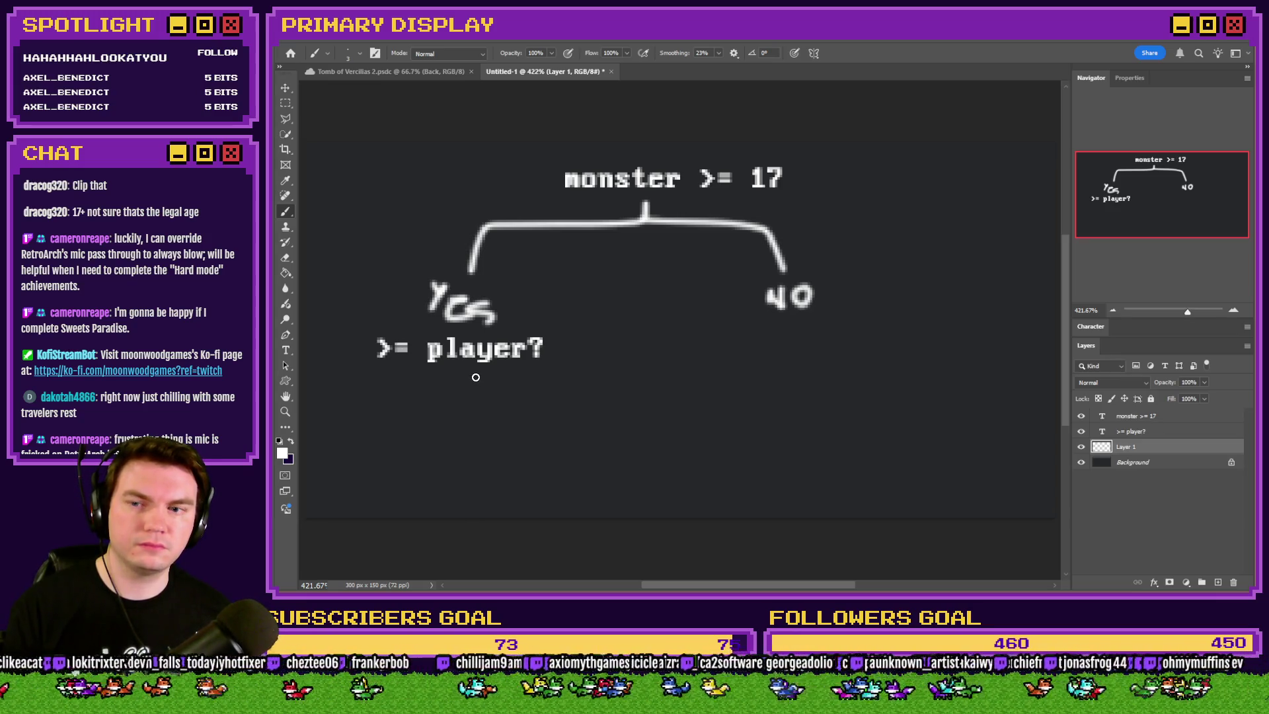
left_click_drag(475, 376, 565, 413)
Brush two diagonal branches under >= player?, lettering Y on the left and N on the right
mouse_move(473, 376)
left_mouse_down()
mouse_move(417, 407)
mouse_move(397, 435)
left_mouse_up()
mouse_move(552, 423)
left_mouse_down()
mouse_move(551, 439)
mouse_move(574, 438)
left_mouse_up()
left_click_drag(574, 423, 574, 439)
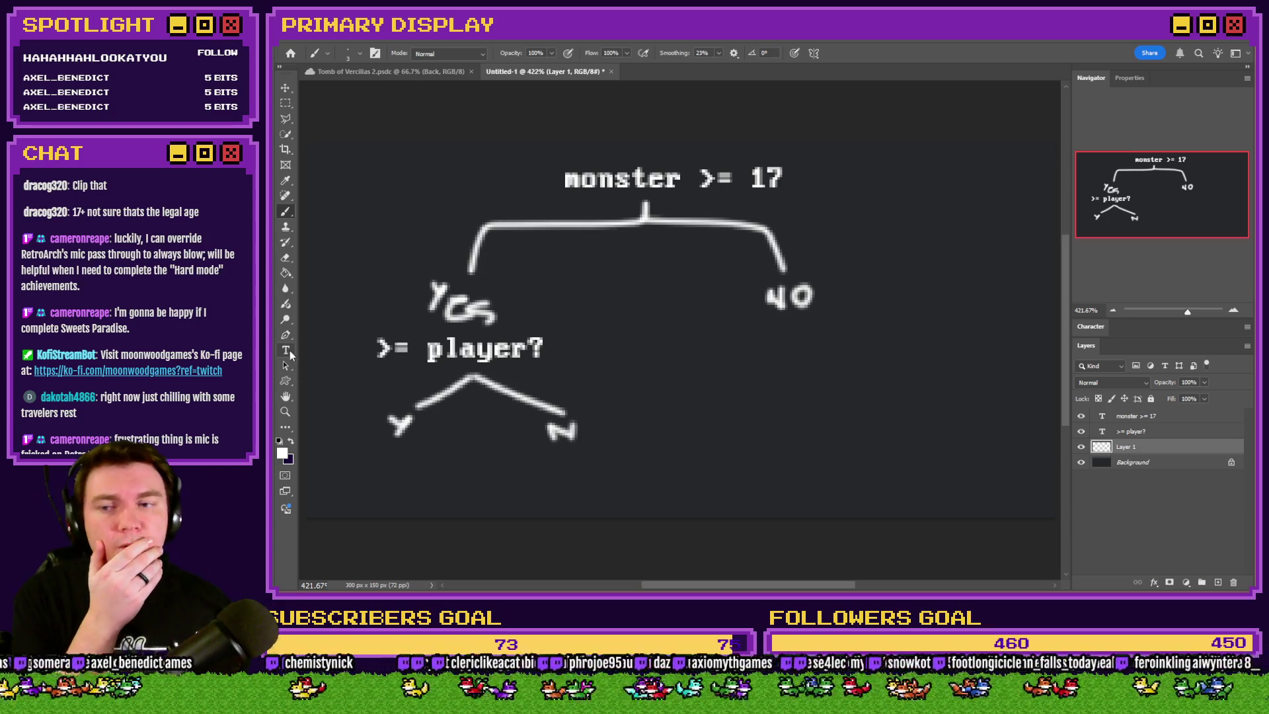
Briefly open the >= player? text for editing, then undo the N stroke on the drawing layer
left_click(288, 352)
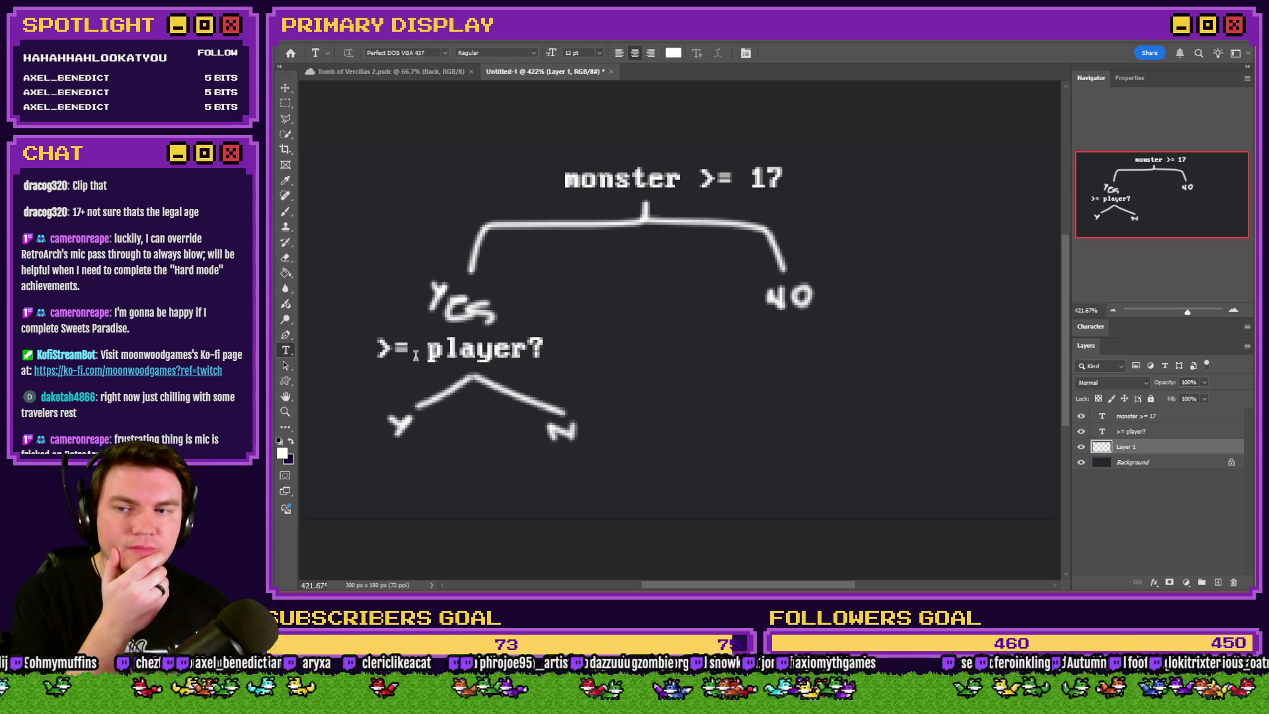
left_click(415, 354)
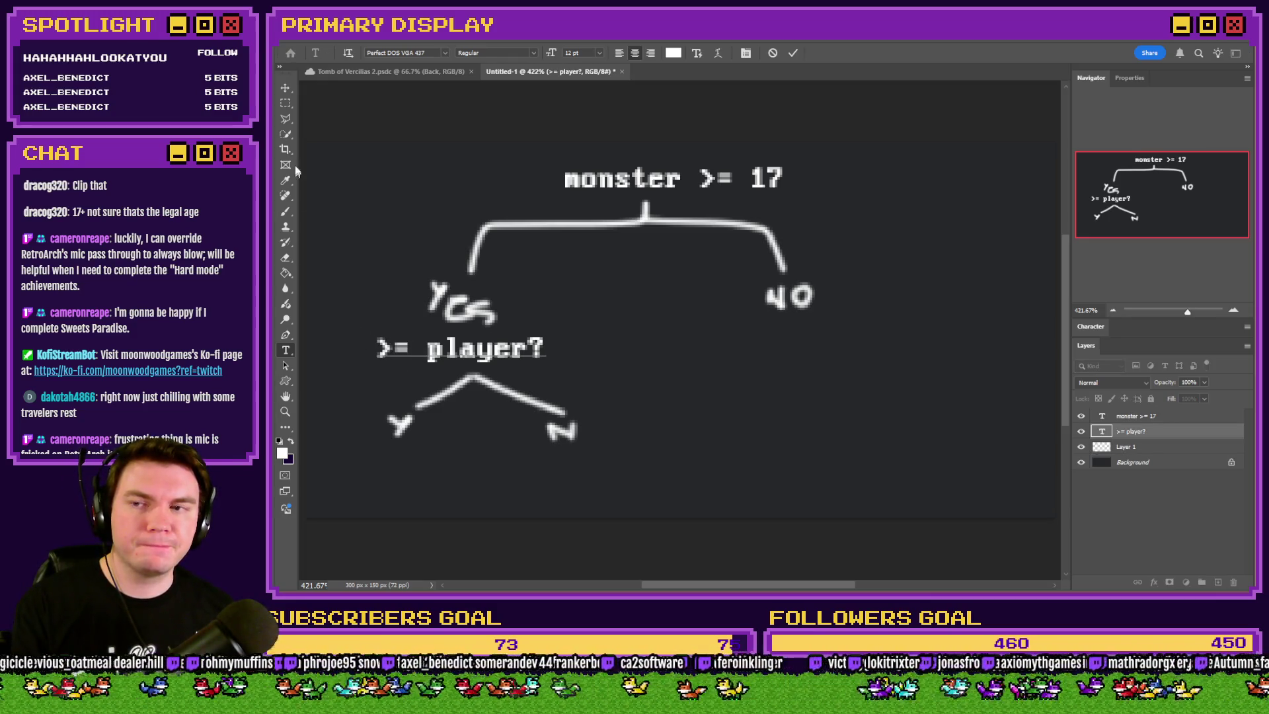
key("Escape")
left_click(287, 213)
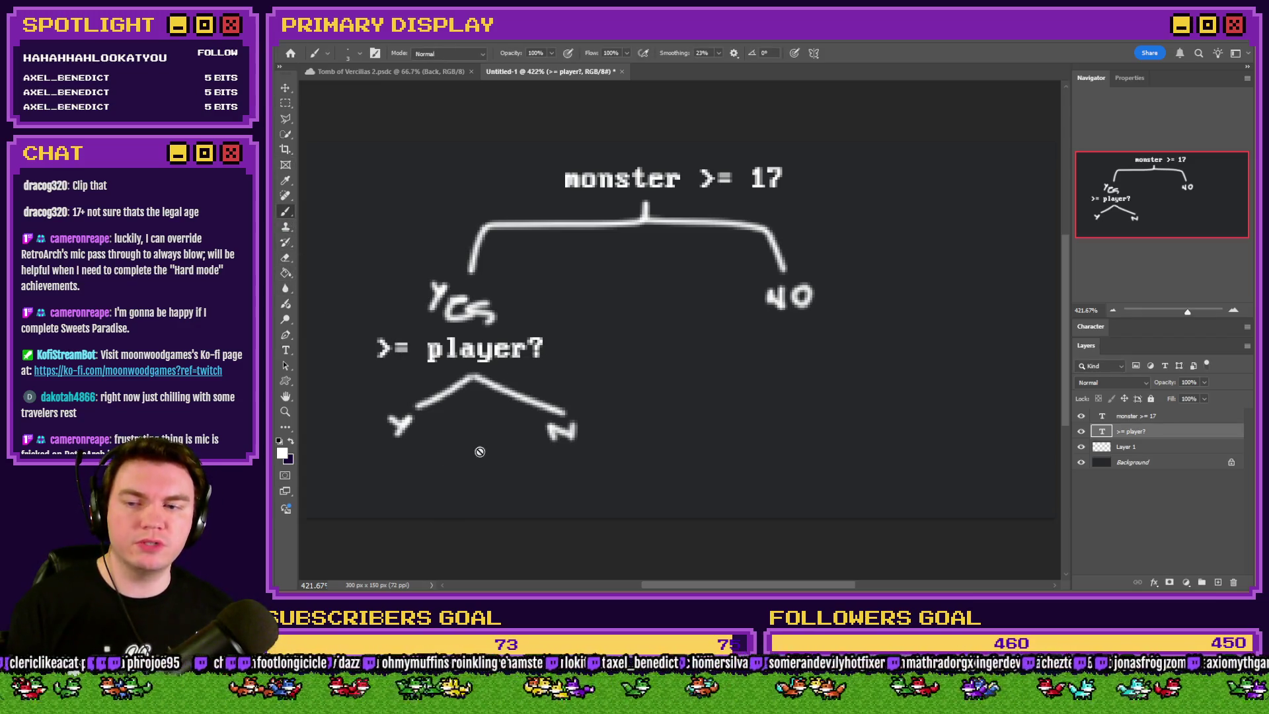
left_click(1130, 448)
key("ctrl+z")
key("ctrl+z")
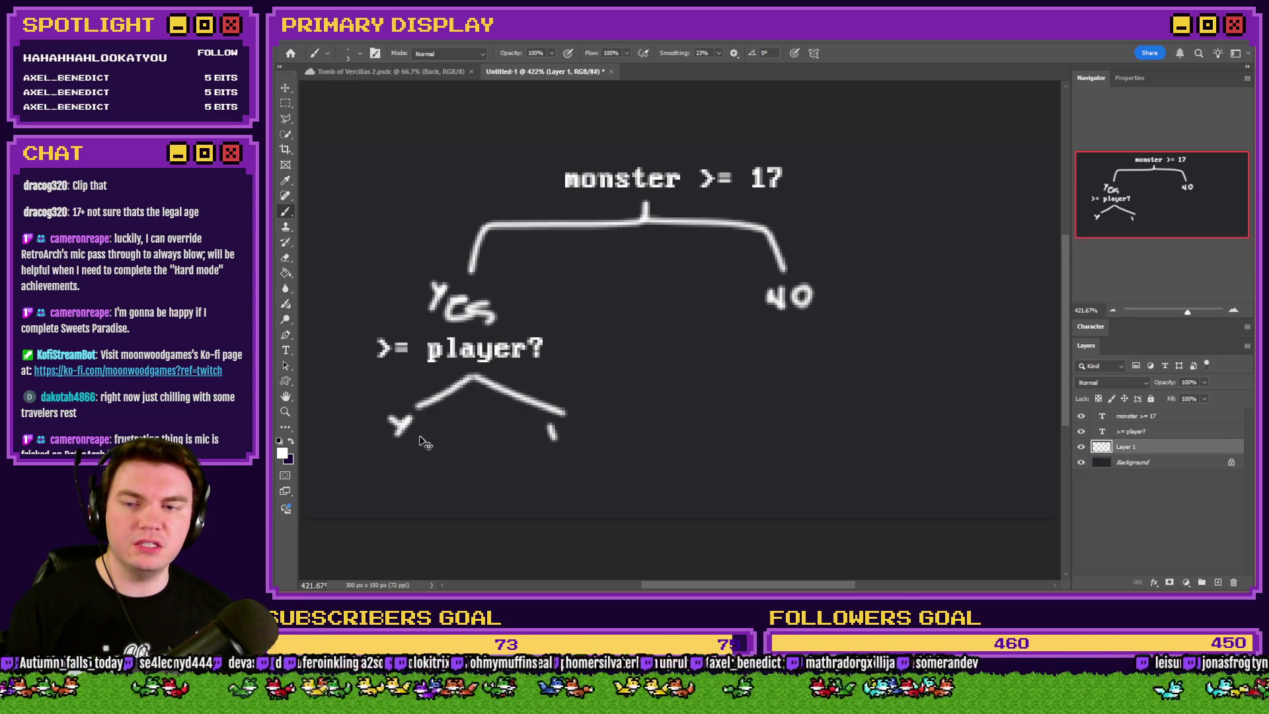
Replace the Y with hand-lettered Tie, mark the right branch with >, and draw a centre stem
key("ctrl+z")
key("ctrl+z")
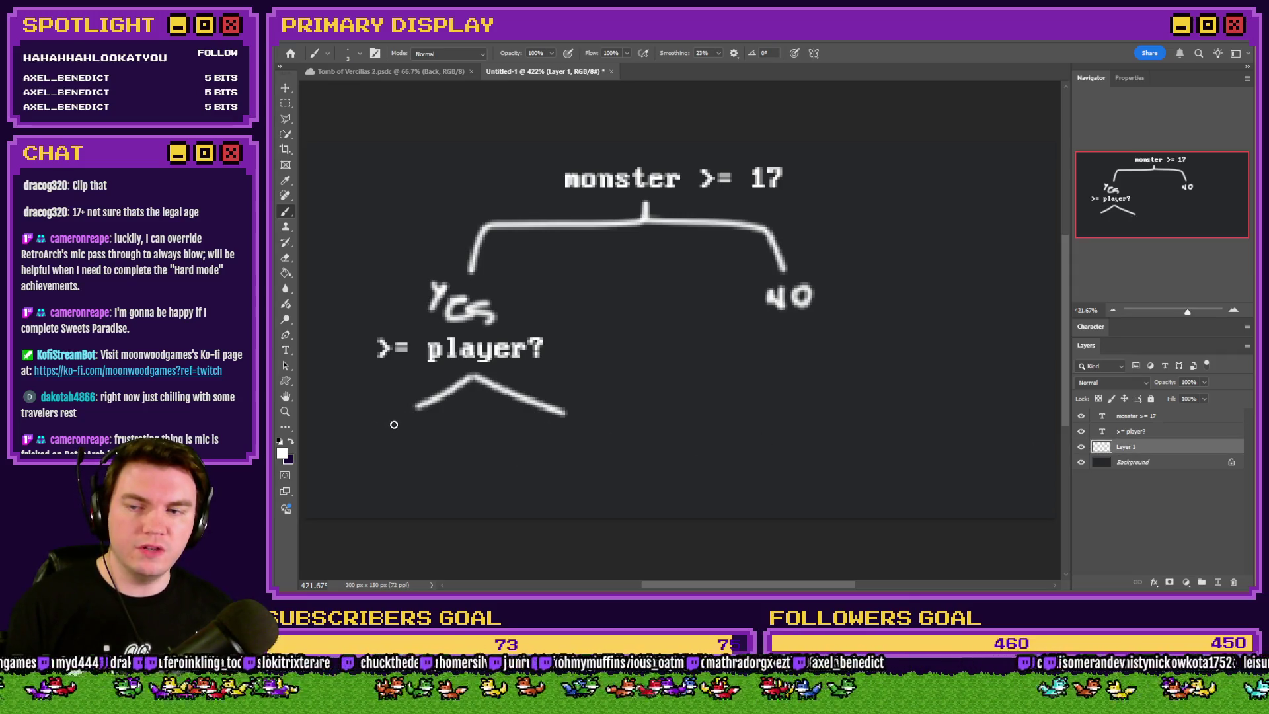
left_click_drag(399, 422, 411, 427)
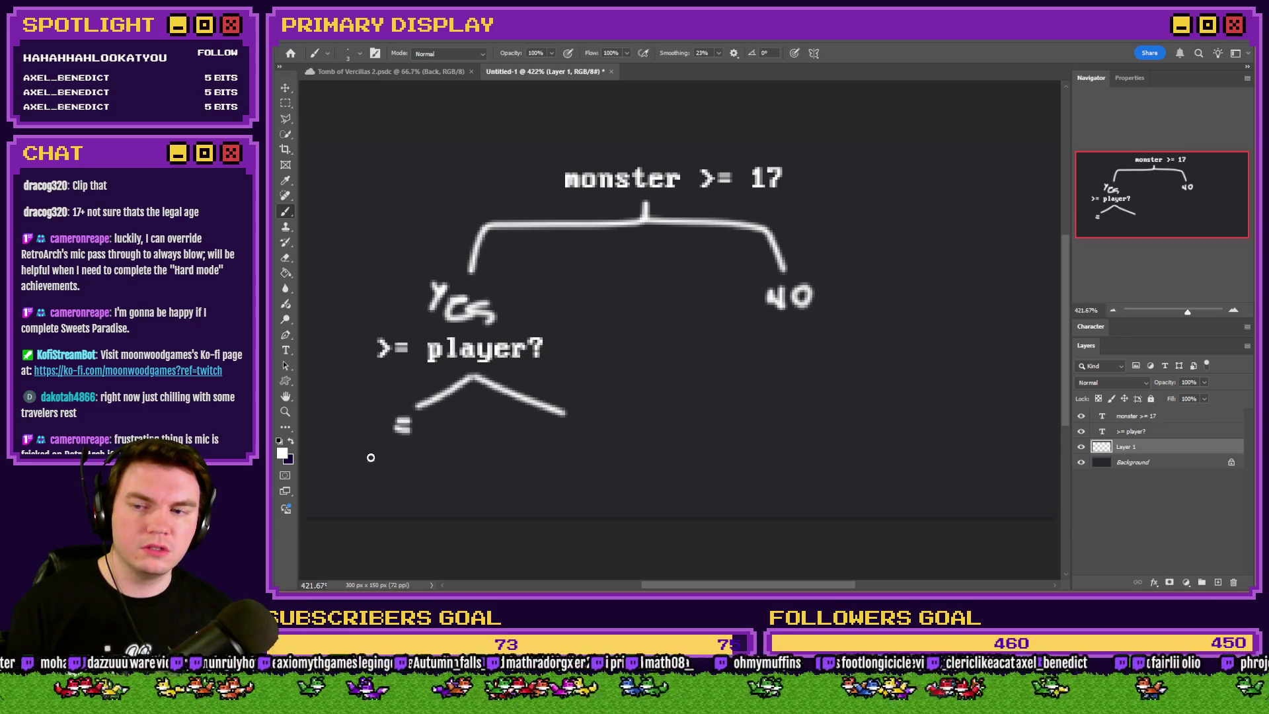
left_click_drag(371, 475, 370, 471)
mouse_move(386, 441)
left_mouse_down()
mouse_move(331, 443)
mouse_move(396, 471)
mouse_move(401, 459)
mouse_move(429, 467)
left_mouse_up()
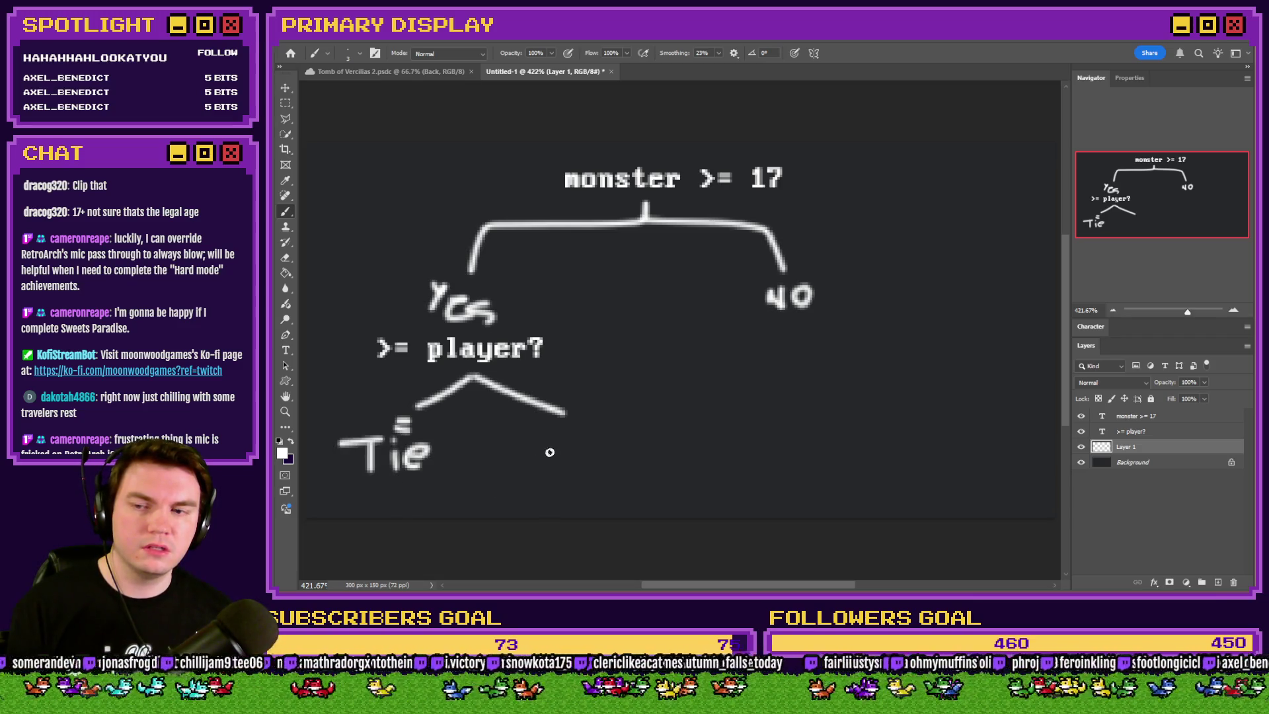
mouse_move(570, 428)
left_mouse_down()
mouse_move(519, 470)
mouse_move(611, 467)
mouse_move(599, 449)
left_mouse_up()
key("ctrl+z")
key("ctrl+z")
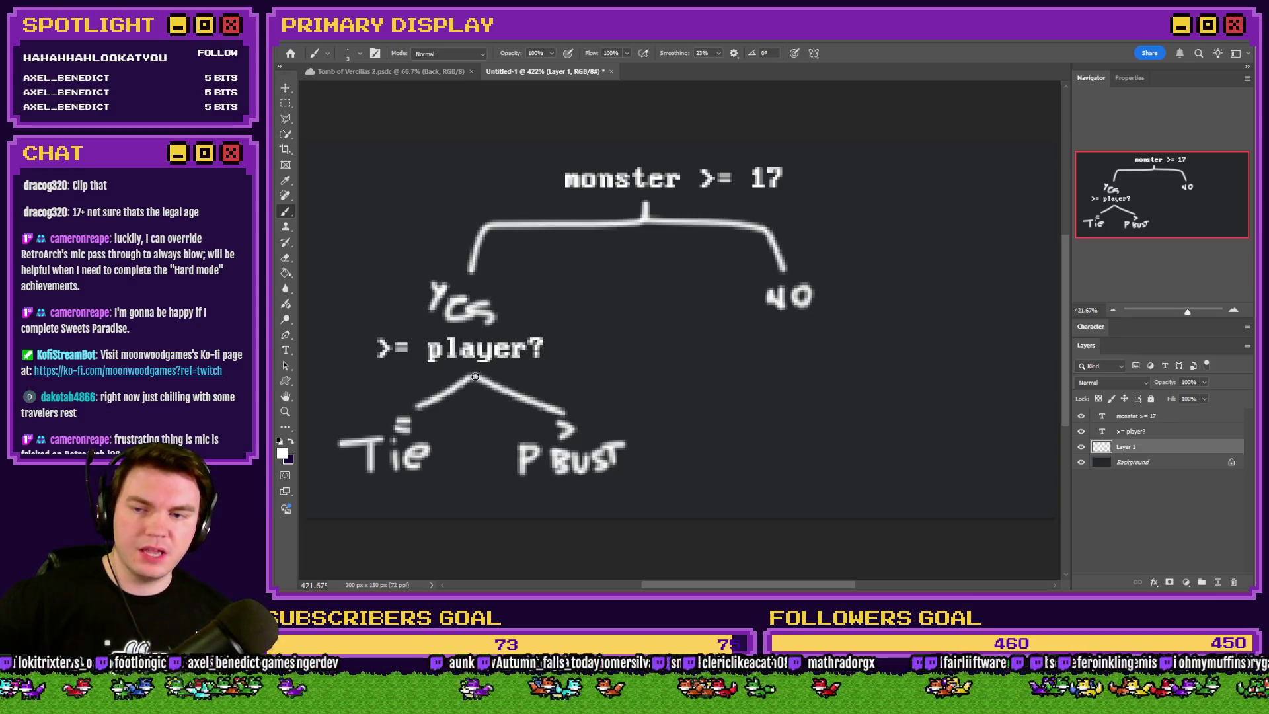
mouse_move(476, 384)
left_mouse_down()
mouse_move(475, 432)
mouse_move(454, 456)
mouse_move(468, 453)
mouse_move(469, 431)
mouse_move(482, 449)
mouse_move(488, 433)
mouse_move(473, 489)
mouse_move(423, 512)
mouse_move(443, 497)
mouse_move(457, 507)
mouse_move(486, 495)
mouse_move(469, 518)
mouse_move(493, 497)
mouse_move(509, 512)
mouse_move(550, 496)
left_mouse_up()
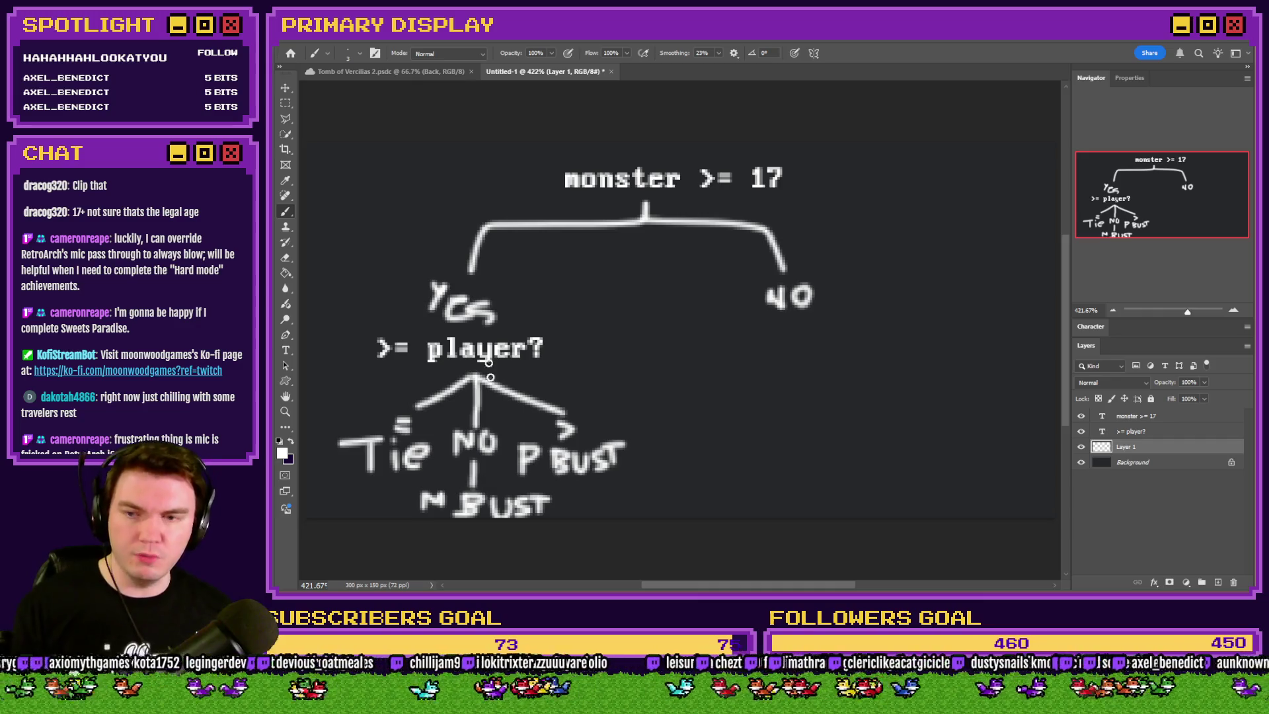
left_click(355, 37)
Set the canvas height to 250 px, anchored at the top so it grows downward
left_click(370, 145)
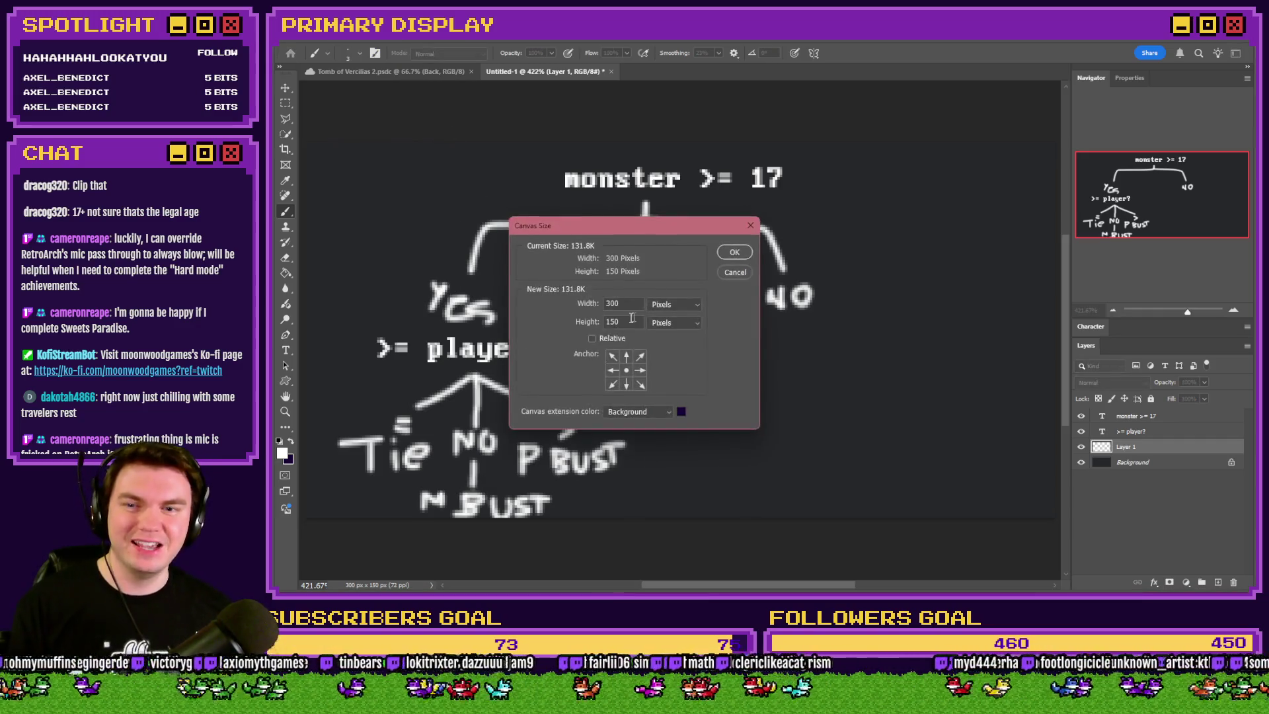
type("3")
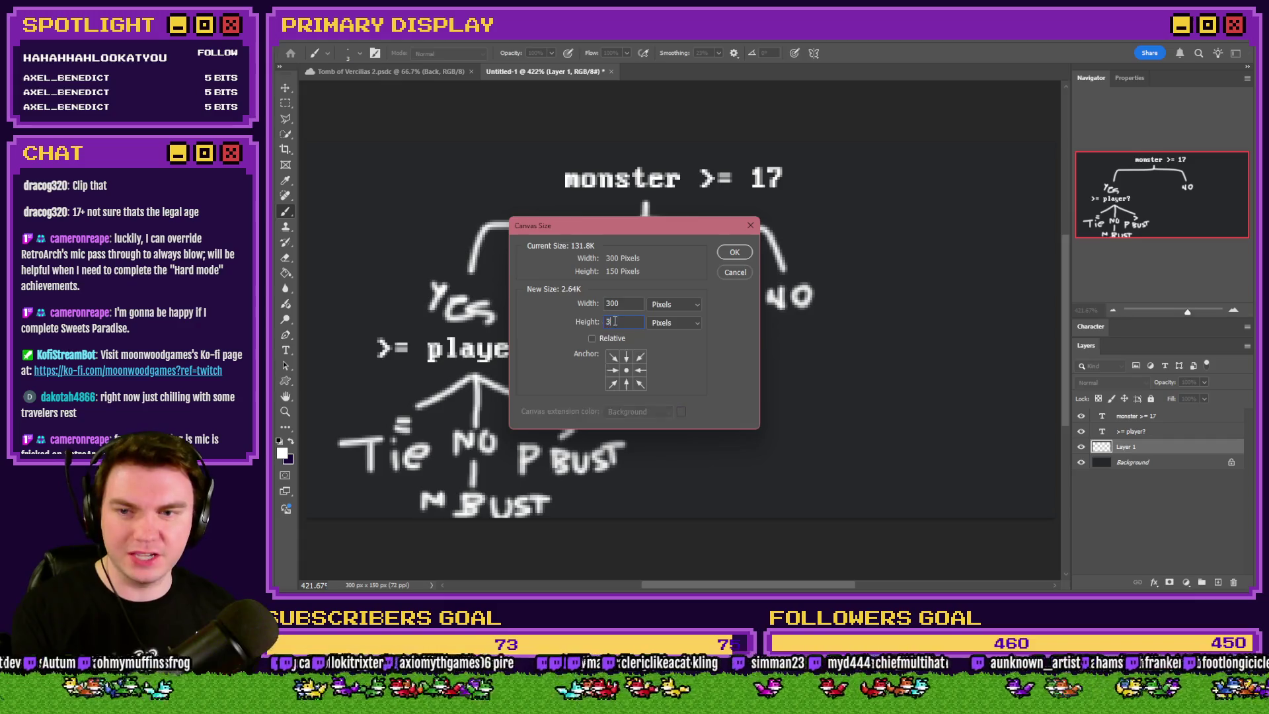
key("BackSpace")
type("250")
left_click(627, 357)
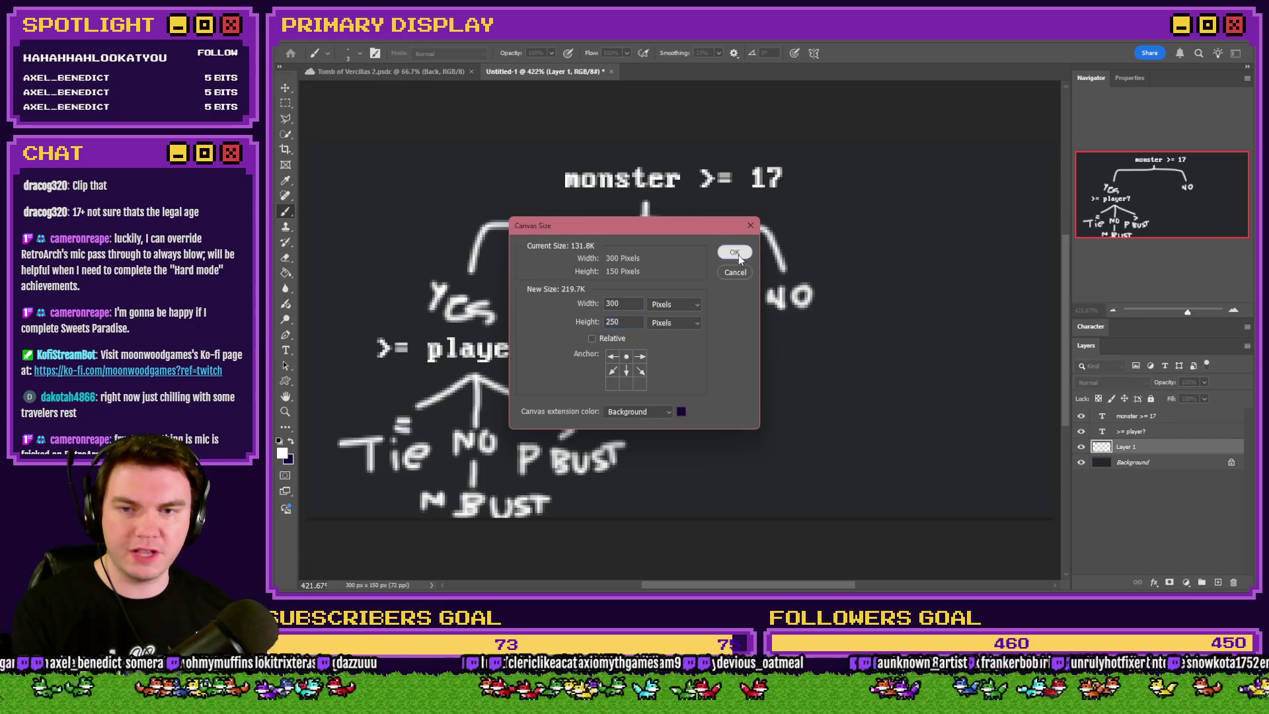
left_click(735, 253)
Paint Bucket the new bottom strip with the sampled dark background colour
left_click(285, 273)
left_click(407, 258, "alt")
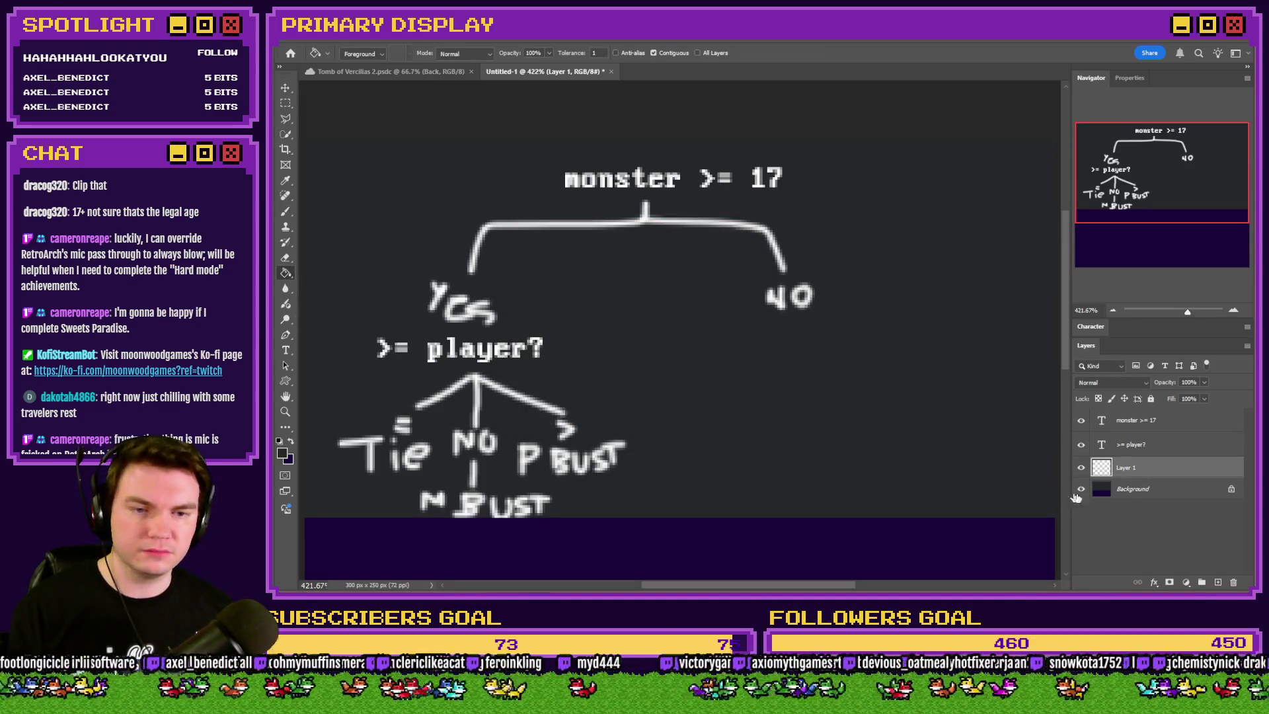
left_click(1127, 489)
scroll(906, 499, "down", 2)
left_click(625, 497)
Erase M BUST and the bottom of the stem with a full-hardness eraser
scroll(624, 497, "down", 2)
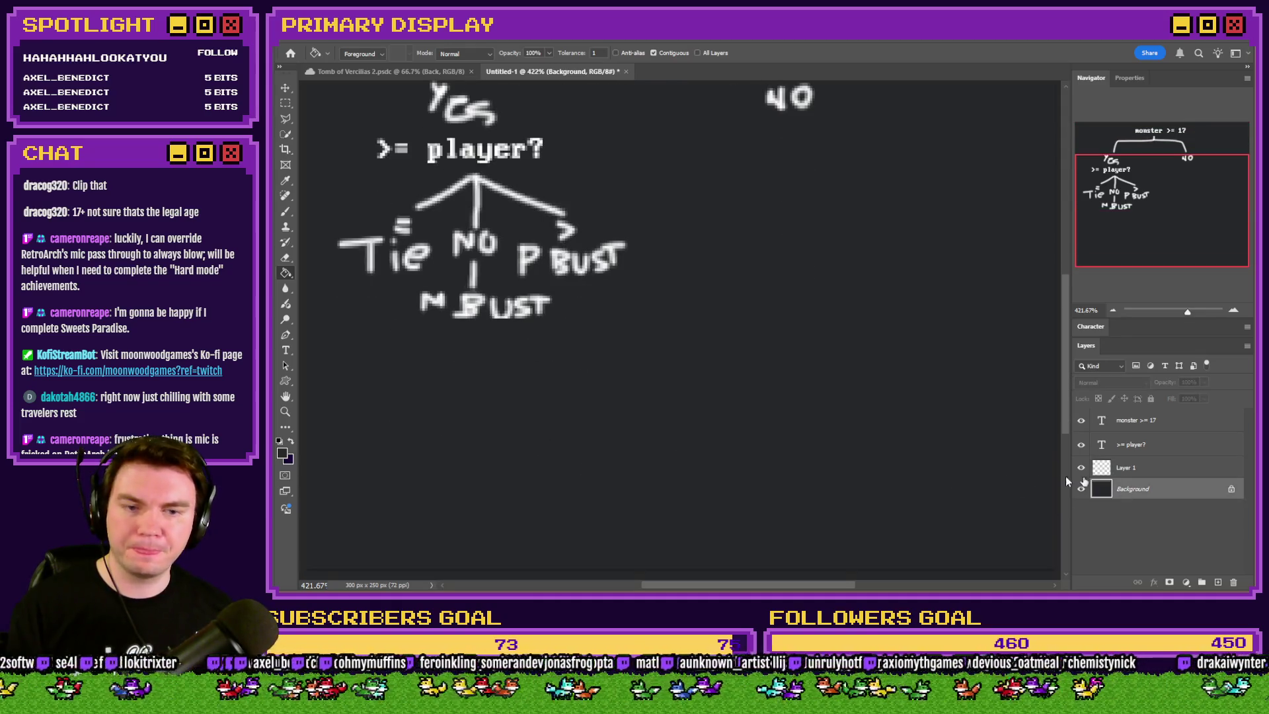
left_click(1136, 468)
left_click(291, 256)
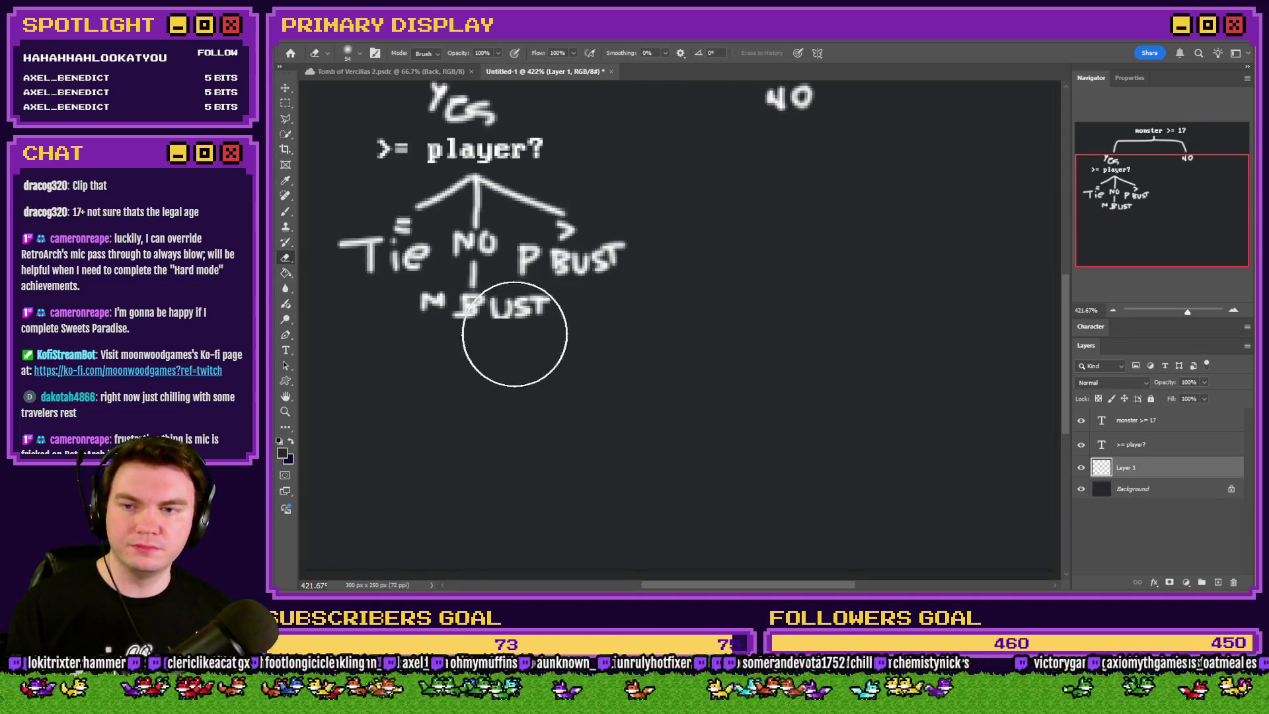
right_click(537, 352)
left_click_drag(596, 395, 718, 397)
left_click(453, 396)
mouse_move(453, 397)
left_mouse_down()
mouse_move(495, 368)
mouse_move(577, 359)
left_mouse_up()
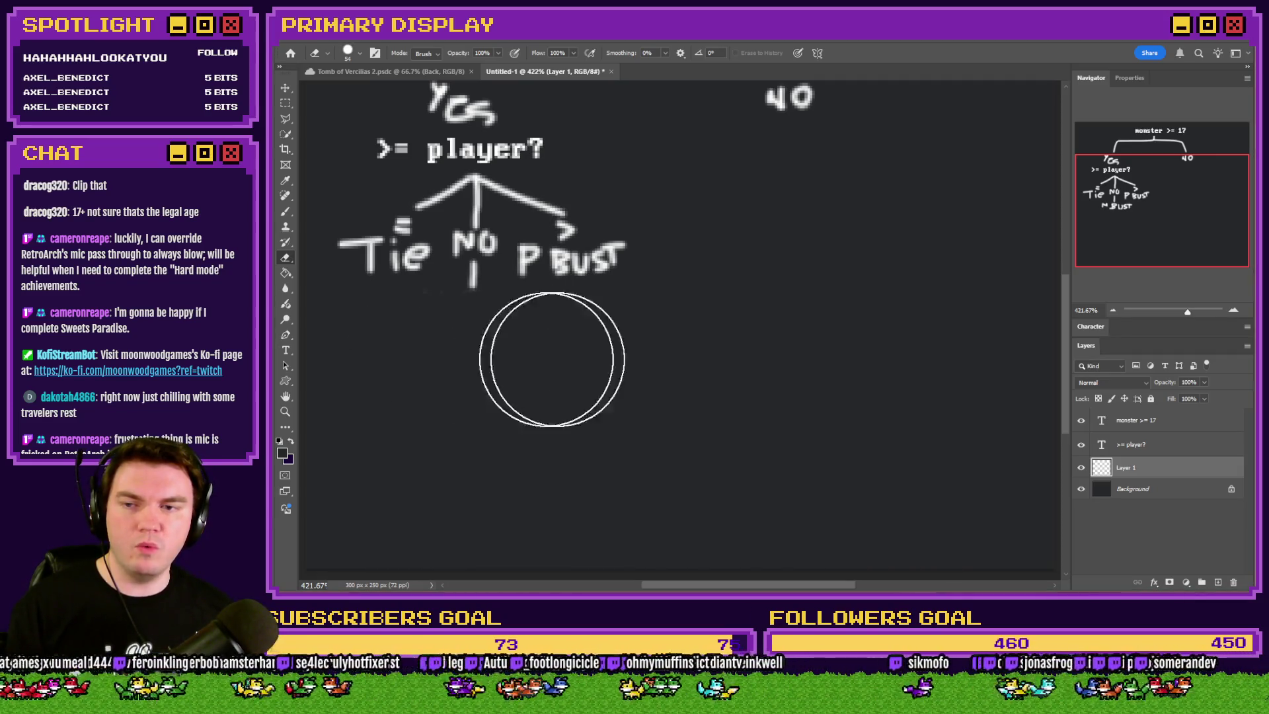
scroll(569, 370, "up", 5)
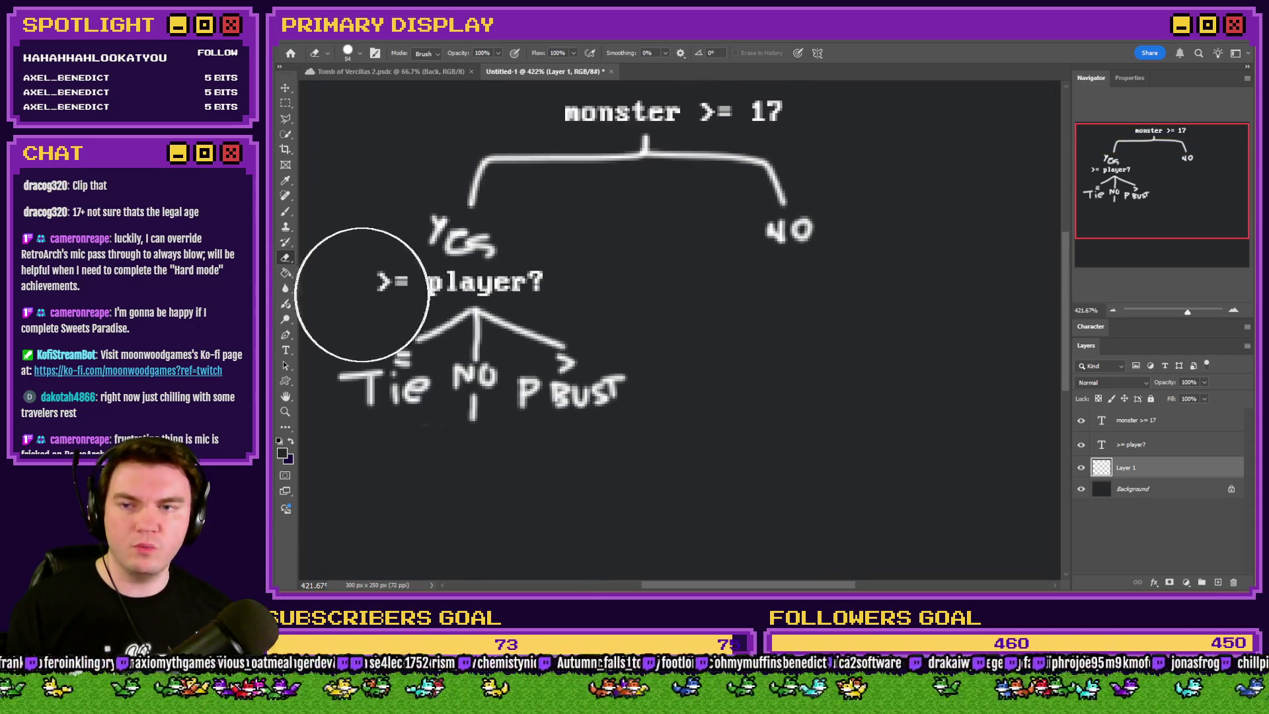
Add a pixel-font Yes text label and move it under the left branch
key("t")
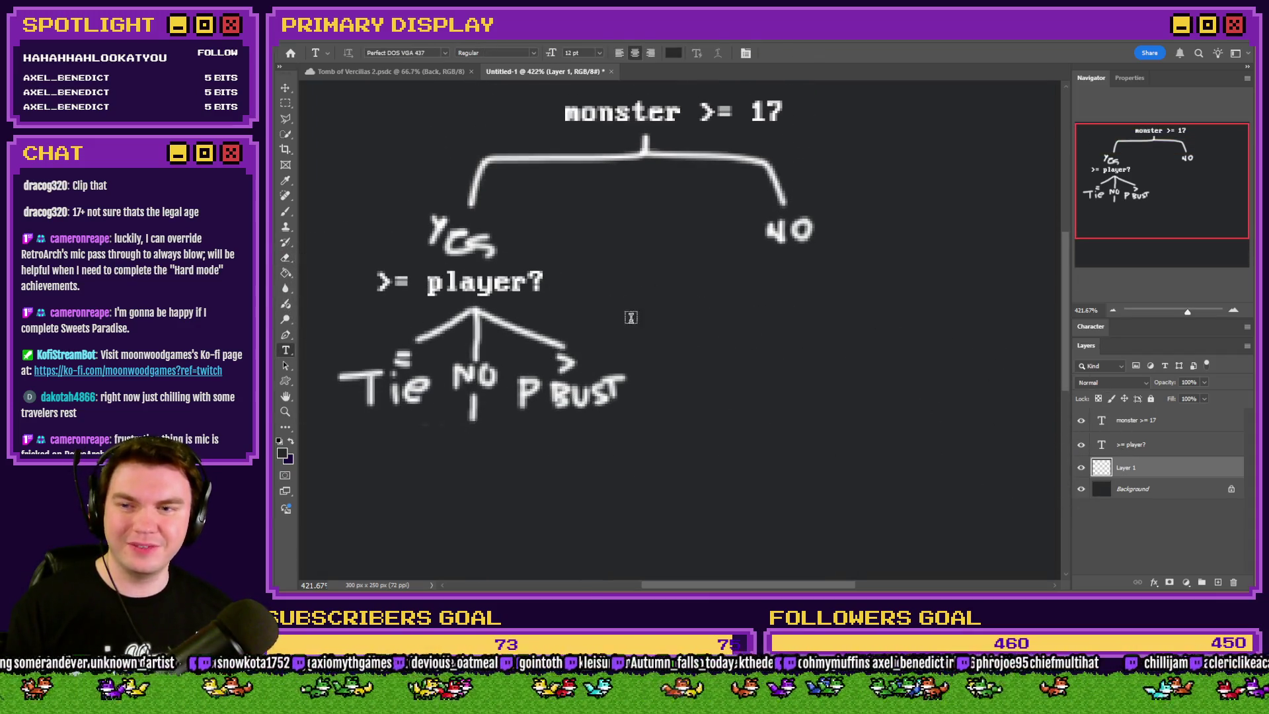
left_click(702, 354)
key("BackSpace")
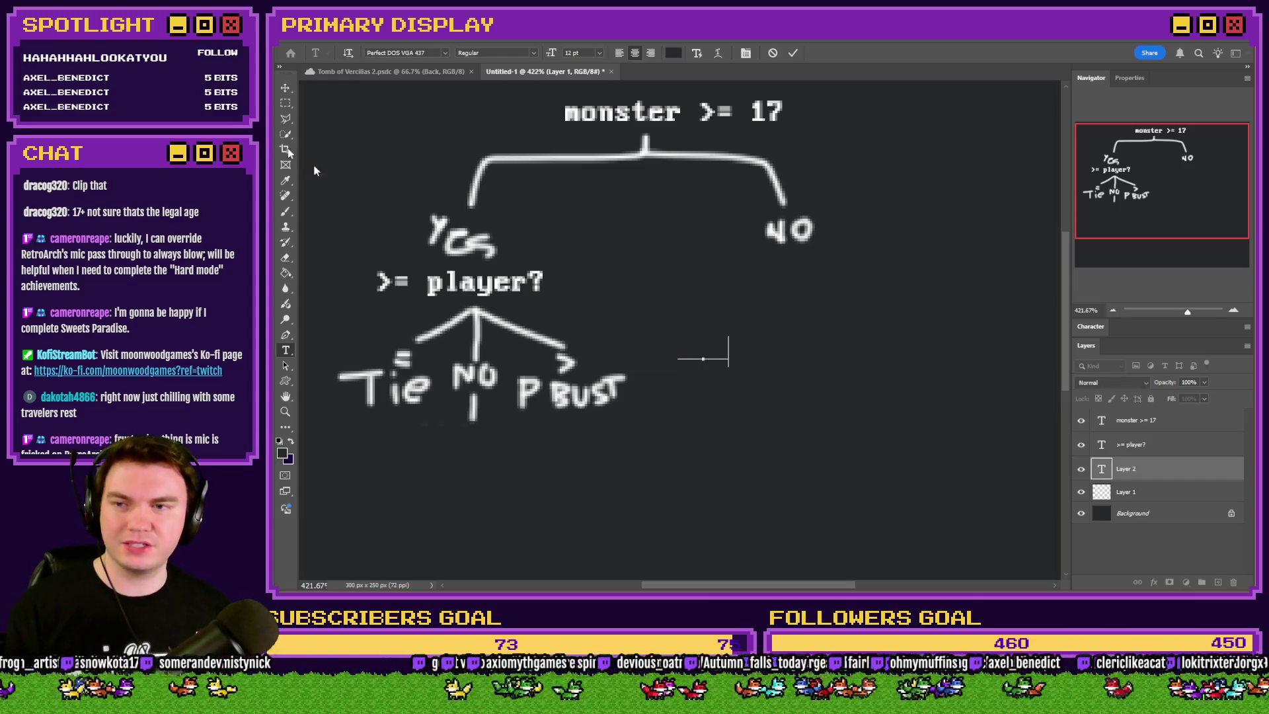
type("Yes")
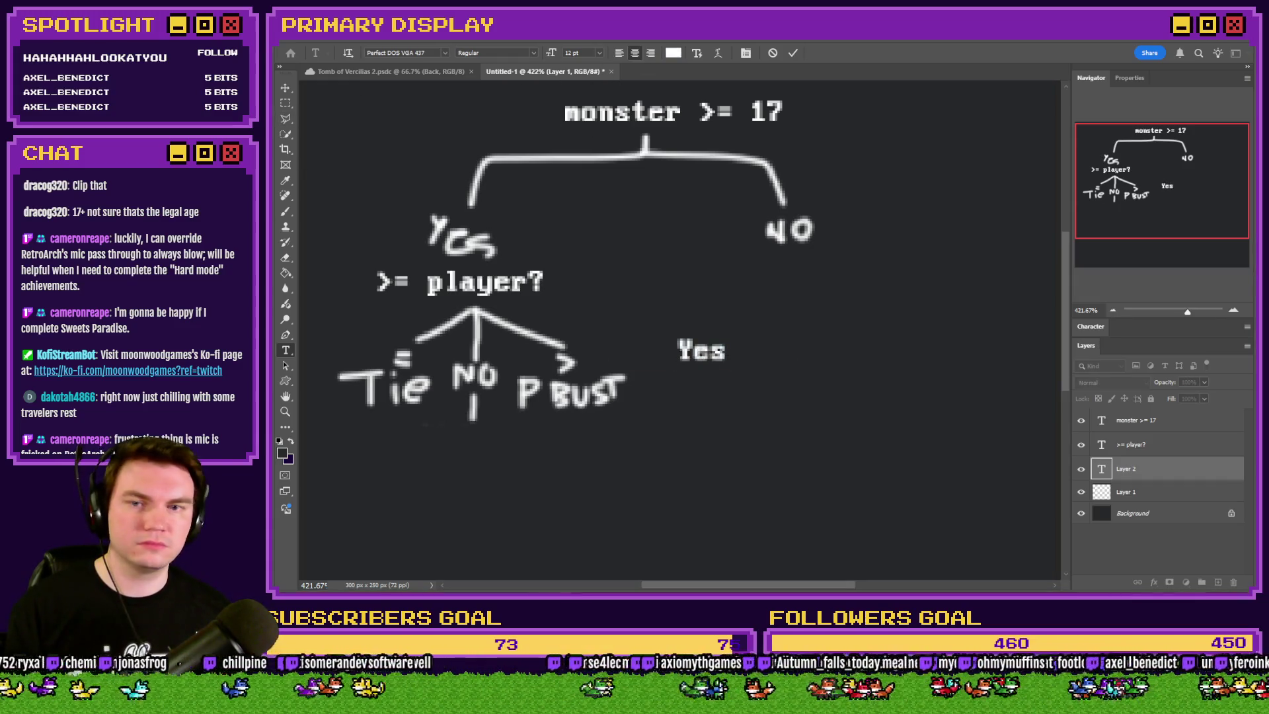
key("ctrl+a")
left_click(286, 104)
left_click_drag(726, 375, 533, 239)
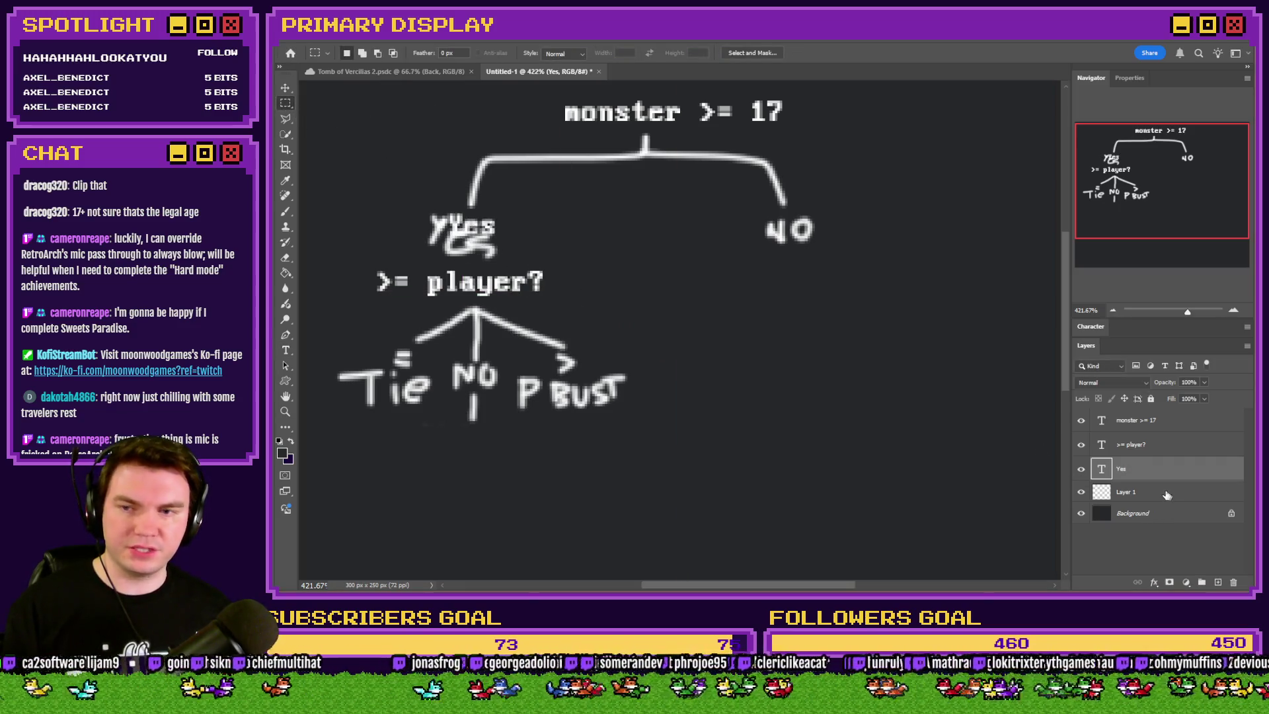
Erase the hand-drawn scribble behind Yes on Layer 1 with a 20 px eraser
left_click(286, 257)
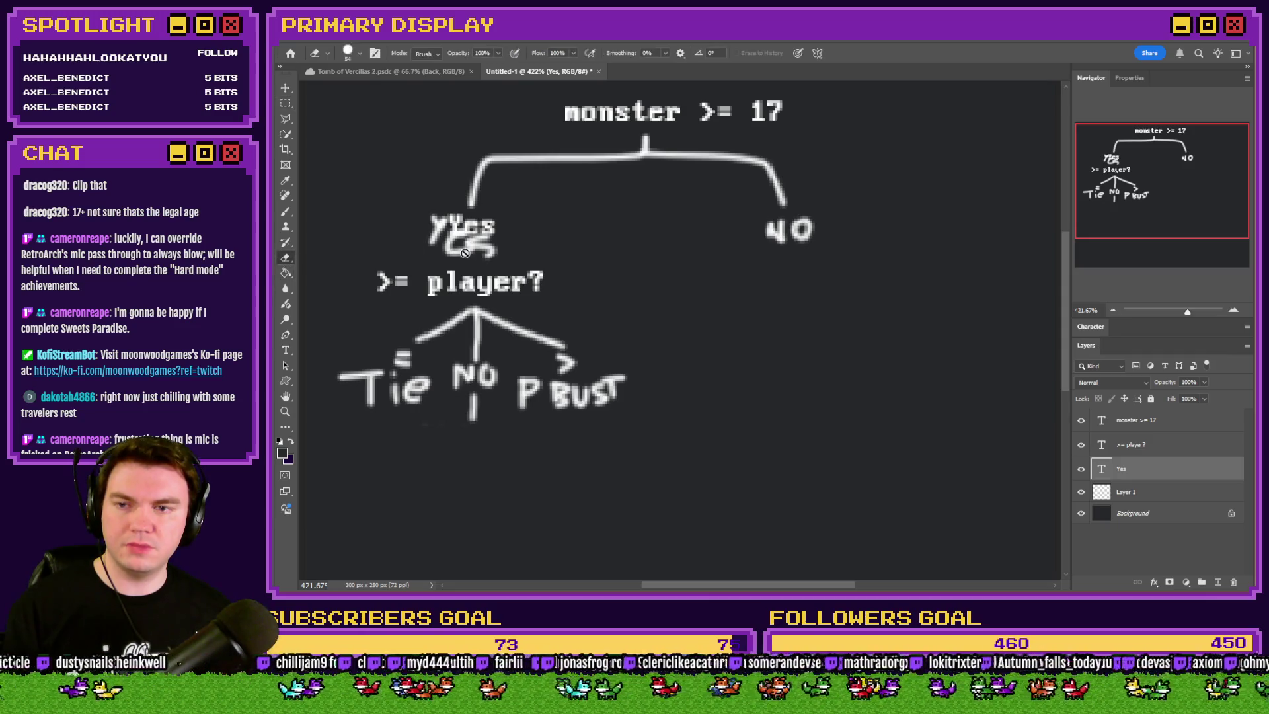
right_click(496, 250)
left_click(1126, 492)
right_click(653, 317)
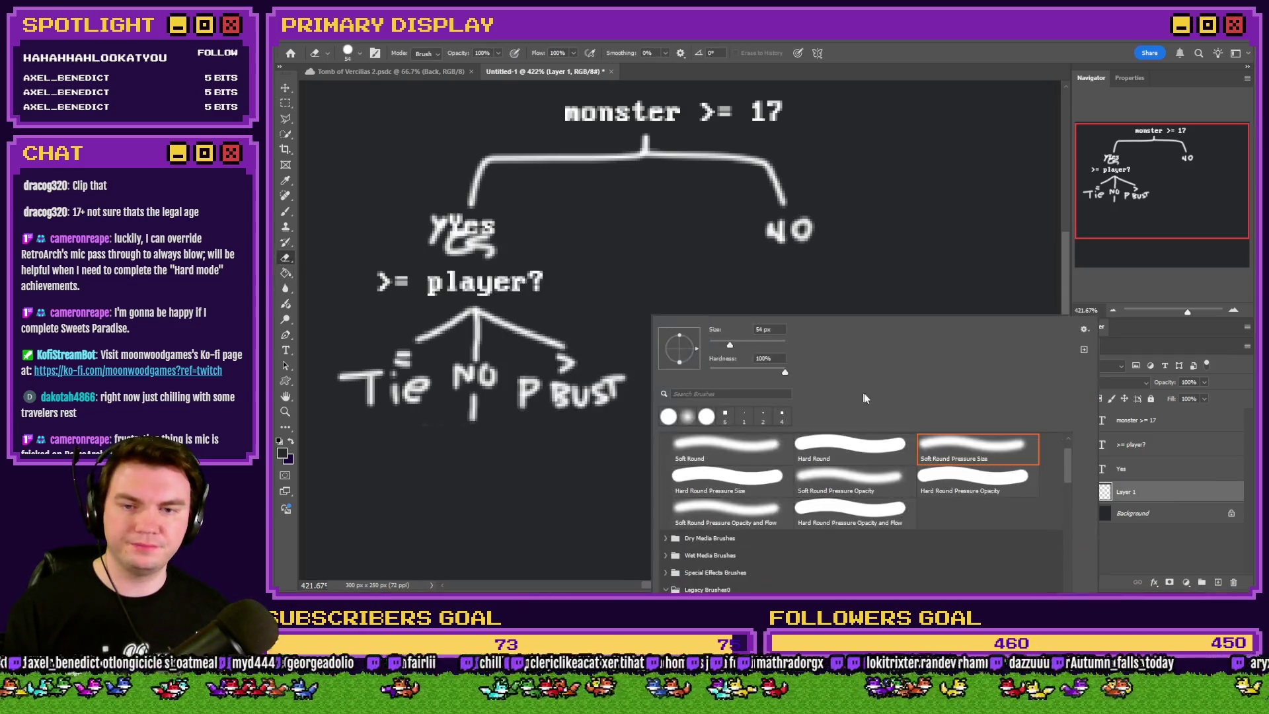
double_click(763, 329)
type("20")
key("Return")
left_click_drag(529, 258, 419, 232)
left_click(285, 102)
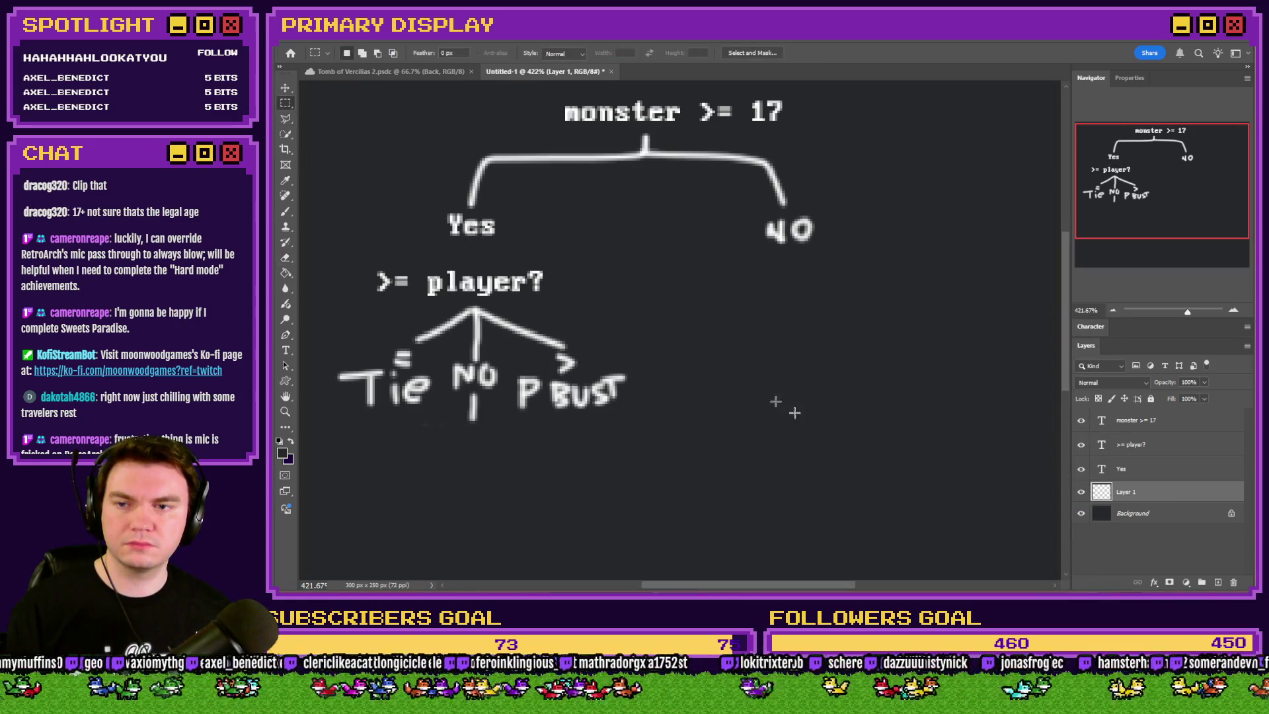
left_click(1157, 449)
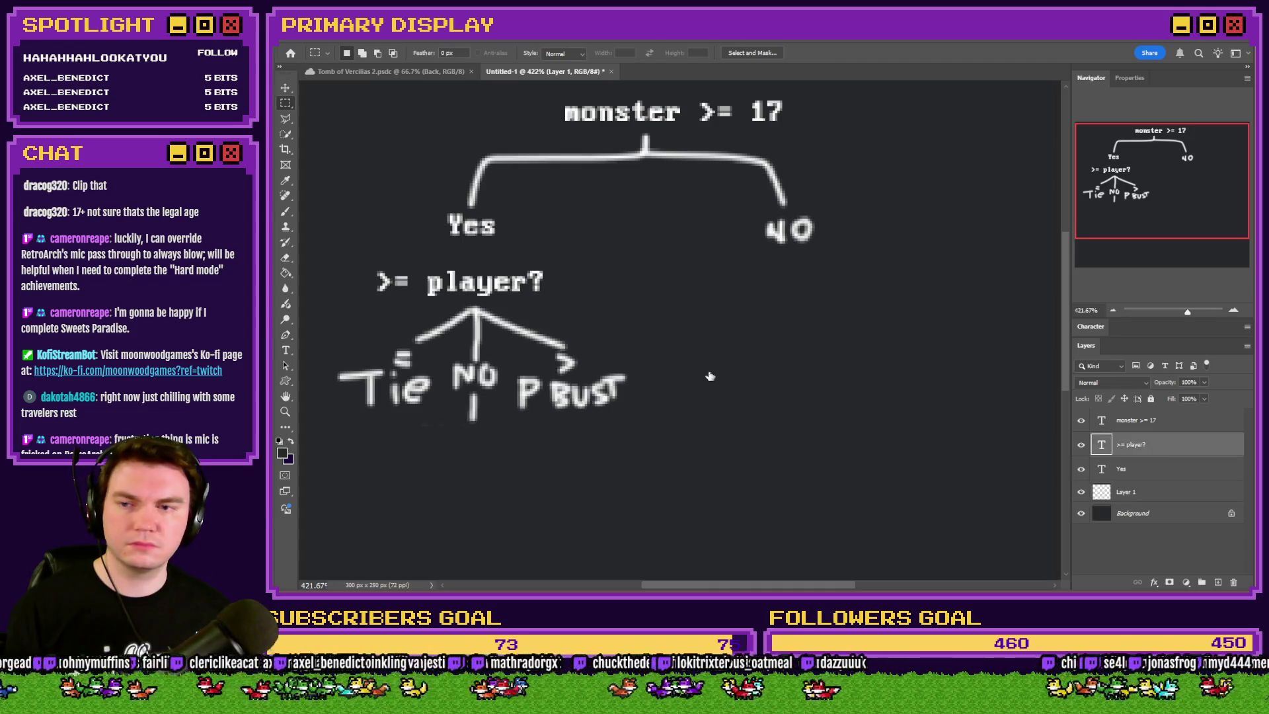
Nudge >= player? upward and brush a short white connector from Yes down to it
mouse_move(688, 334)
left_mouse_down()
mouse_move(586, 311)
mouse_move(595, 332)
left_mouse_up()
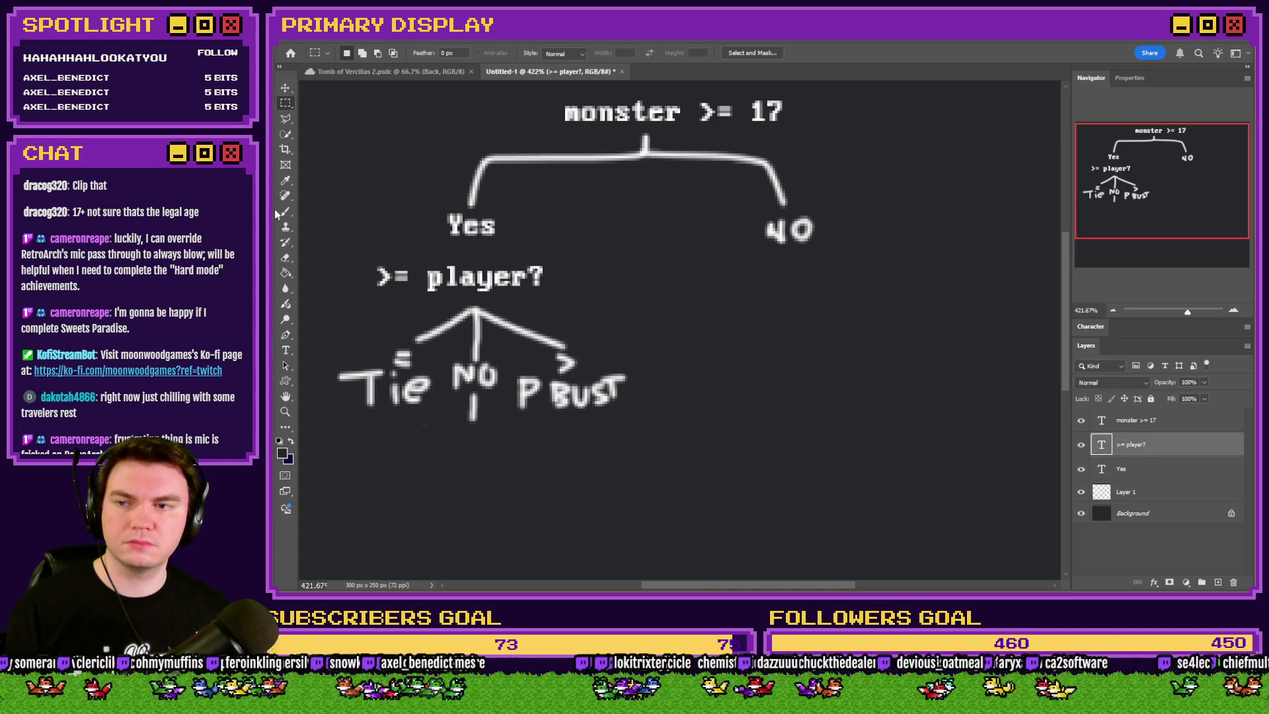
key("b")
left_click(1138, 491)
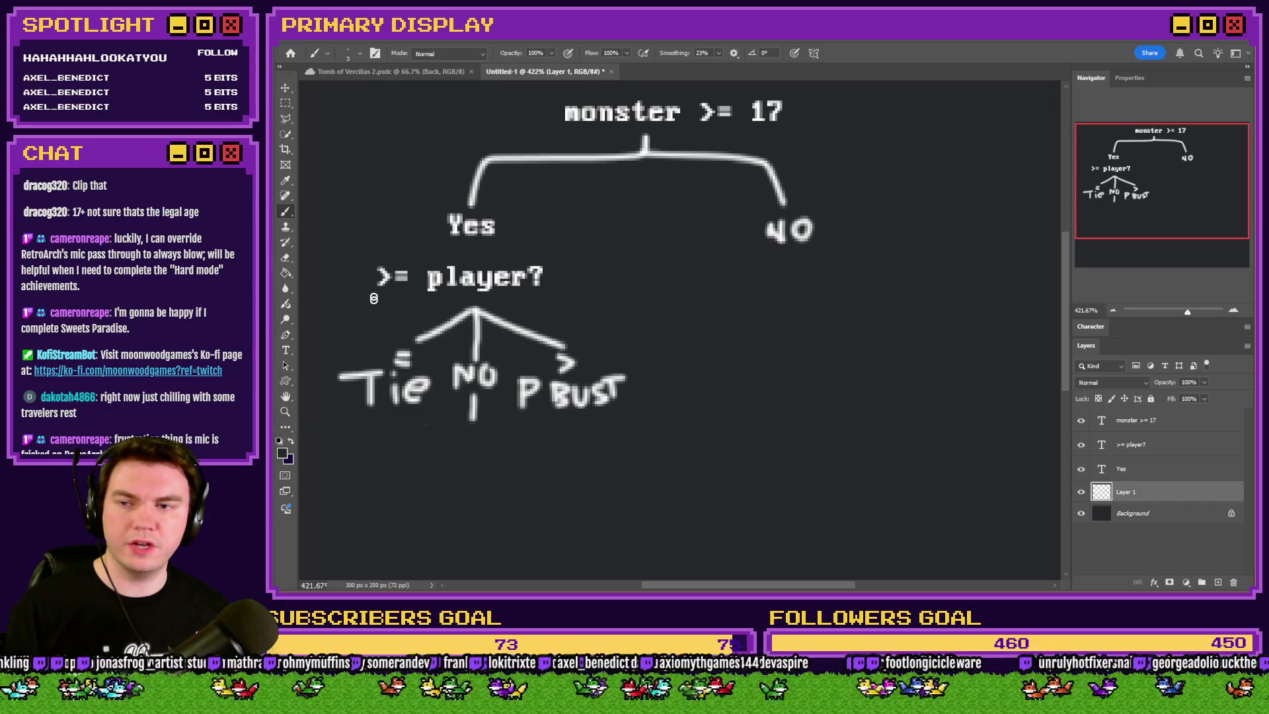
left_click(283, 457)
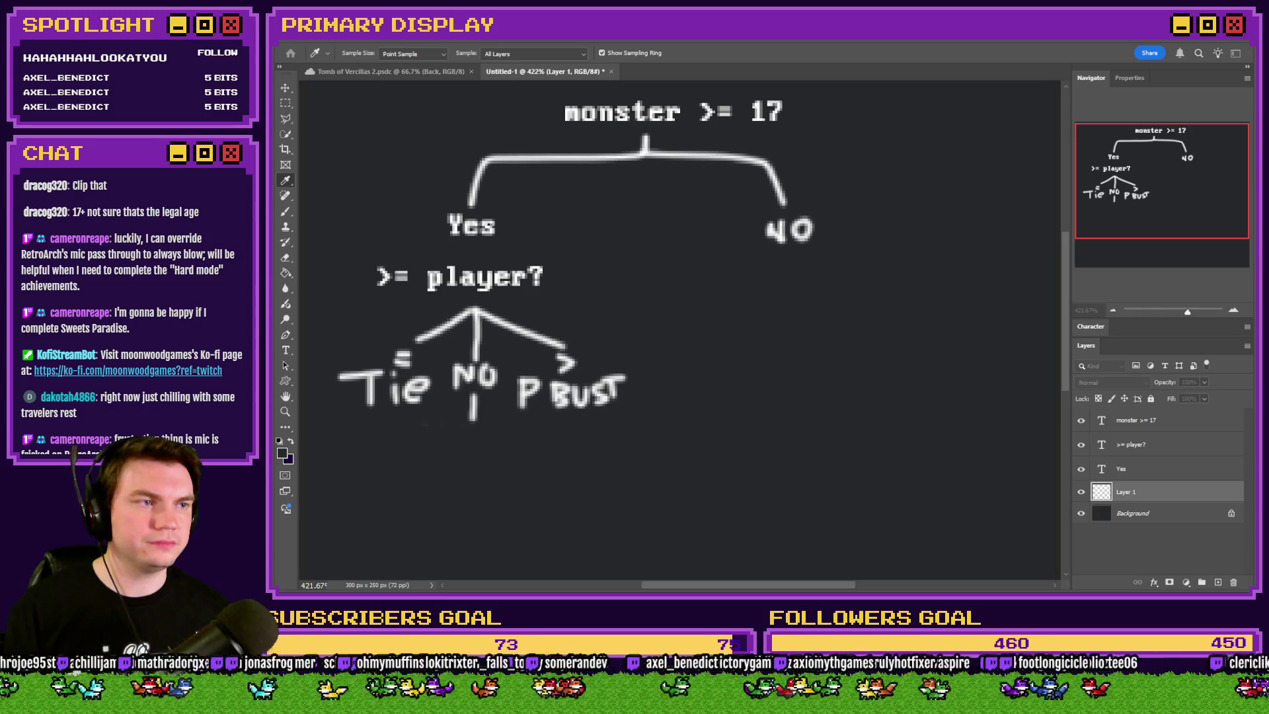
key("b")
left_click_drag(472, 241, 470, 255)
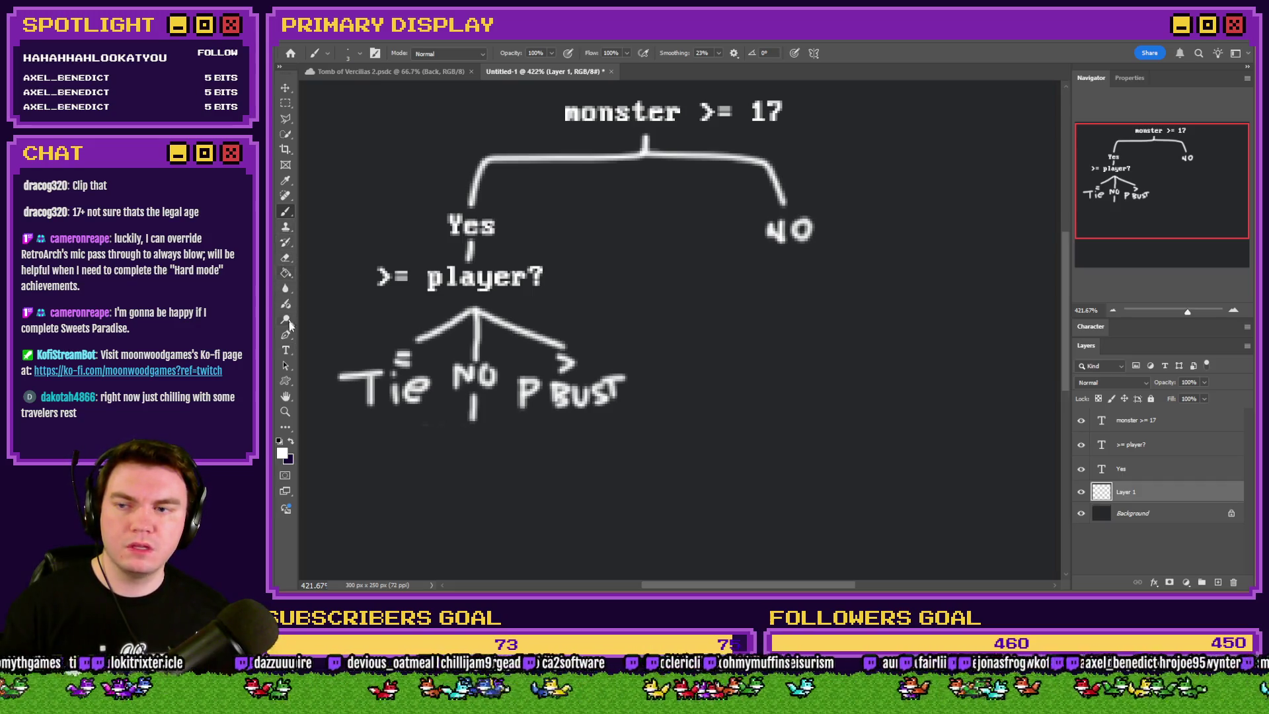
left_click(286, 352)
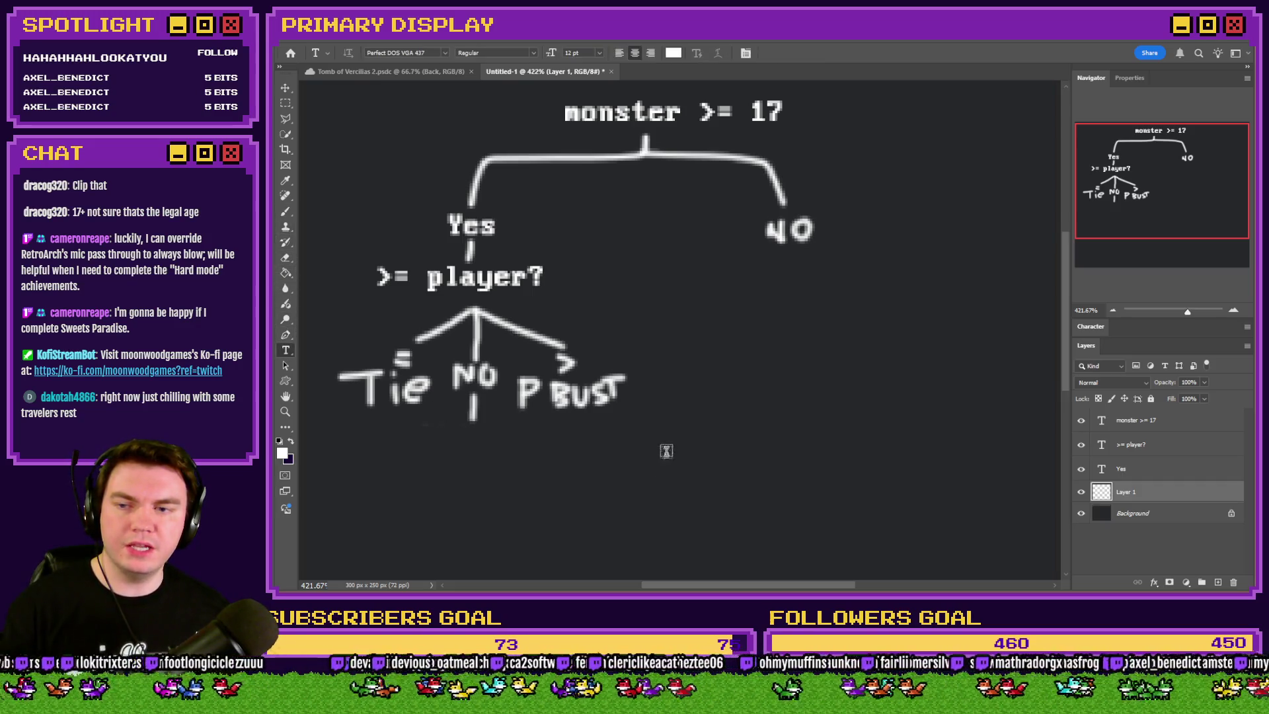
Type a spaced pixel-font '= no >' label row and adjust the gaps between its symbols
left_click(456, 513)
type("=")
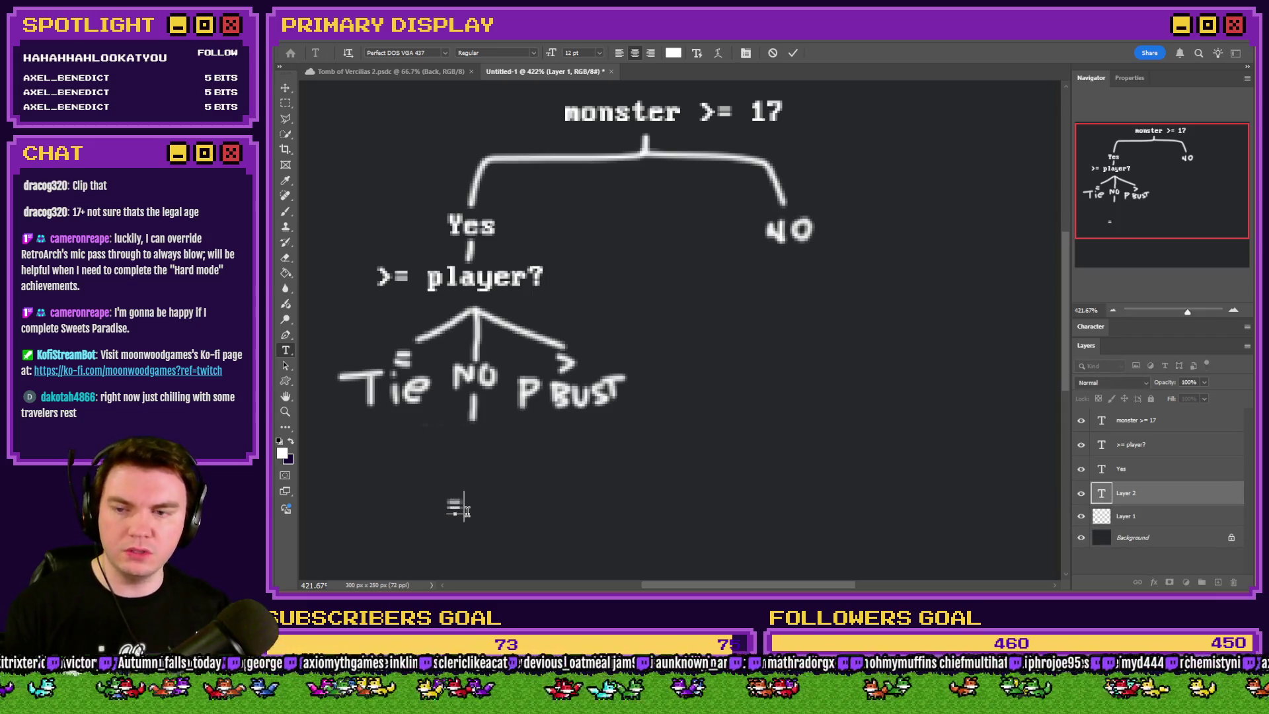
type("      no ")
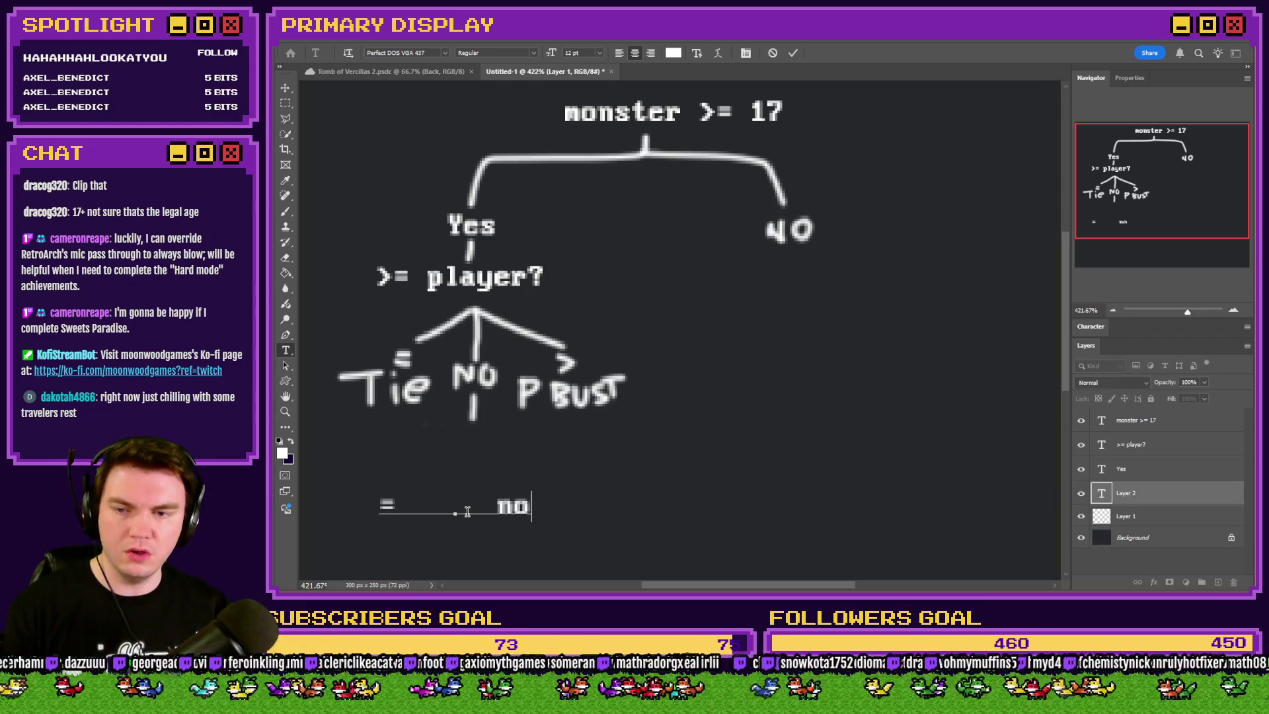
type("      >")
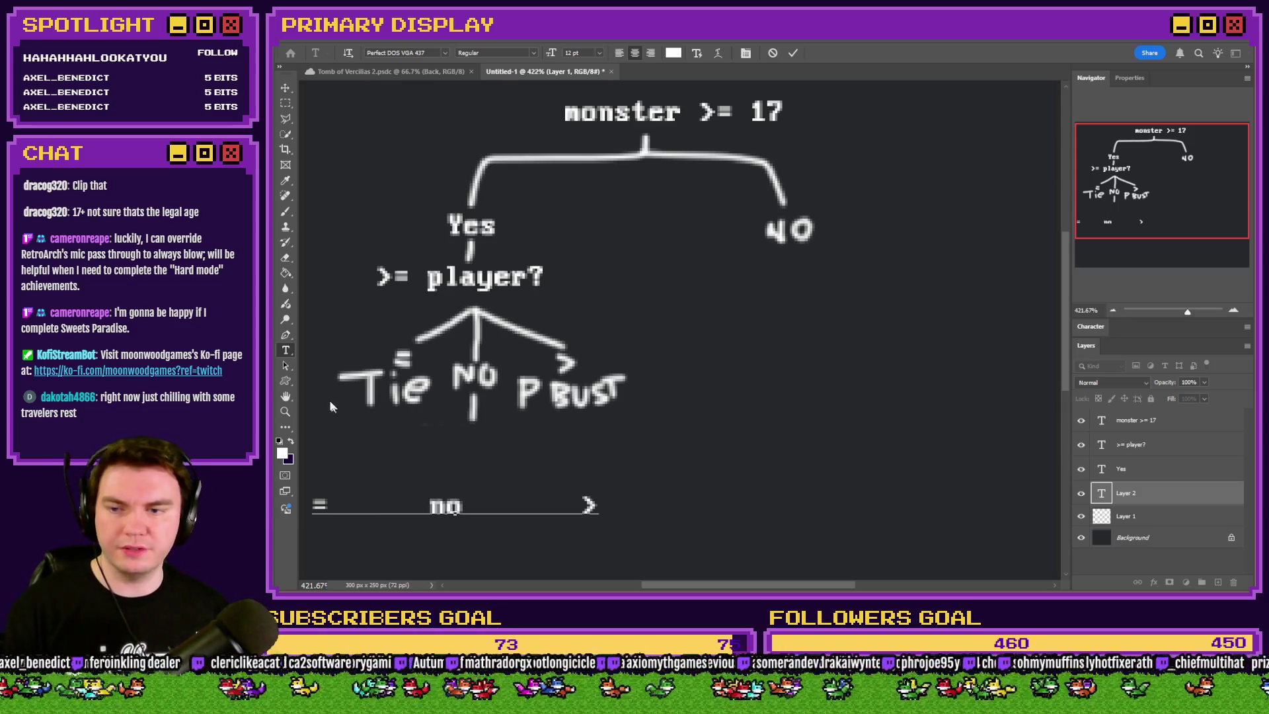
mouse_move(429, 507)
left_mouse_down()
mouse_move(341, 508)
mouse_move(574, 507)
mouse_move(599, 334)
mouse_move(631, 299)
mouse_move(620, 282)
mouse_move(610, 304)
left_mouse_up()
left_click(367, 507)
key("BackSpace")
type("______no_____")
key("ctrl+Return")
left_click(285, 102)
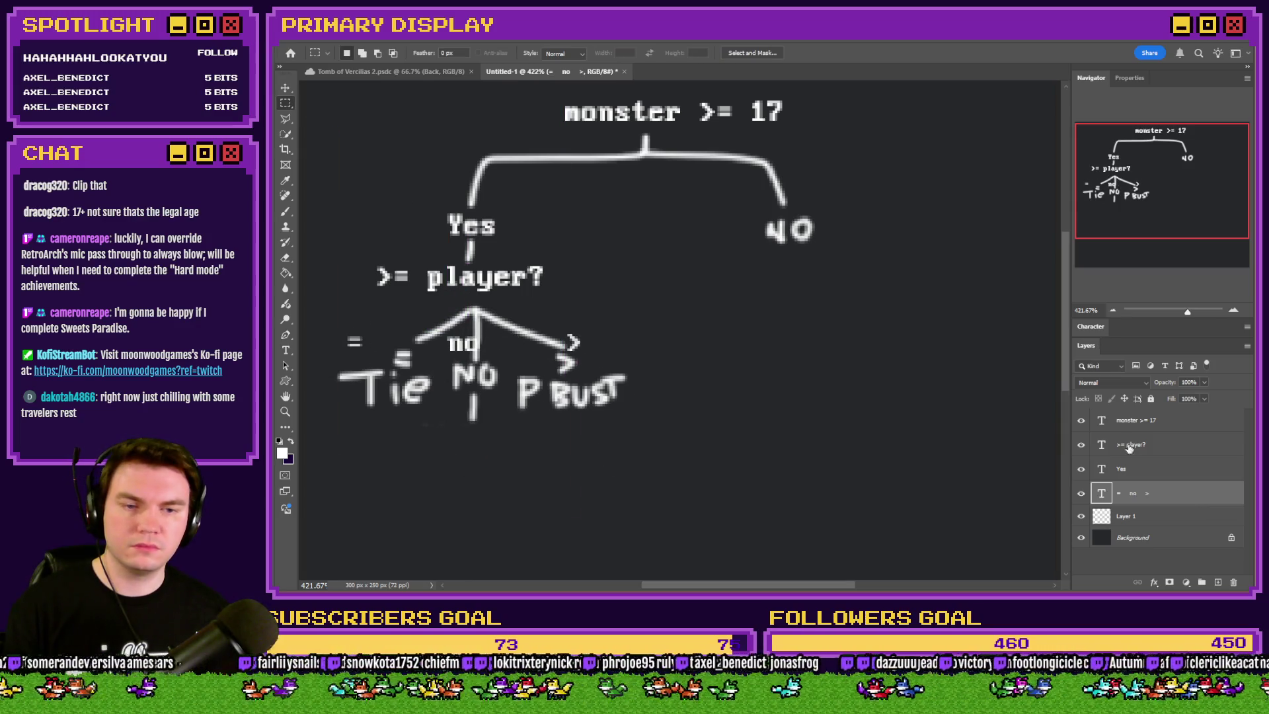
Erase the old hand-drawn branches on Layer 1 and draw three new lines to =, no and >
left_click(1148, 514)
left_click(285, 257)
mouse_move(604, 368)
left_mouse_down()
mouse_move(430, 318)
mouse_move(374, 343)
mouse_move(683, 428)
mouse_move(754, 370)
left_mouse_up()
left_click(286, 211)
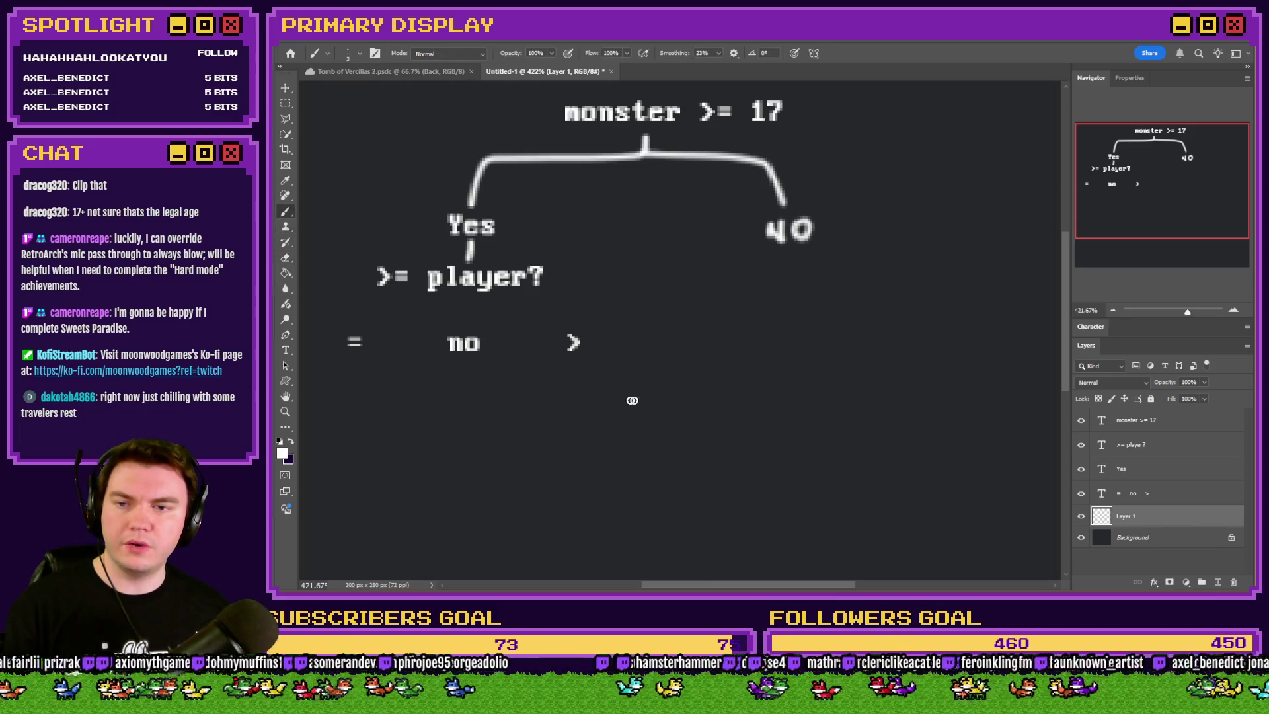
left_click_drag(459, 297, 371, 330)
mouse_move(463, 299)
left_mouse_down()
mouse_move(463, 327)
mouse_move(539, 316)
mouse_move(574, 327)
left_mouse_up()
left_click(285, 351)
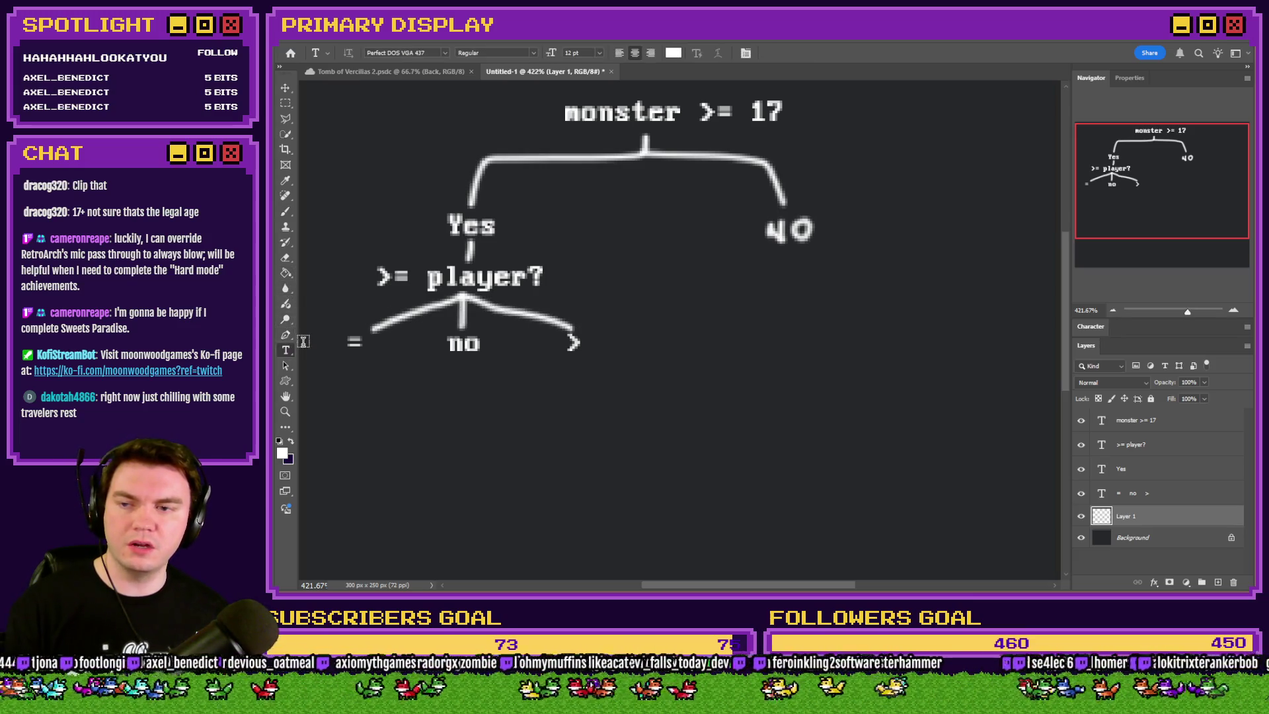
Add a pixel-font Tie label under = and brush a white line down from no
left_click(322, 386)
type("Tie")
left_click(286, 103)
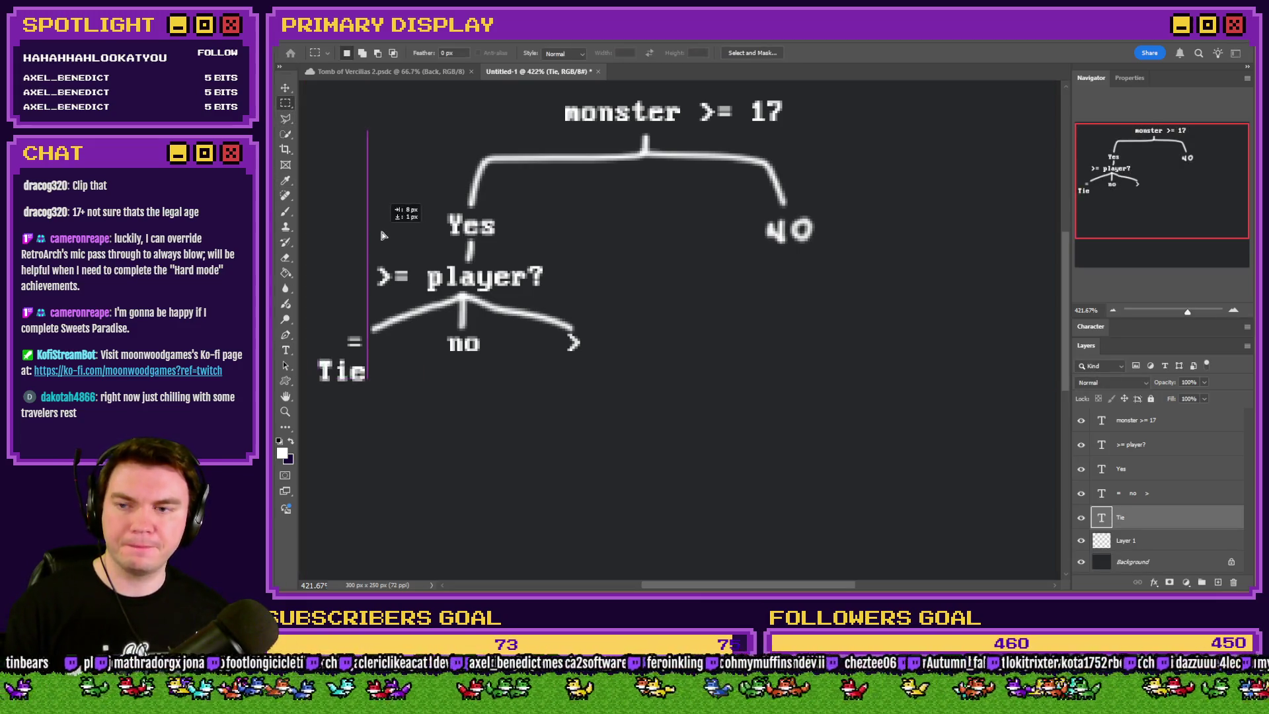
left_click(286, 350)
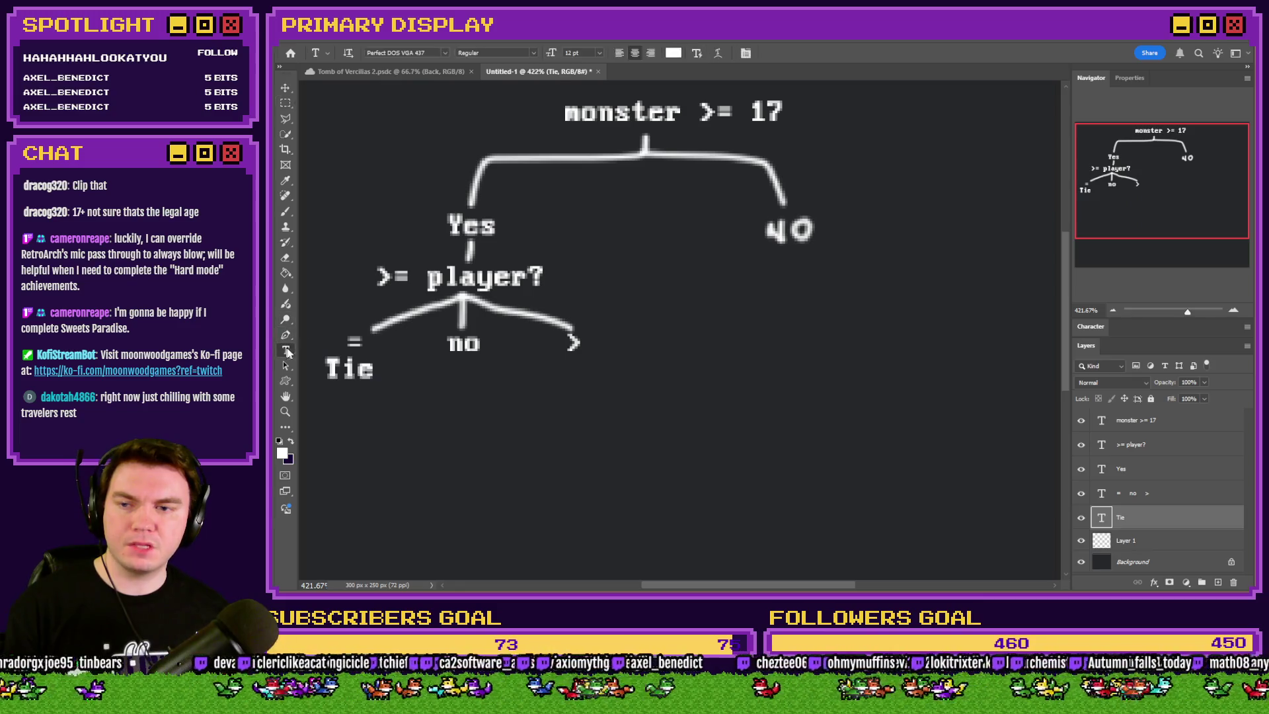
left_click(286, 211)
left_click(1127, 541)
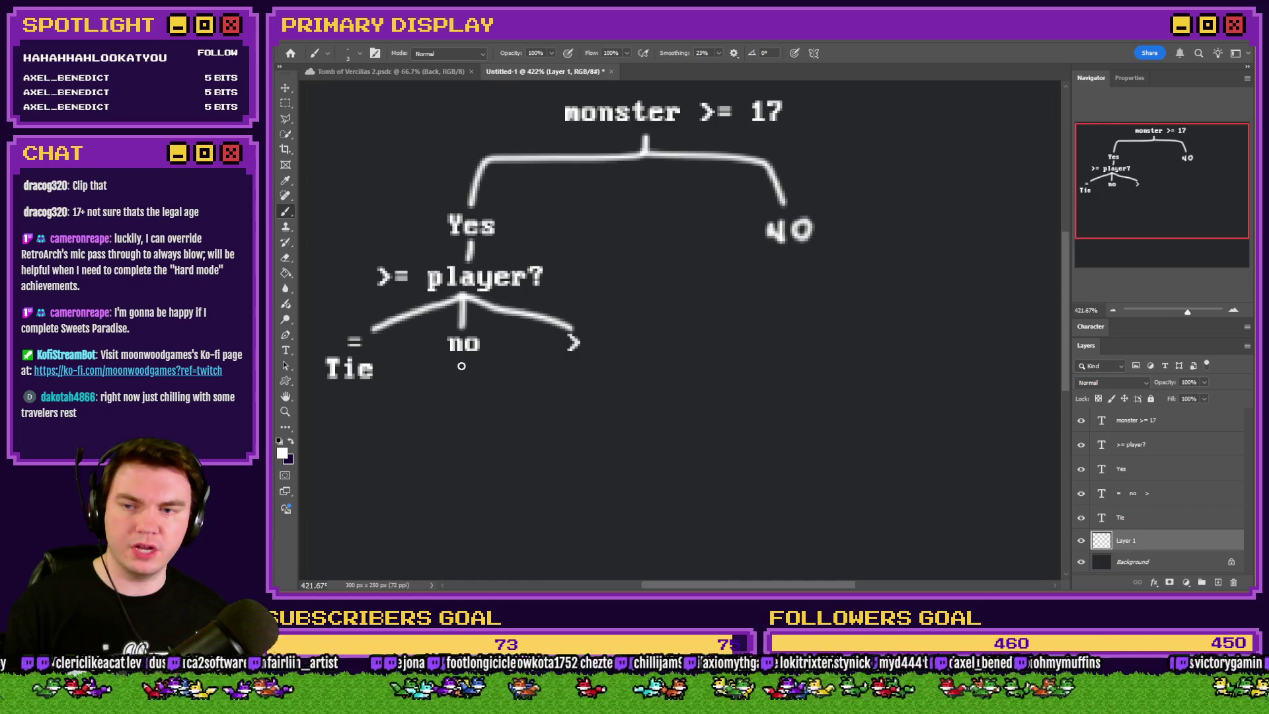
left_click_drag(461, 362, 462, 407)
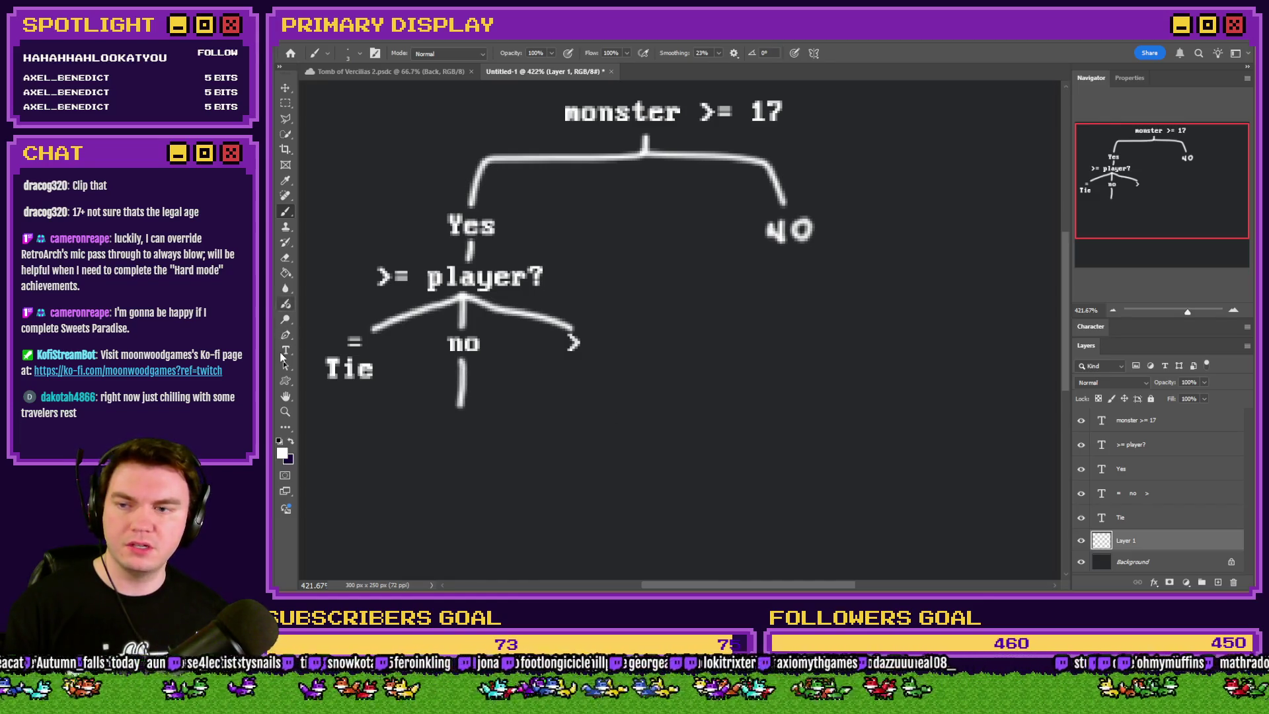
Add a pixel-font P.Bust label and move it under the > branch
left_click(285, 351)
left_click(555, 376)
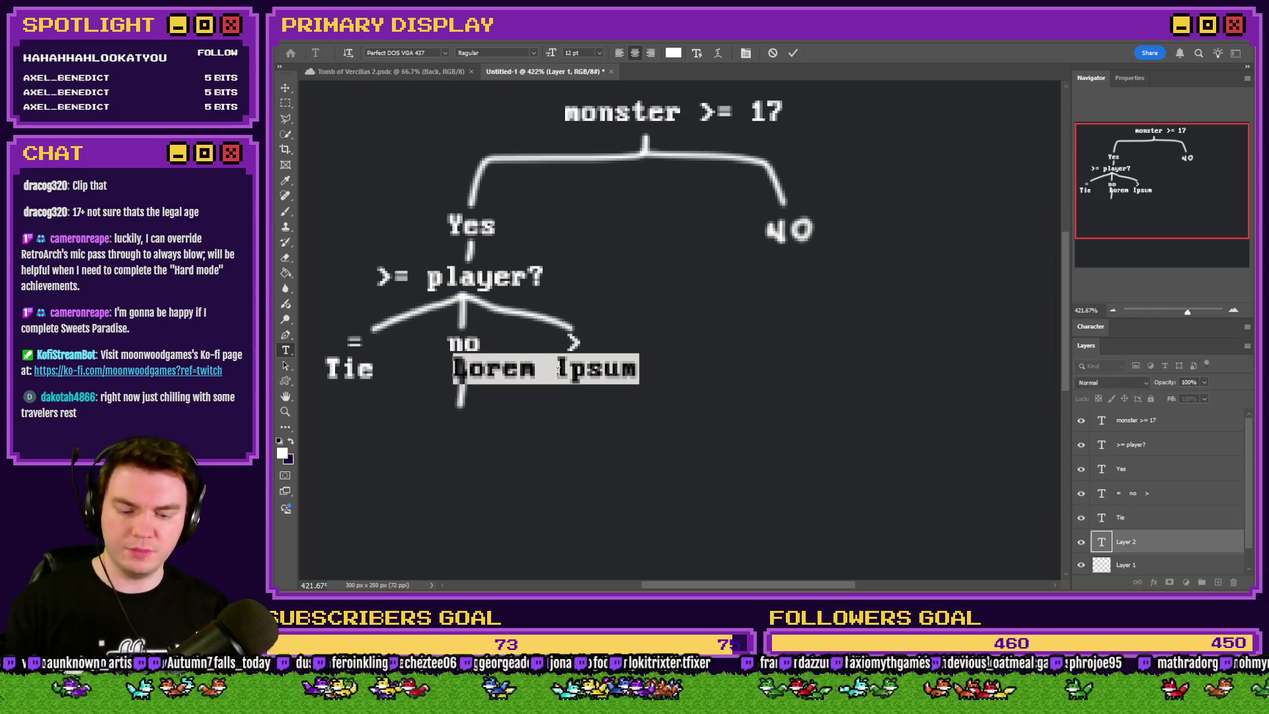
type("P Bust")
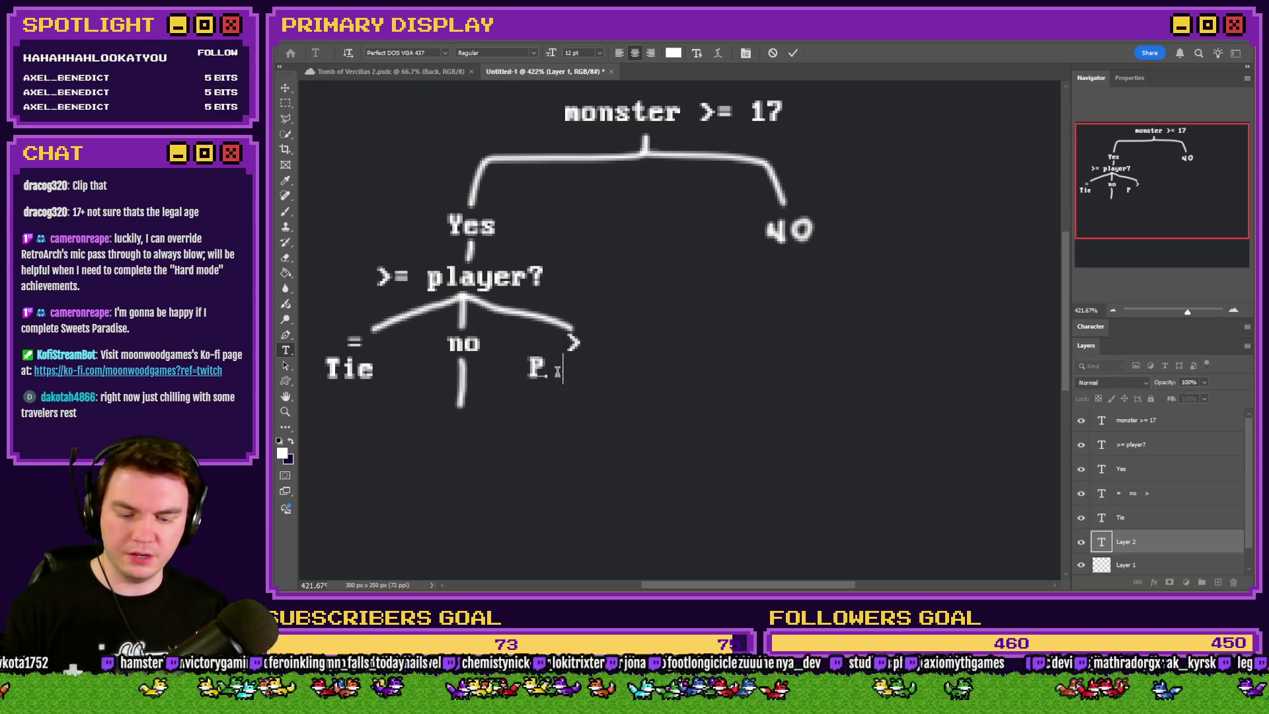
left_click(530, 366)
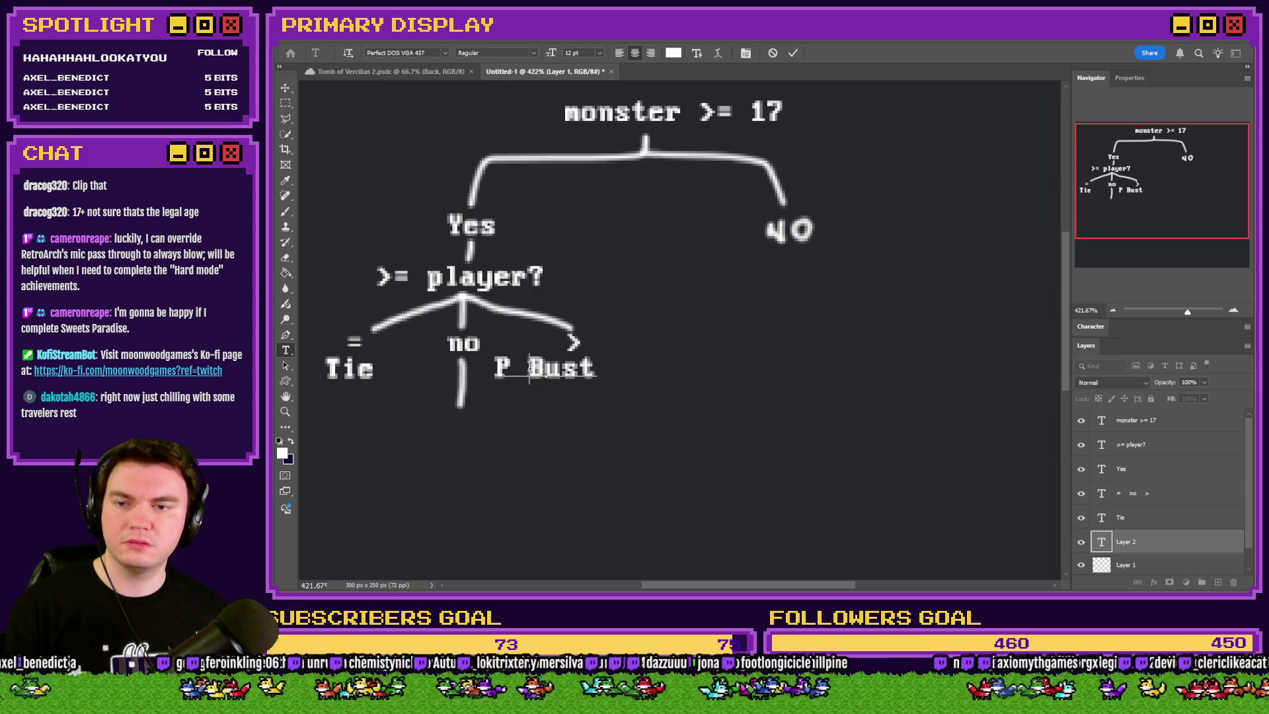
key("BackSpace")
type(".")
left_click(285, 102)
left_click_drag(598, 303, 627, 303)
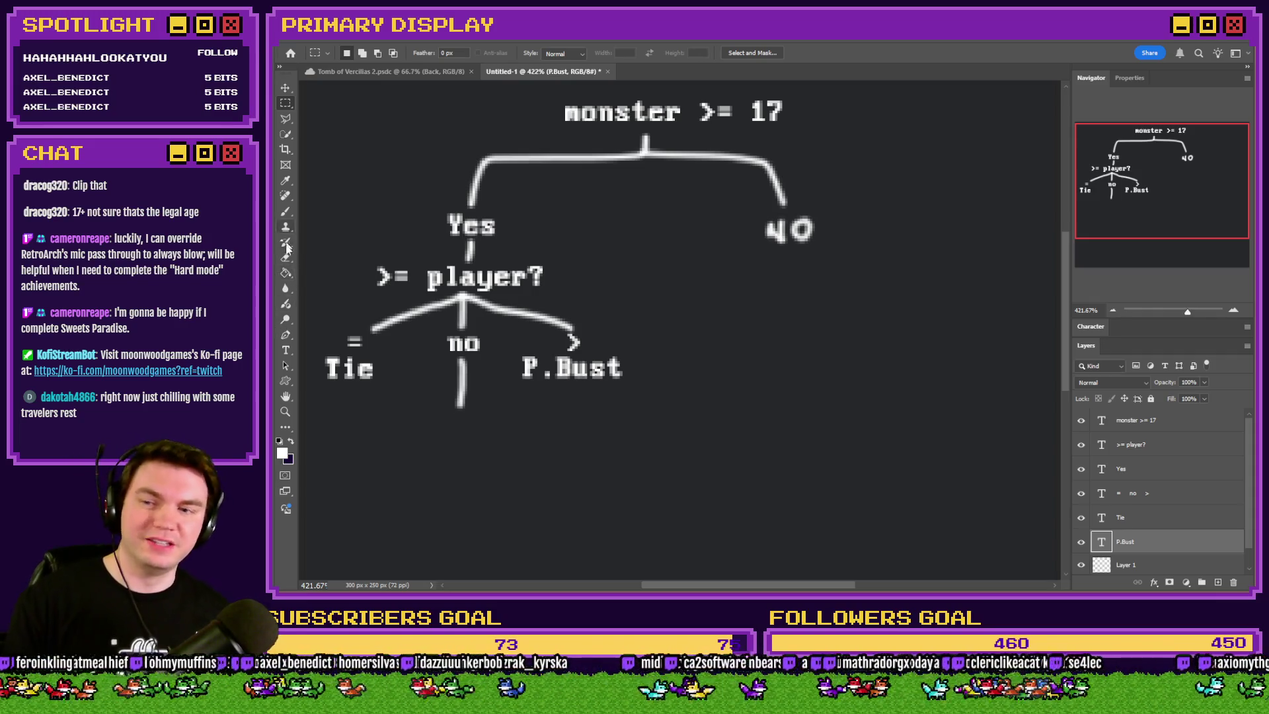
left_click(286, 349)
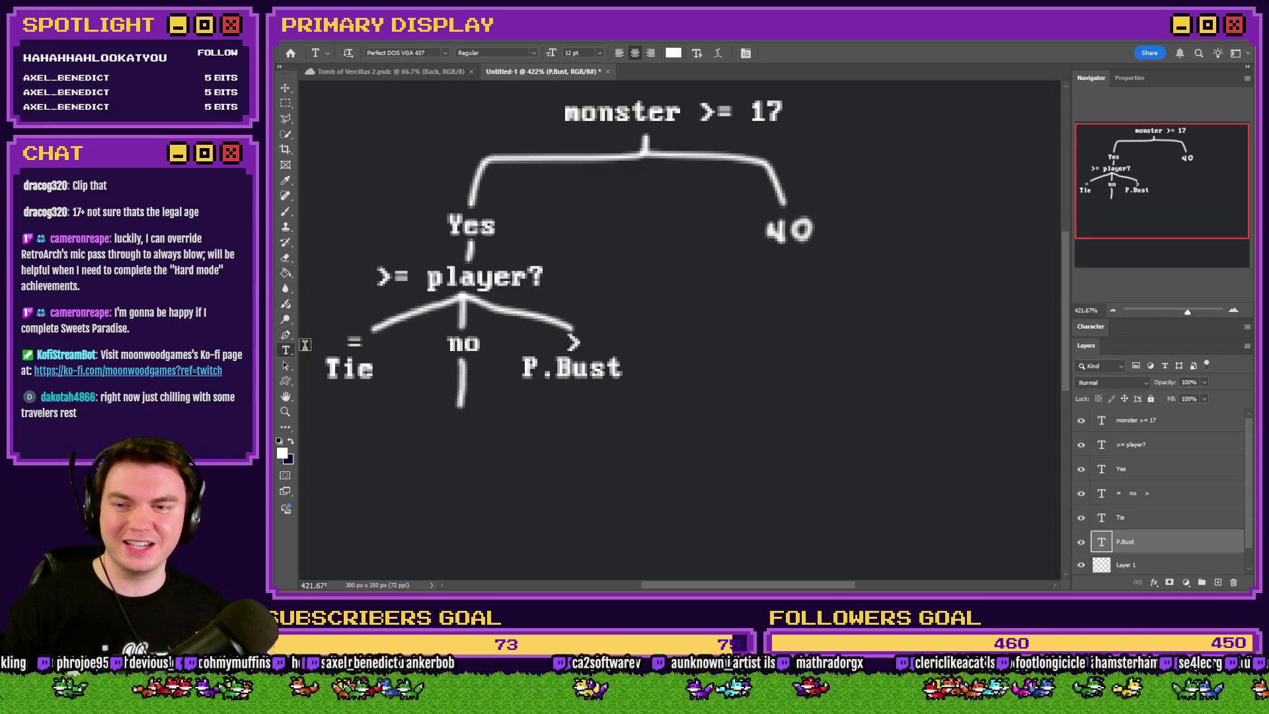
Add a pixel-font 'soft hand?' label below no, fixing the typo
left_click(459, 434)
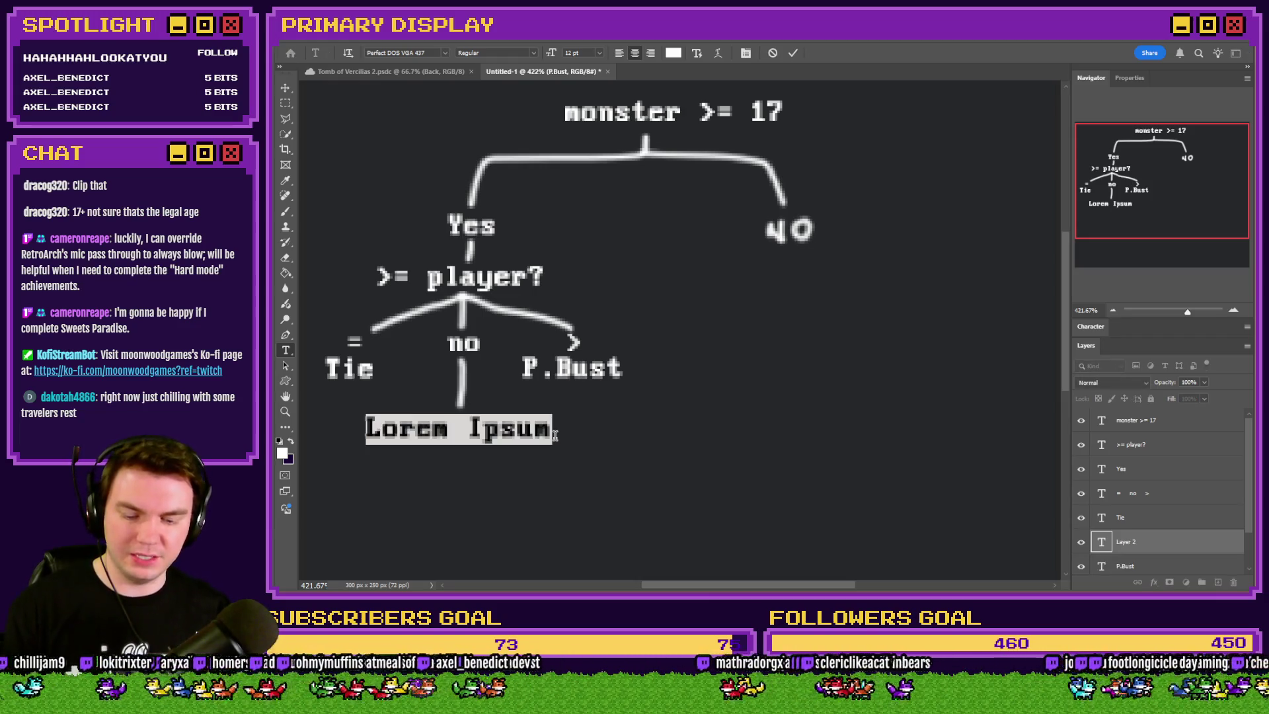
type("soft ahnd")
key("BackSpace")
key("BackSpace")
key("BackSpace")
type("hand")
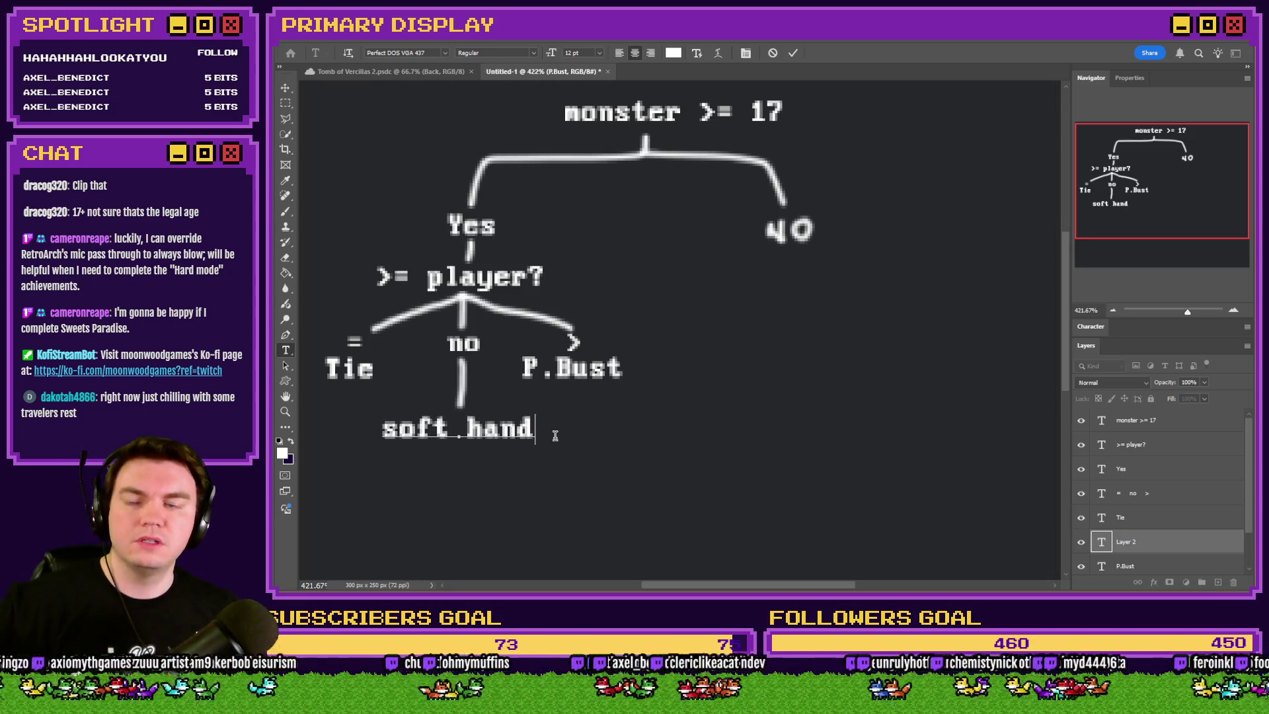
type("?")
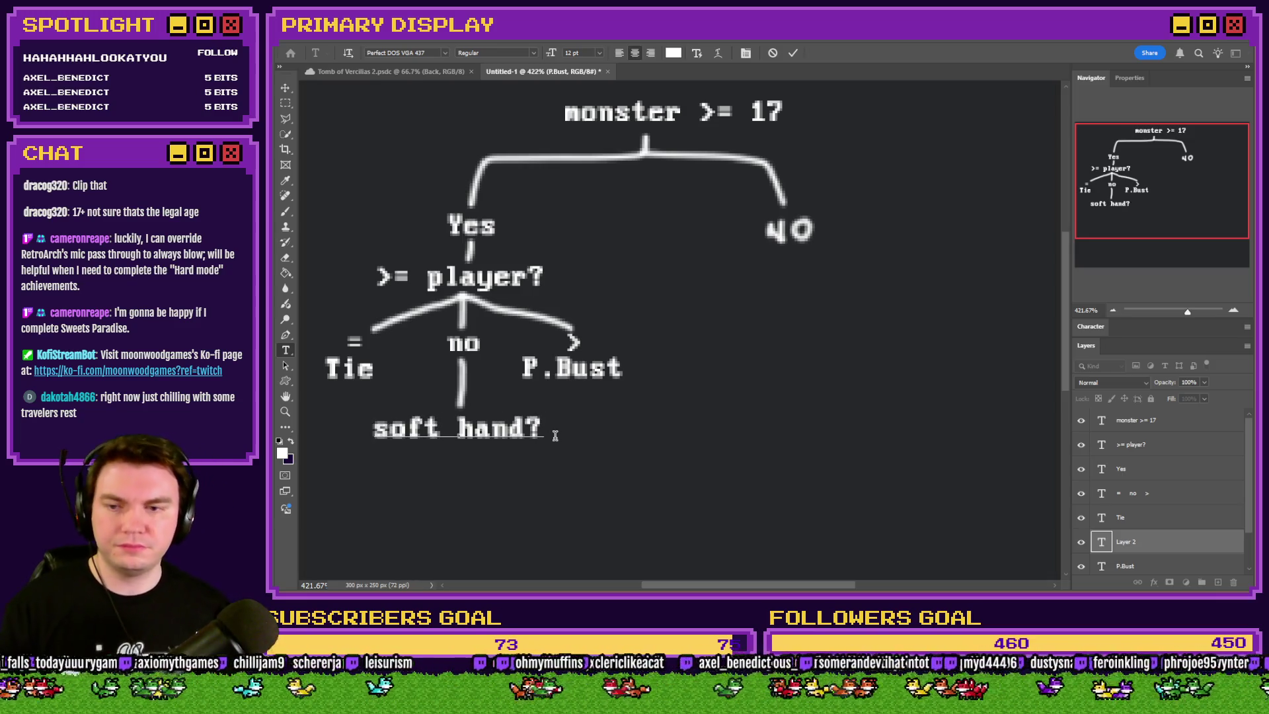
left_click(286, 102)
left_click_drag(505, 306, 509, 302)
Brush an inverted V under 'soft hand?' and label its ends 'yes no'
left_click(286, 211)
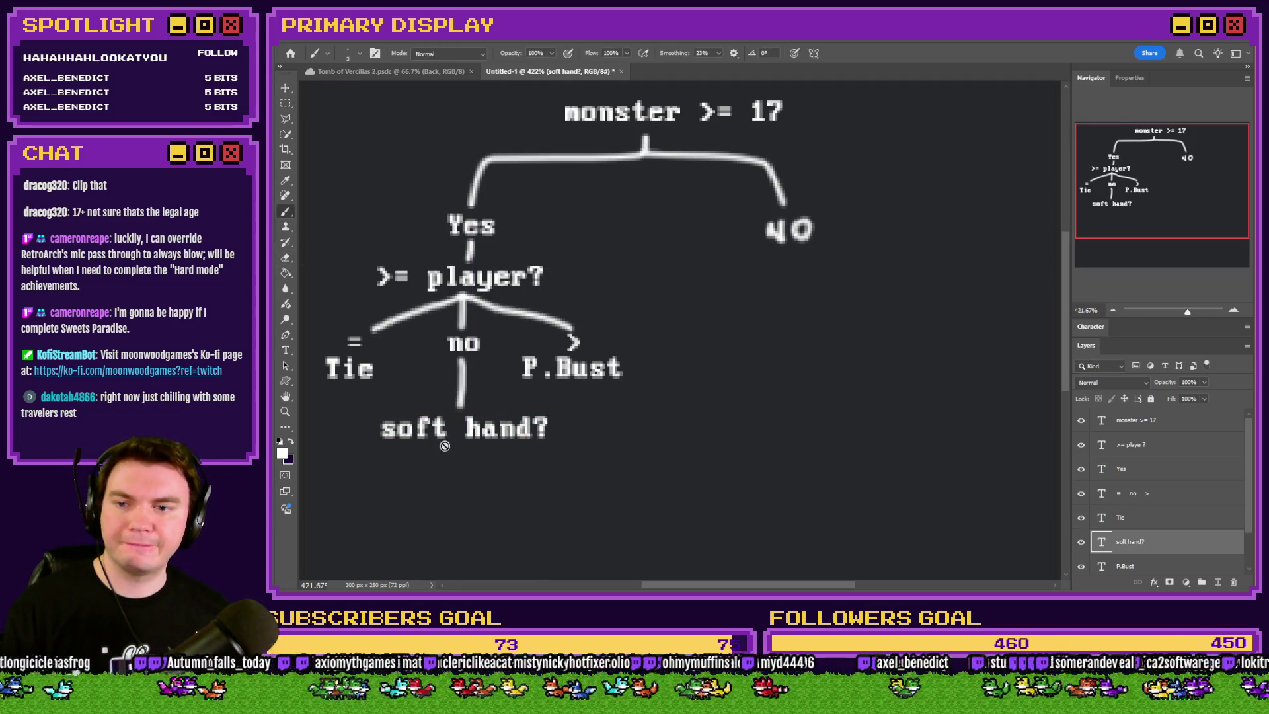
scroll(1143, 559, "down", 2)
left_click(1146, 544)
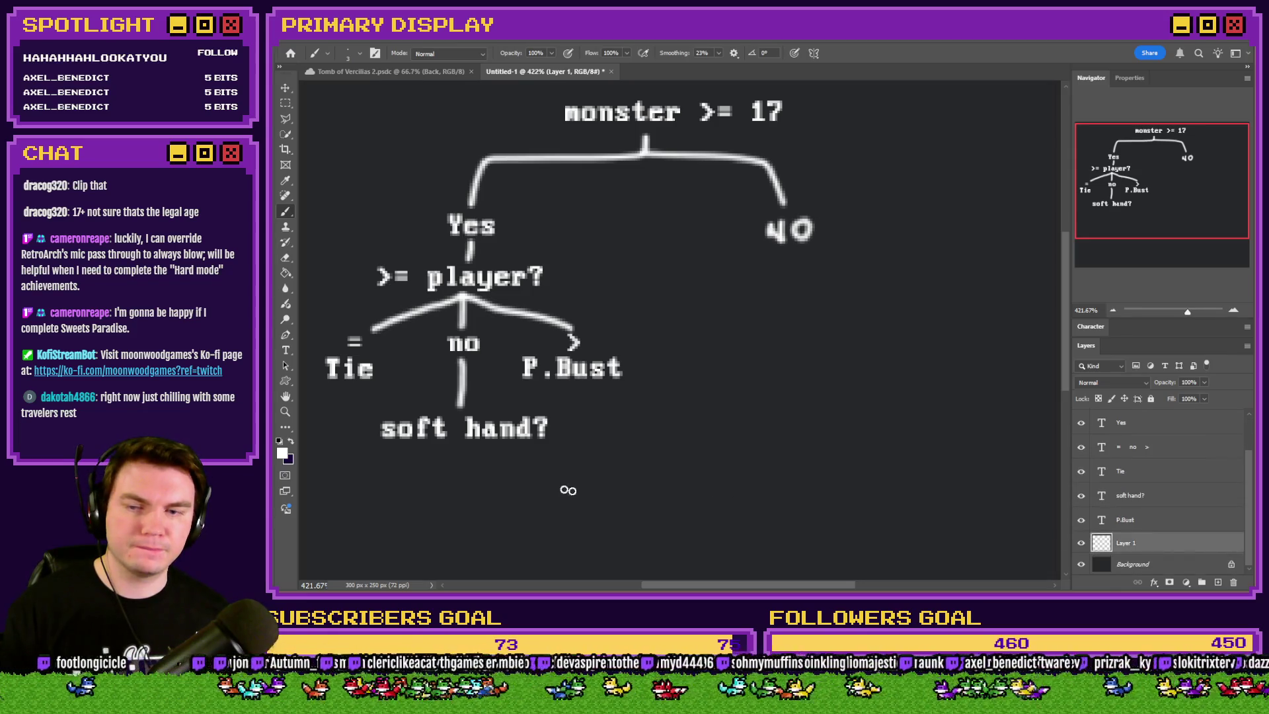
mouse_move(451, 453)
left_mouse_down()
mouse_move(390, 483)
mouse_move(526, 489)
left_mouse_up()
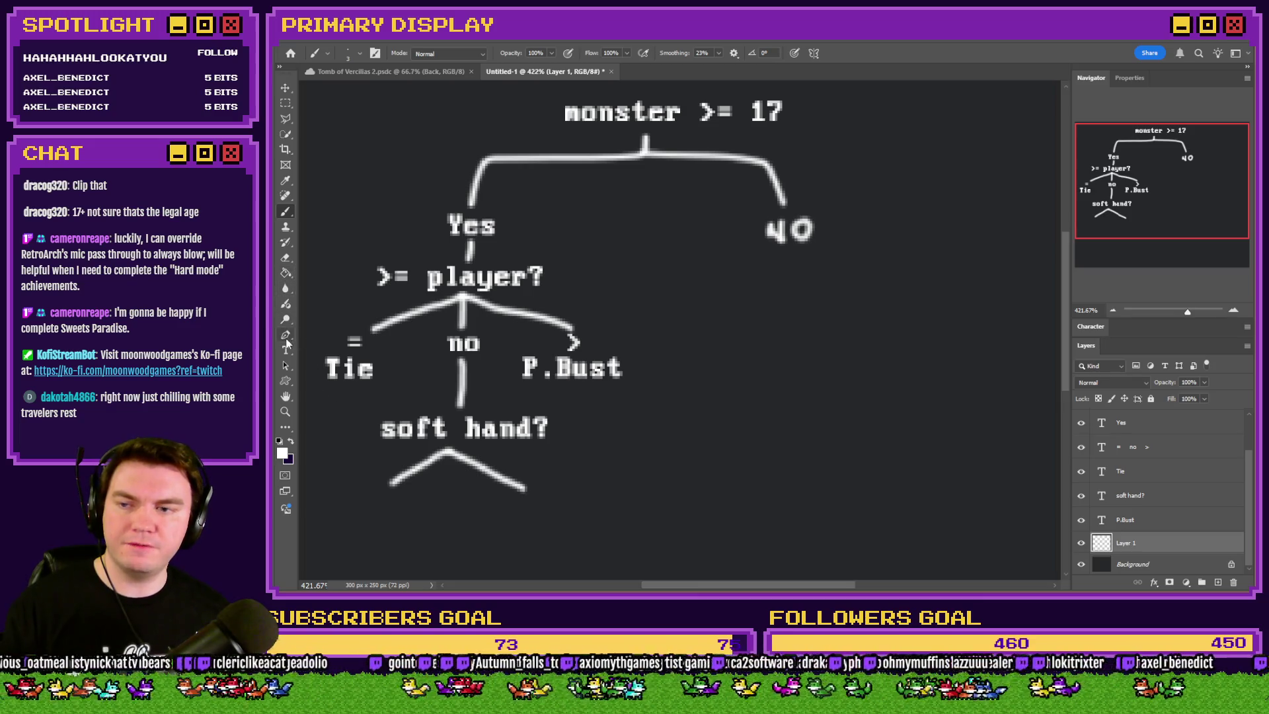
left_click(285, 349)
left_click(442, 512)
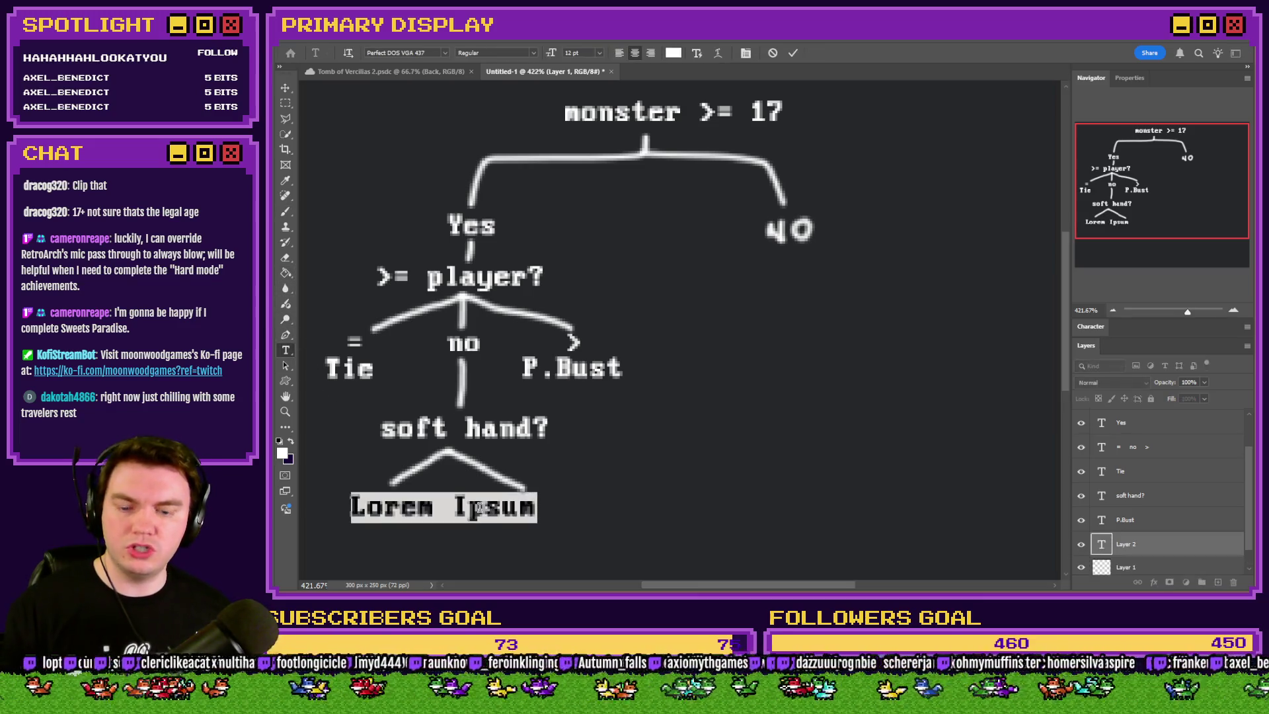
type("yes     no")
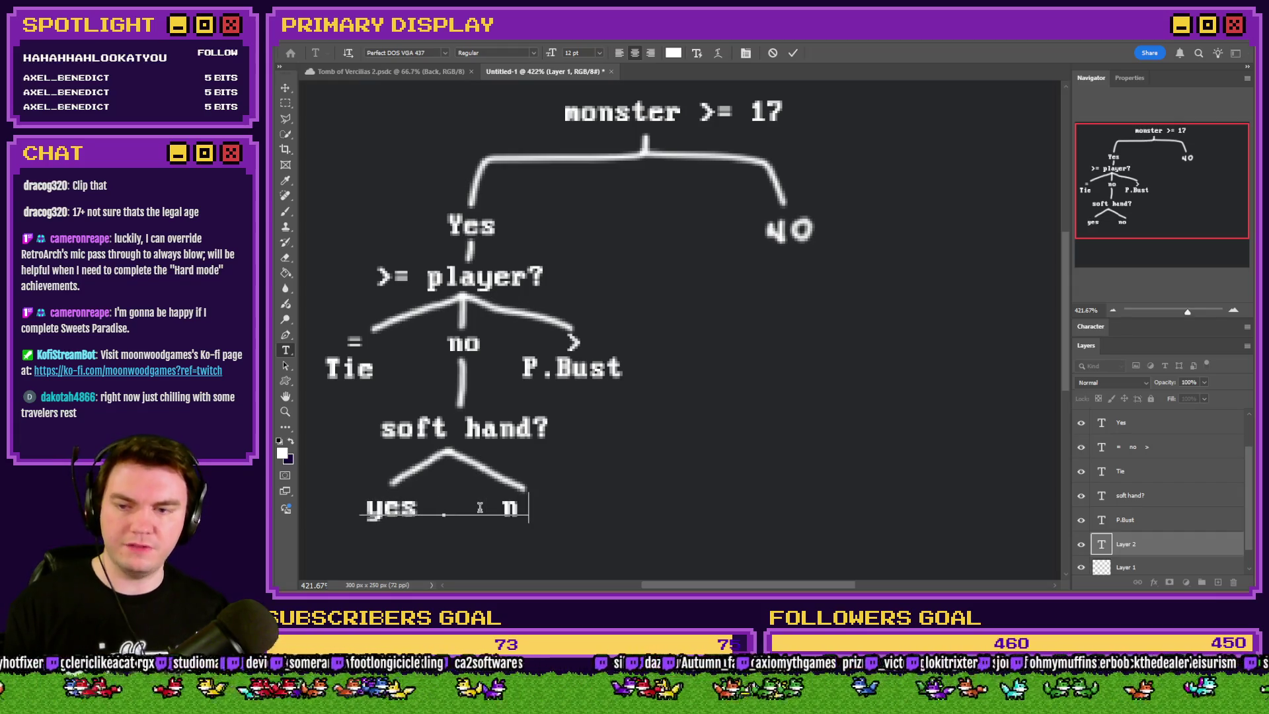
left_click(285, 103)
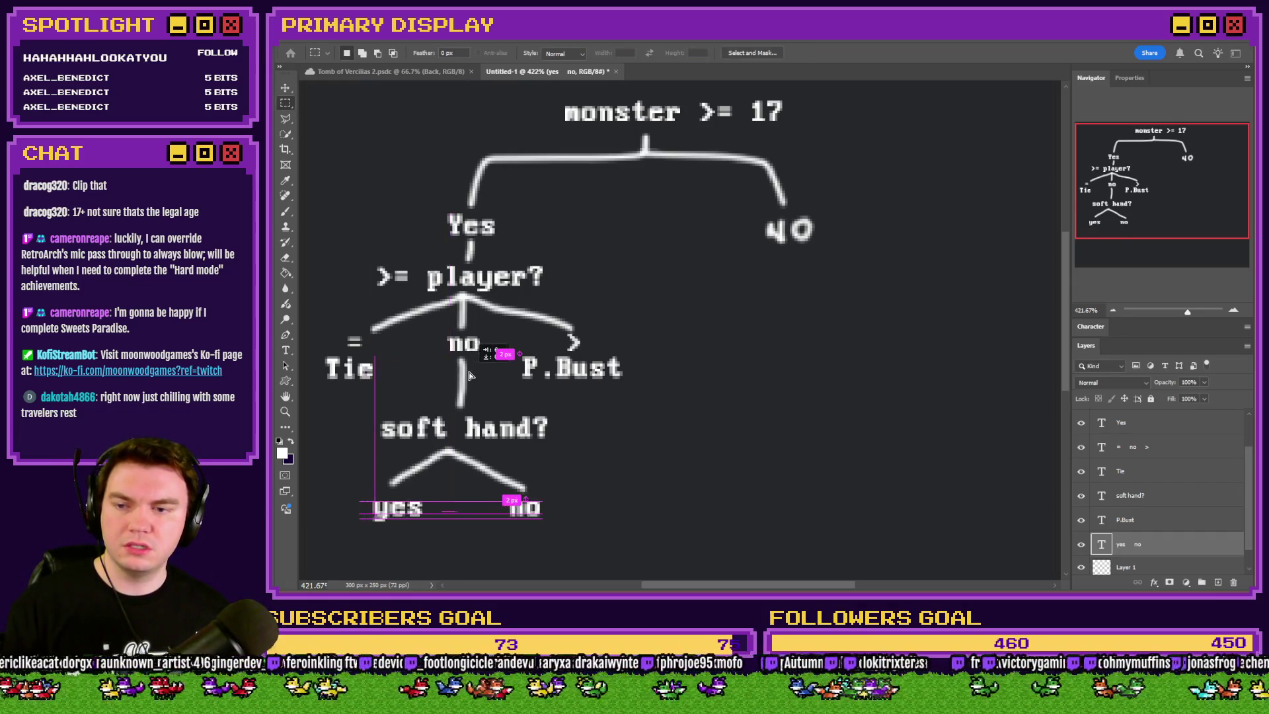
Brush short vertical lines down from both yes and no on the drawn-lines layer
left_click(286, 210)
scroll(959, 536, "down", 3)
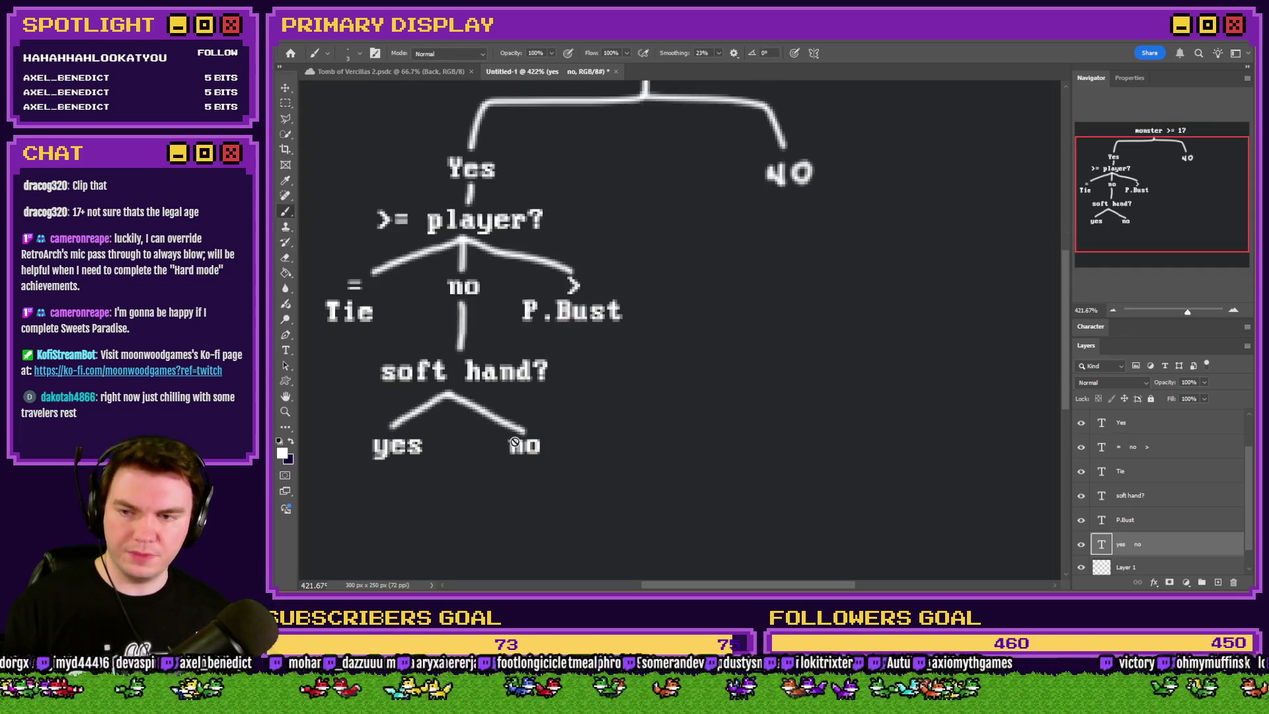
left_click(1164, 568)
scroll(767, 470, "left", 2)
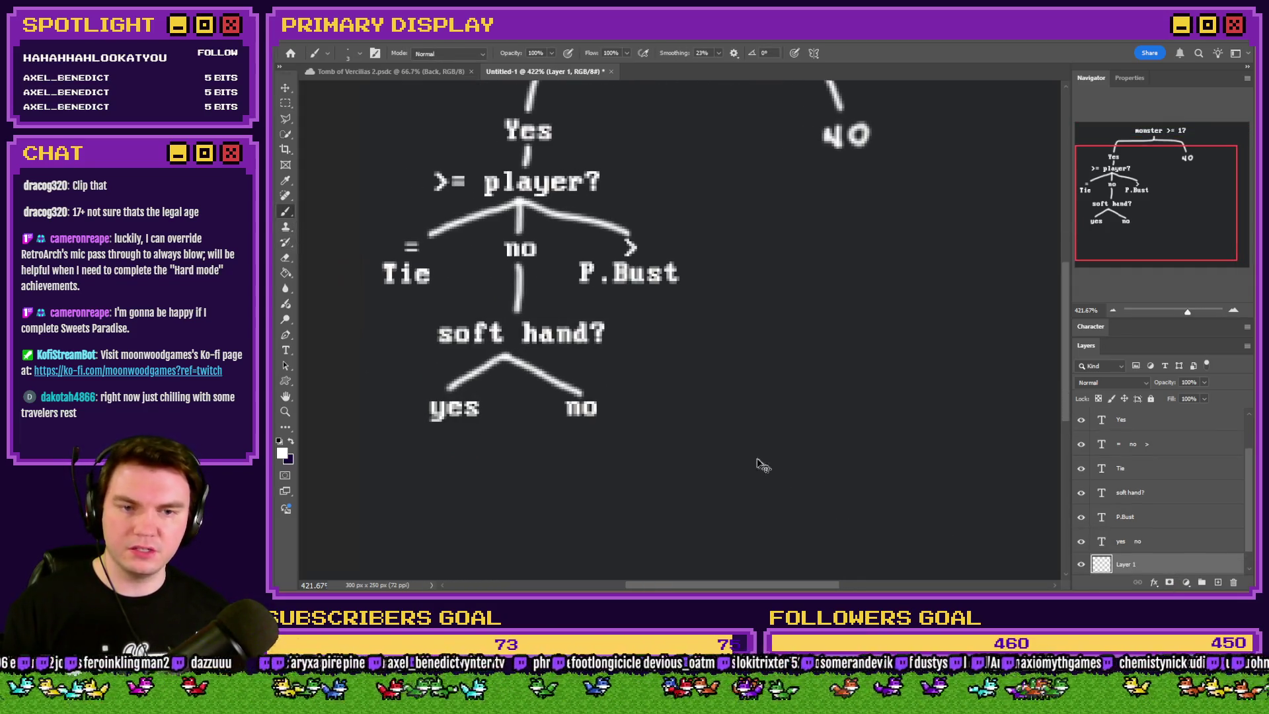
left_click_drag(1135, 317, 1134, 258)
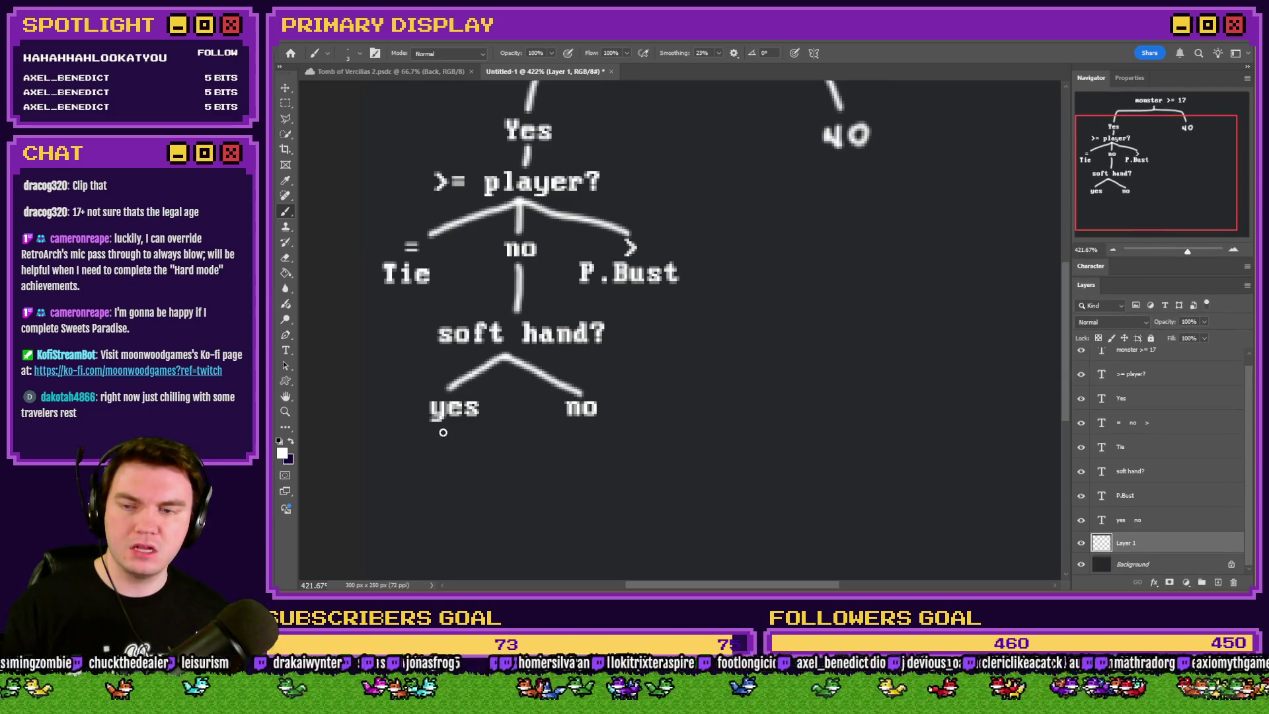
left_click_drag(443, 432, 448, 460)
left_click_drag(581, 429, 582, 456)
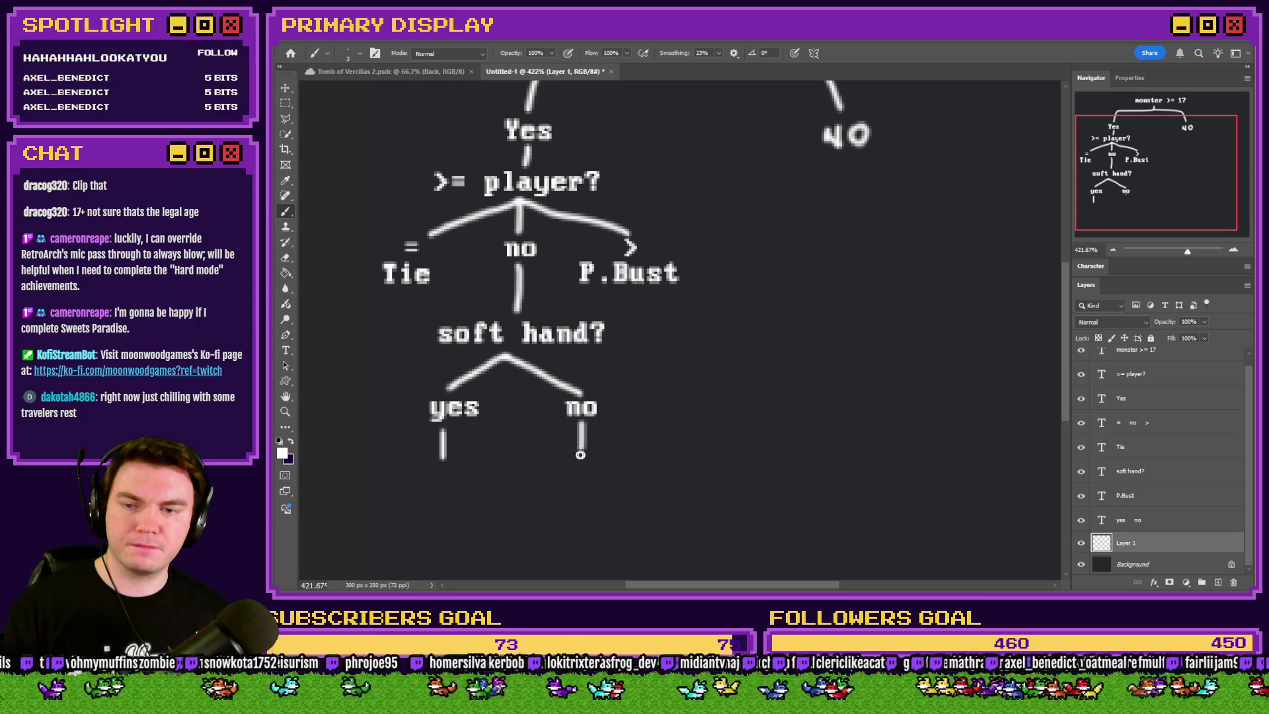
Start a text label under the yes line, typing and correcting 'reduce Ace'
left_click(285, 351)
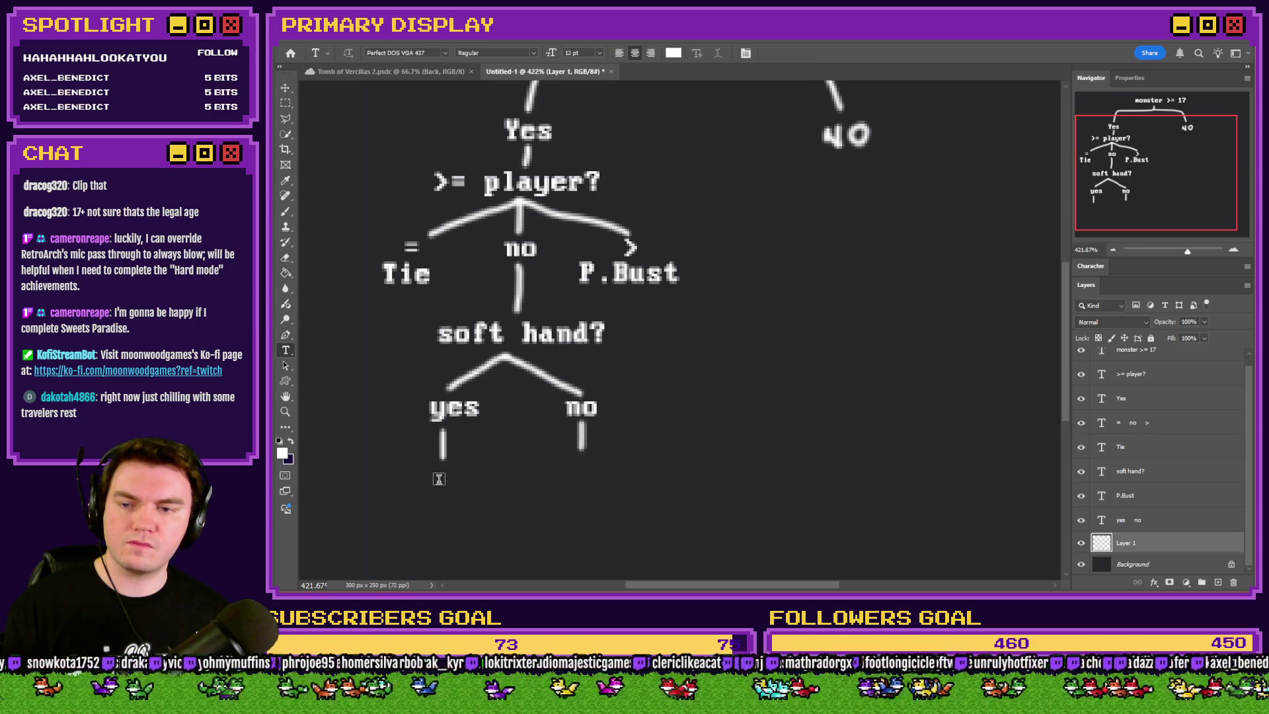
left_click(439, 476)
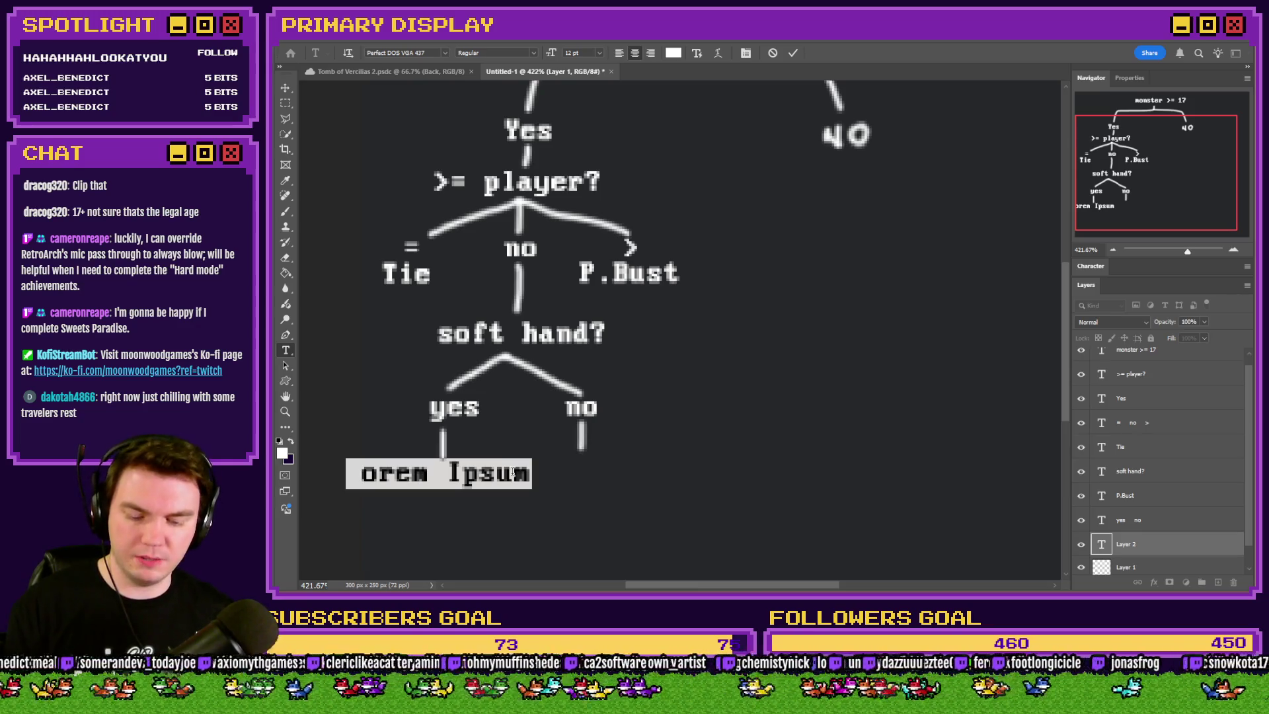
type("recude")
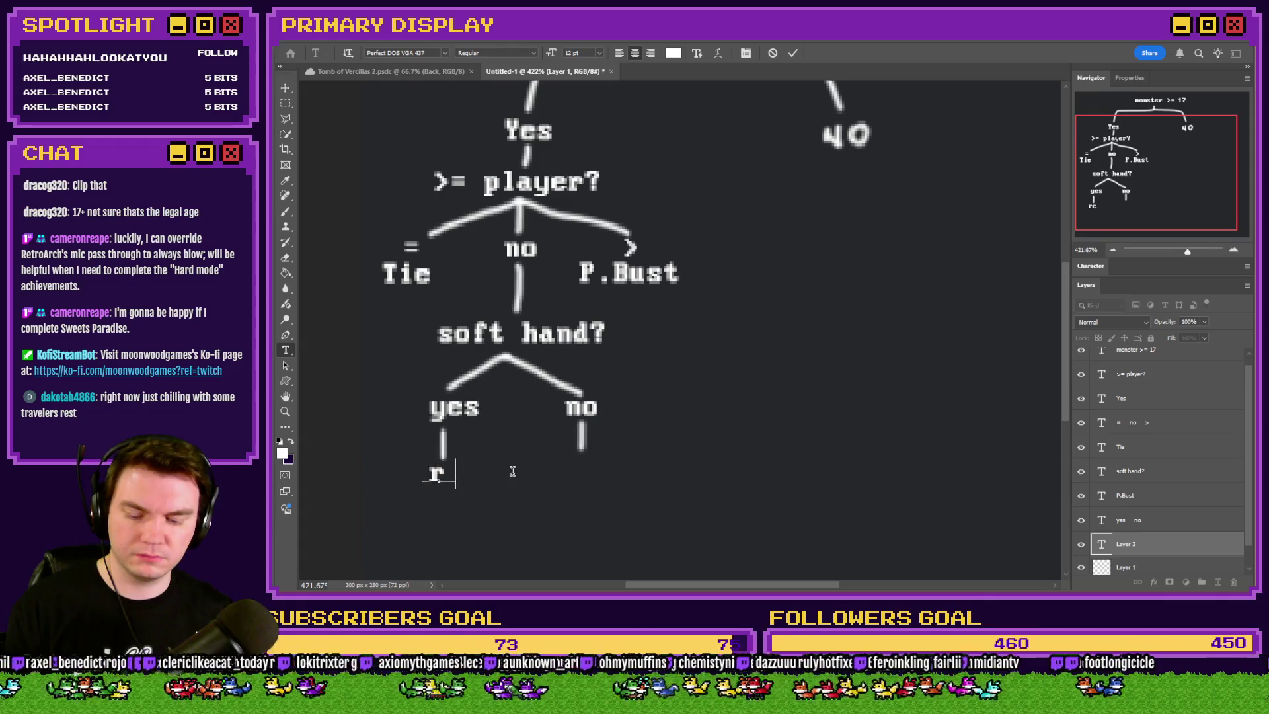
key("BackSpace")
key("BackSpace")
key("BackSpace")
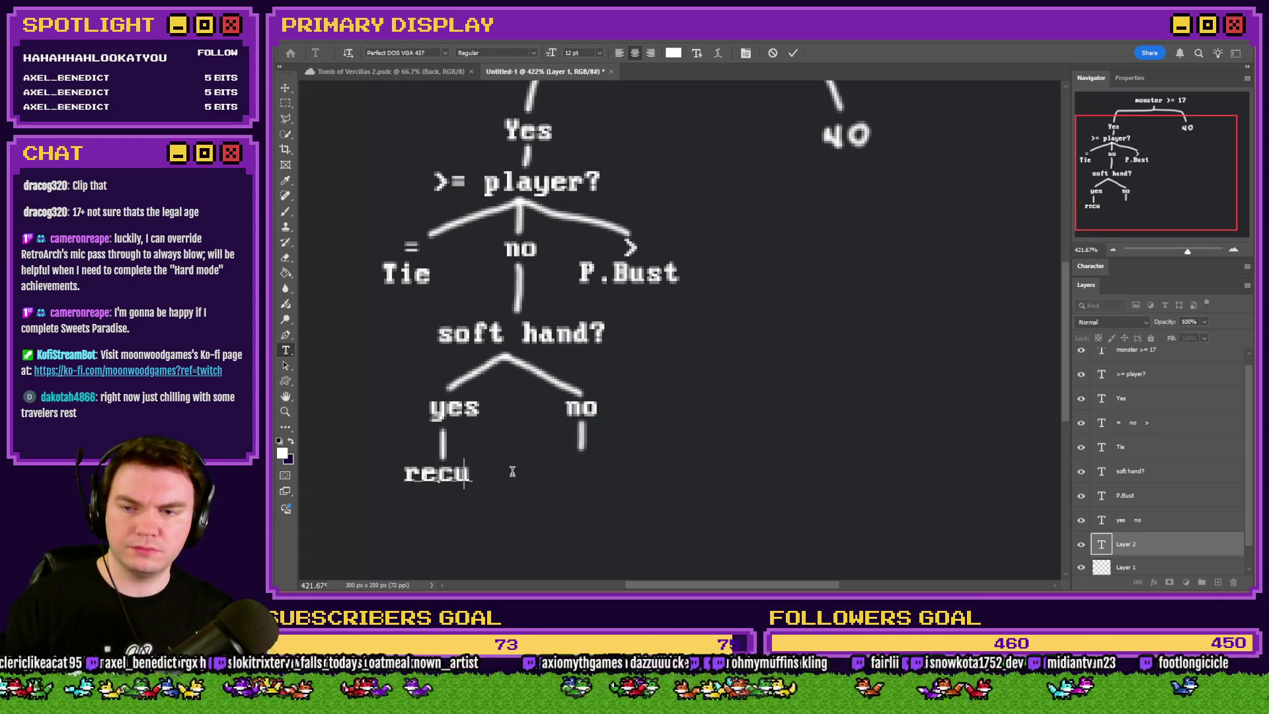
type("duce")
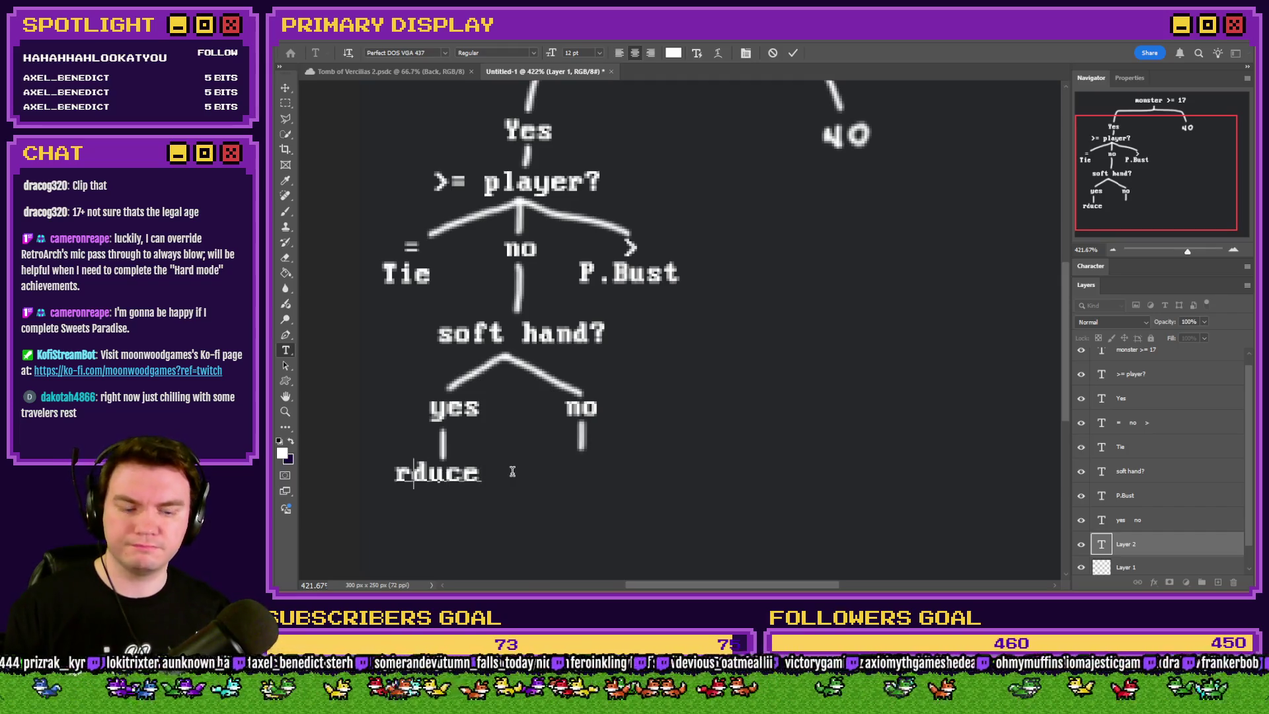
type("e")
key("End")
type("A")
type("ce")
key("BackSpace")
key("BackSpace")
type("s")
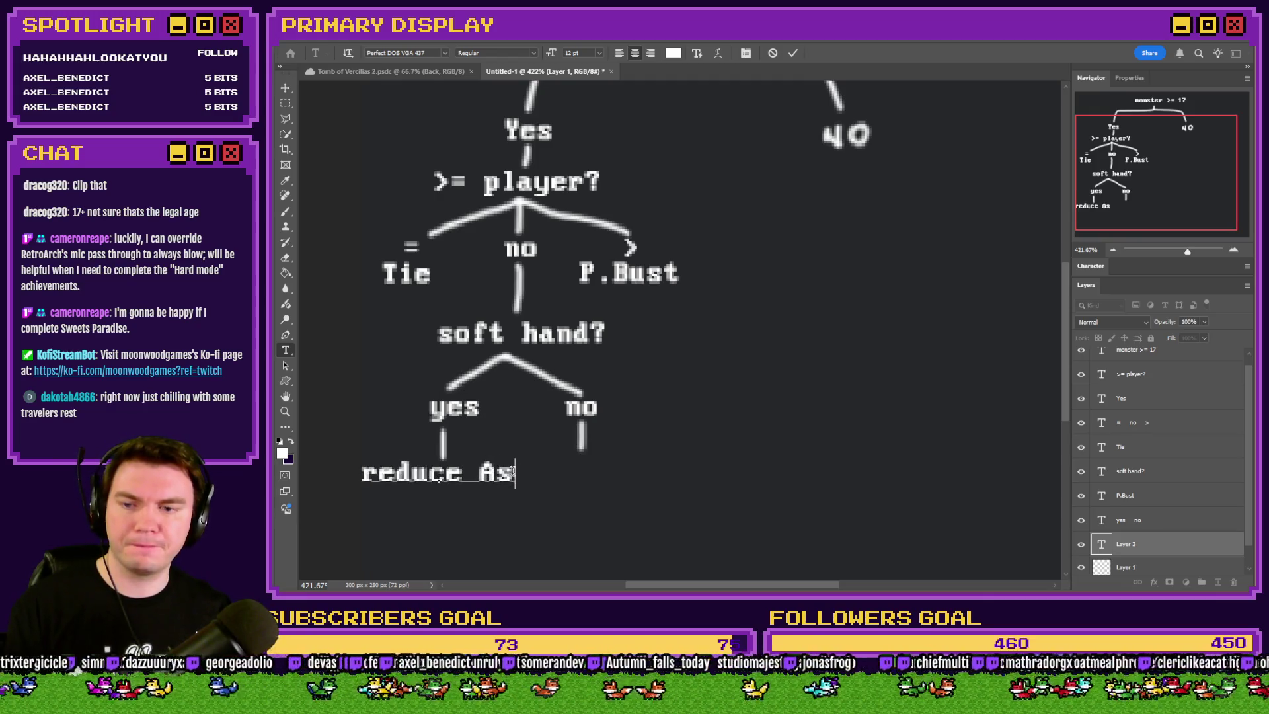
key("BackSpace")
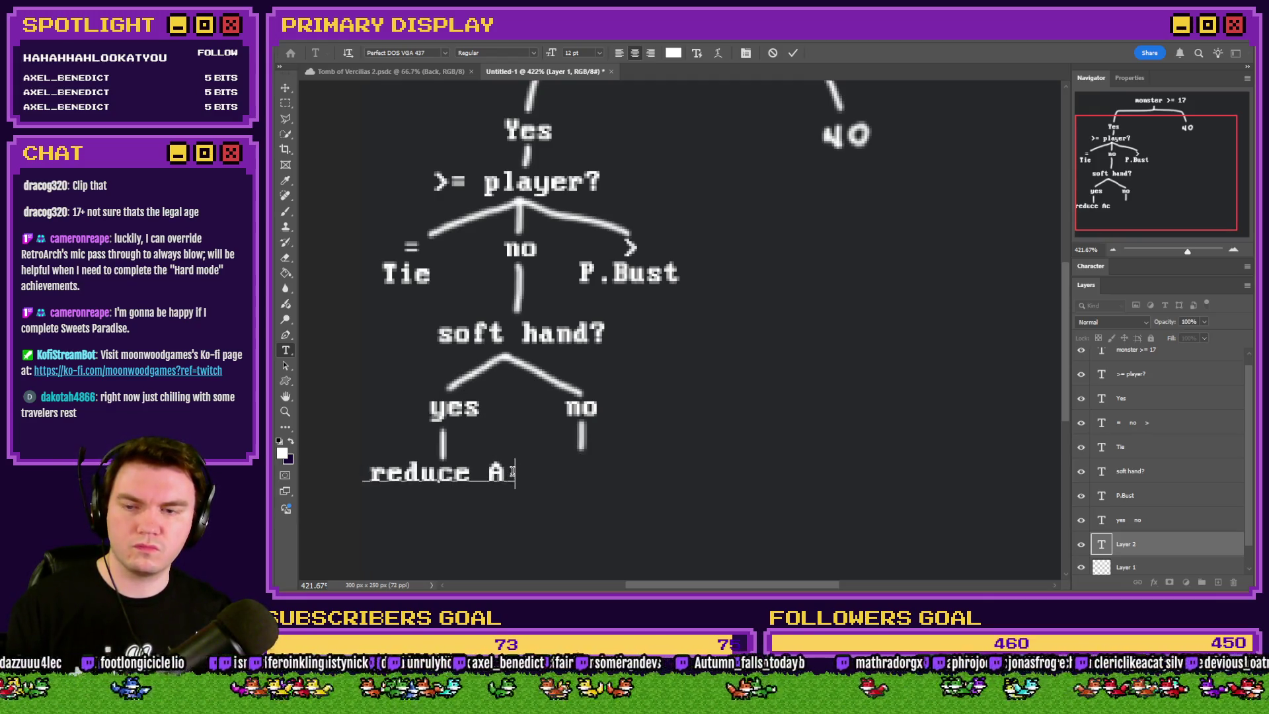
type("ce")
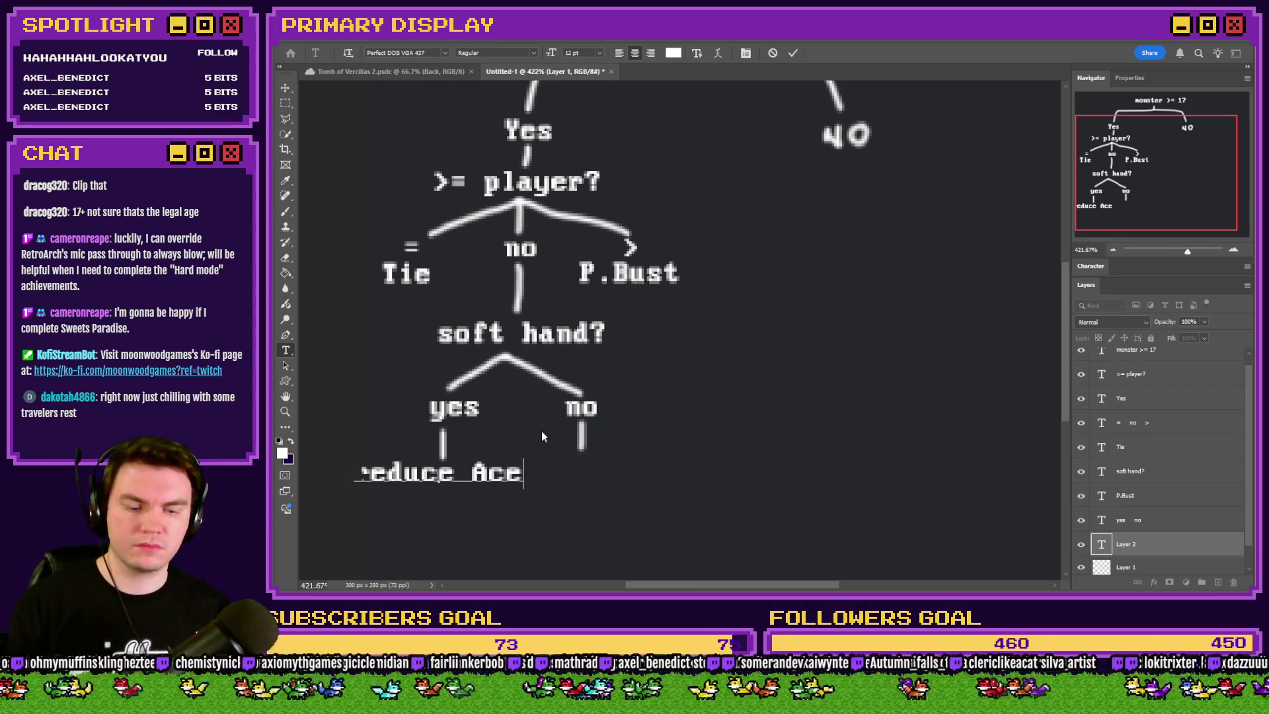
Replace that wording with '11 to 1' and commit the label
key("BackSpace")
key("BackSpace")
key("BackSpace")
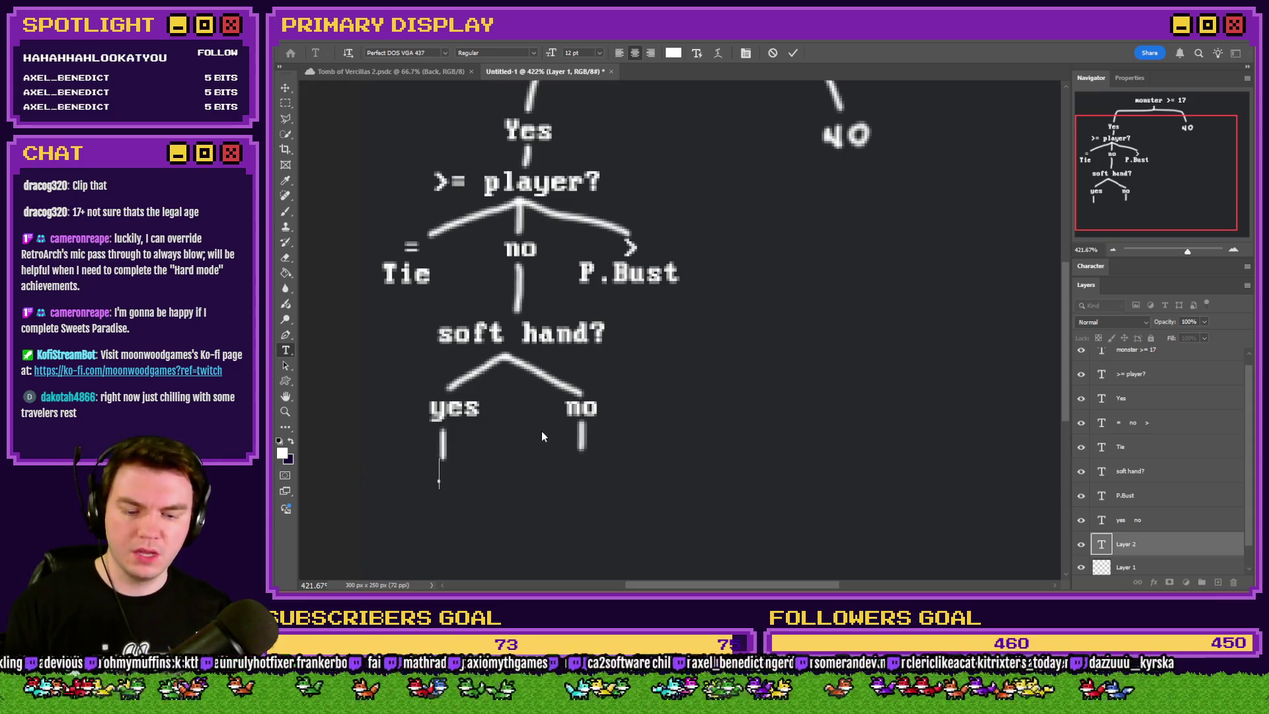
type("11 to ")
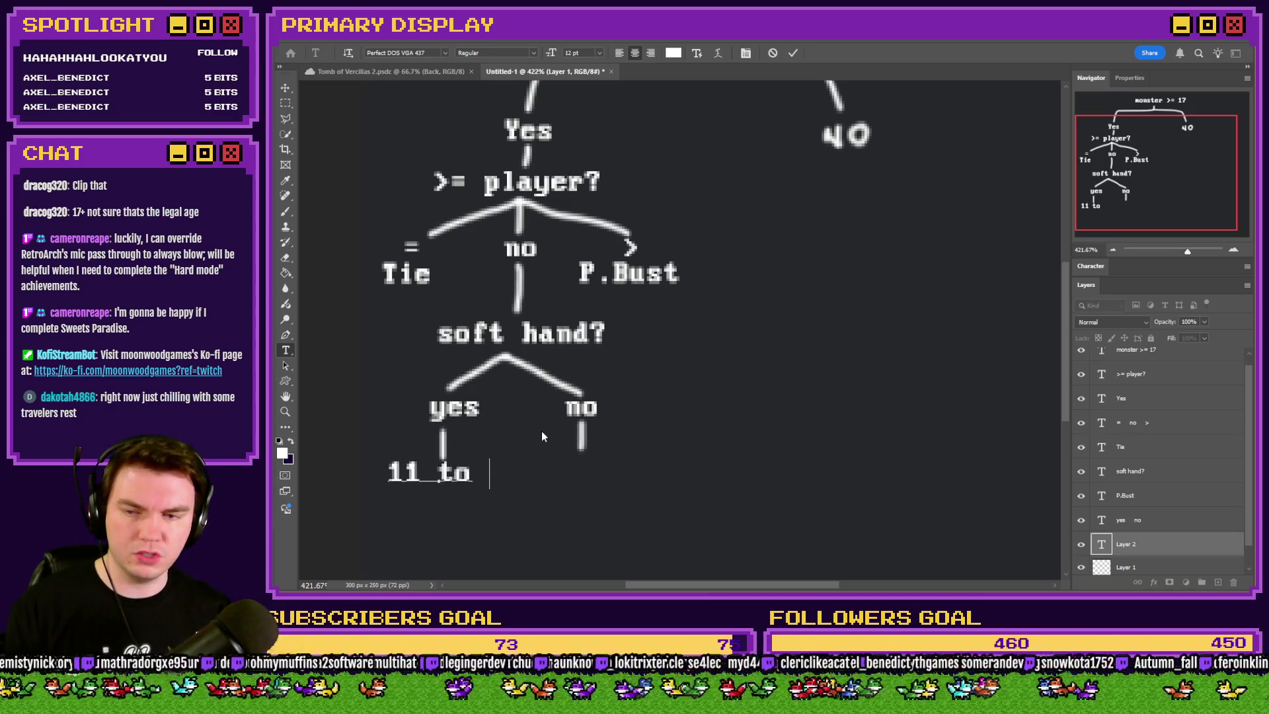
type("1")
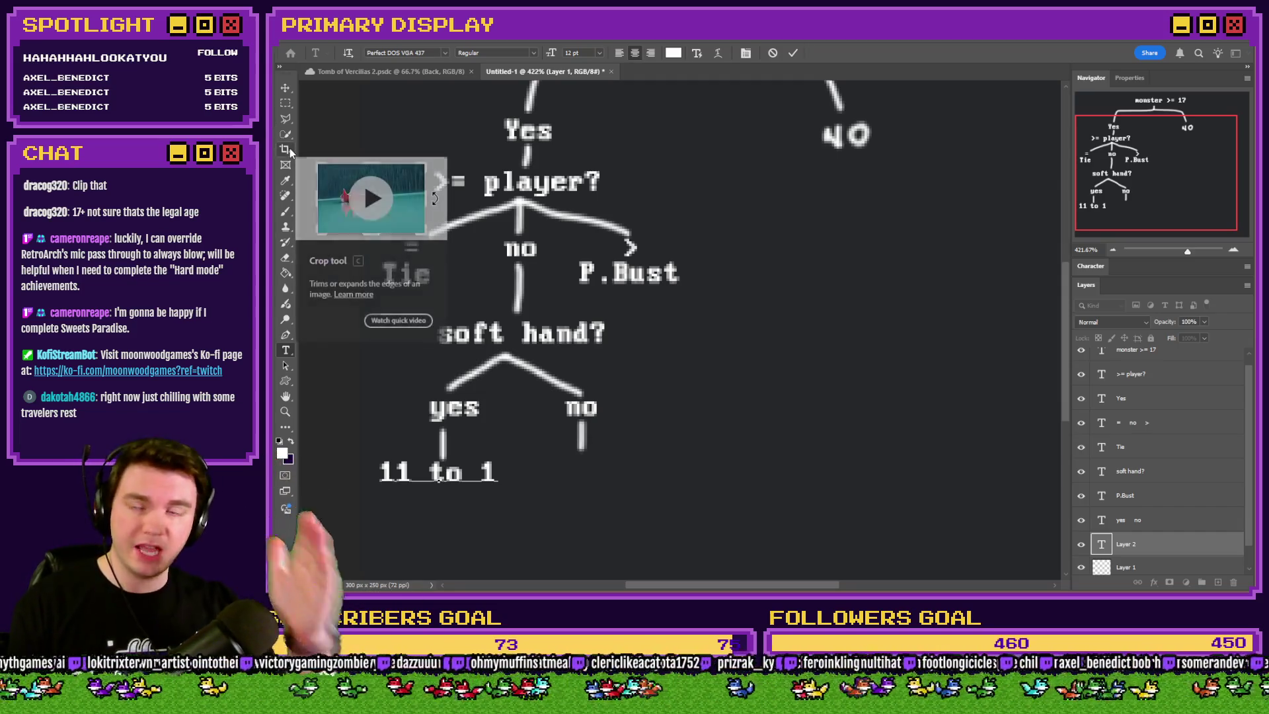
left_click(284, 103)
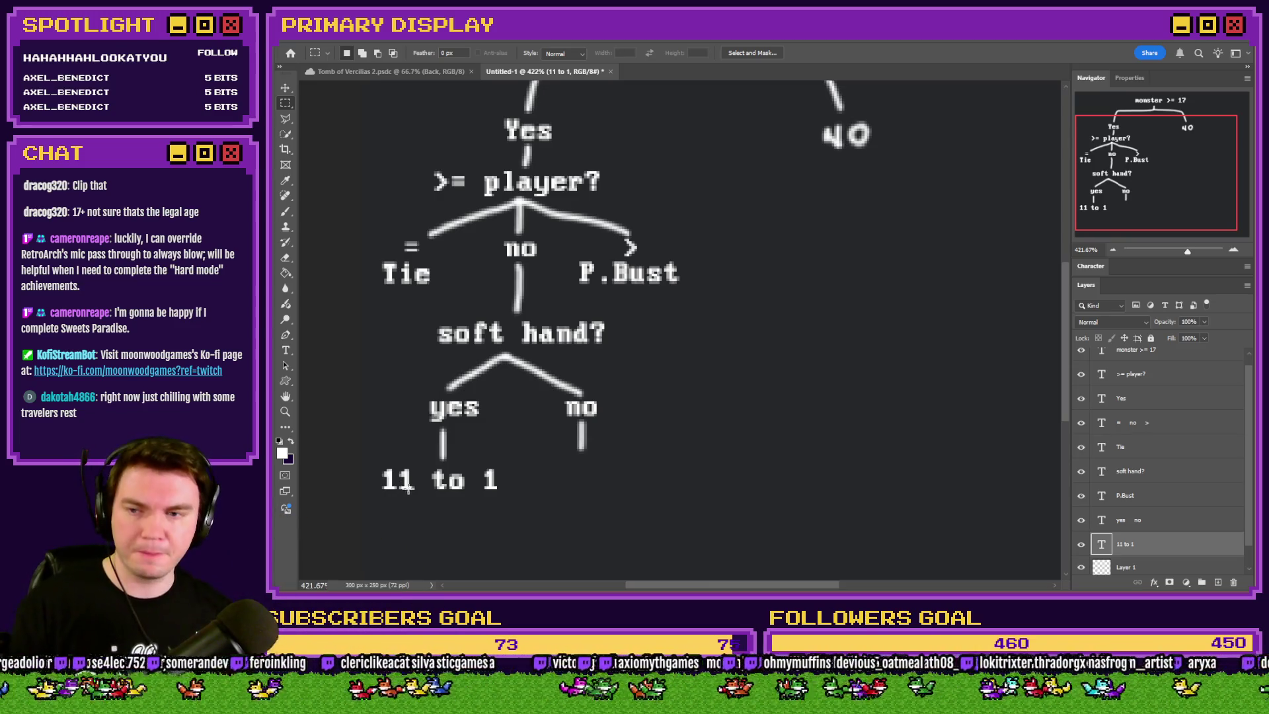
left_click(288, 212)
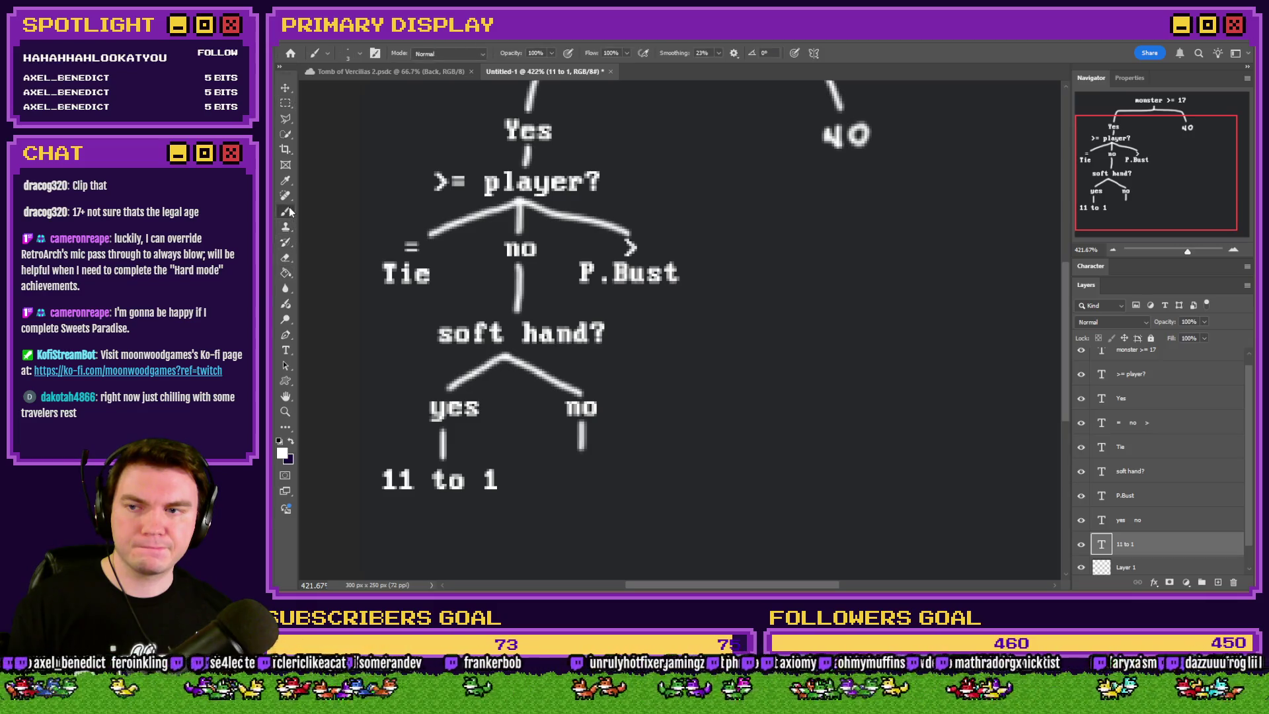
Add a two-line pixel-font 'Loop to start' label below '11 to 1'
scroll(1164, 549, "down", 1)
left_click(1164, 547)
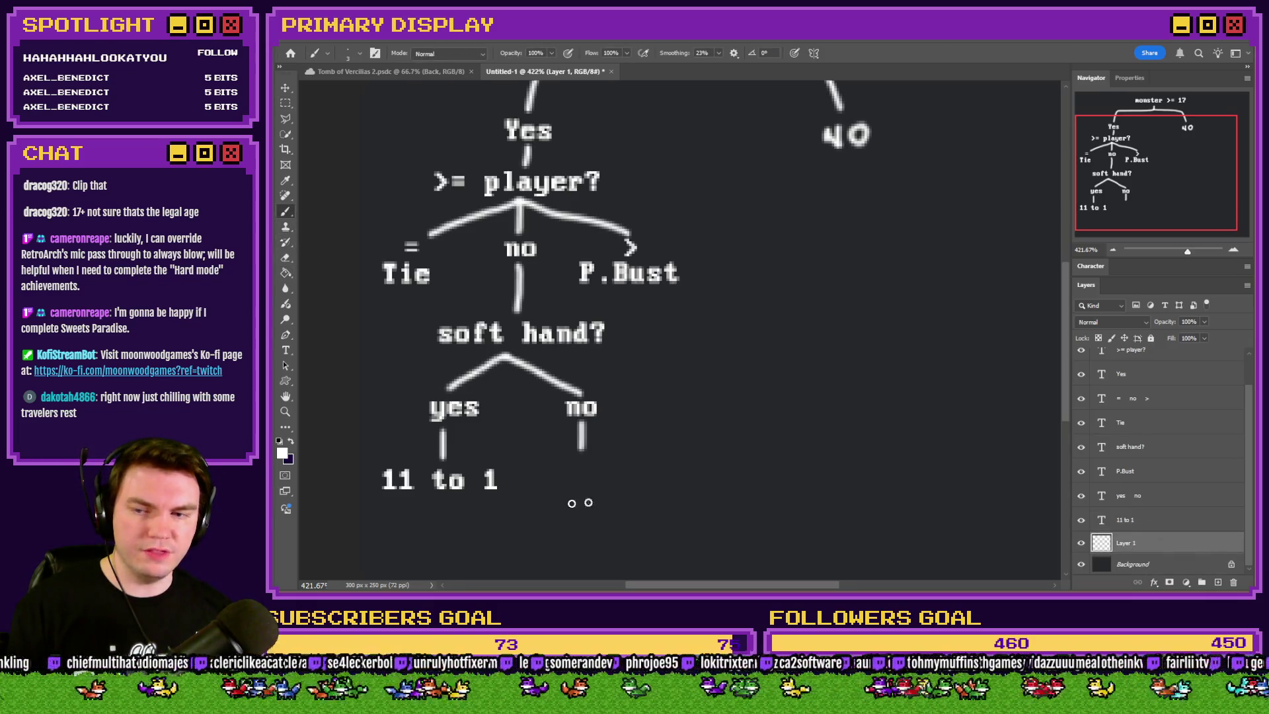
scroll(471, 515, "down", 3)
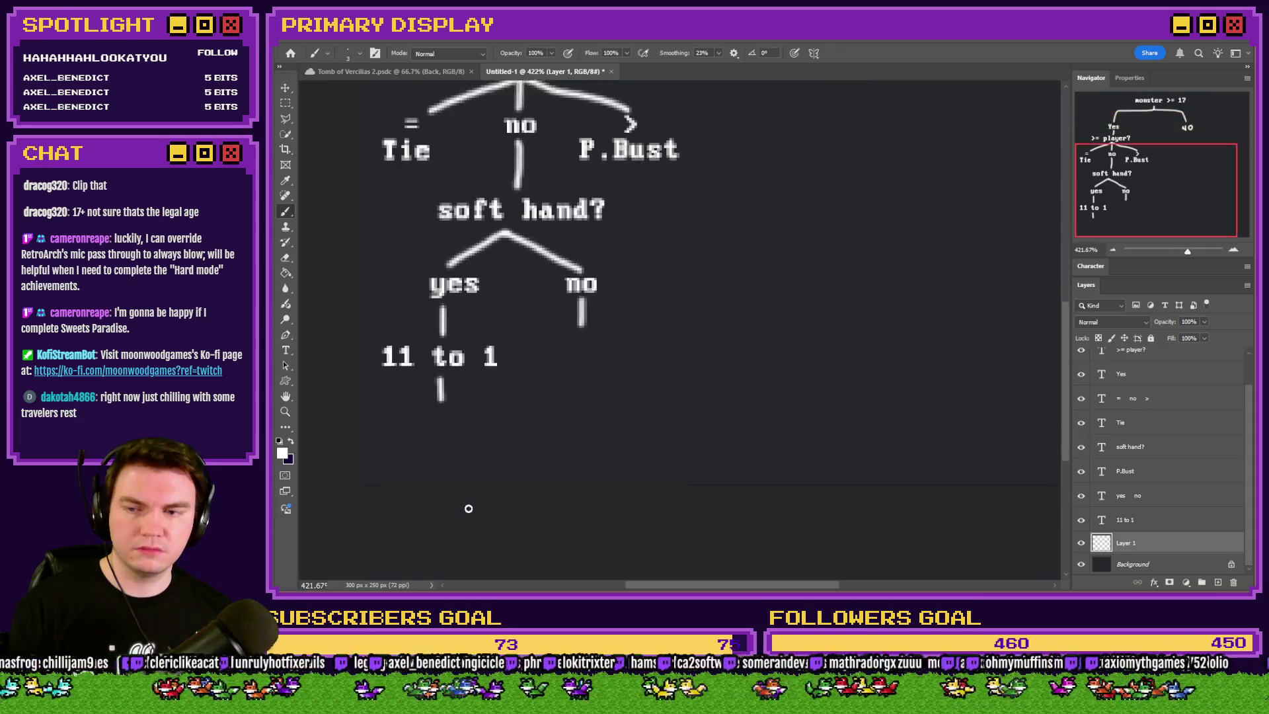
key("t")
left_click(433, 416)
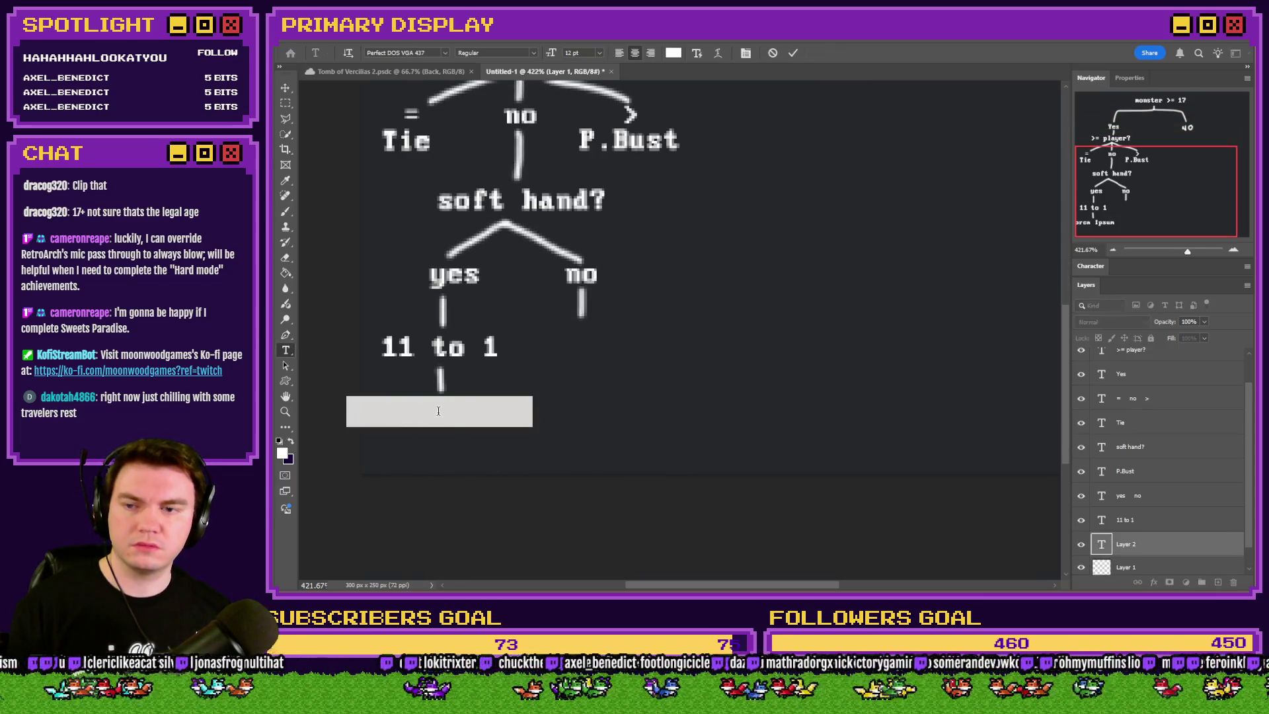
type("Loop to s")
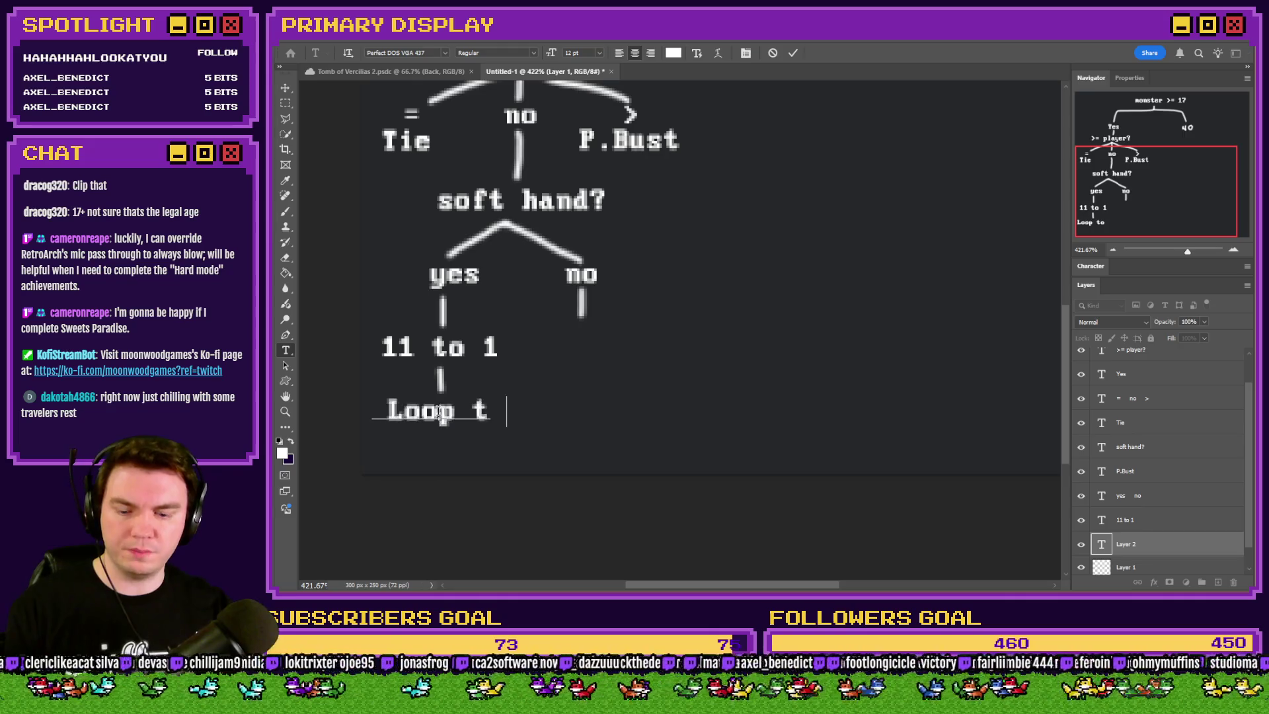
key("BackSpace")
key("Return")
type("start")
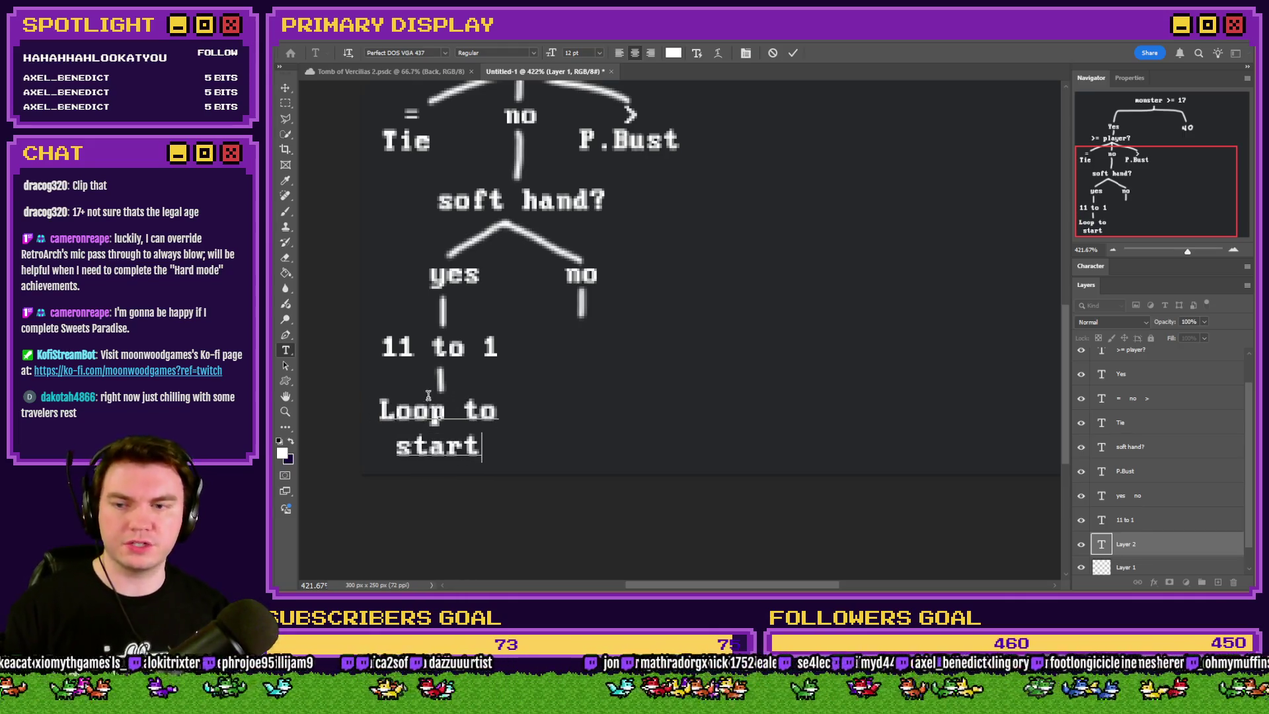
left_click(286, 105)
Review the new label, then pick the Brush tool and Layer 1 for connector lines
key("ctrl+f")
scroll(368, 401, "down", 3)
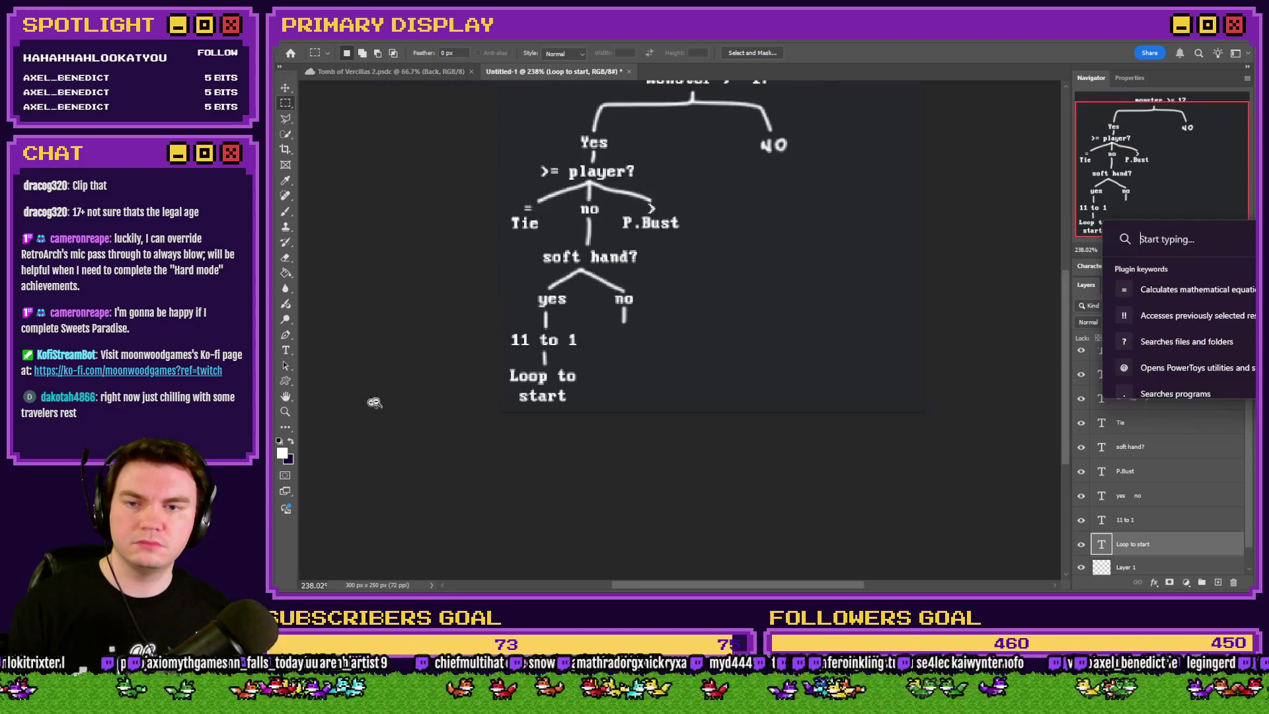
key("Escape")
scroll(559, 301, "up", 2)
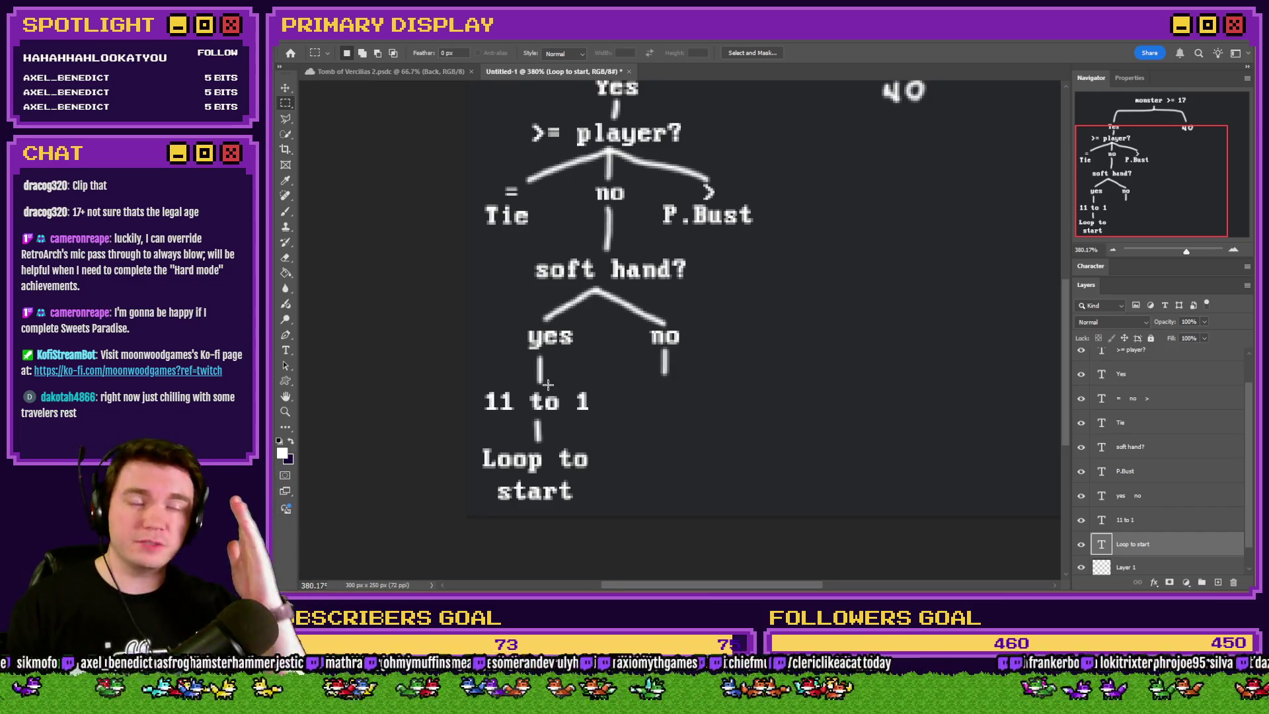
scroll(546, 395, "up", 3)
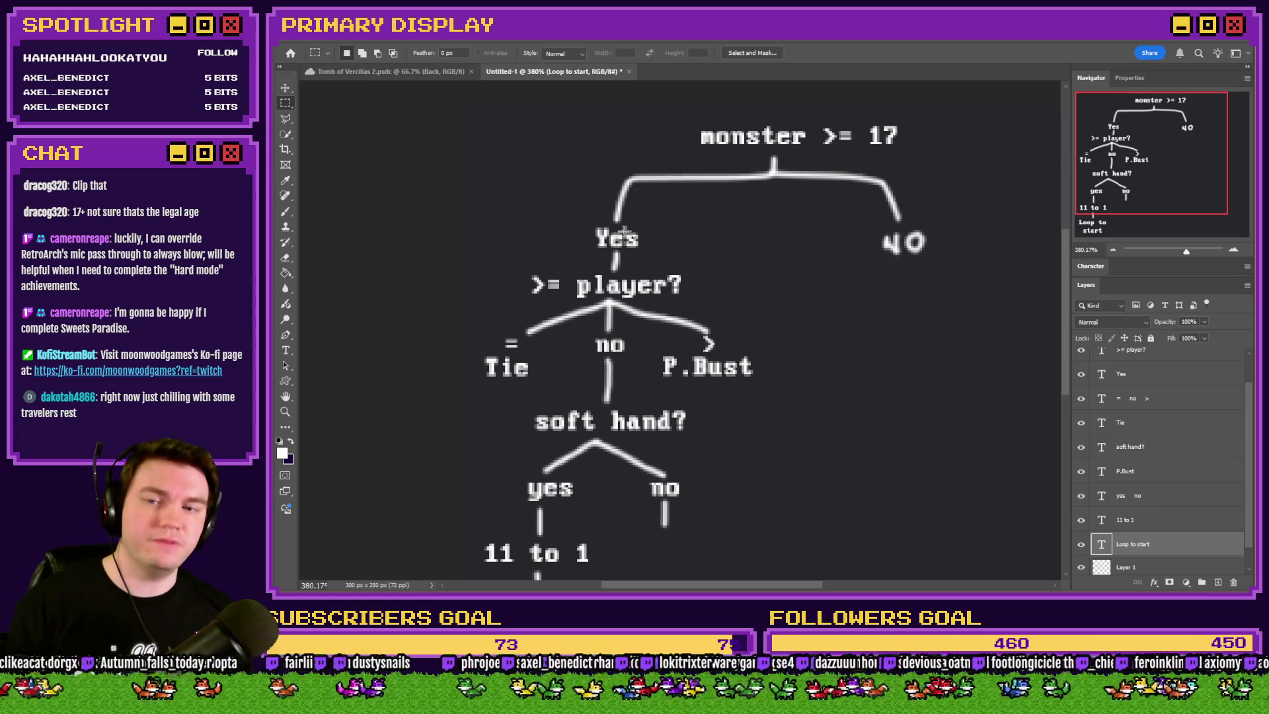
scroll(631, 235, "down", 1)
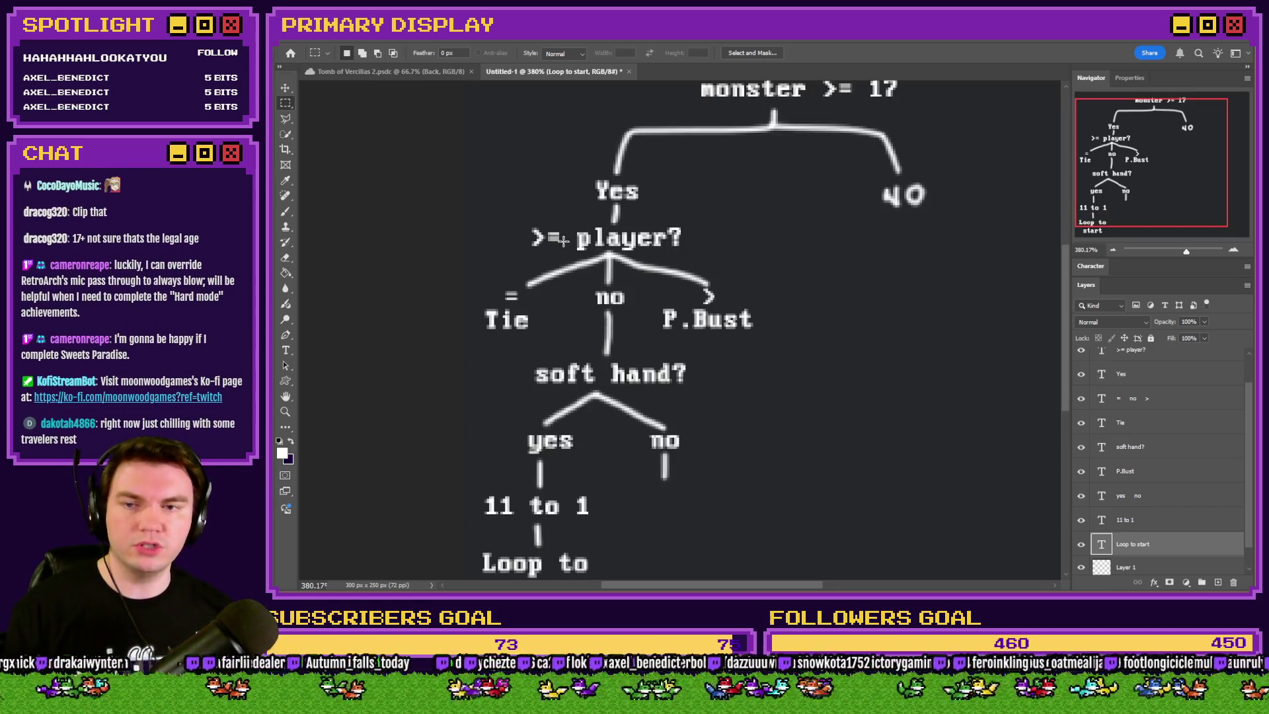
scroll(612, 219, "down", 1)
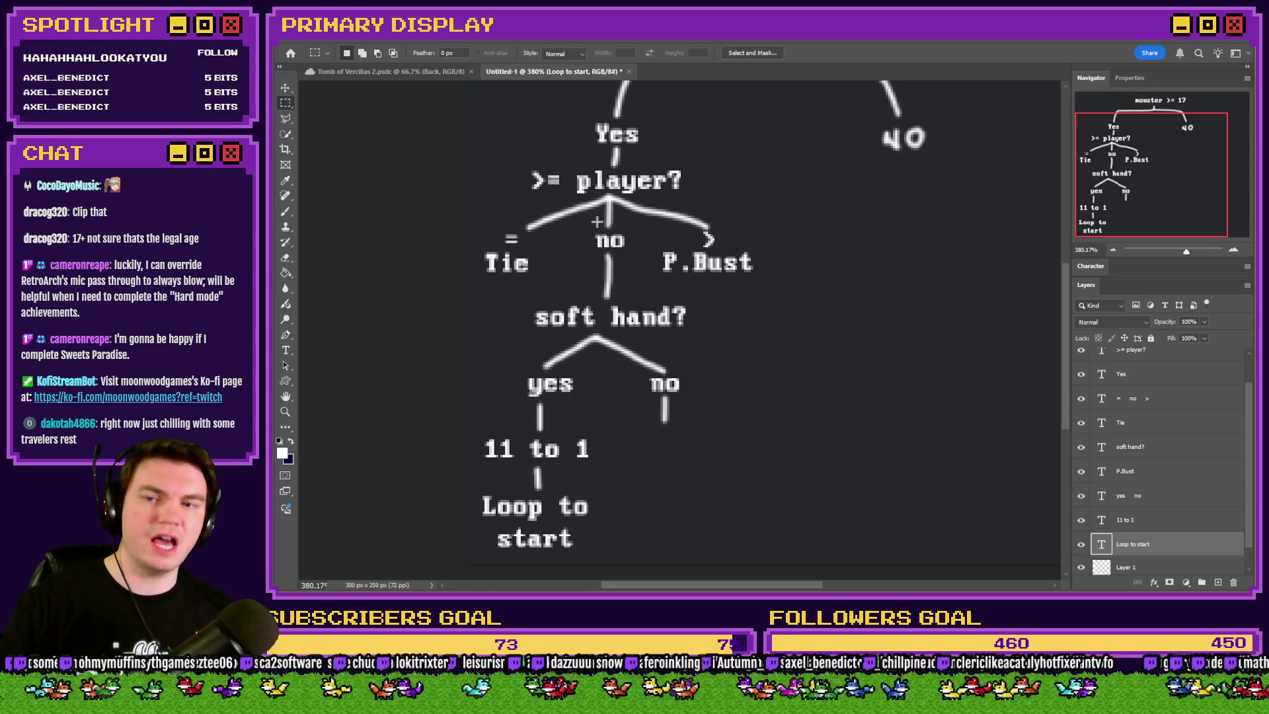
scroll(673, 210, "down", 1)
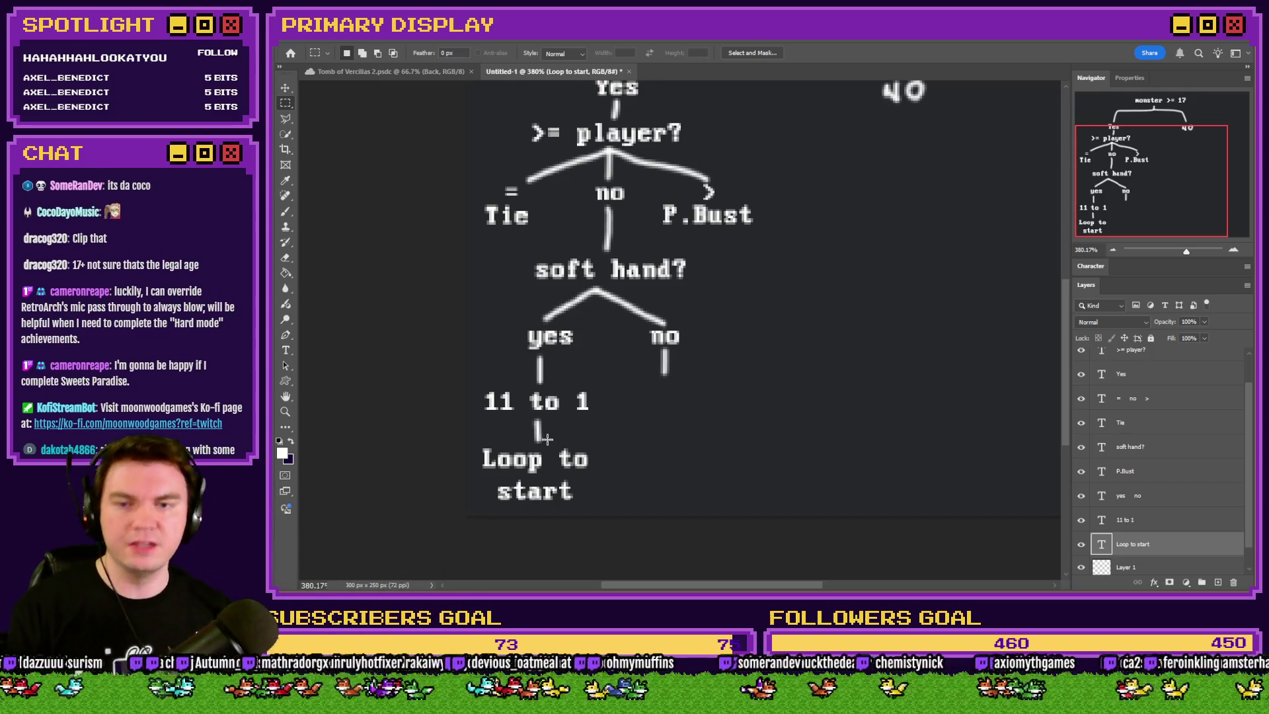
left_click(286, 213)
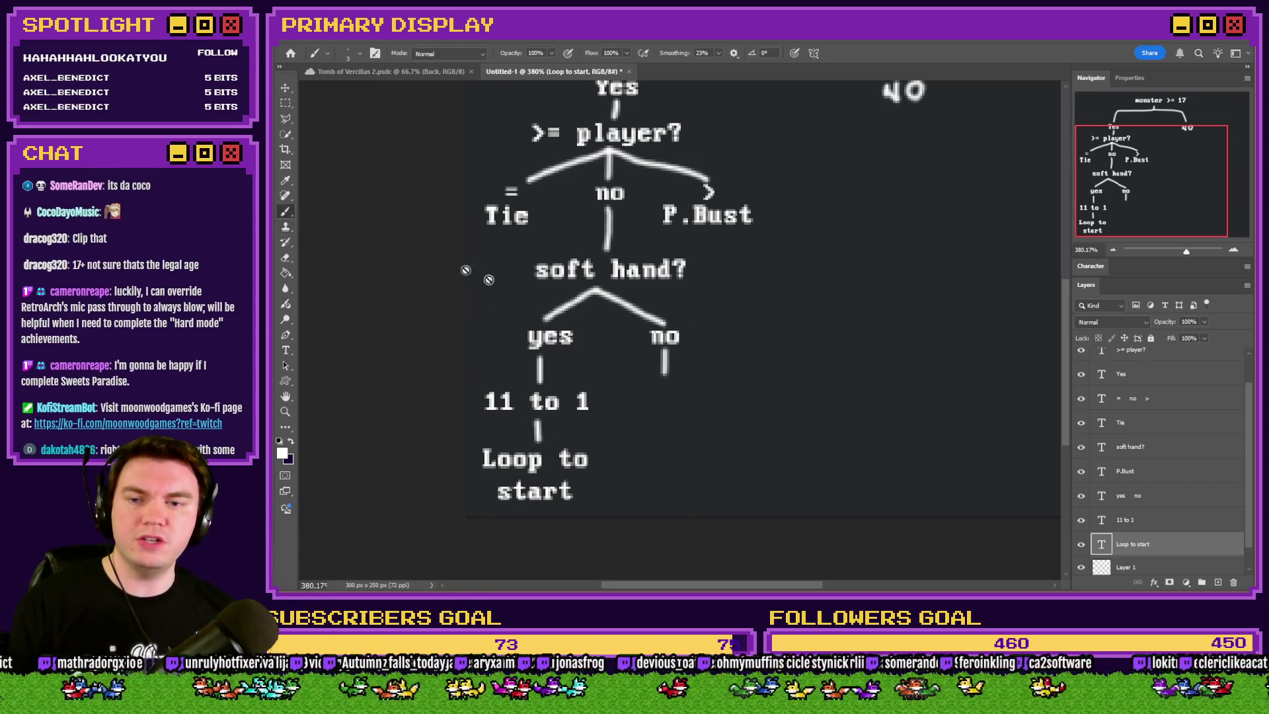
left_click(1137, 563)
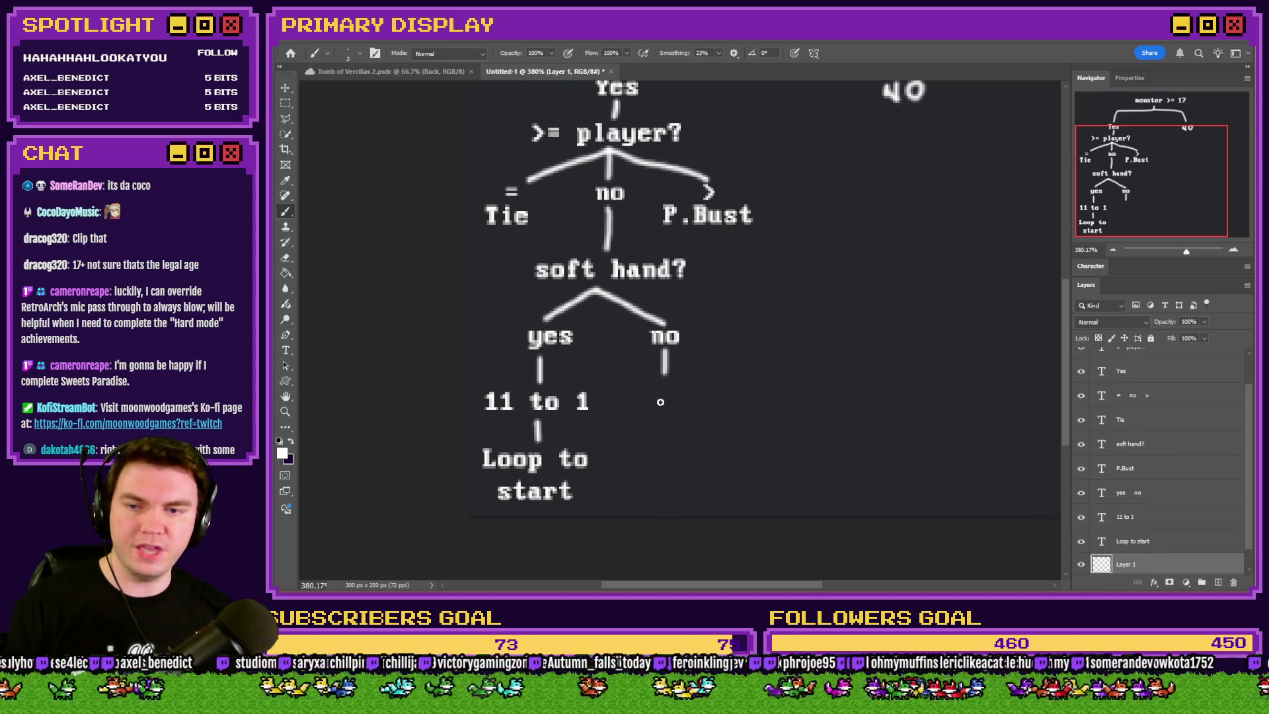
Add an 'M.Bust' label under the no branch and nudge it slightly right
left_click(284, 347)
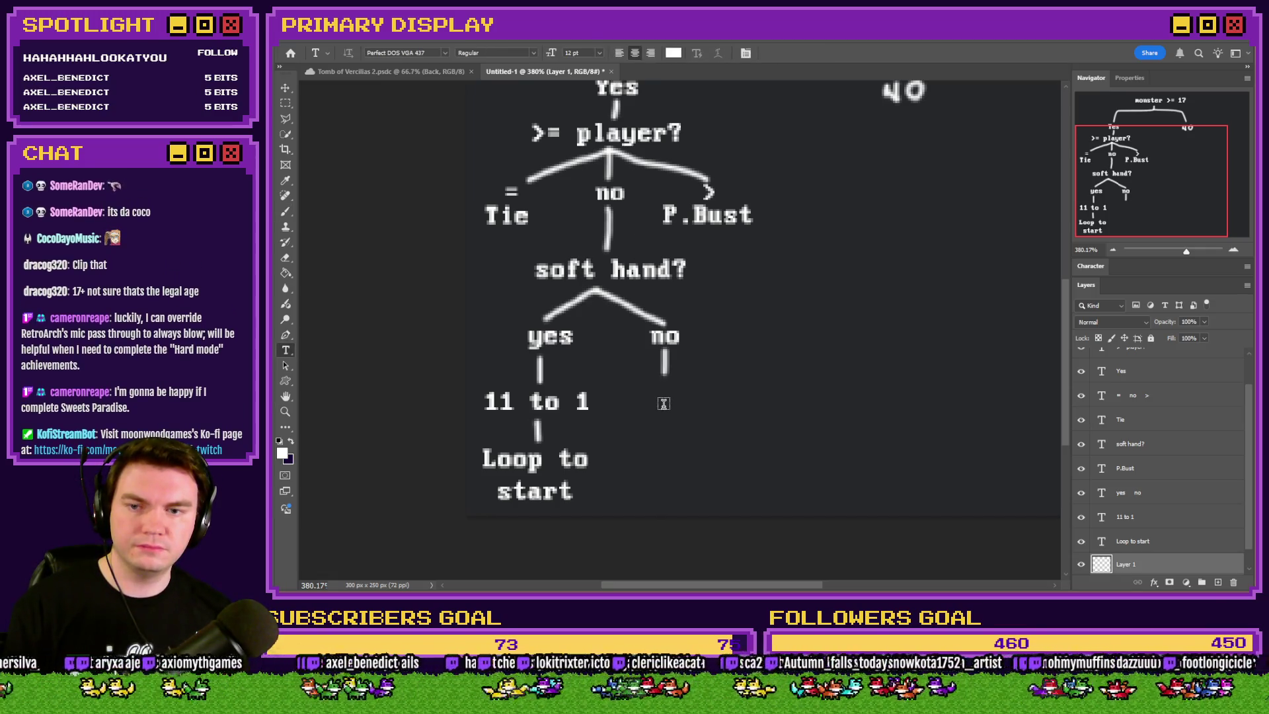
left_click(664, 403)
type("M.Bust")
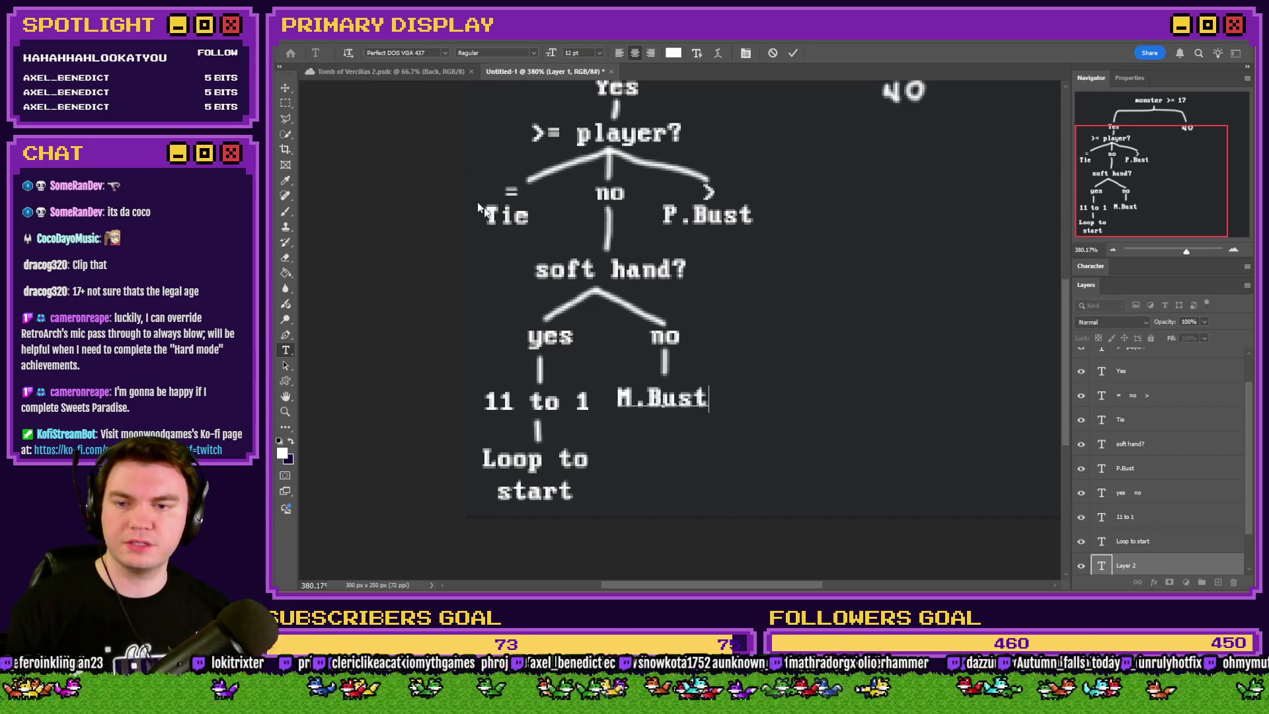
left_click(286, 102)
left_click_drag(698, 366, 706, 366)
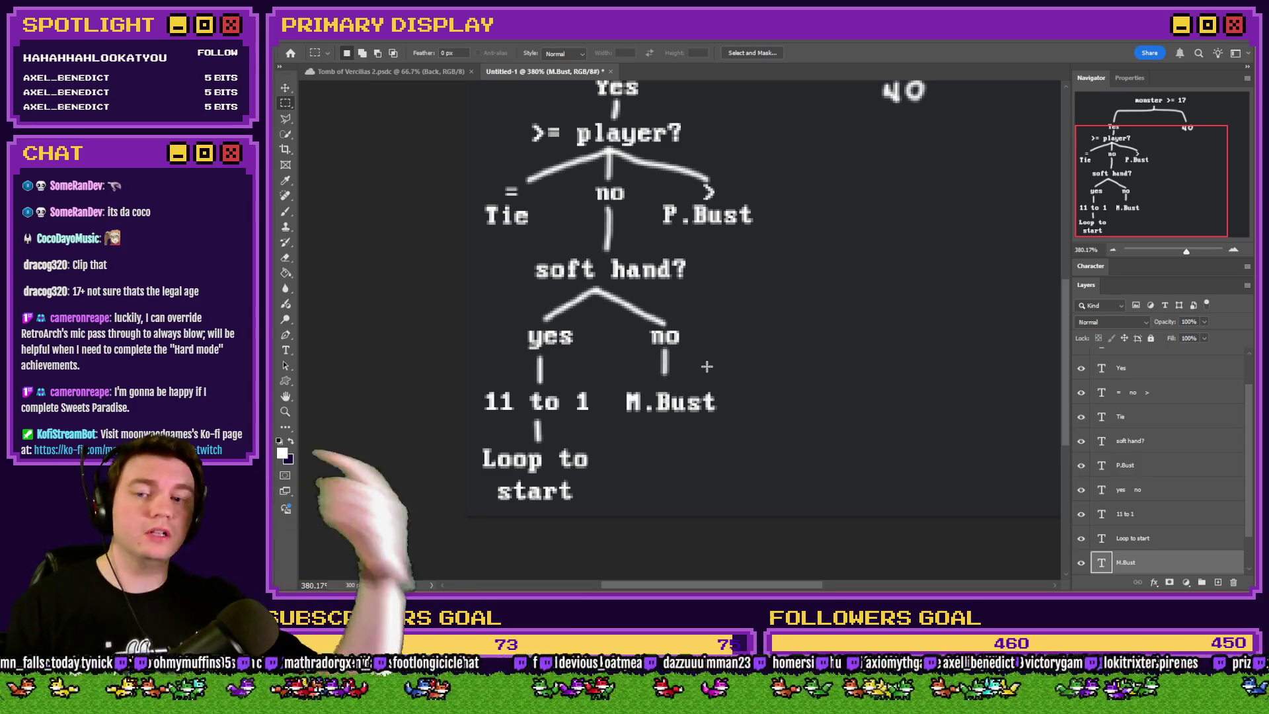
left_click(285, 211)
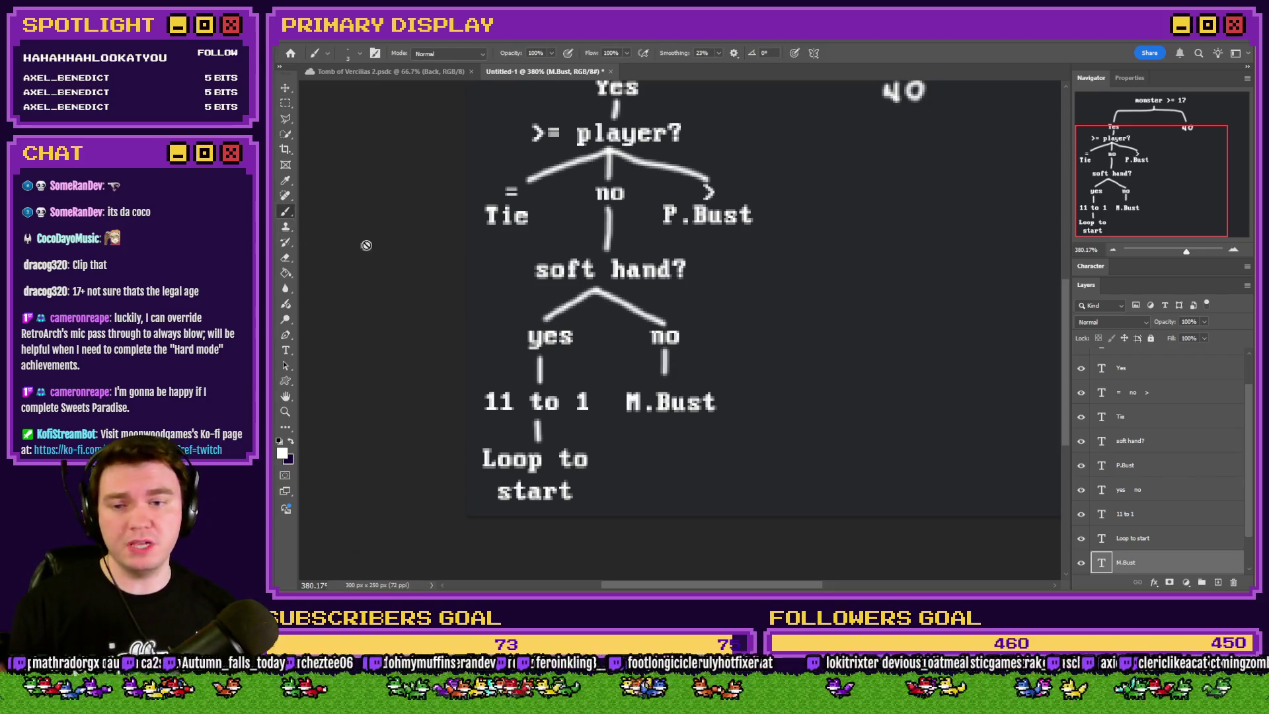
left_click(287, 104)
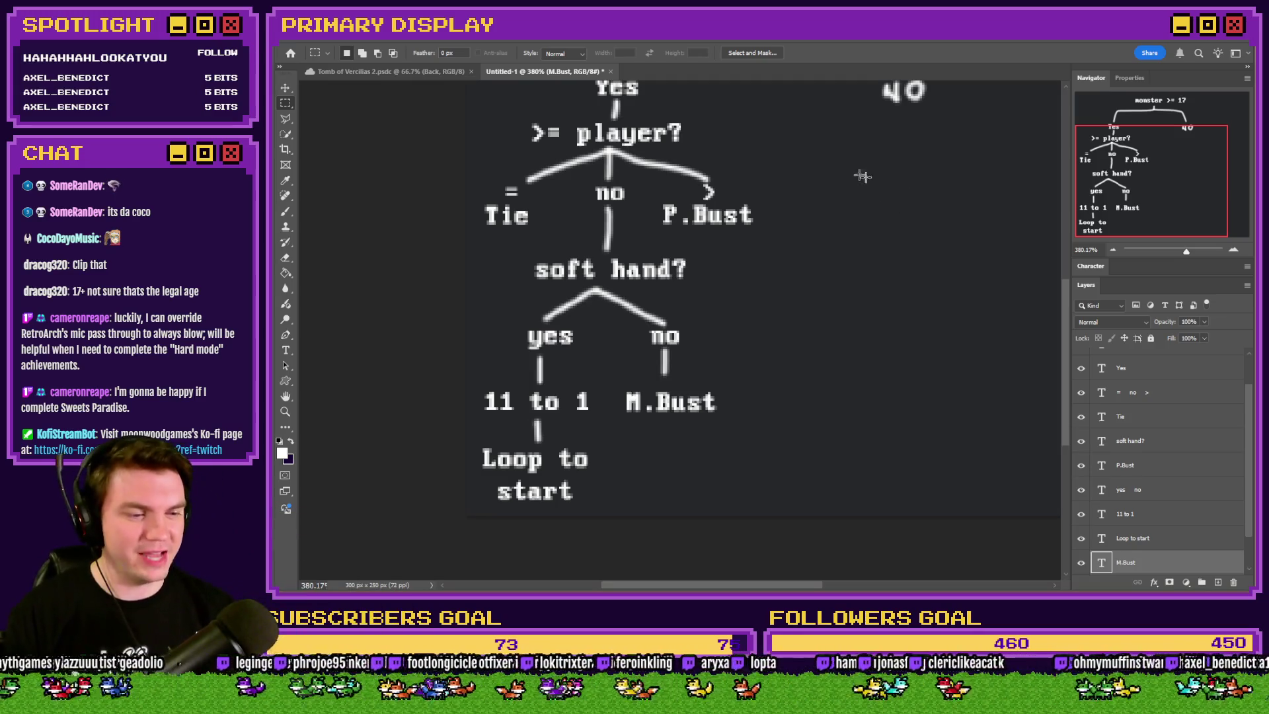
Erase the hand-drawn '40' at the right branch of monster >= 17 on Layer 1
scroll(722, 522, "up", 1)
scroll(722, 521, "up", 5)
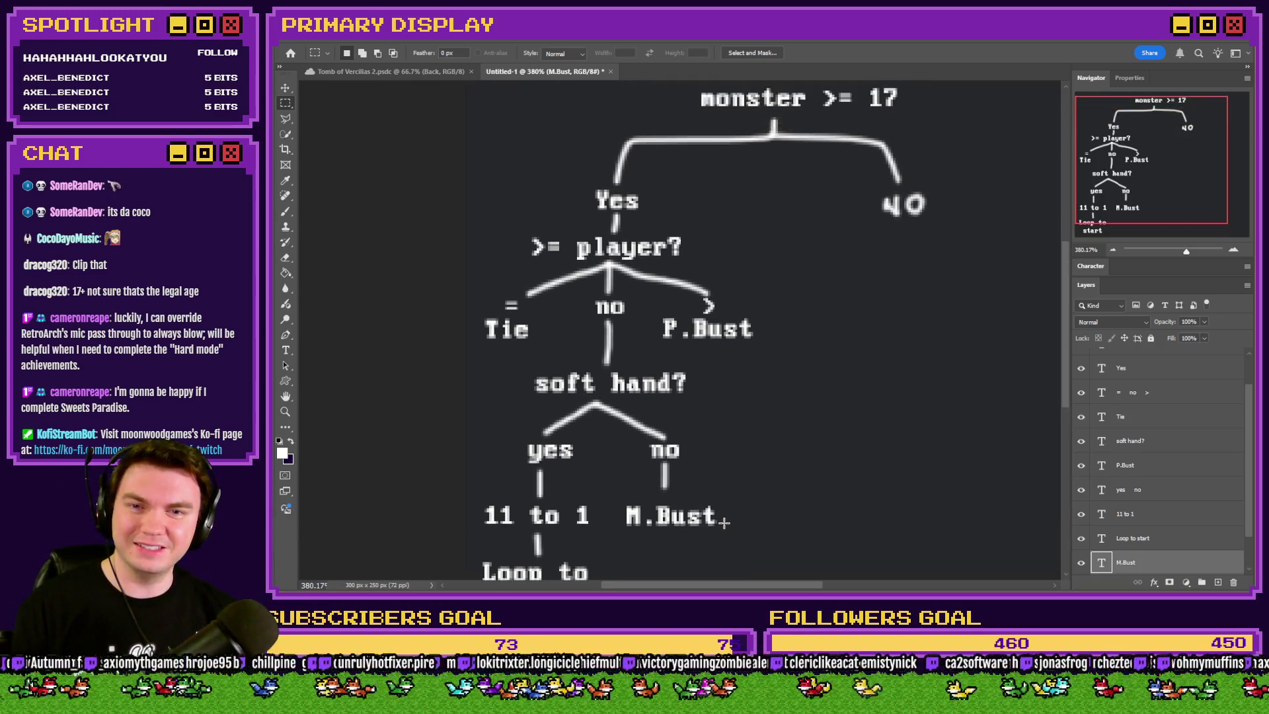
scroll(724, 528, "up", 2)
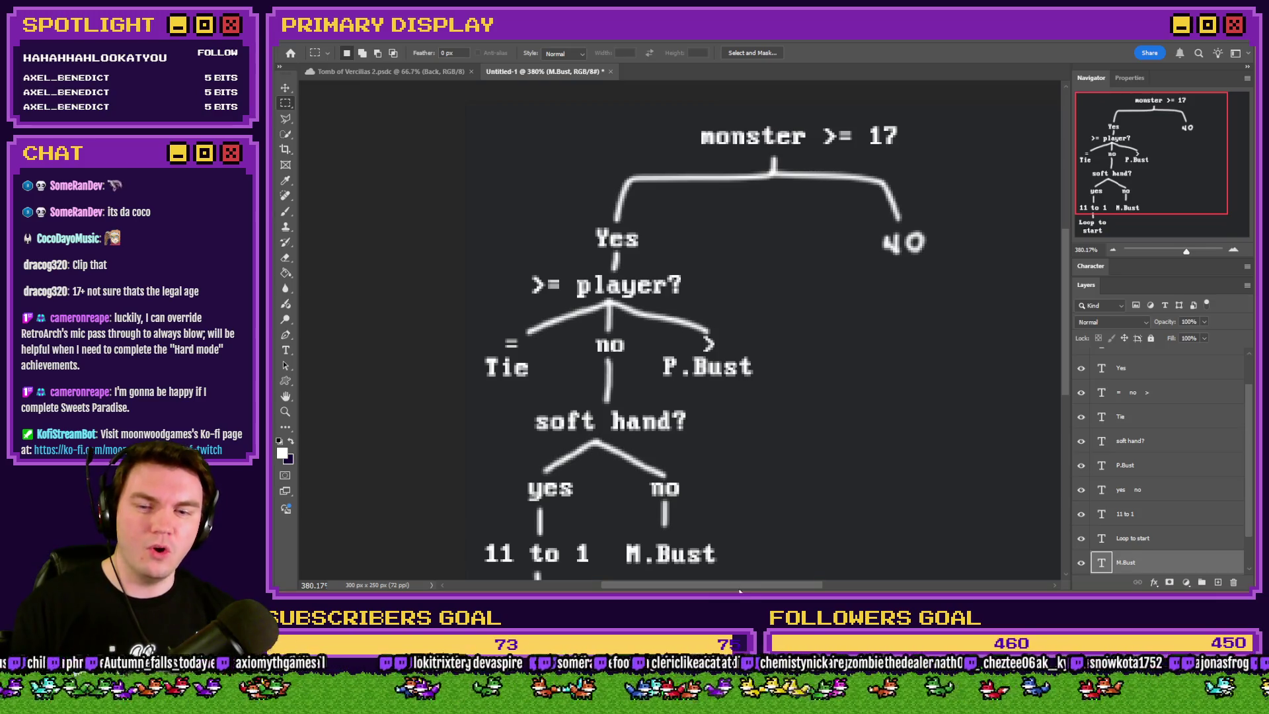
scroll(728, 574, "right", 5)
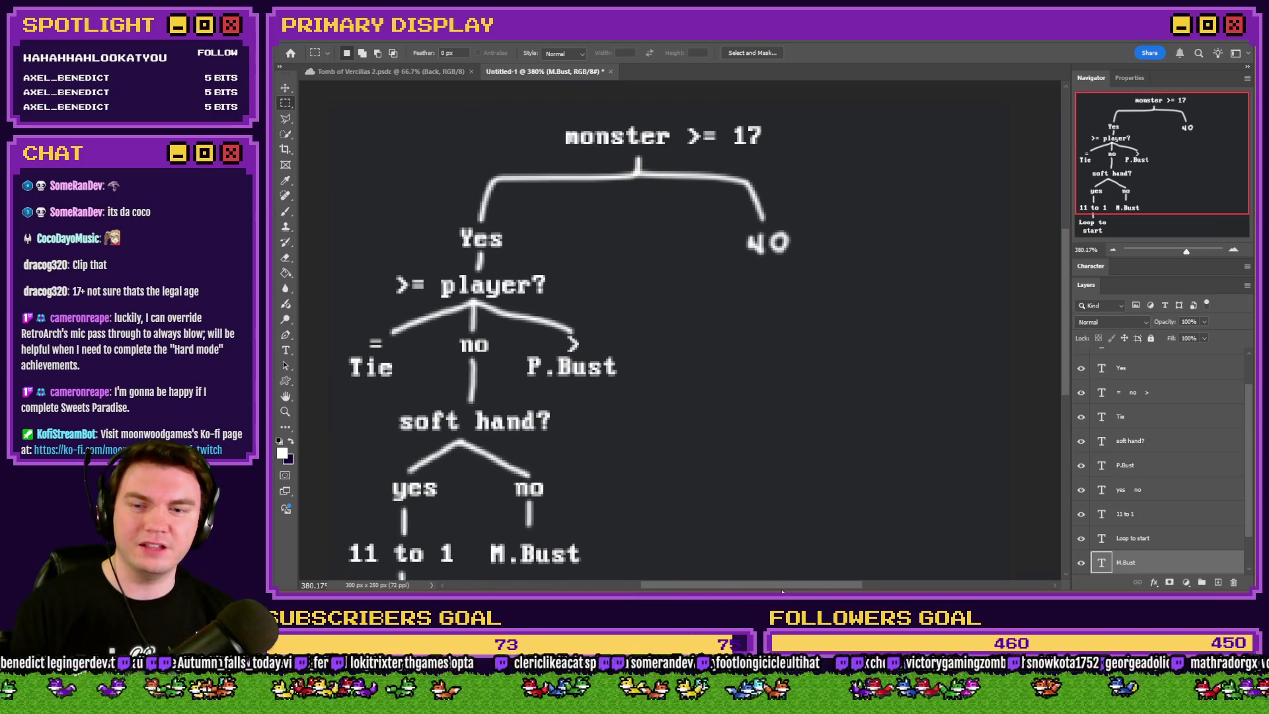
scroll(764, 506, "left", 1)
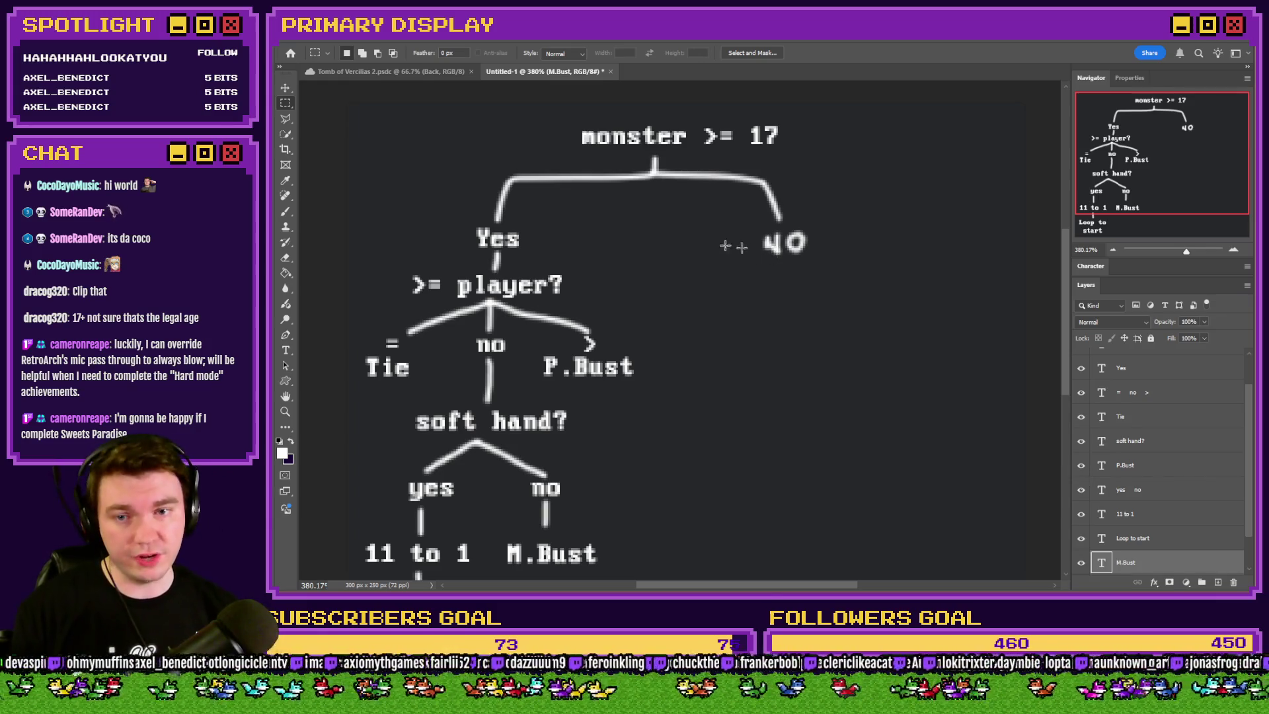
left_click(286, 212)
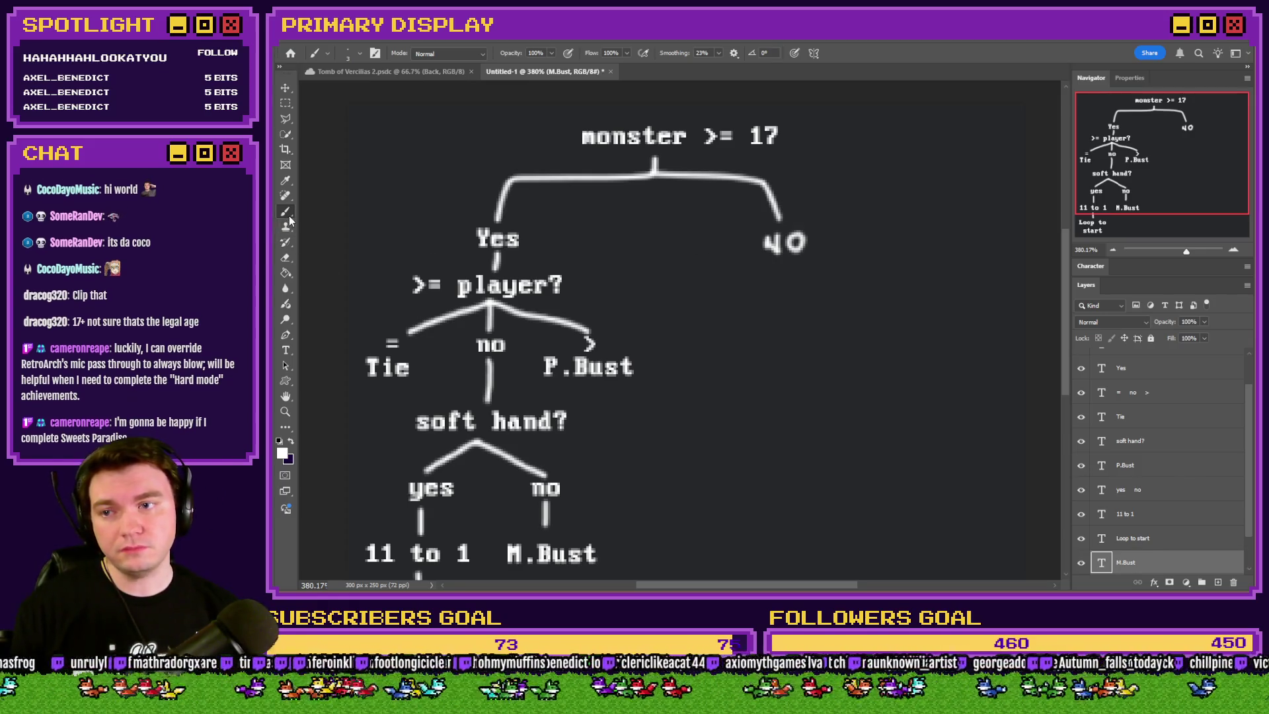
scroll(1107, 438, "down", 2)
left_click(1125, 543)
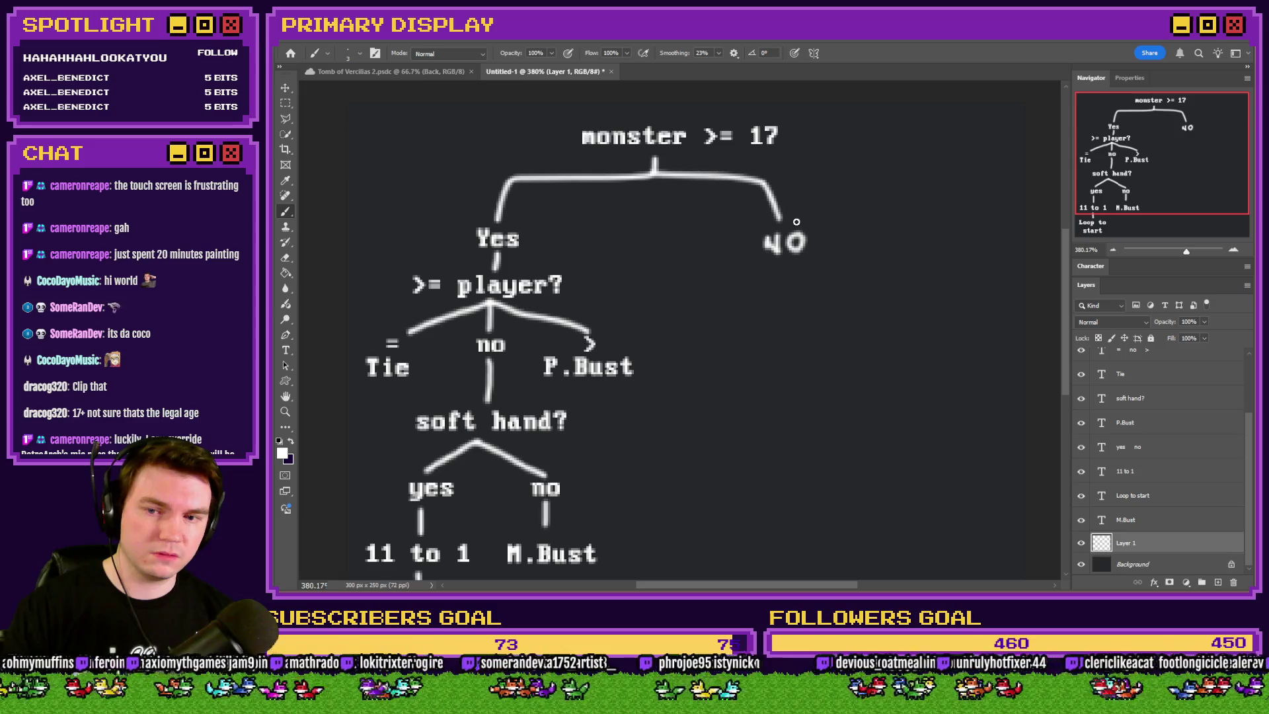
left_click(285, 257)
left_click_drag(787, 243, 828, 247)
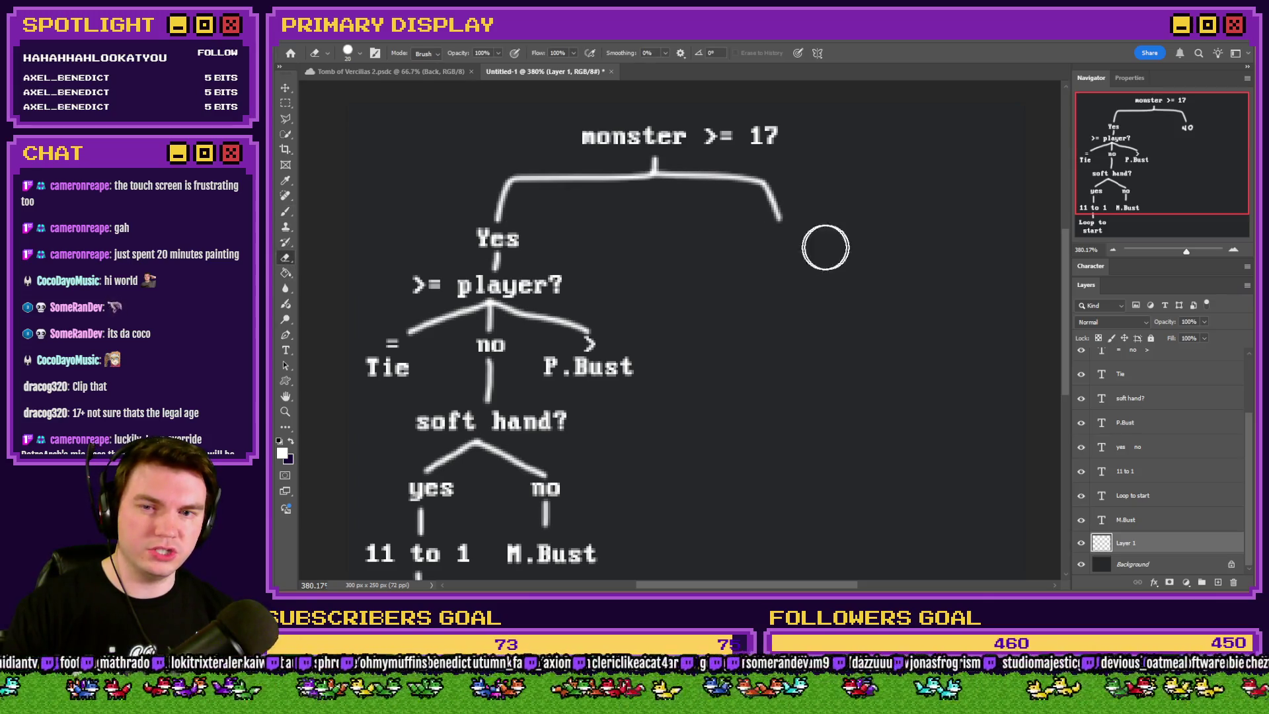
left_click(284, 212)
scroll(702, 285, "down", 2)
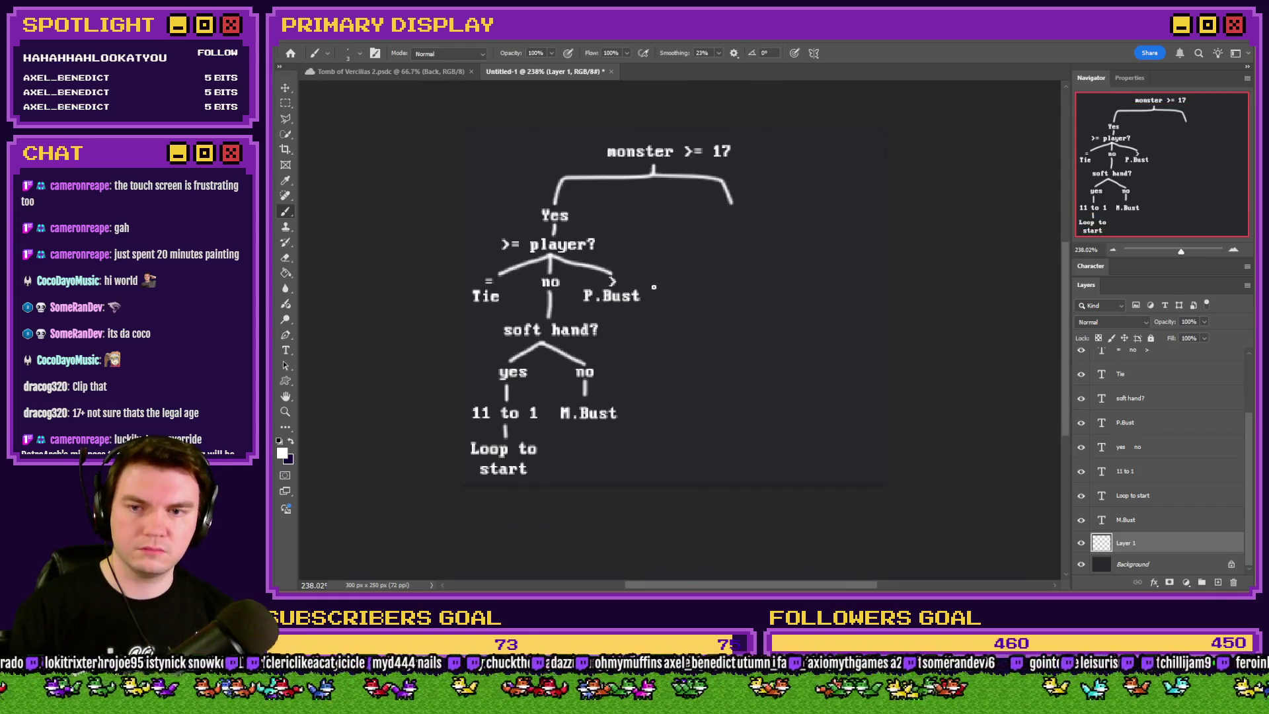
Set the canvas height to 300 px, filling the new space with the sampled dark grey
left_click(346, 42)
left_click(370, 133)
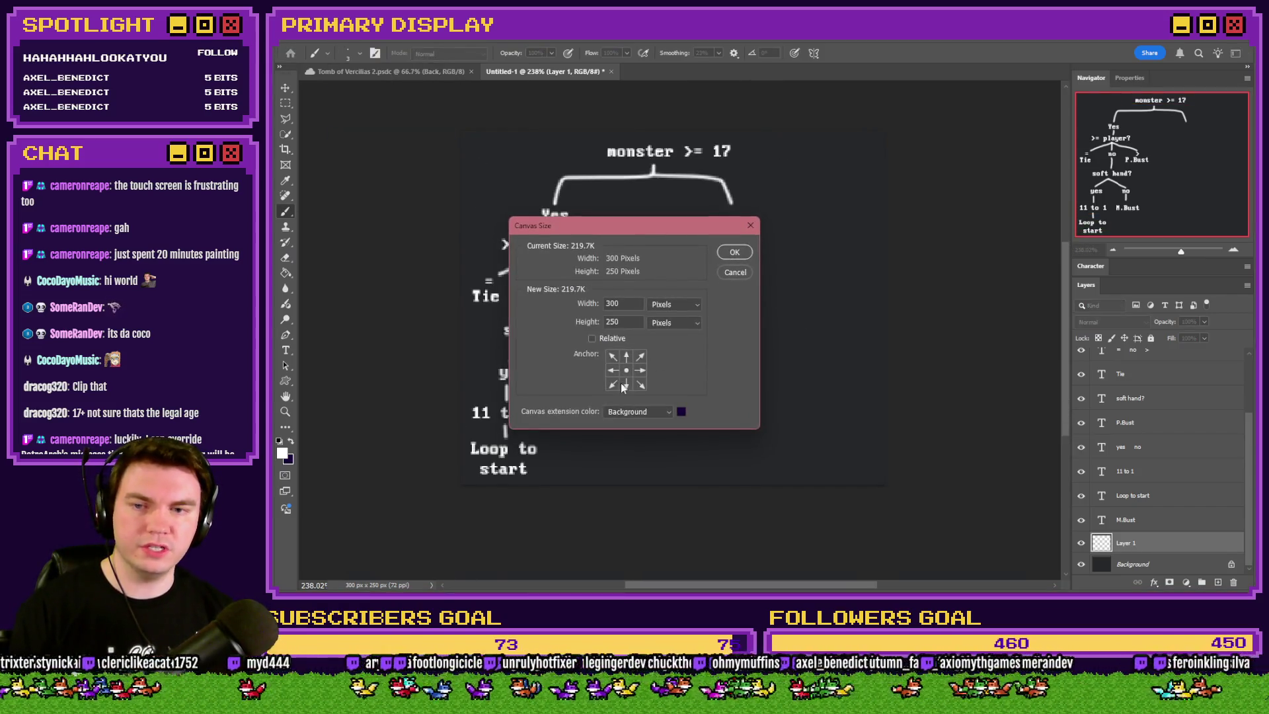
left_click(800, 238)
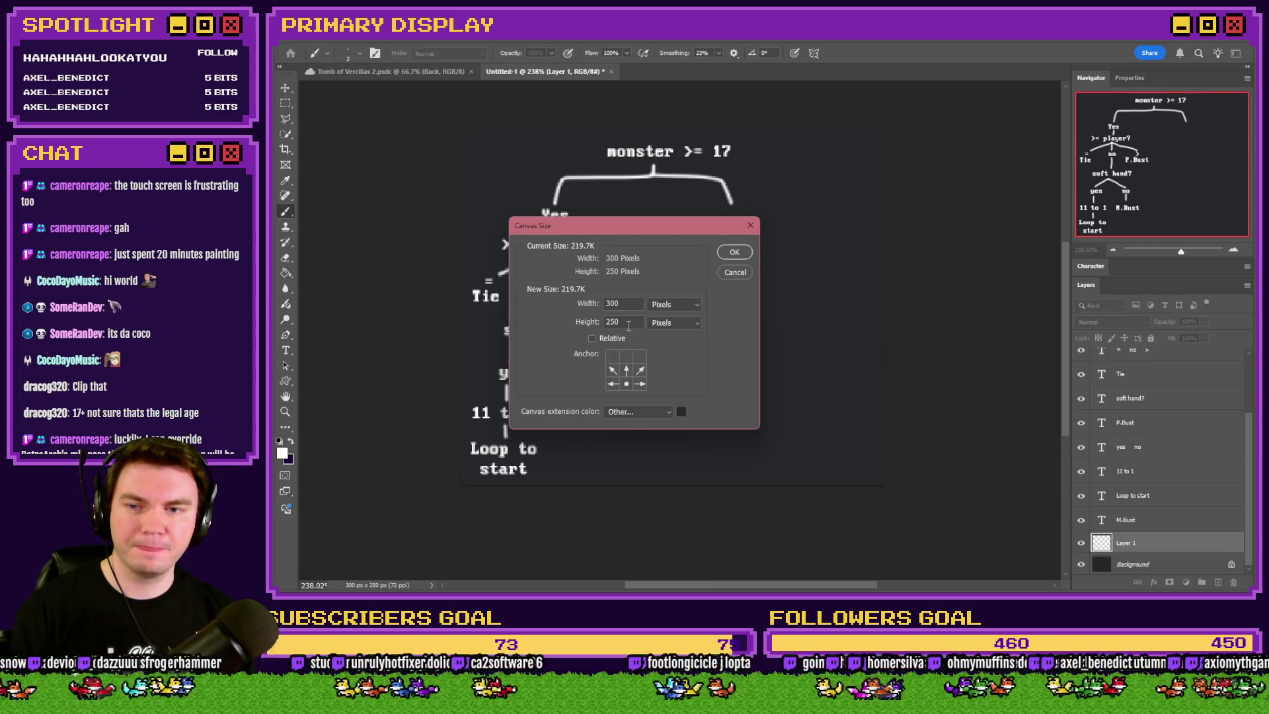
type("300")
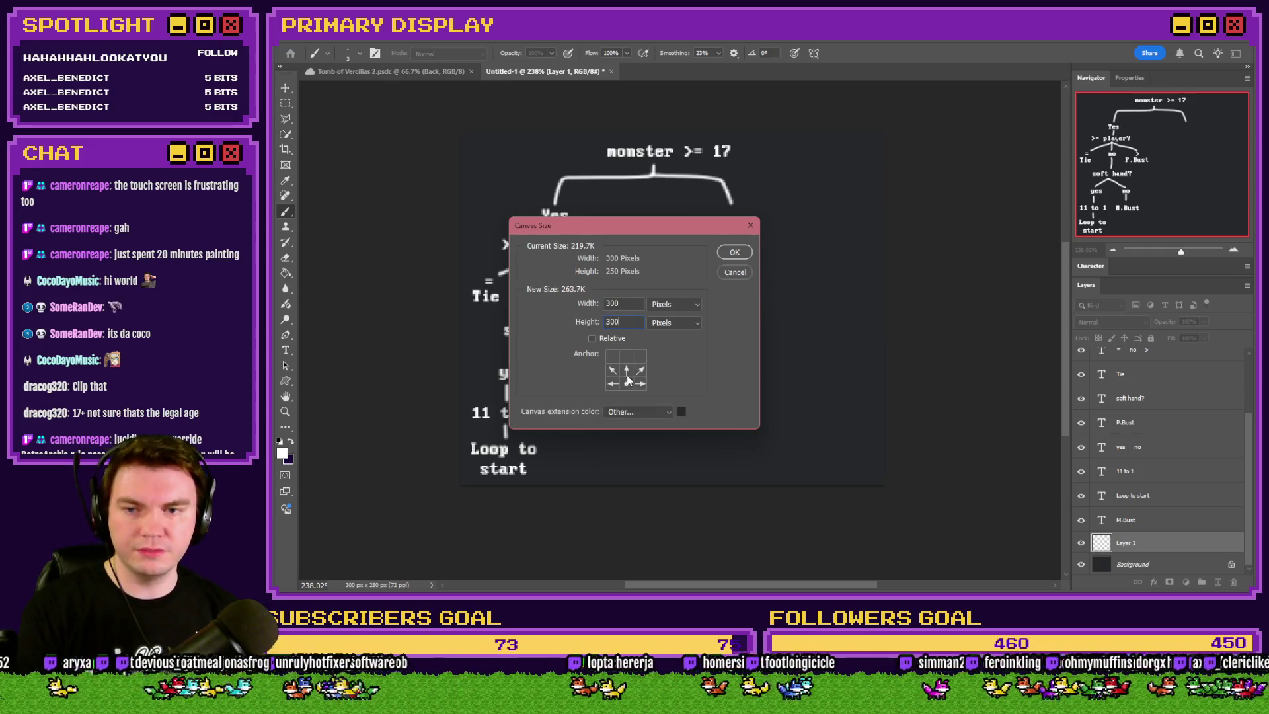
left_click(736, 254)
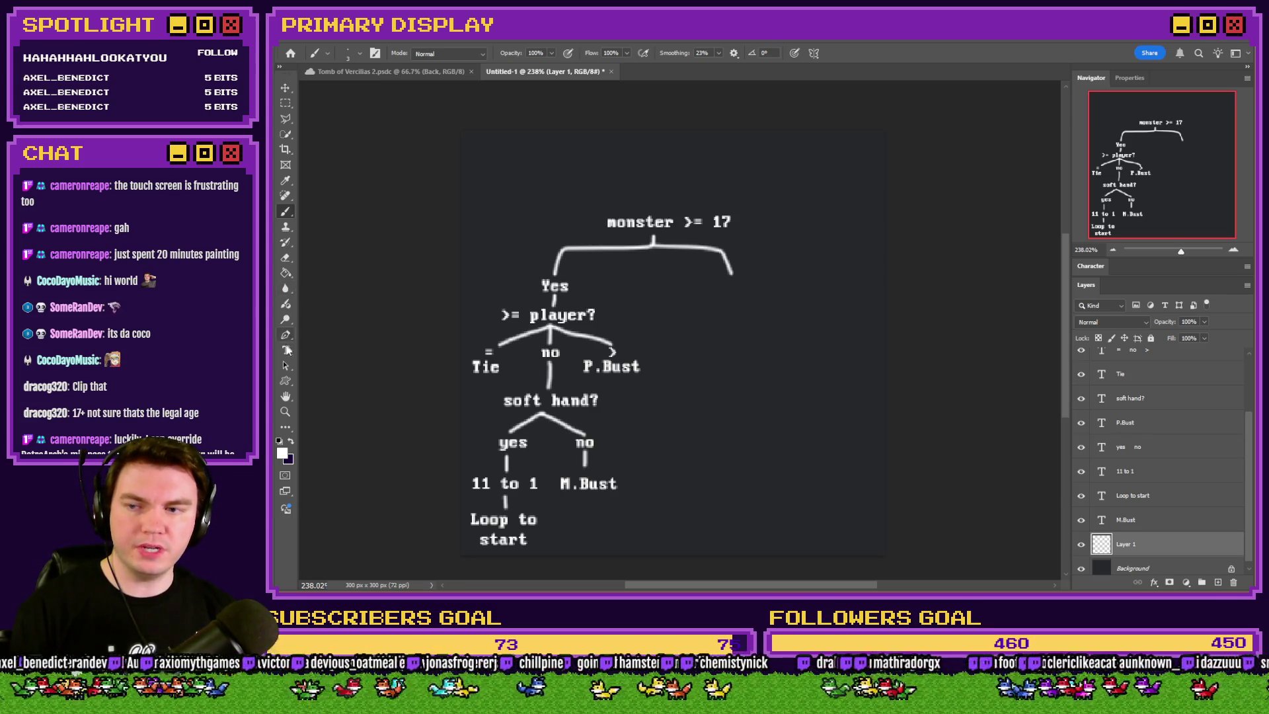
Add a 'No' label at the right branch end and nudge it up into place
left_click(285, 350)
left_click(743, 287)
left_click(743, 287)
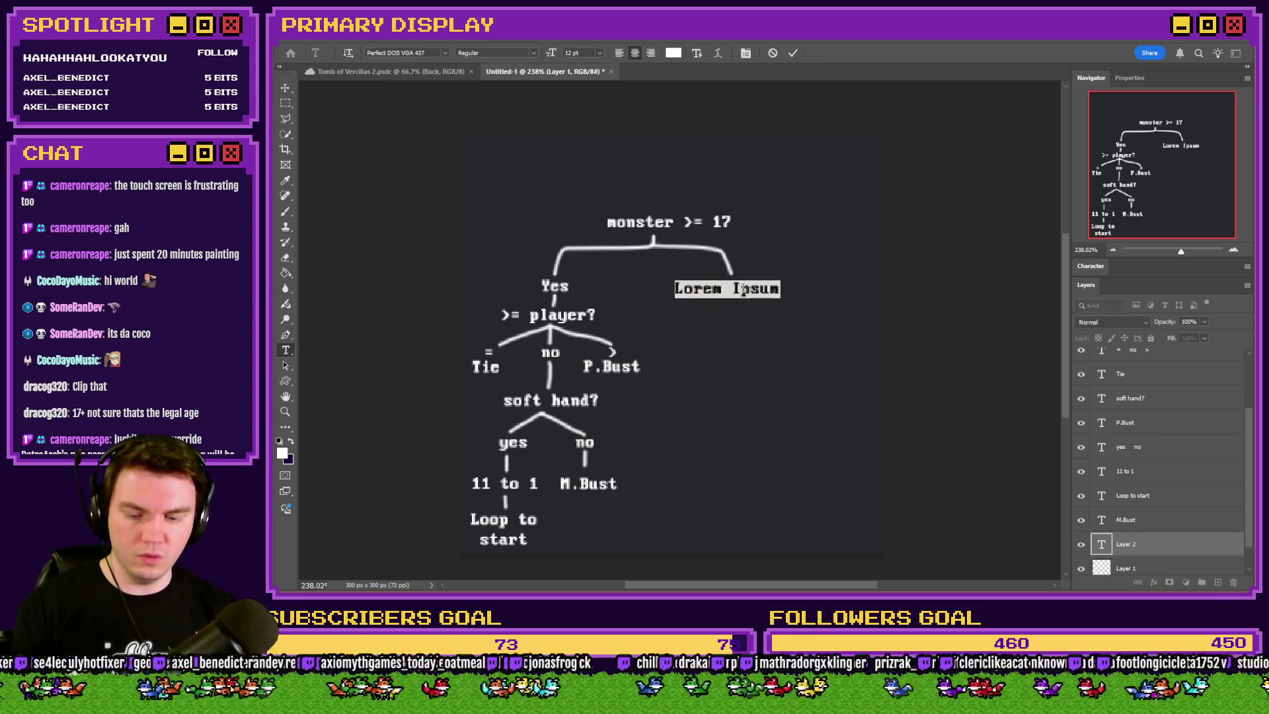
type("No")
left_click(285, 102)
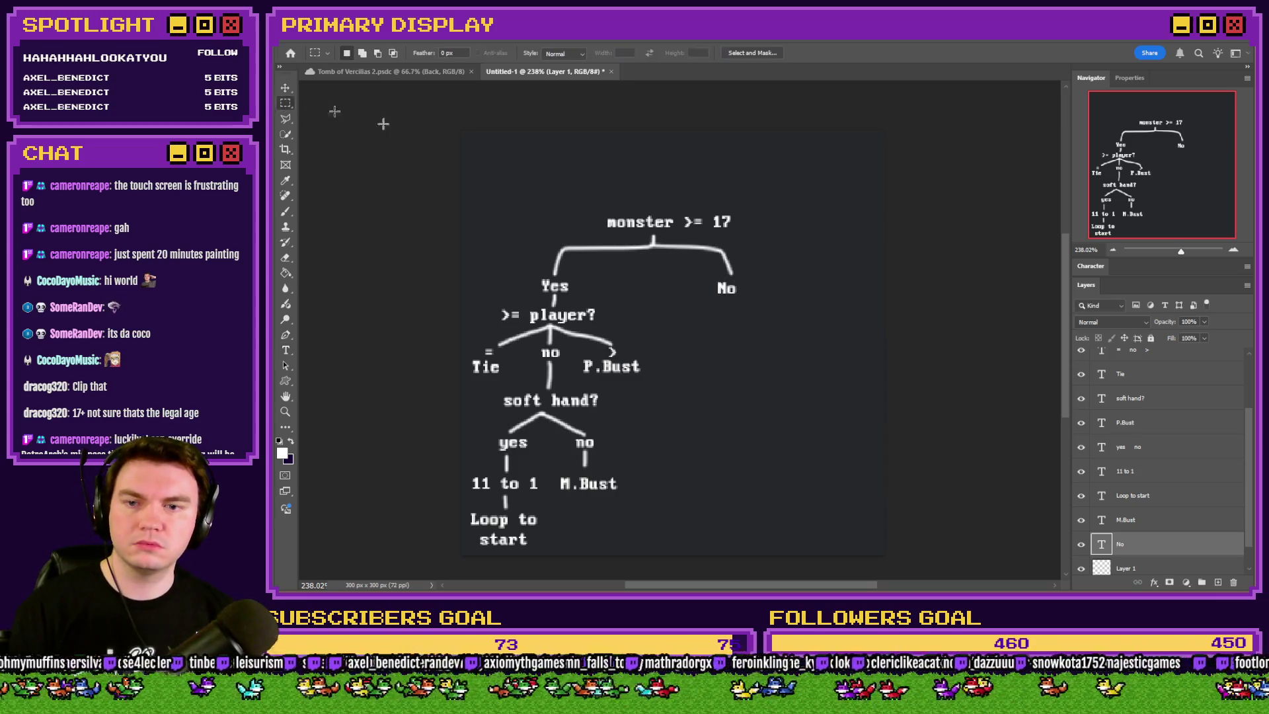
left_click_drag(750, 247, 741, 241)
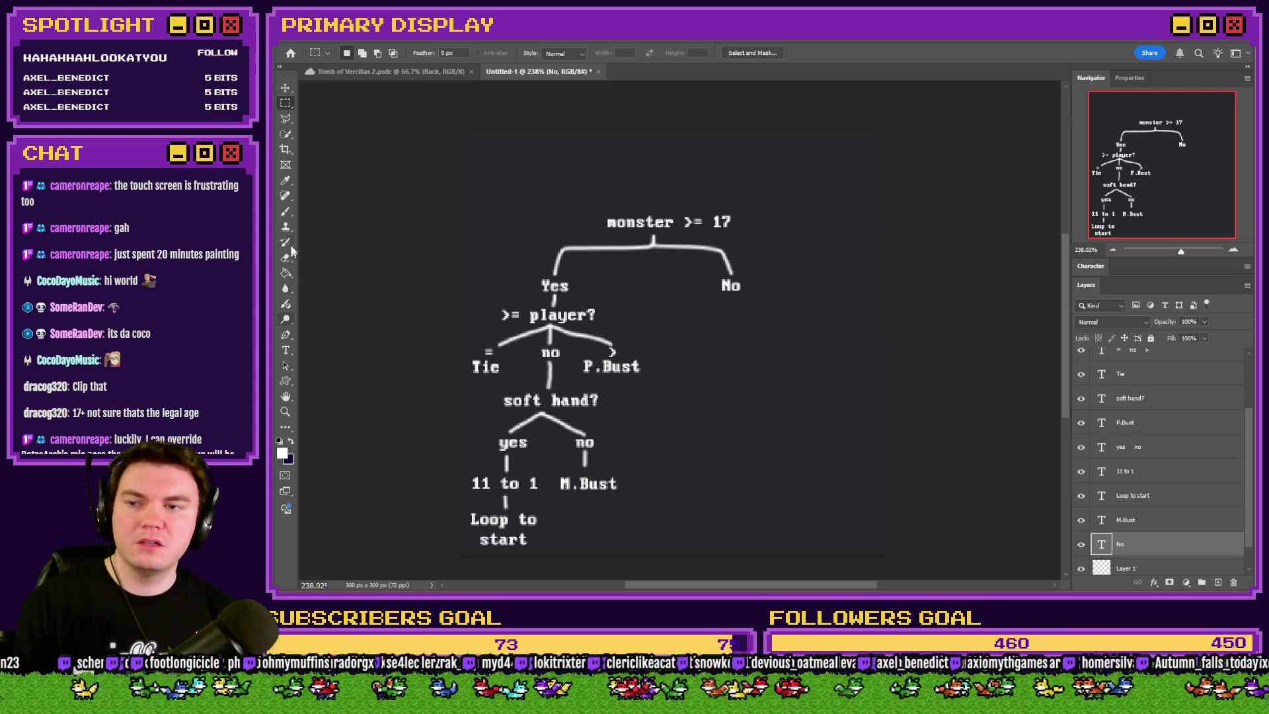
left_click(286, 212)
key("alt+bracketleft")
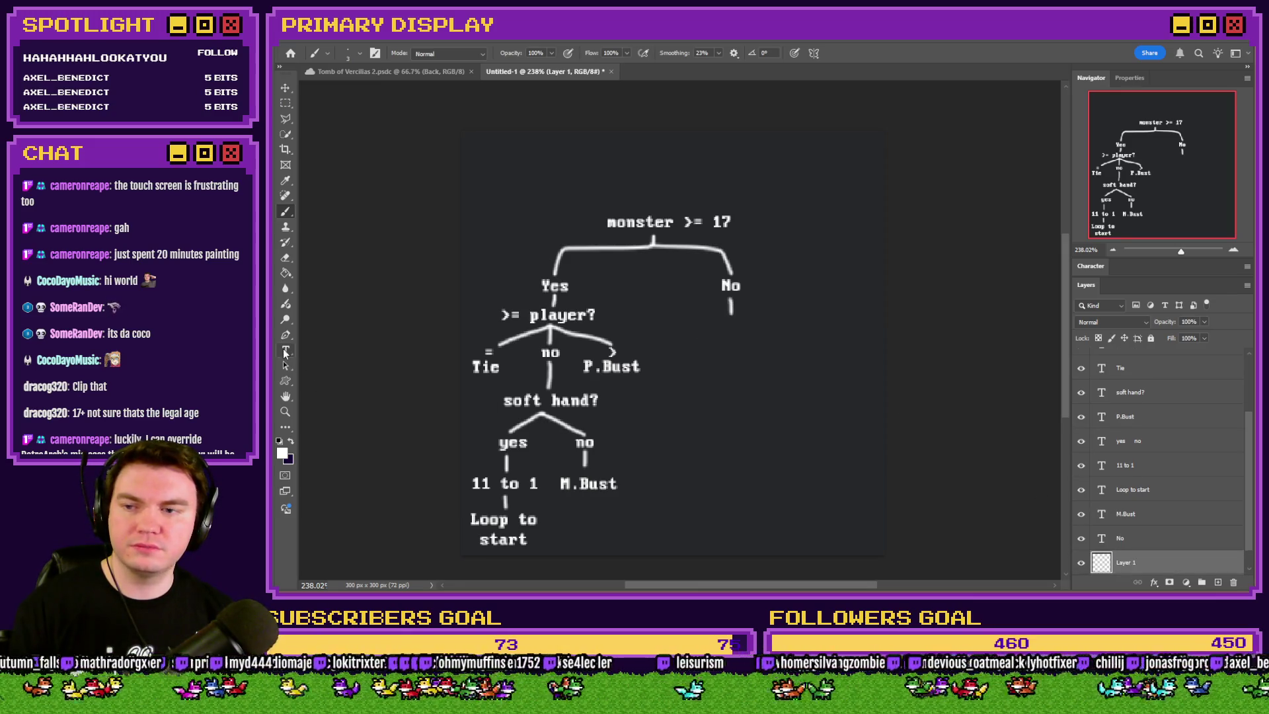
Add a 'Draw a card' label below No with a short line down from it
left_click(286, 351)
left_click(729, 335)
type("Draw a card")
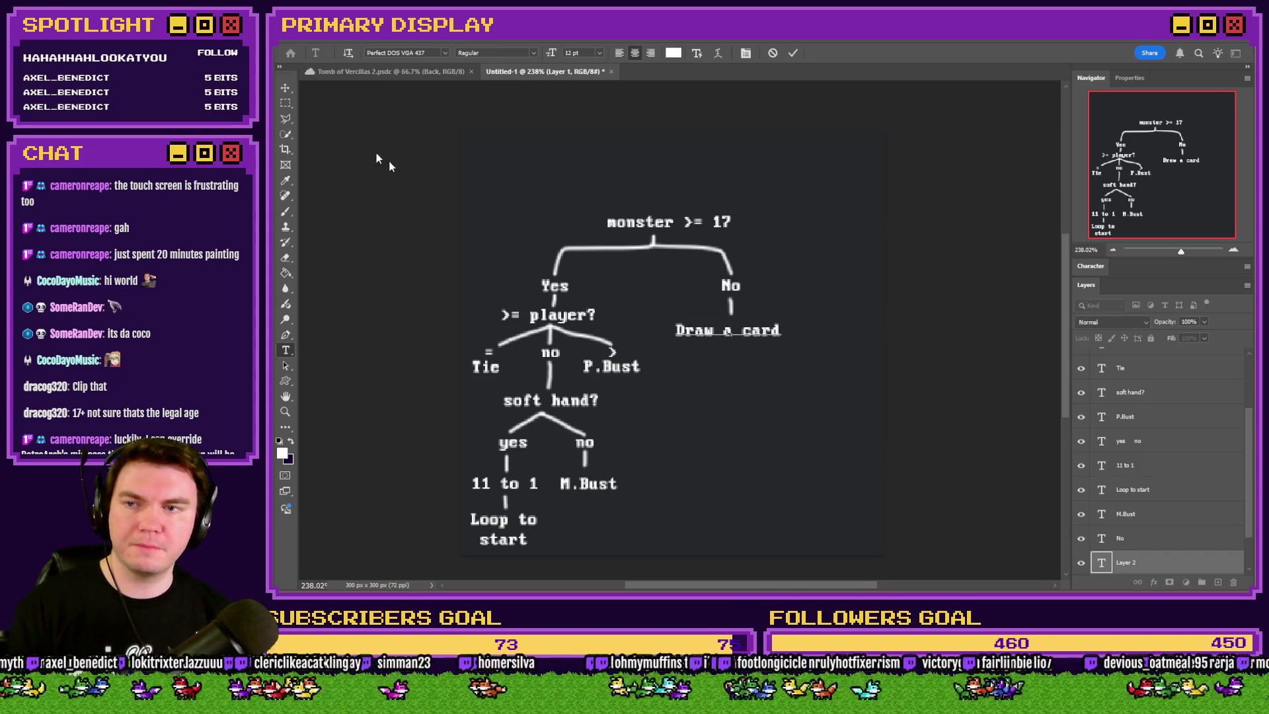
left_click(285, 103)
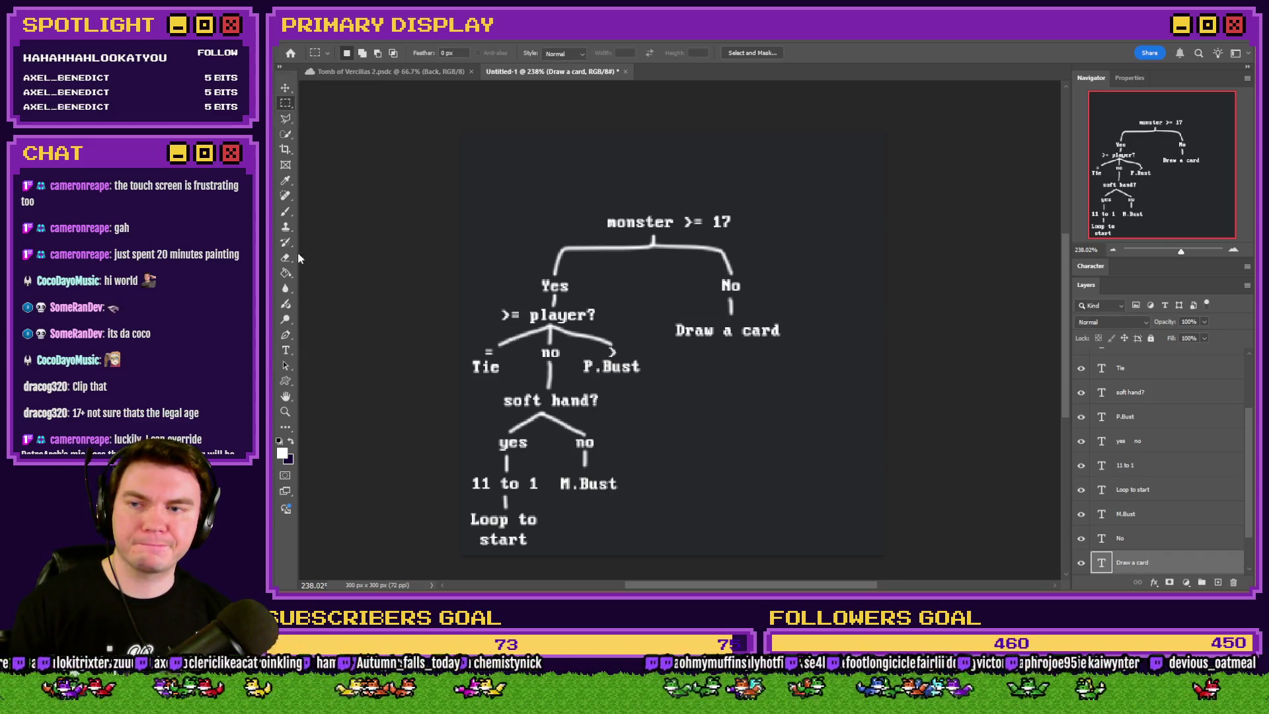
left_click(286, 211)
scroll(1170, 546, "down", 2)
left_click(1170, 539)
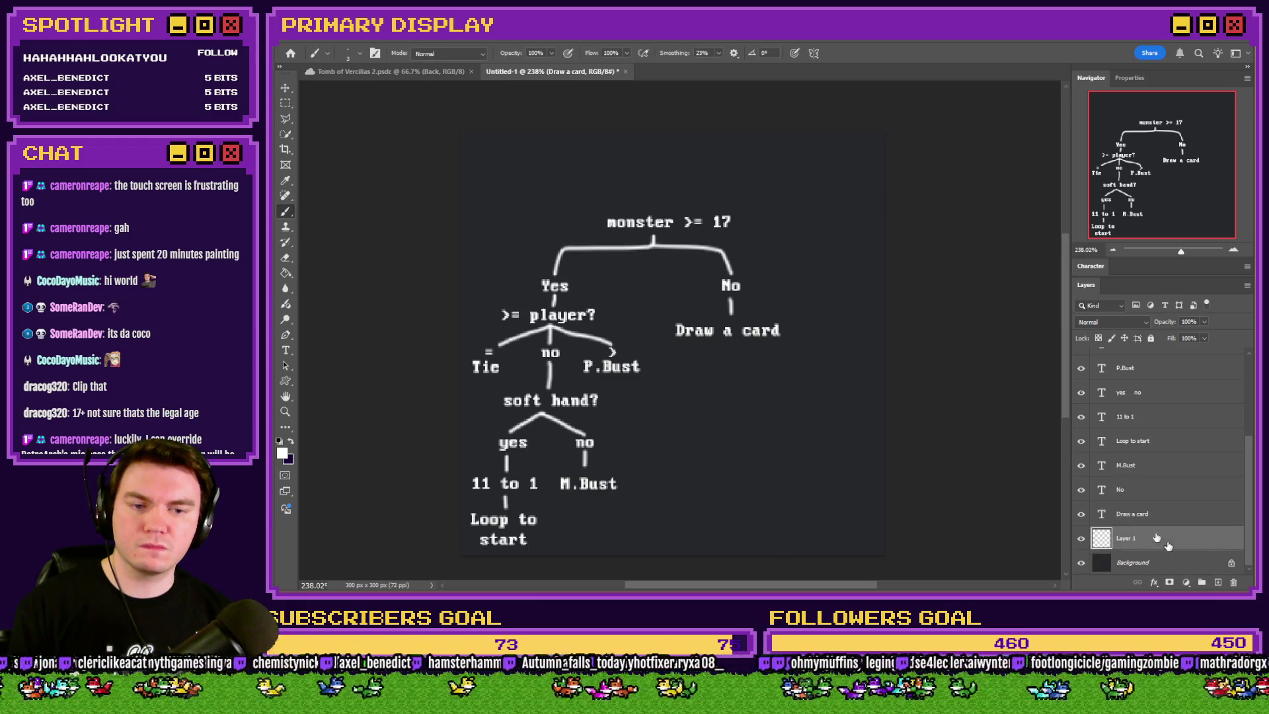
left_click_drag(731, 344, 731, 358)
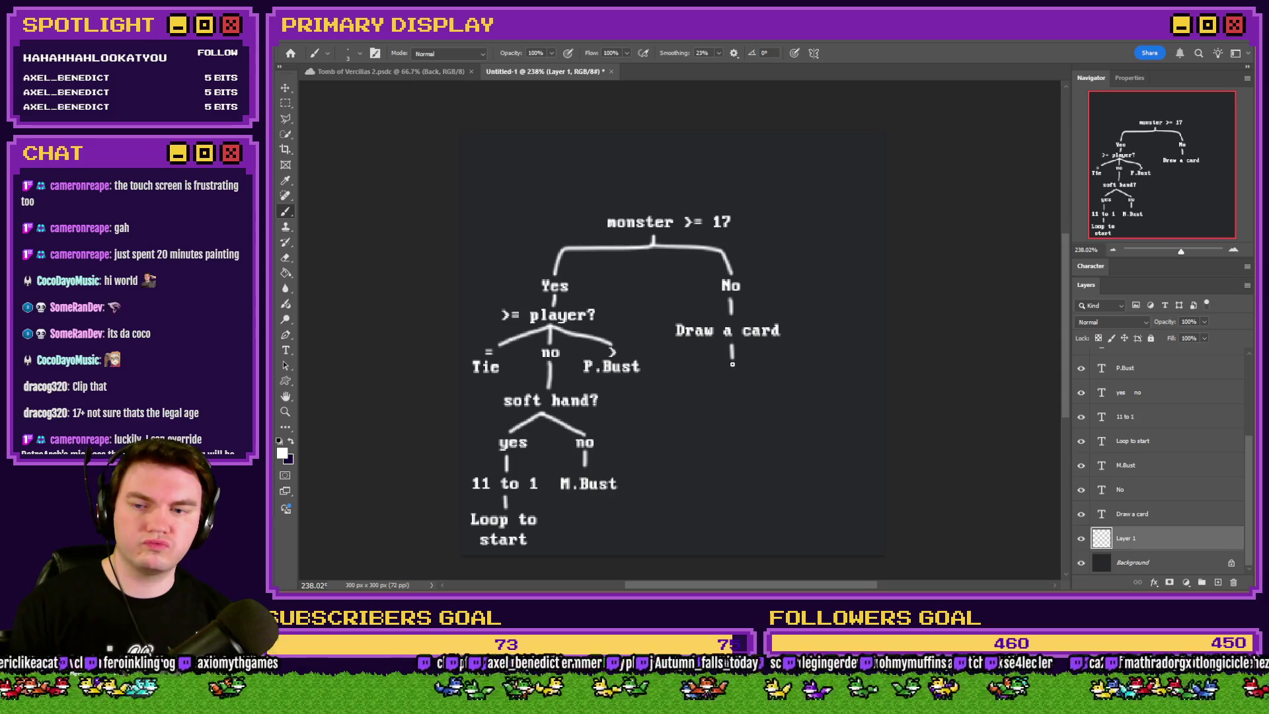
Add a two-line 'Loop to start' label below 'Draw a card'
left_click(286, 350)
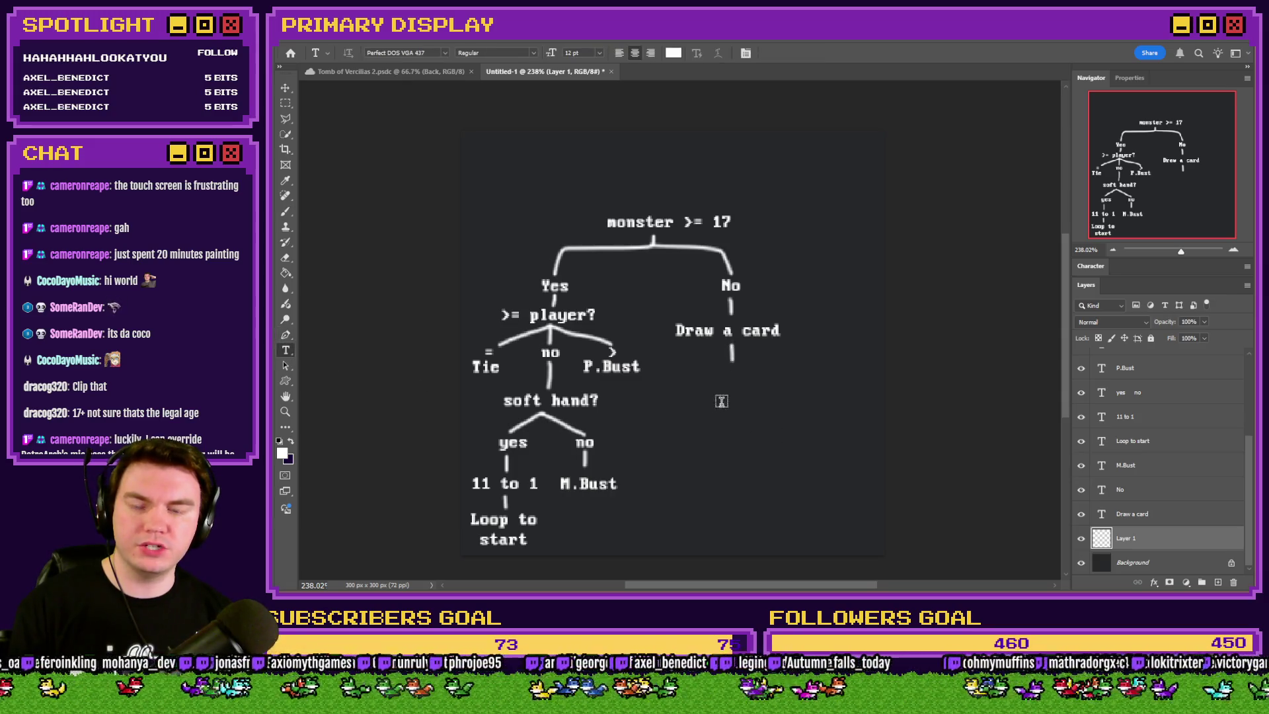
left_click(731, 385)
type("Loop")
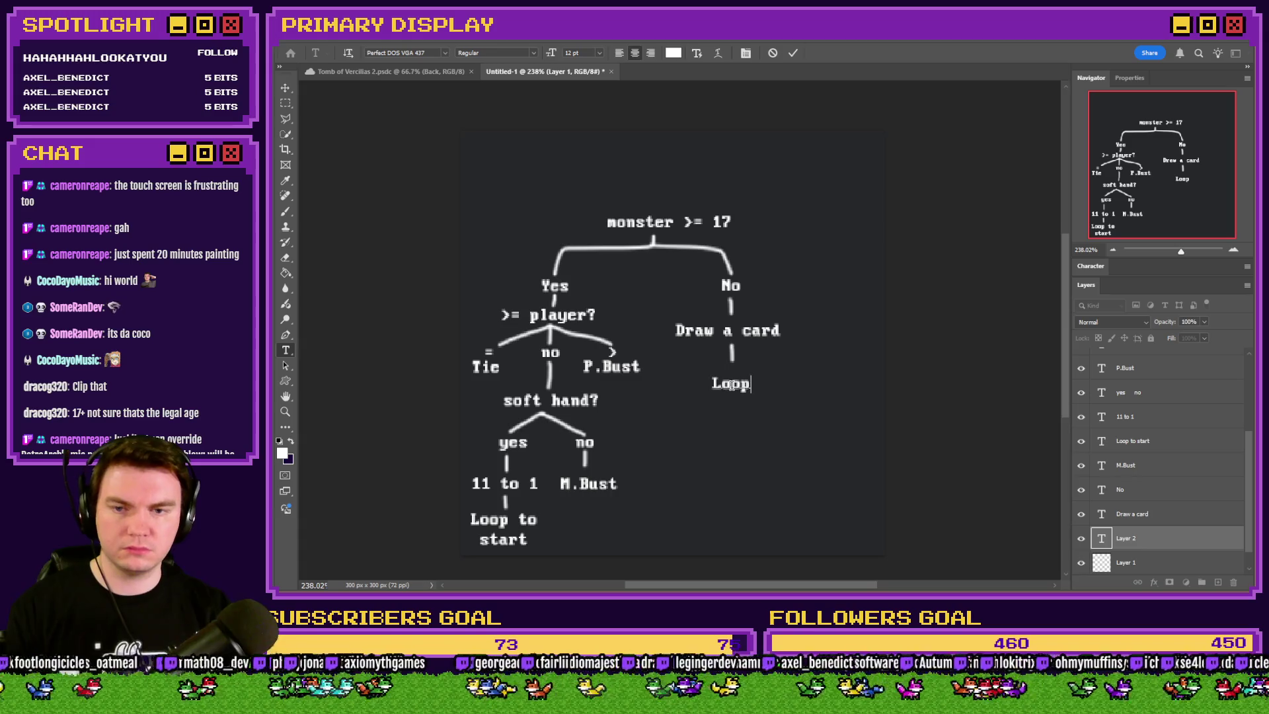
type(" to")
key("Return")
type("start")
key("Escape")
key("m")
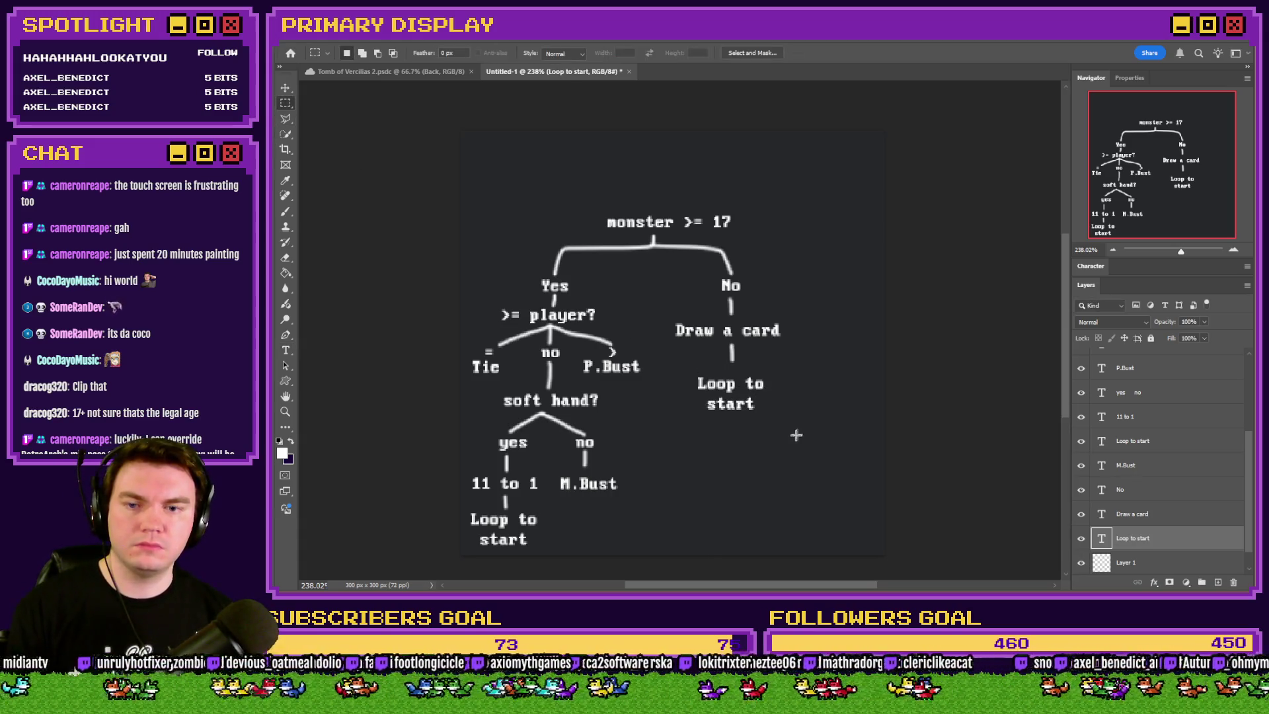
scroll(1164, 430, "up", 5)
scroll(1163, 430, "down", 5)
Shift all flowchart layers slightly up and right, then select the monster >= 17 layer
key("ctrl+alt+a")
left_click_drag(710, 454, 743, 409)
scroll(1164, 430, "up", 5)
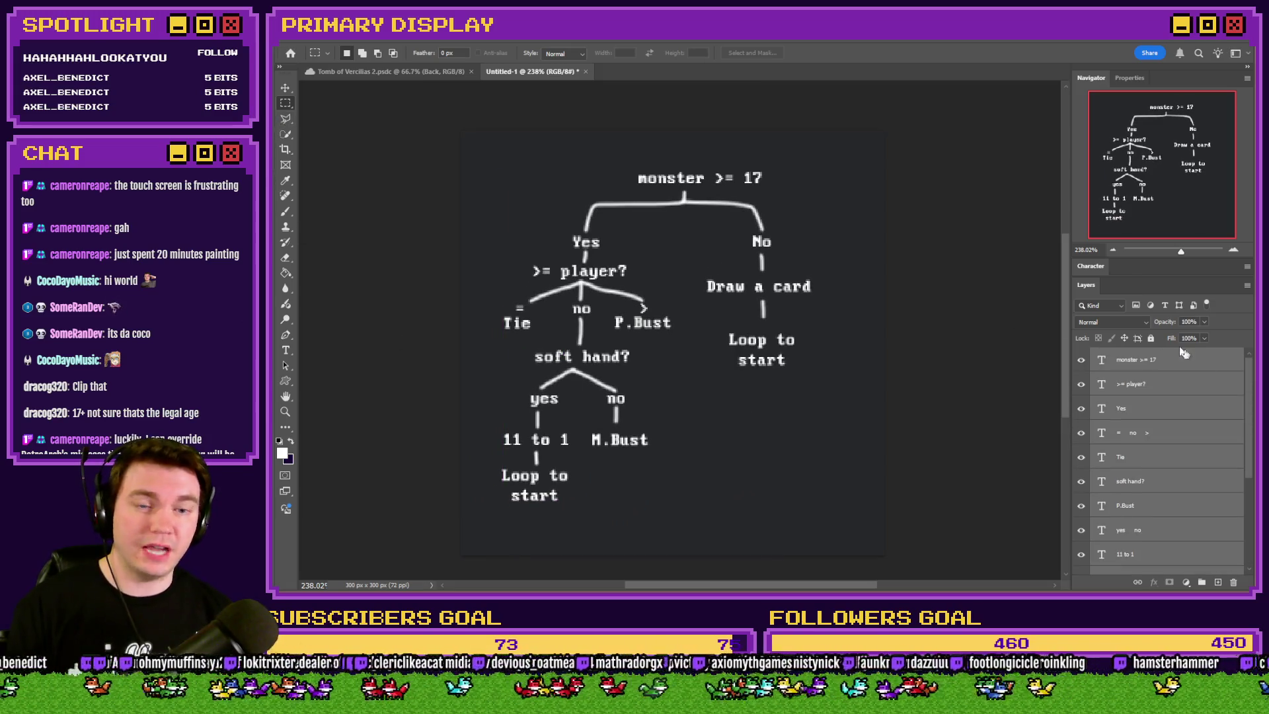
left_click(1099, 367)
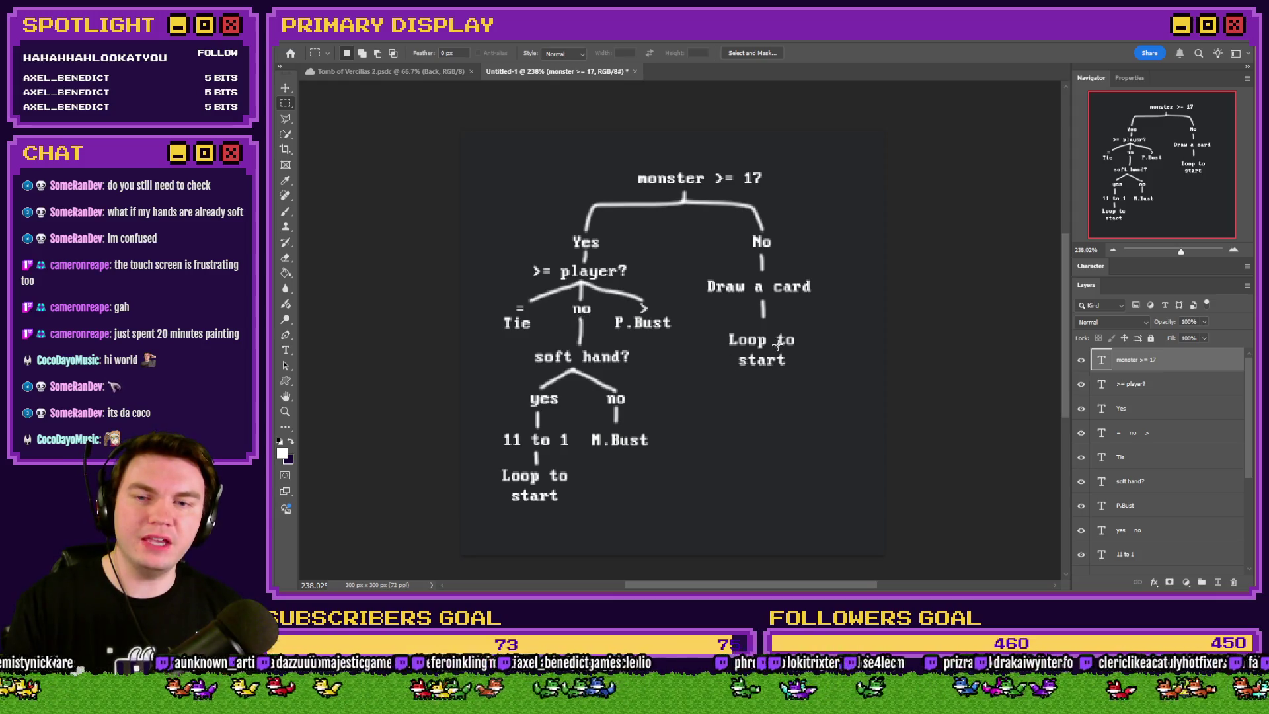
Draw a rectangular selection around the 'Draw a card' label
mouse_move(809, 277)
left_mouse_down()
mouse_move(657, 284)
mouse_move(706, 300)
left_mouse_up()
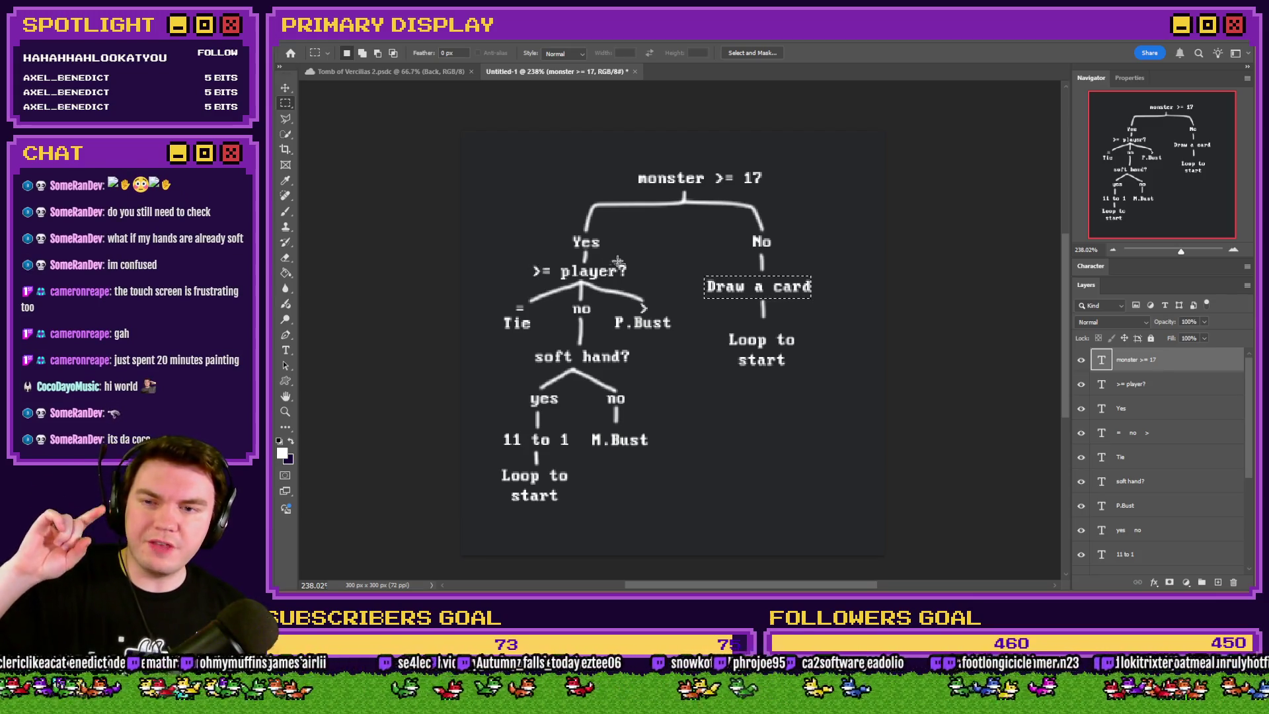
Deselect and paint the stem from Yes down to the branch junction on Layer 1
left_click(979, 380)
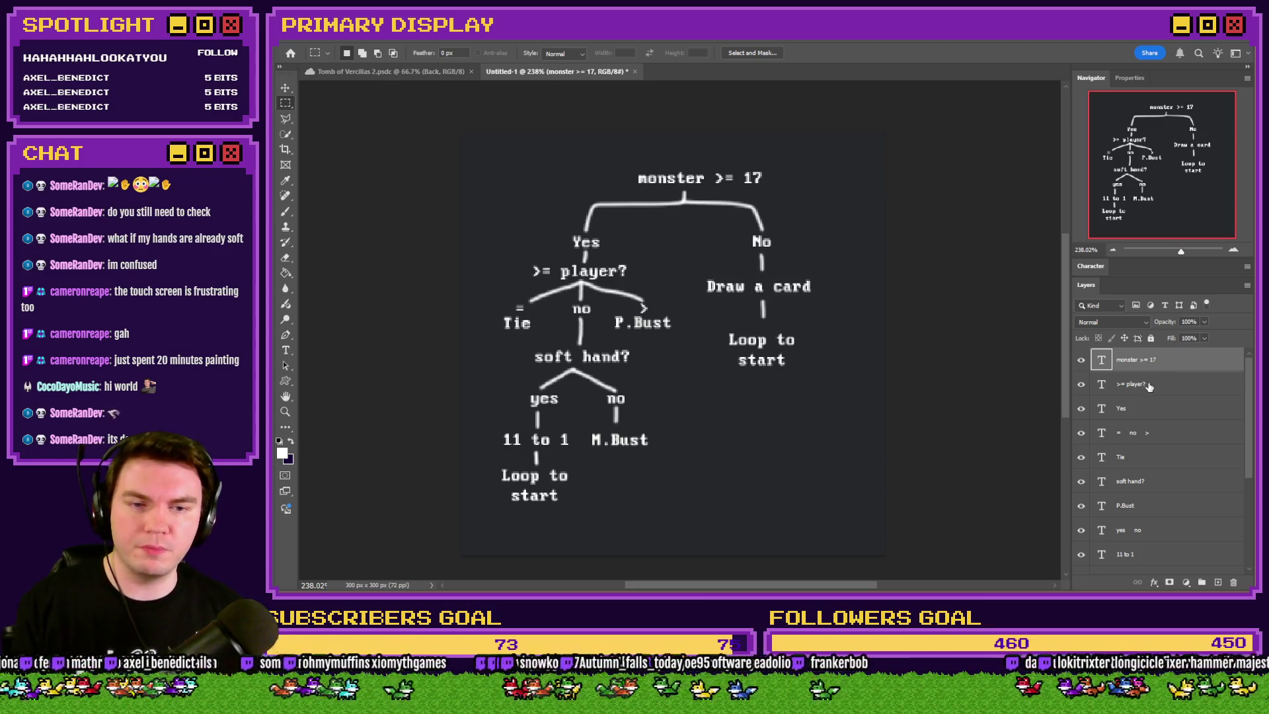
left_click(1145, 396)
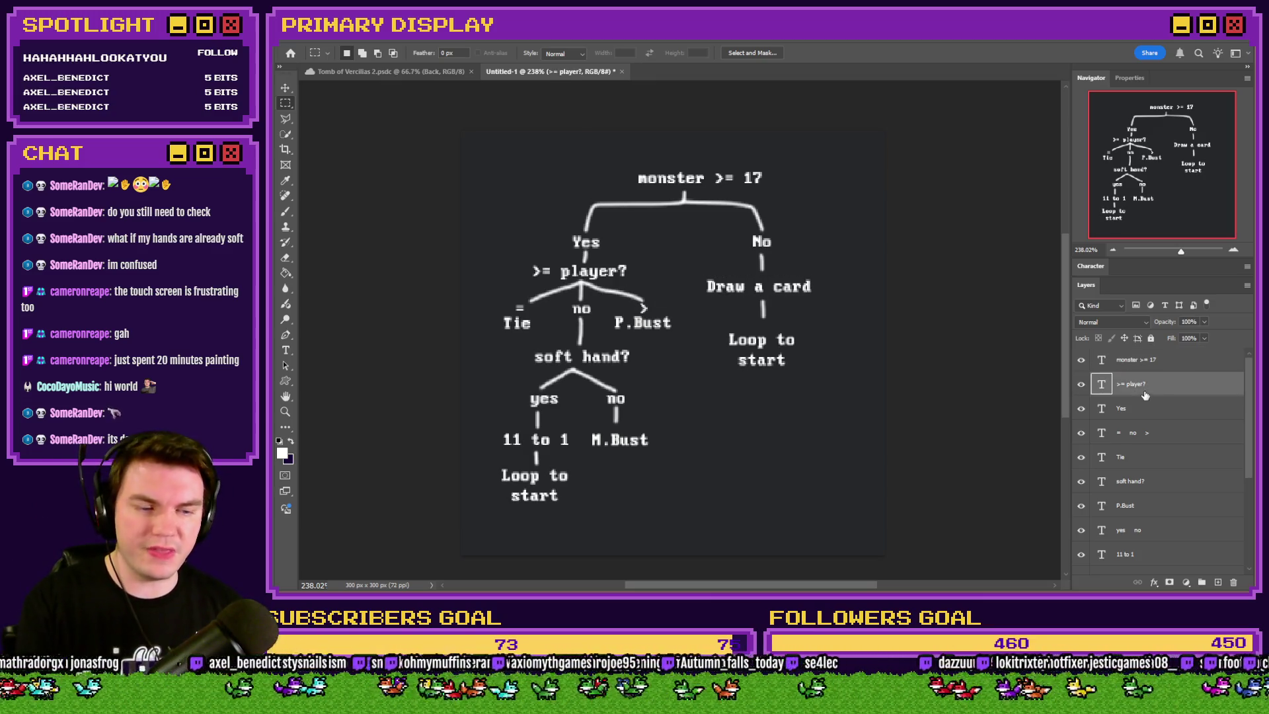
left_click(1146, 408)
scroll(1167, 449, "down", 3)
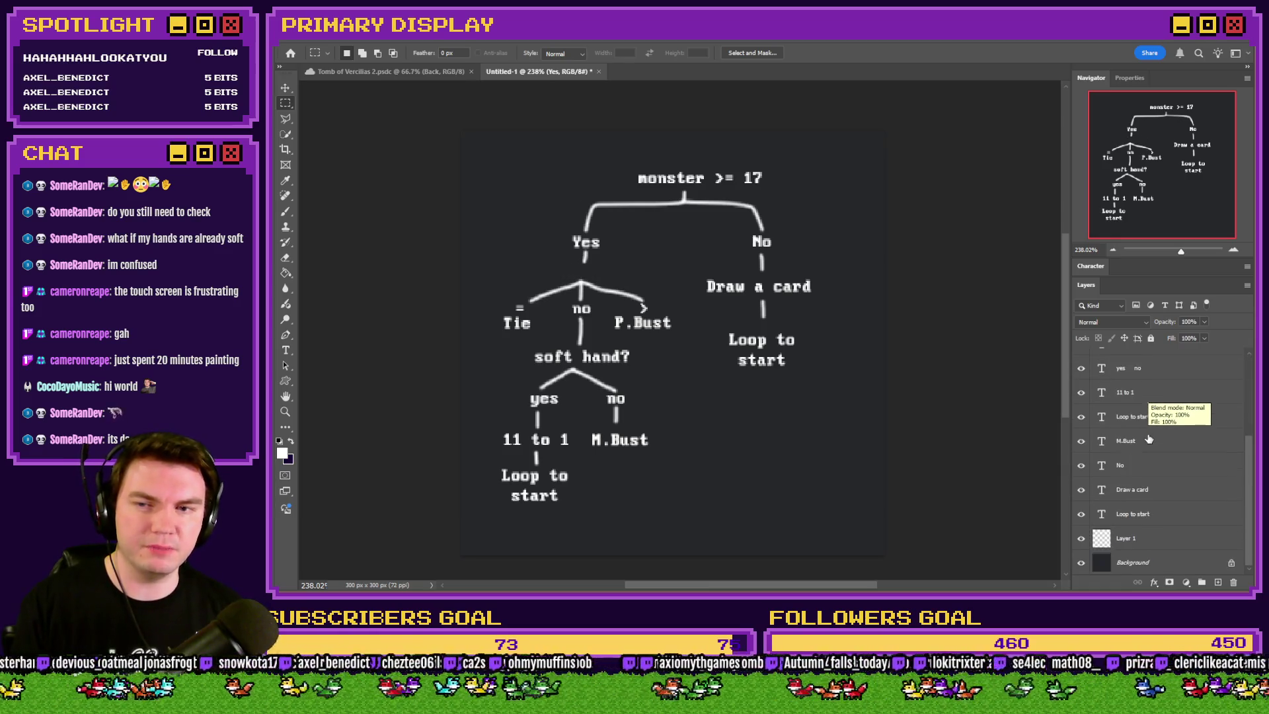
left_click(1156, 538)
left_click(286, 212)
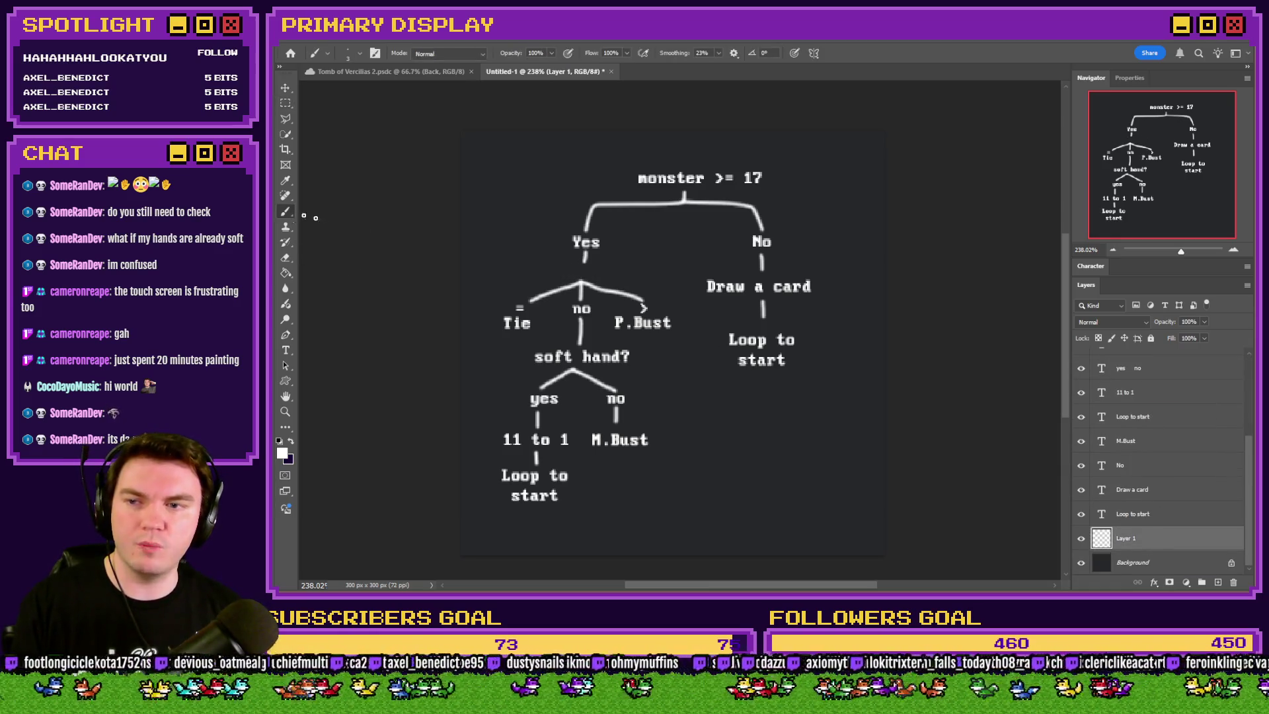
left_click_drag(583, 261, 583, 278)
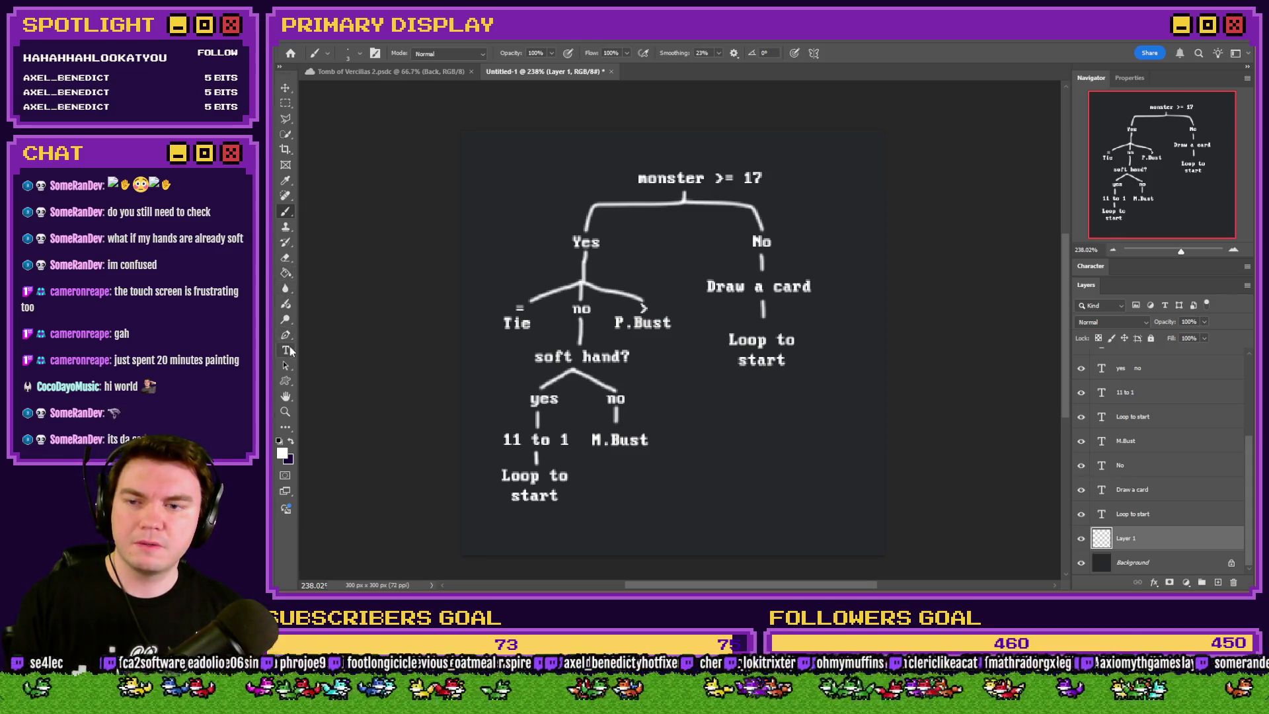
Edit the '= no >' label line to add P after the comparison signs
left_click(287, 350)
left_click(520, 306)
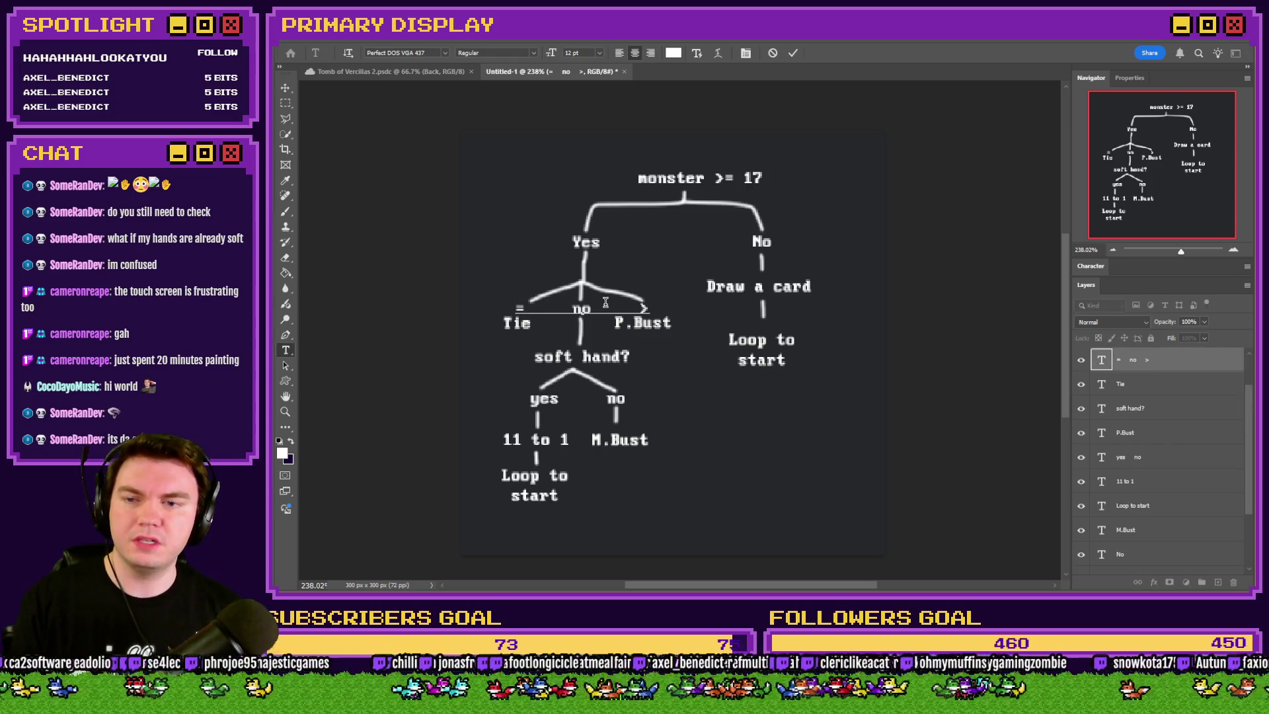
type("P")
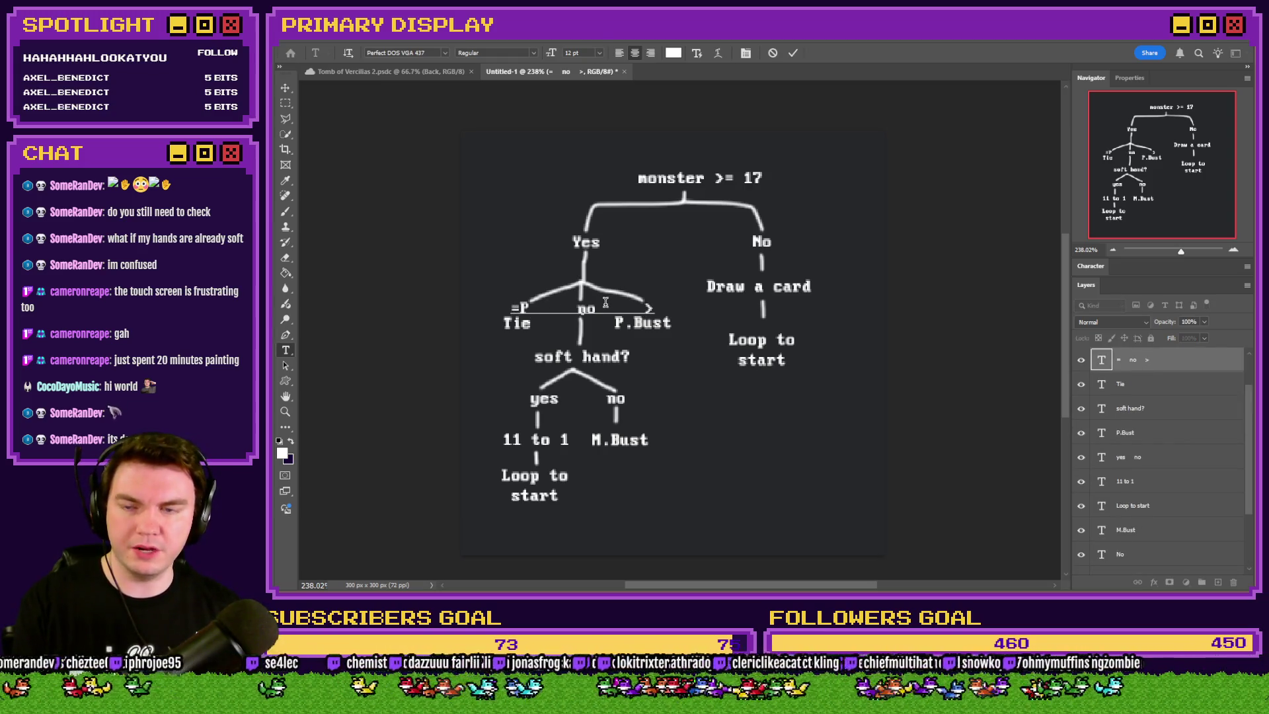
type("P")
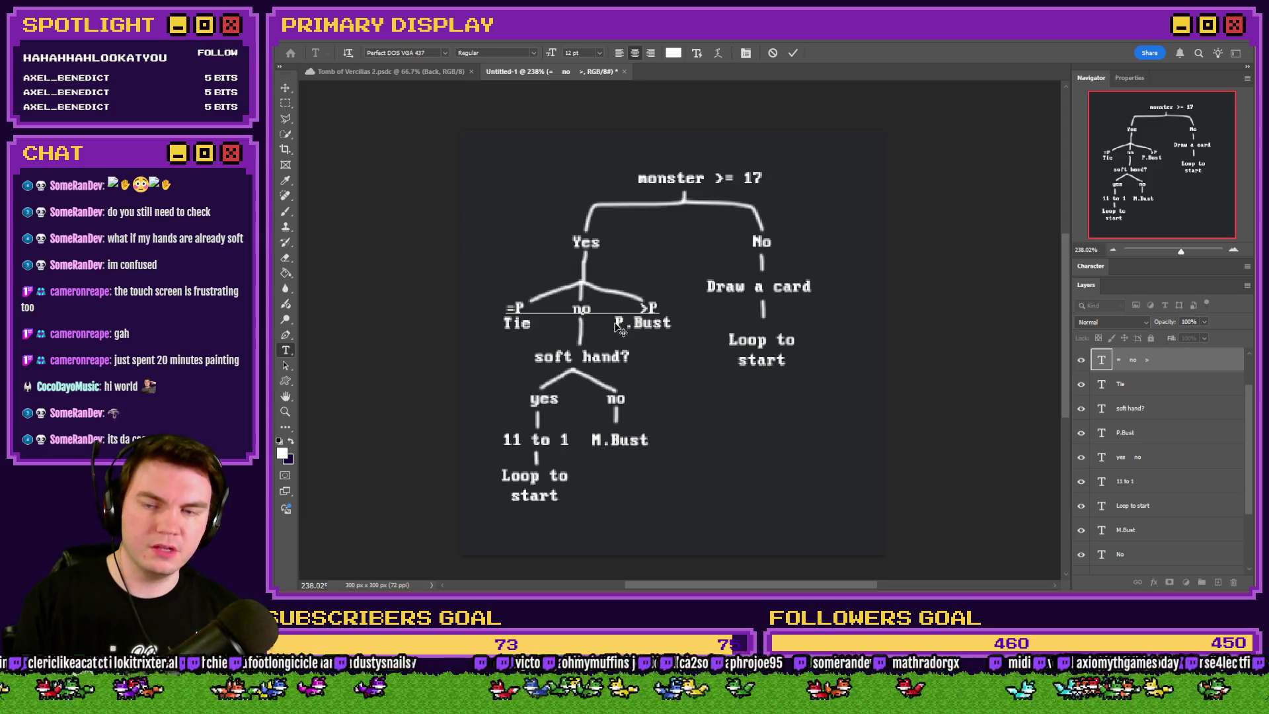
Commit the '=P no >P' labels and lower Tie by about 4 px and P.Bust by 2 px
left_click(285, 103)
left_click(1124, 384)
left_click_drag(720, 335, 720, 343)
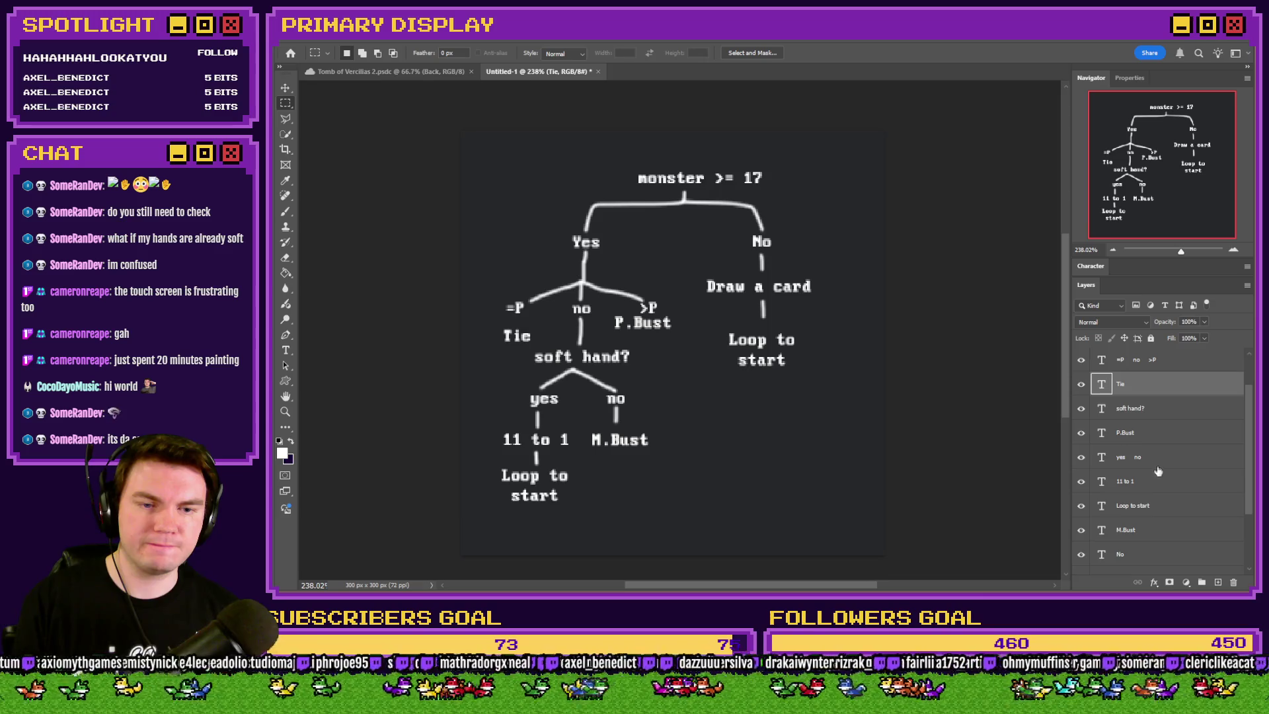
scroll(1158, 469, "down", 2)
scroll(1152, 472, "up", 5)
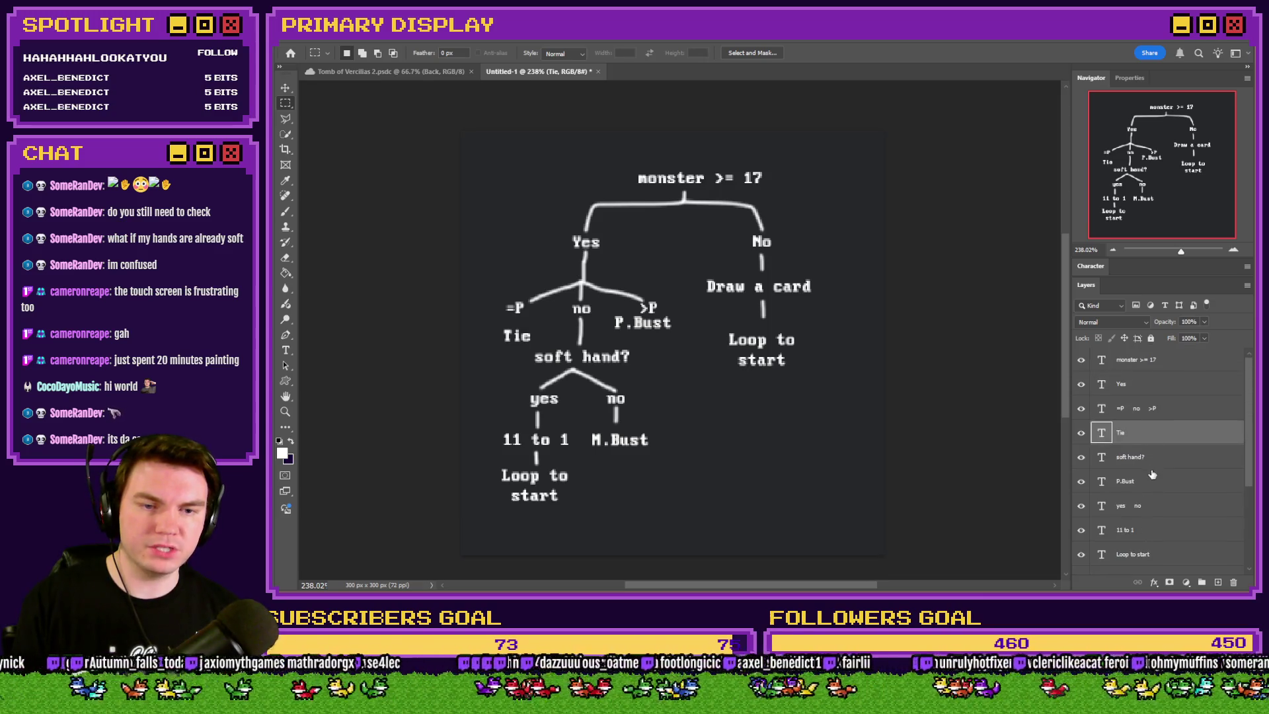
left_click(1154, 481)
left_click_drag(741, 332, 740, 343)
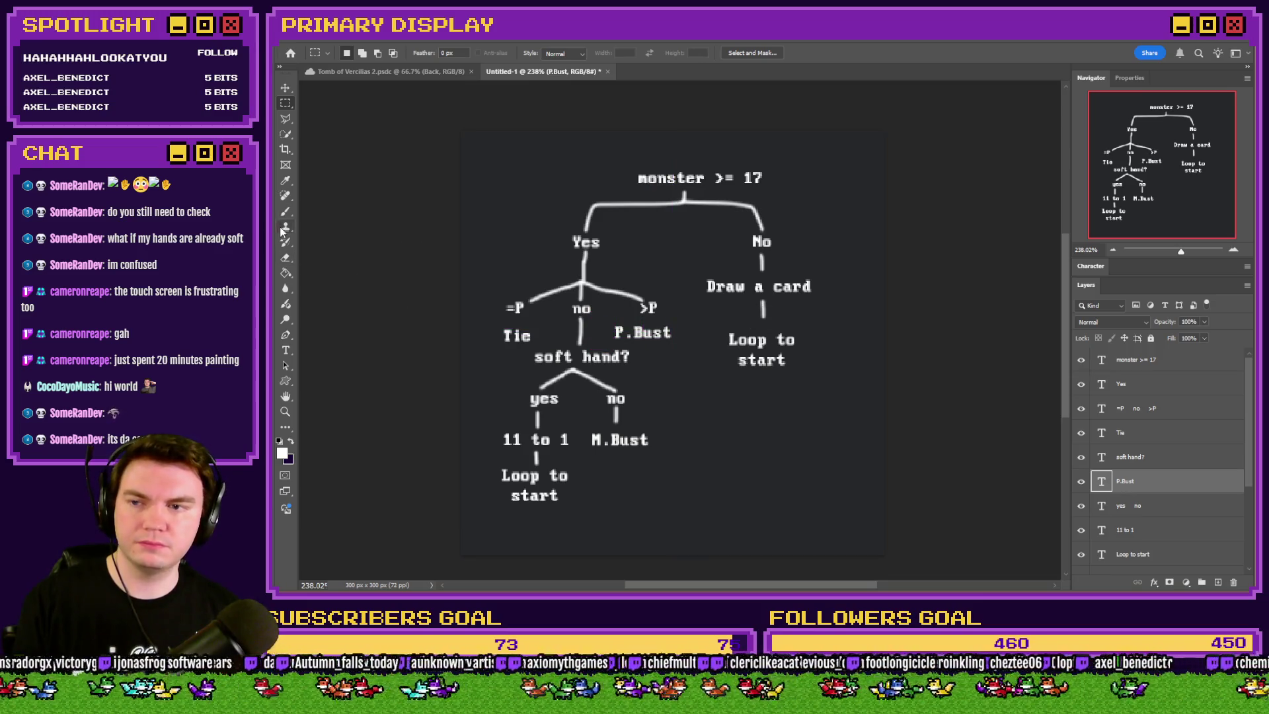
Paint a short connecting line under >P on Layer 1
left_click(286, 211)
scroll(1156, 463, "down", 5)
left_click(1153, 538)
scroll(588, 332, "up", 3)
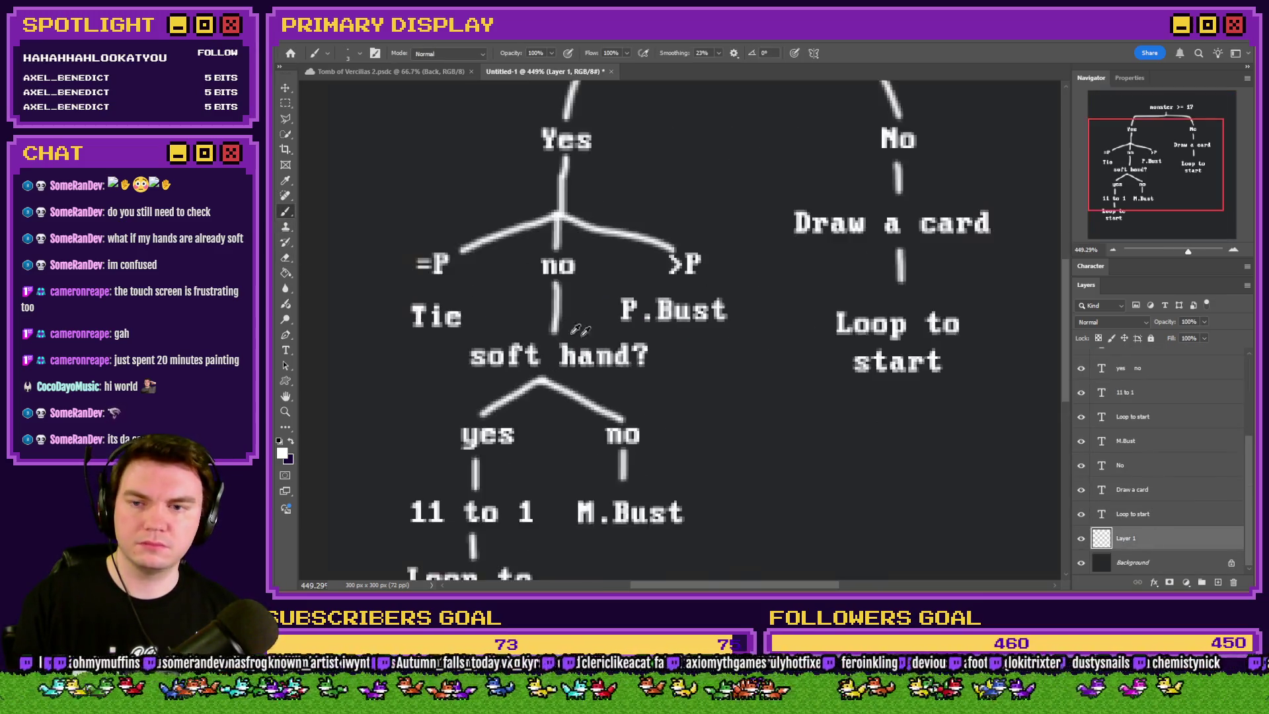
scroll(431, 291, "up", 1)
left_click_drag(773, 272, 772, 296)
scroll(694, 299, "down", 2)
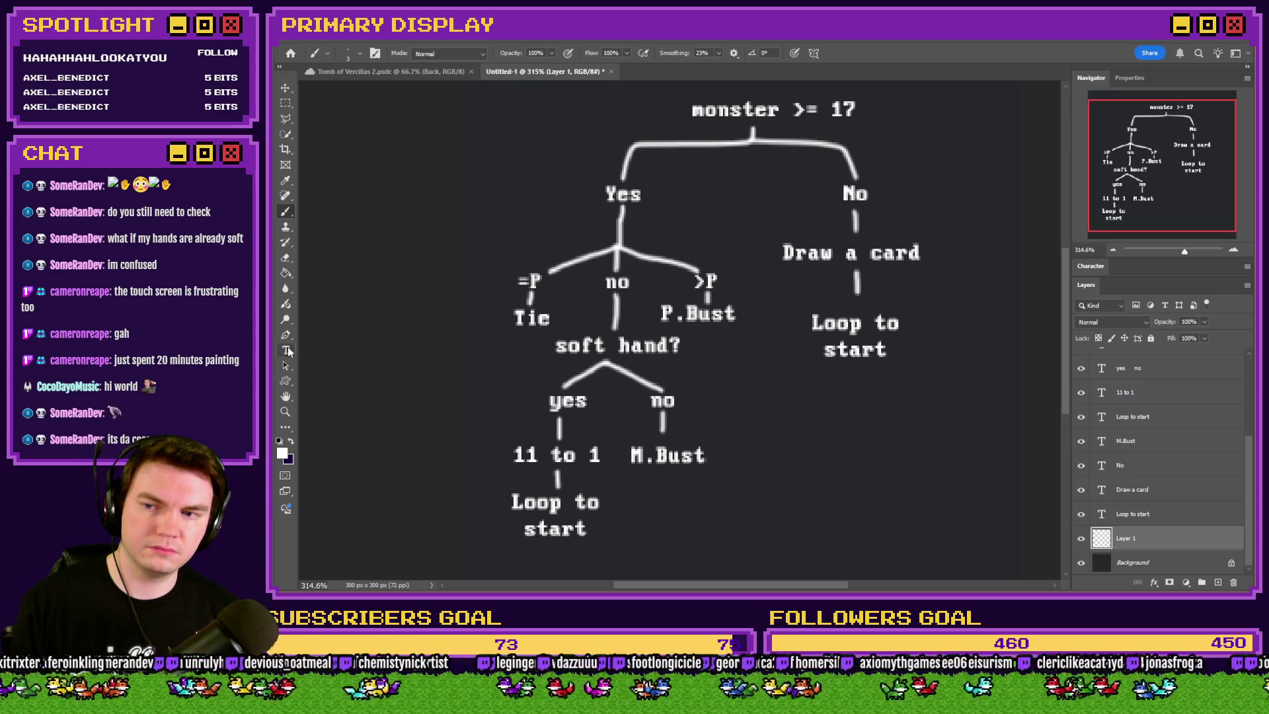
left_click(286, 350)
Replace the middle 'no' label with '!>=P' and remove the extra spaces on that line
left_click(613, 282)
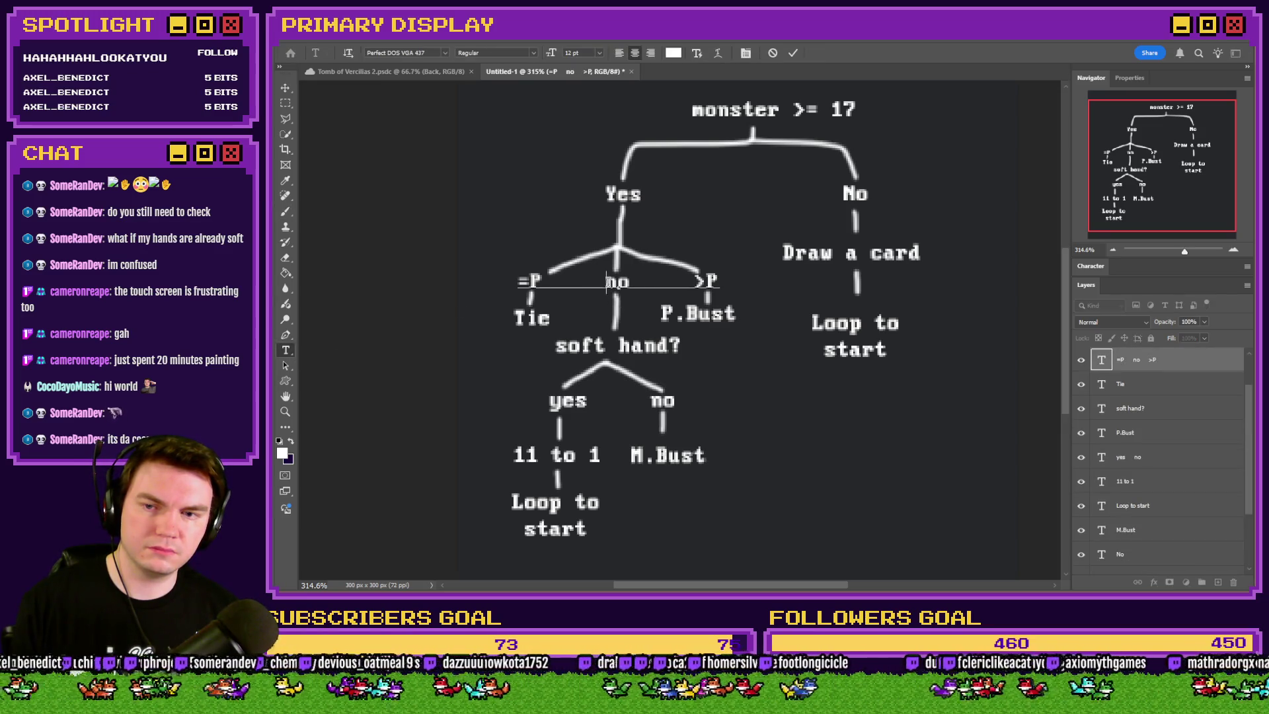
left_click_drag(623, 282, 628, 279)
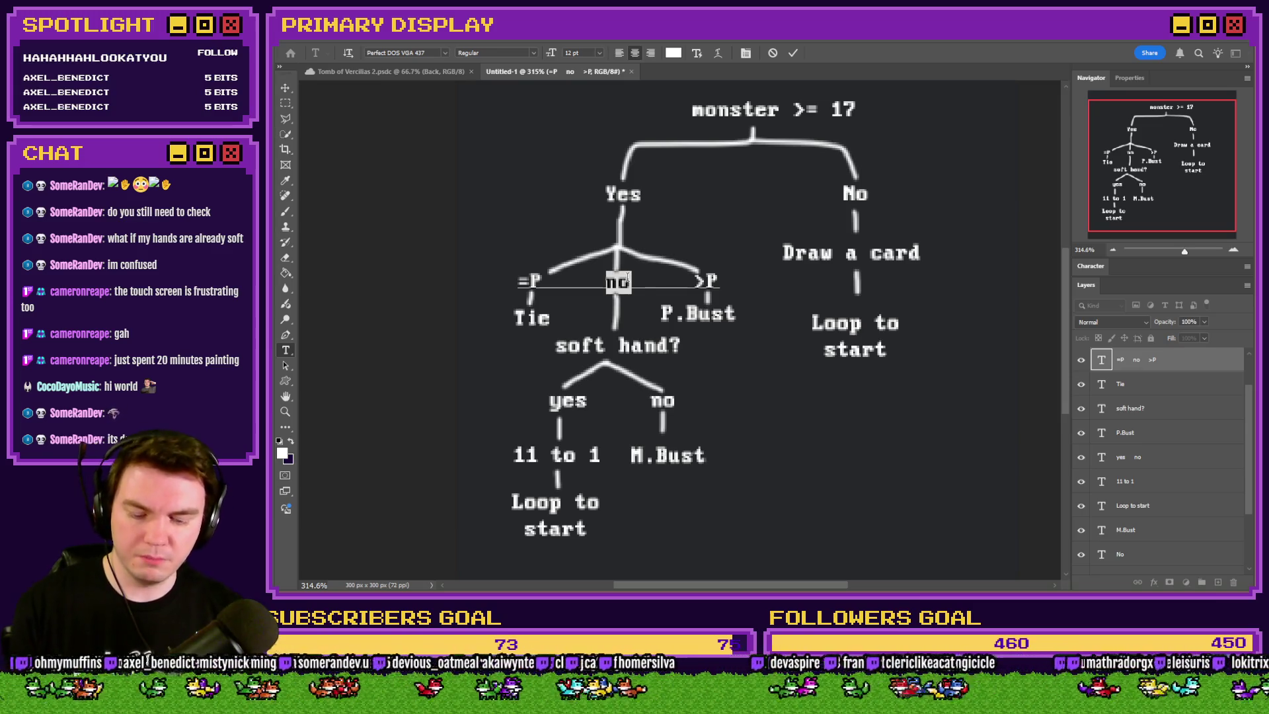
type("!>")
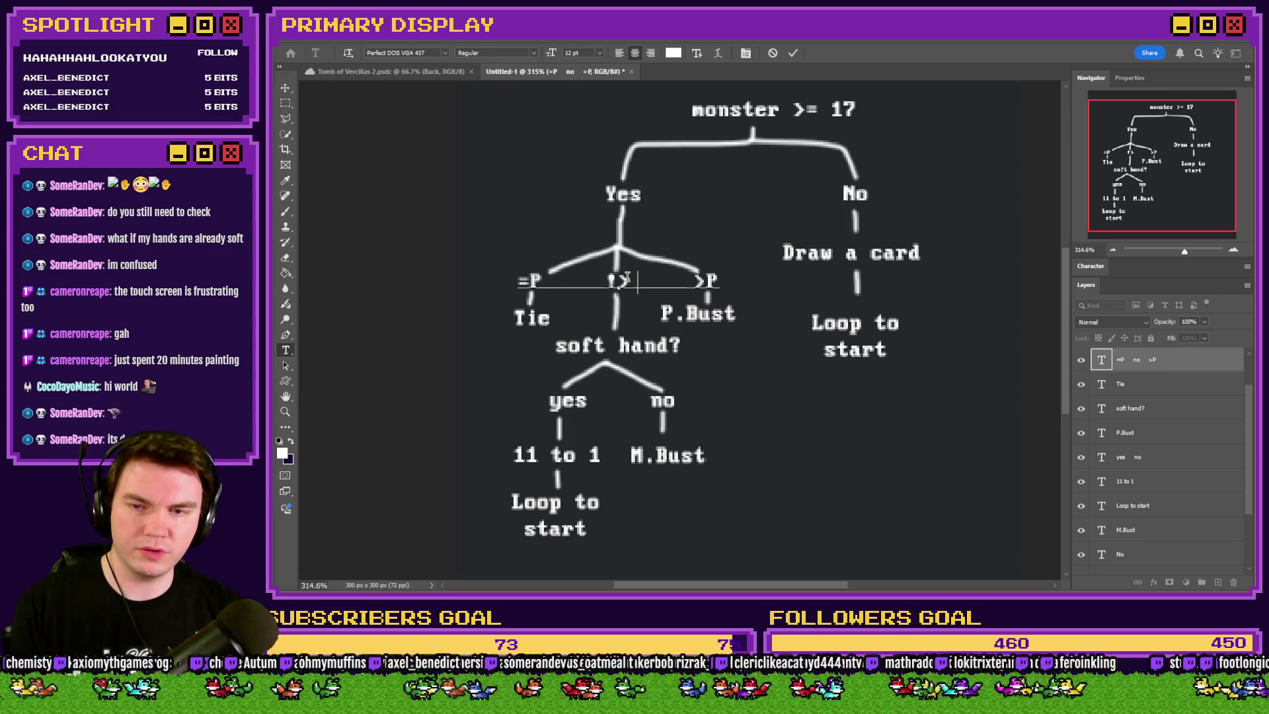
type("=P")
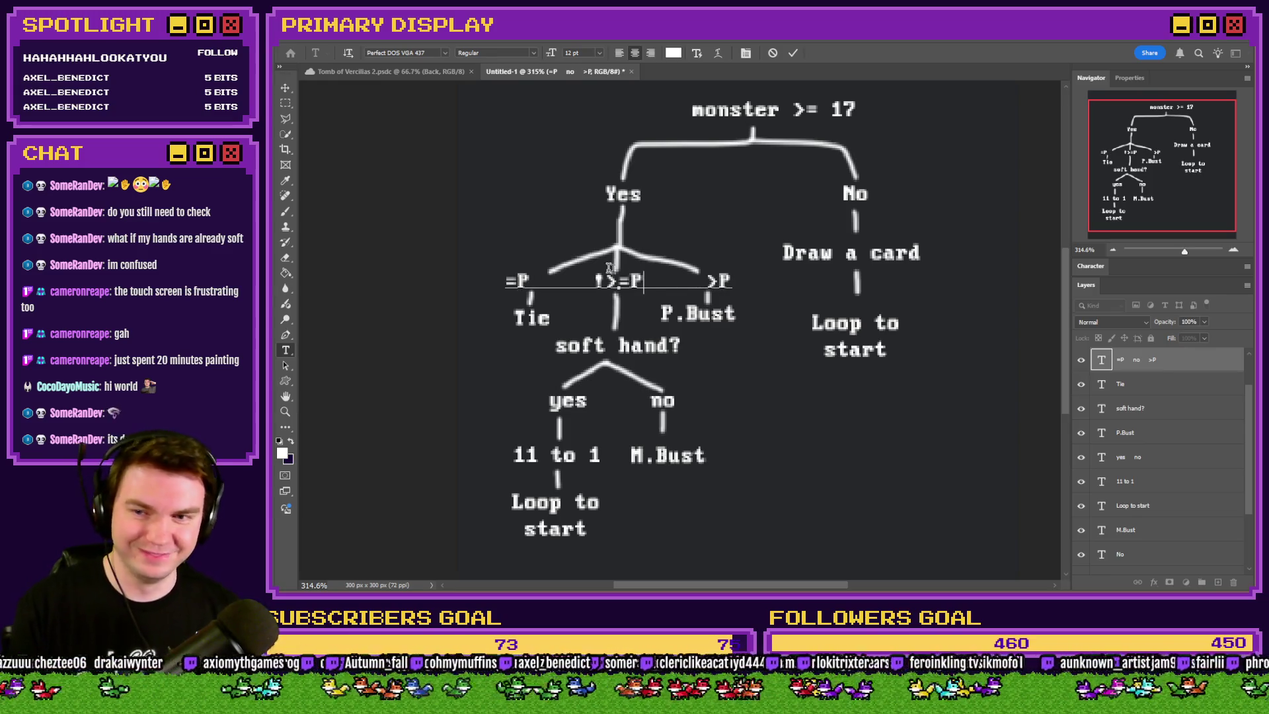
key("Delete")
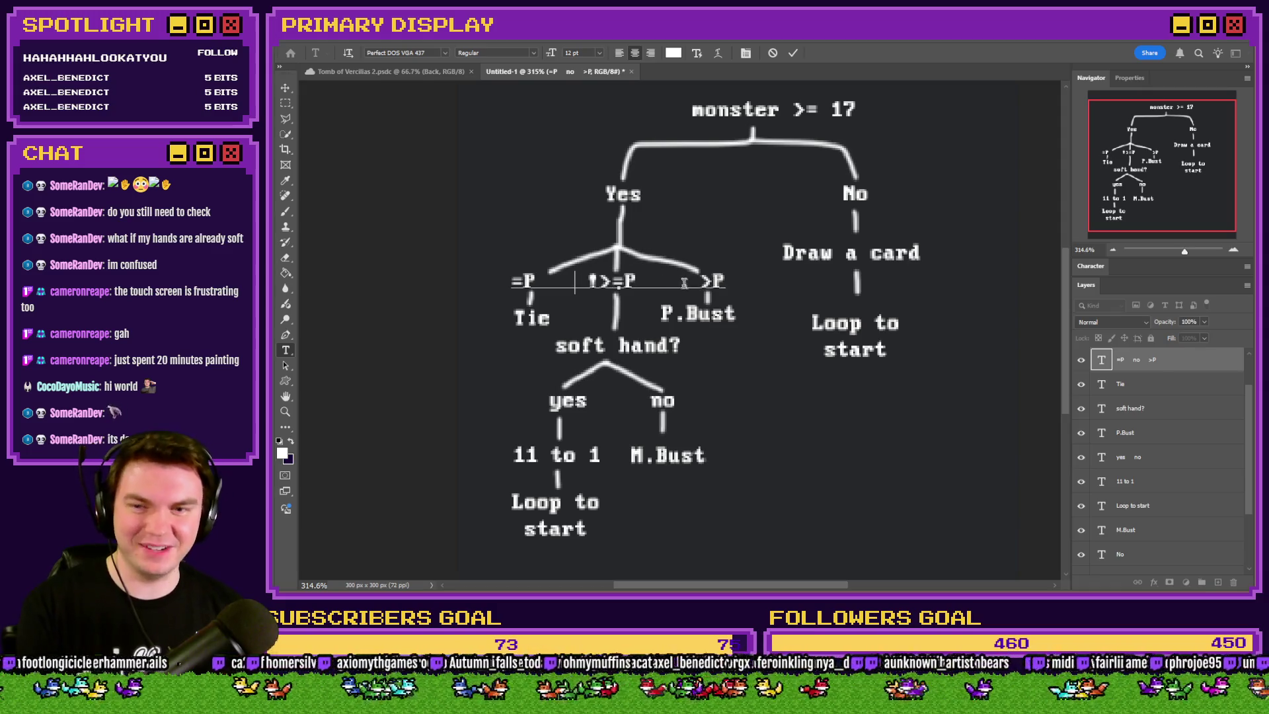
key("BackSpace")
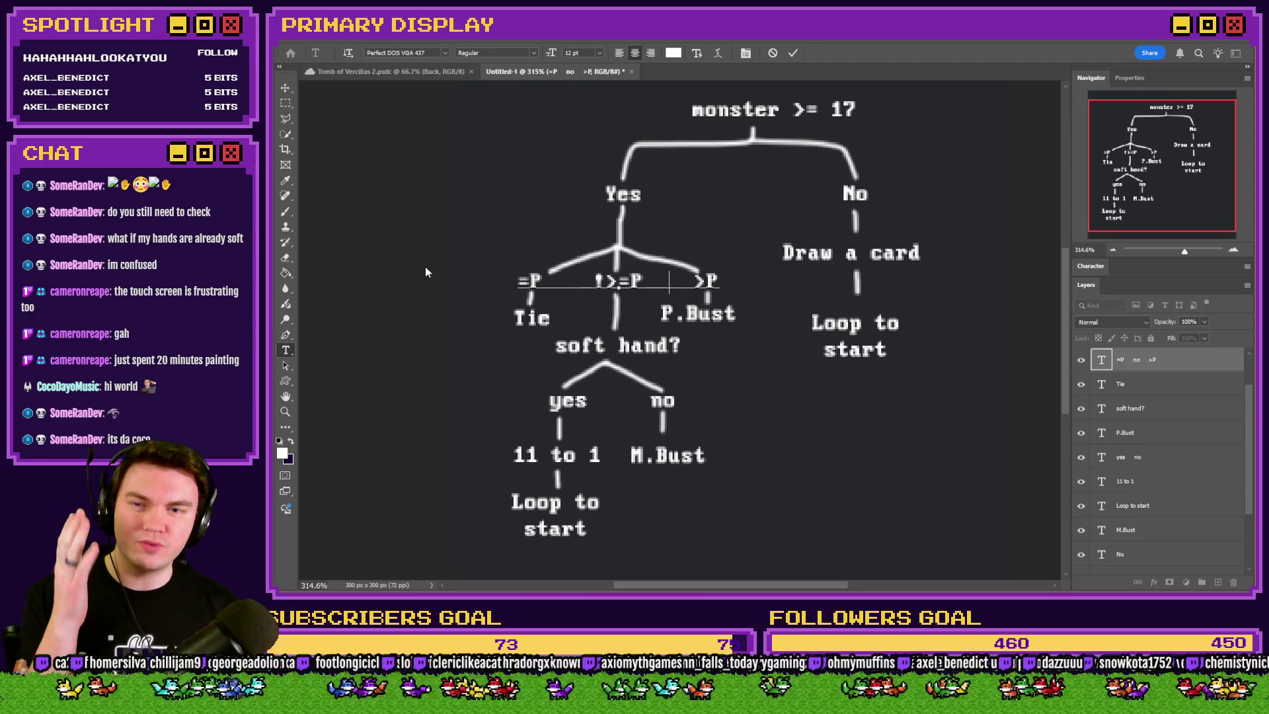
left_click(286, 104)
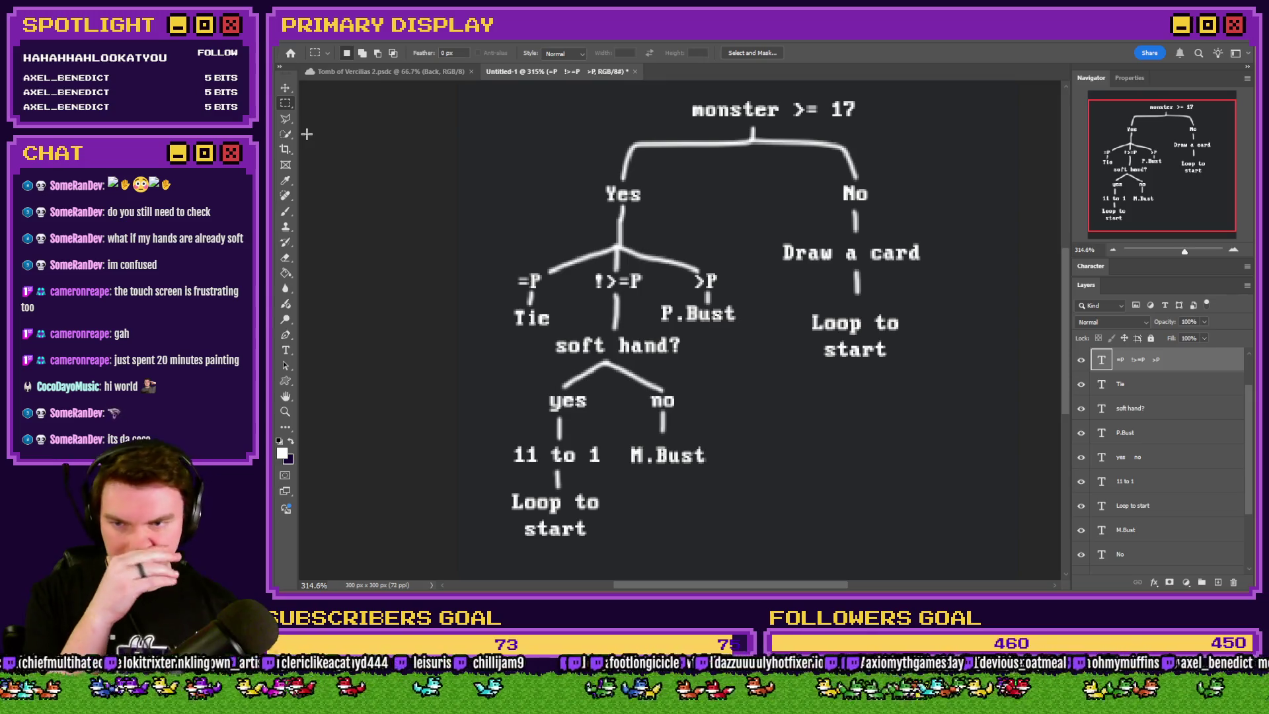
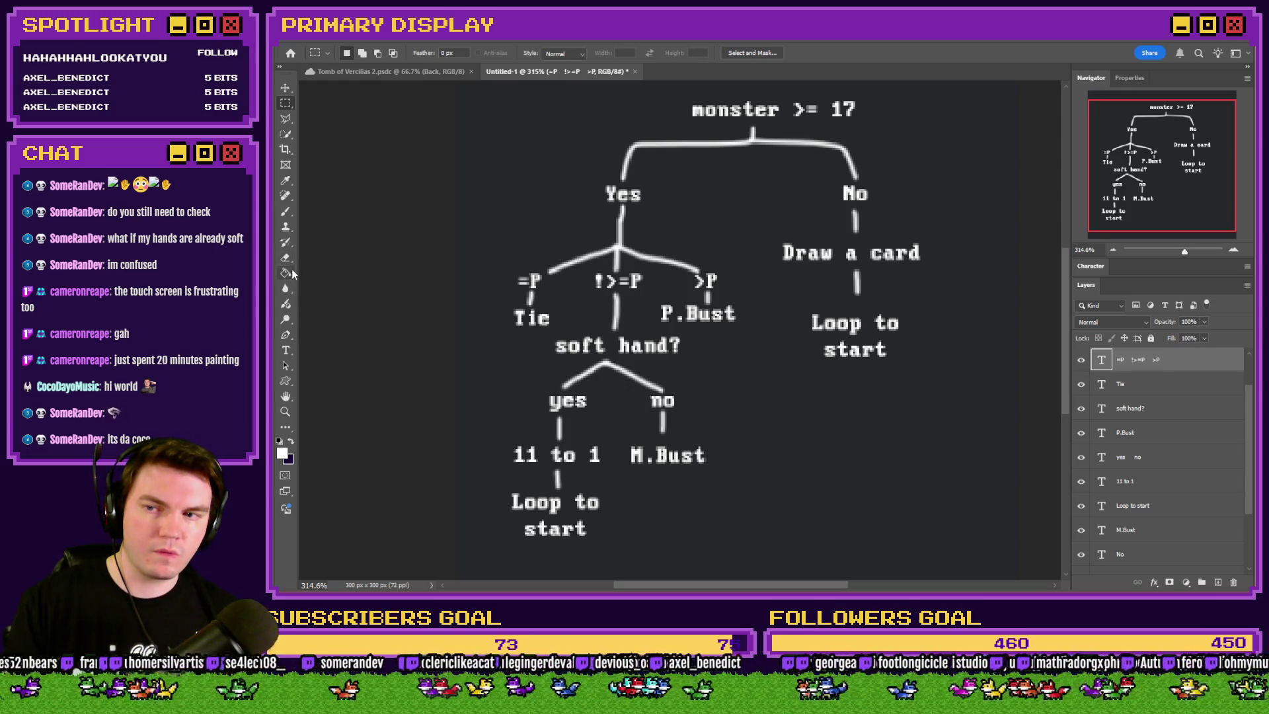
Move the lower 'Loop to start' label aside and delete it
scroll(1183, 406, "down", 3)
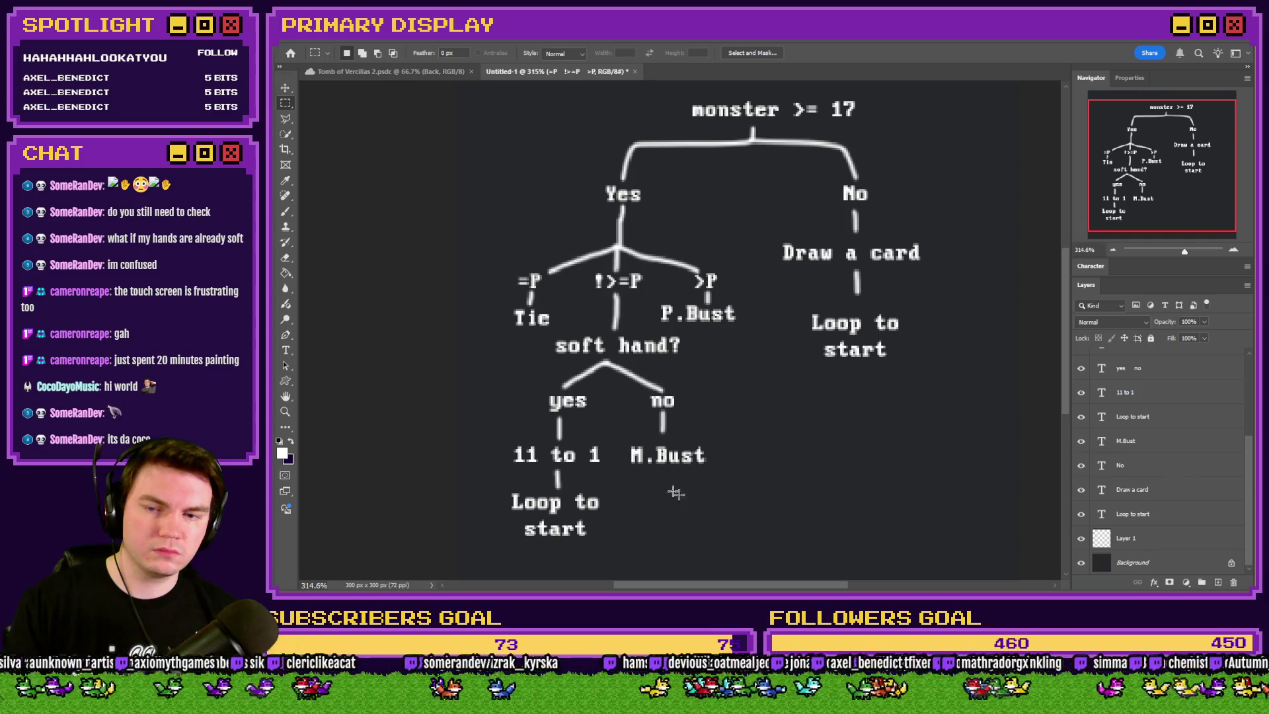
left_click(286, 87)
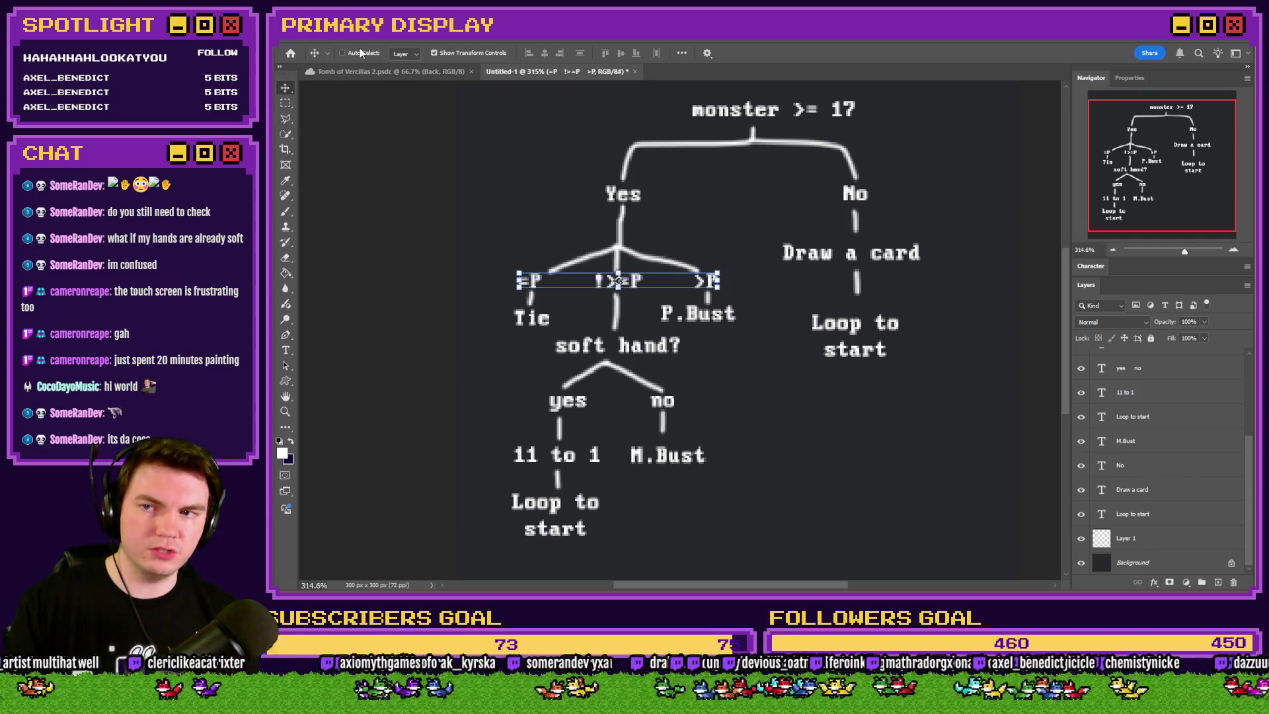
left_click_drag(557, 522, 526, 541)
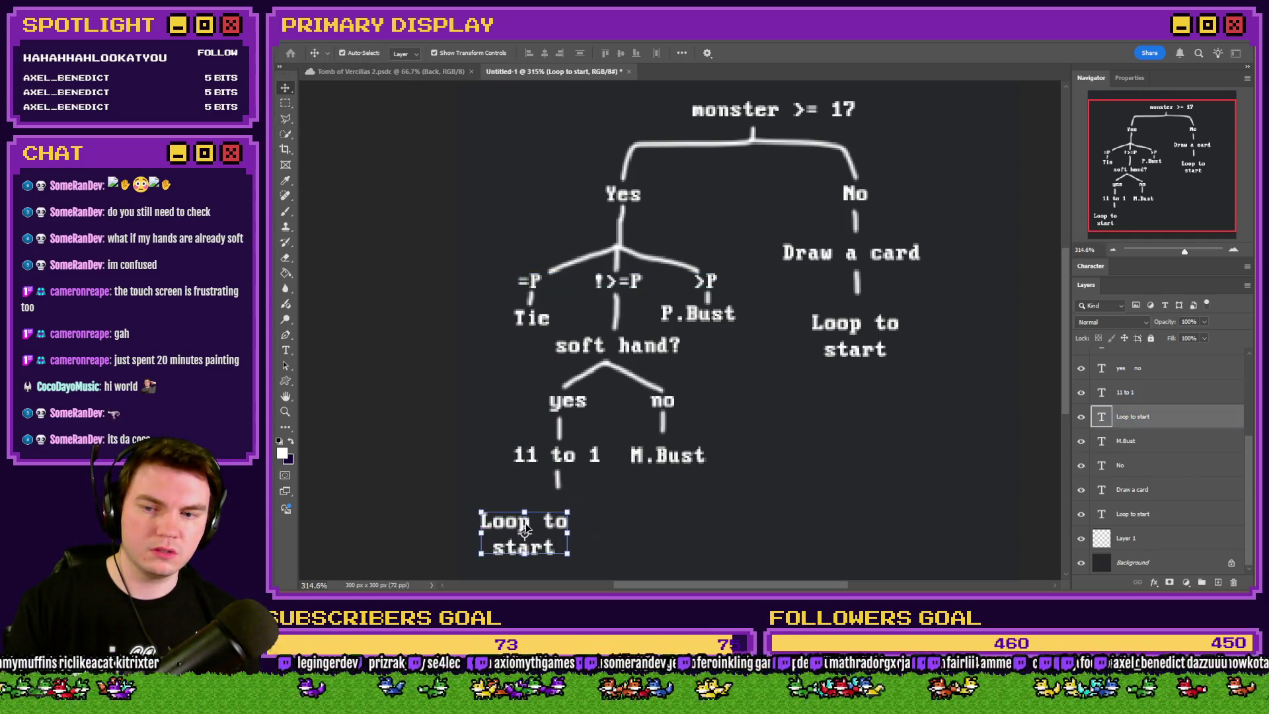
left_click(285, 103)
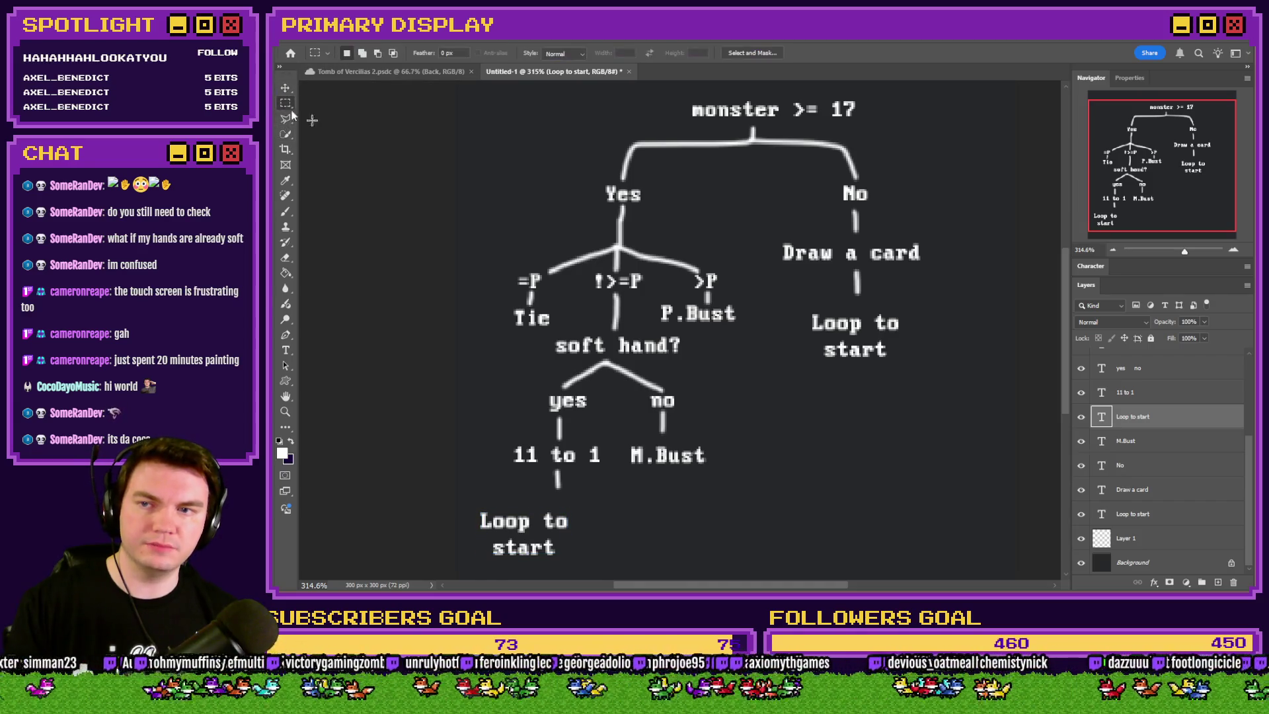
key("Delete")
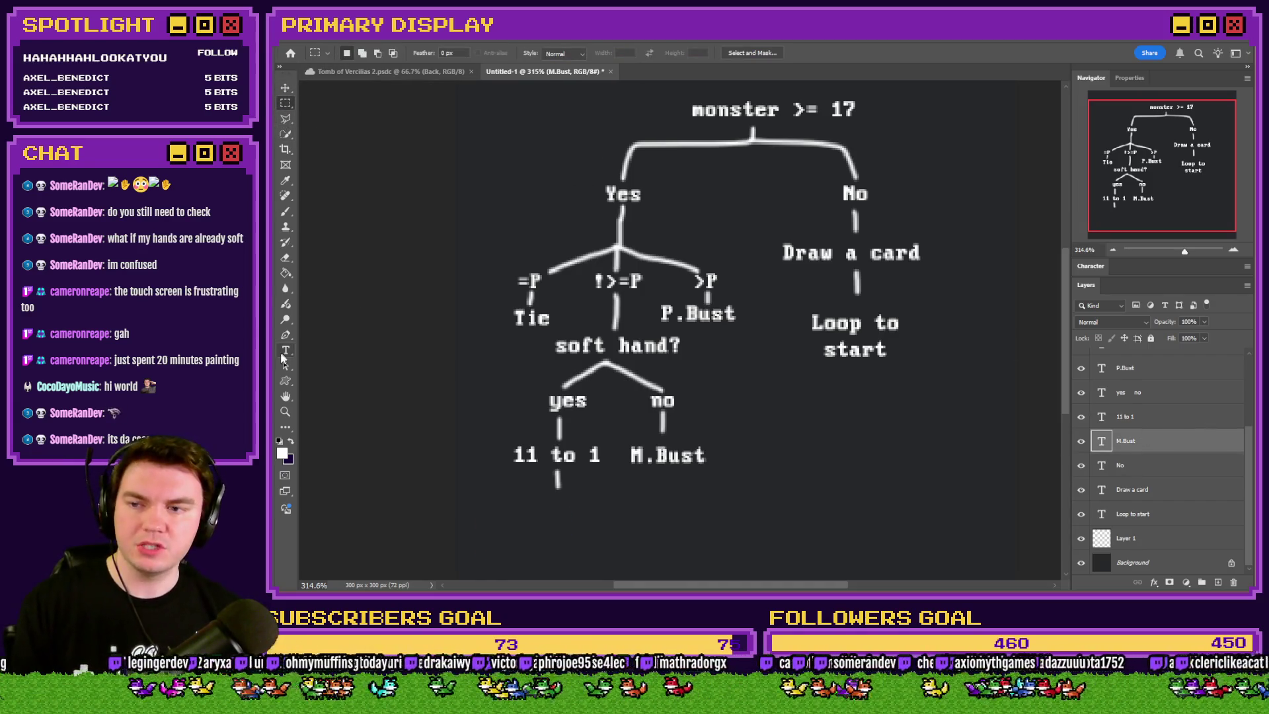
Add a 'Draw a card' text label under '11 to 1'
left_click(283, 352)
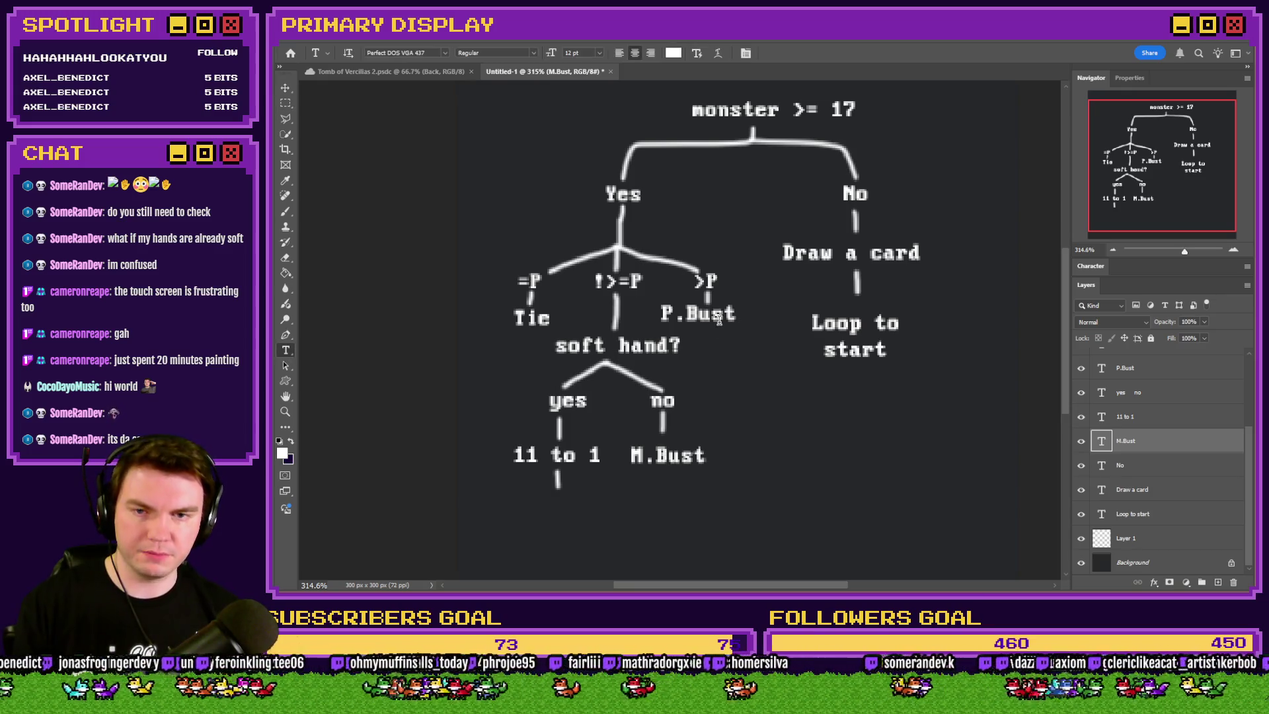
left_click(555, 511)
type("Draw a ")
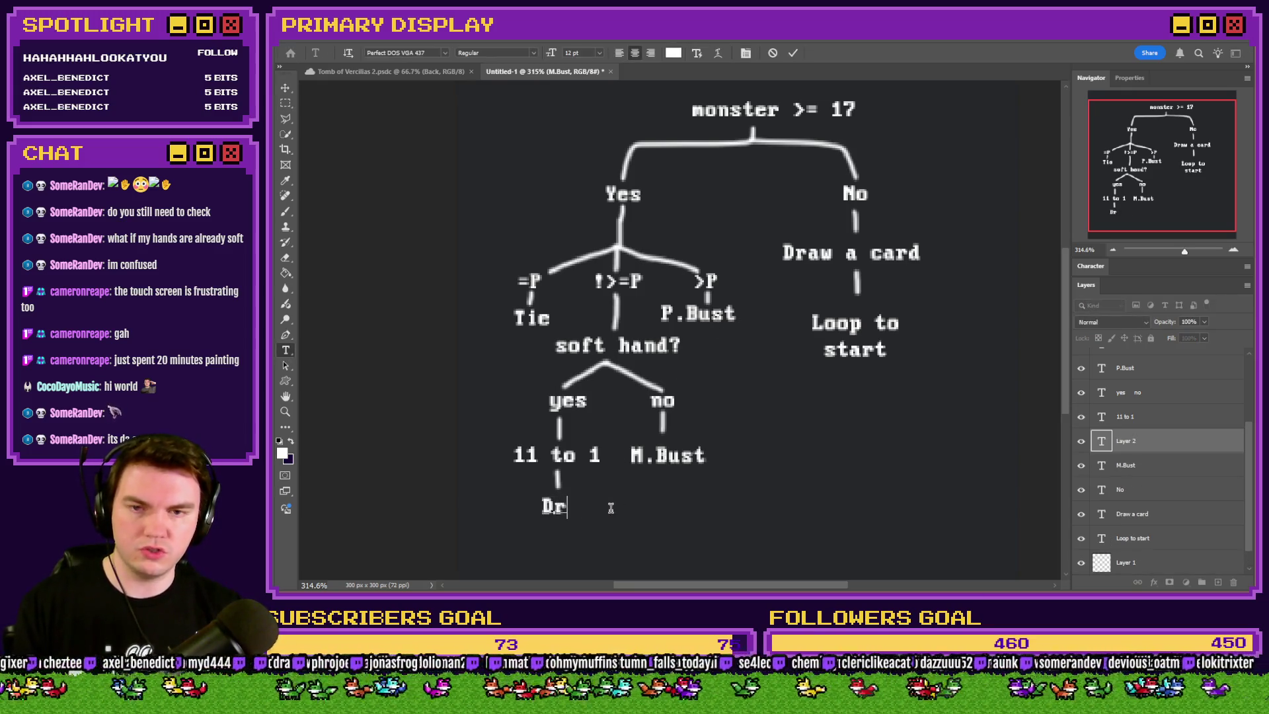
type("card")
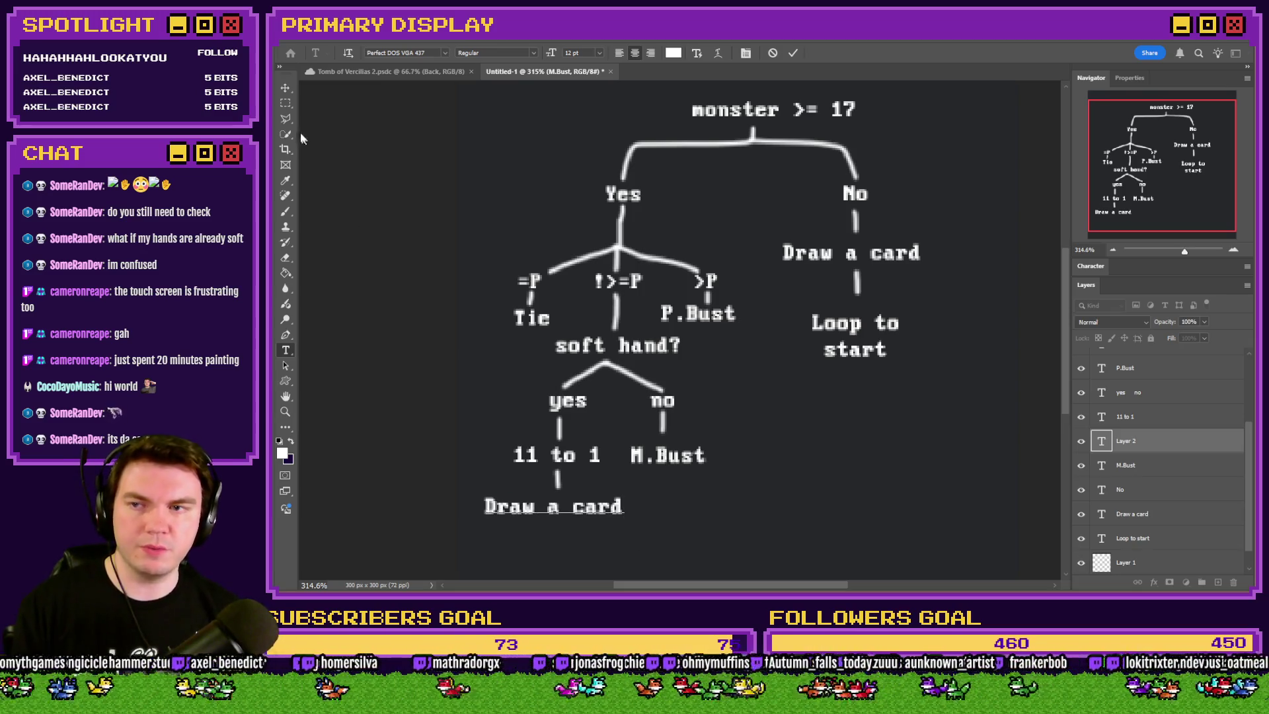
left_click(286, 102)
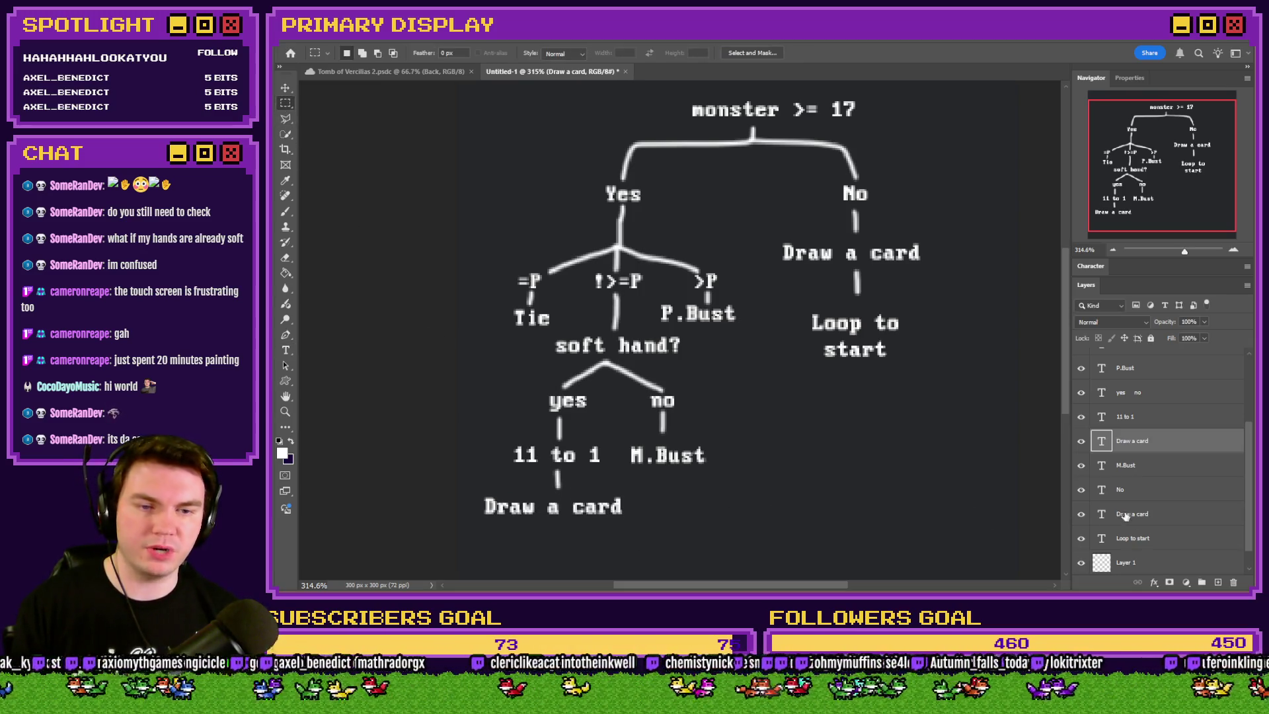
left_click(1145, 562)
Brush a curved arrow up to the right-hand 'Draw a card', then change the lower label to '(Draw a card)'
key("b")
mouse_move(553, 527)
left_mouse_down()
mouse_move(583, 539)
mouse_move(733, 520)
mouse_move(771, 402)
mouse_move(759, 319)
mouse_move(769, 257)
mouse_move(765, 271)
left_mouse_up()
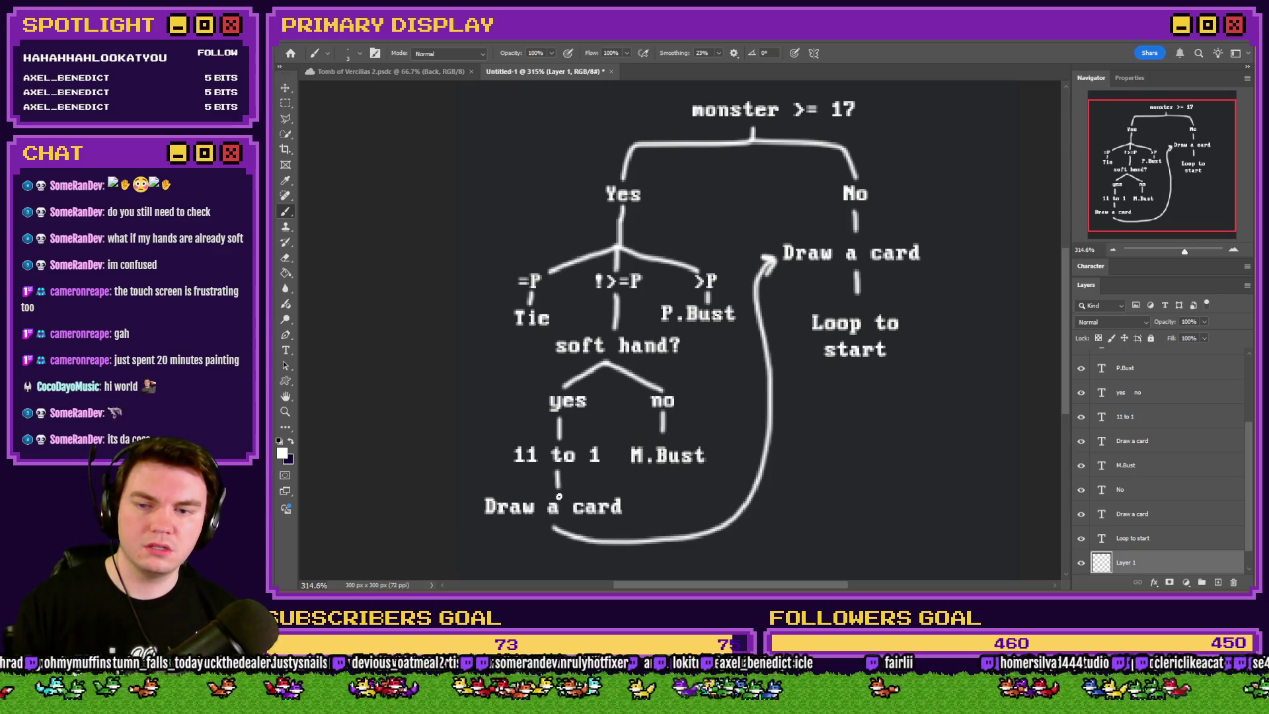
left_click(285, 349)
left_click(507, 502)
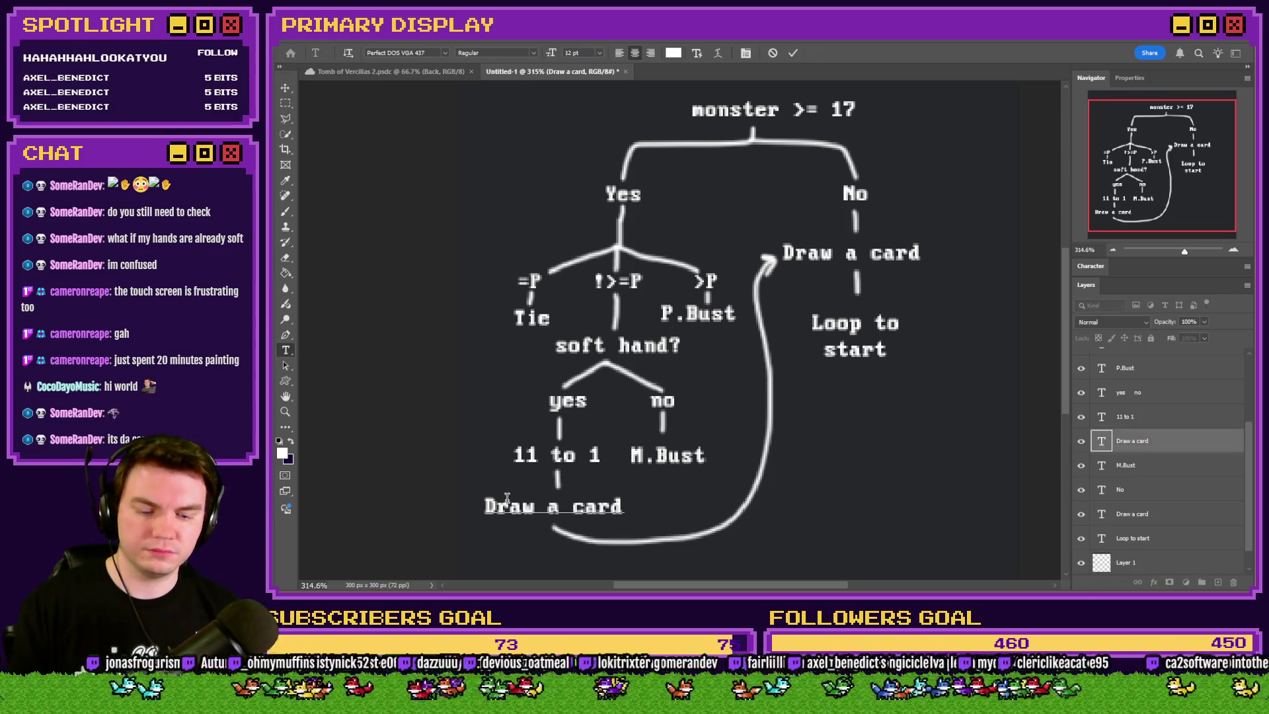
type("(")
key("End")
type(")")
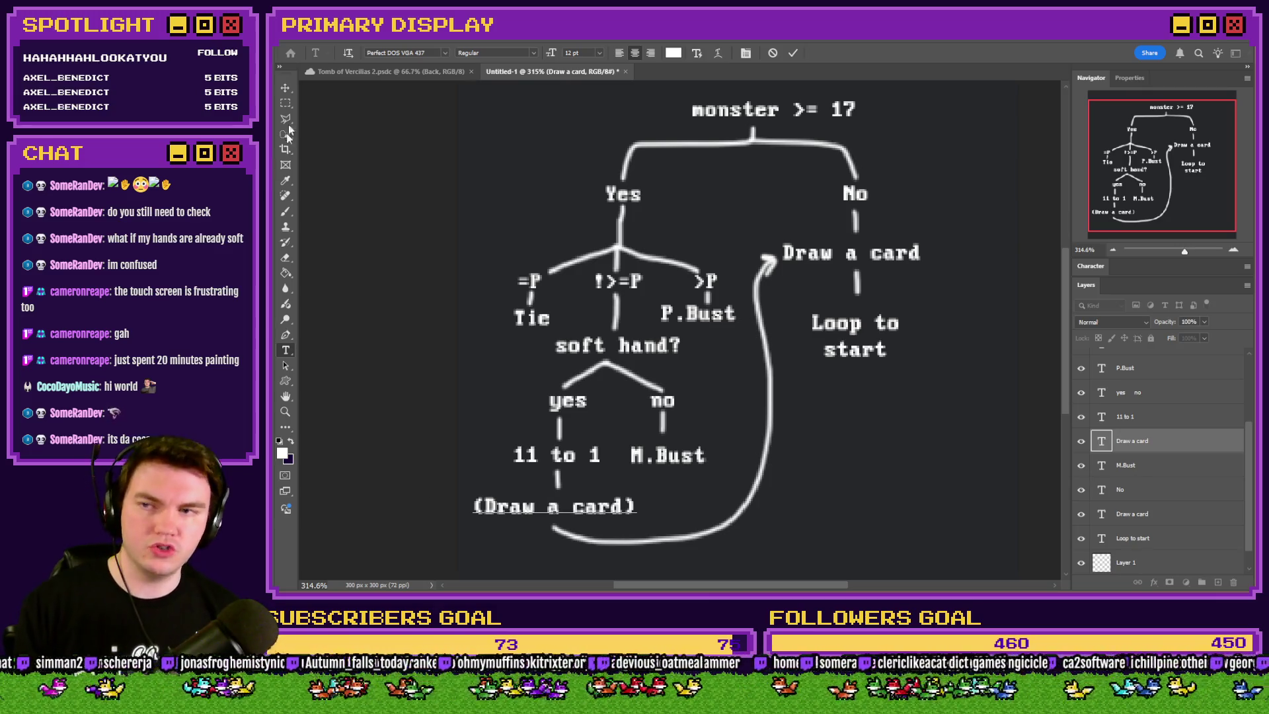
left_click(286, 103)
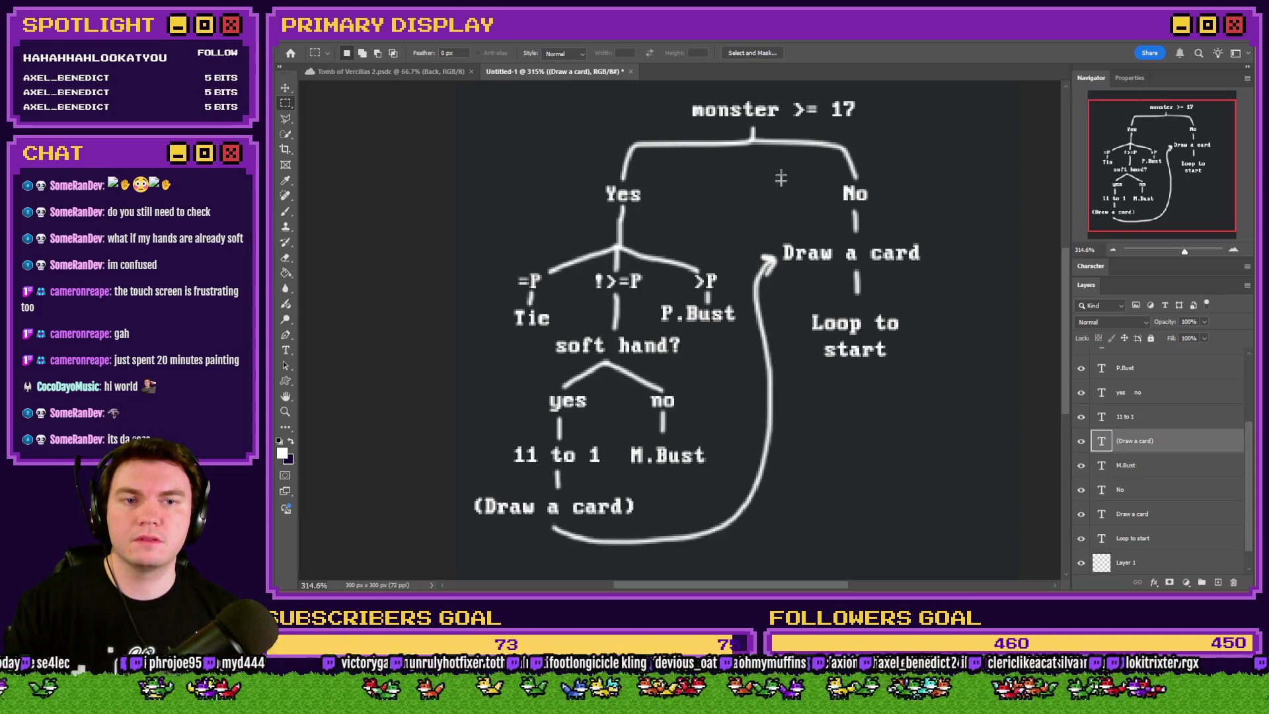
scroll(776, 198, "up", 3)
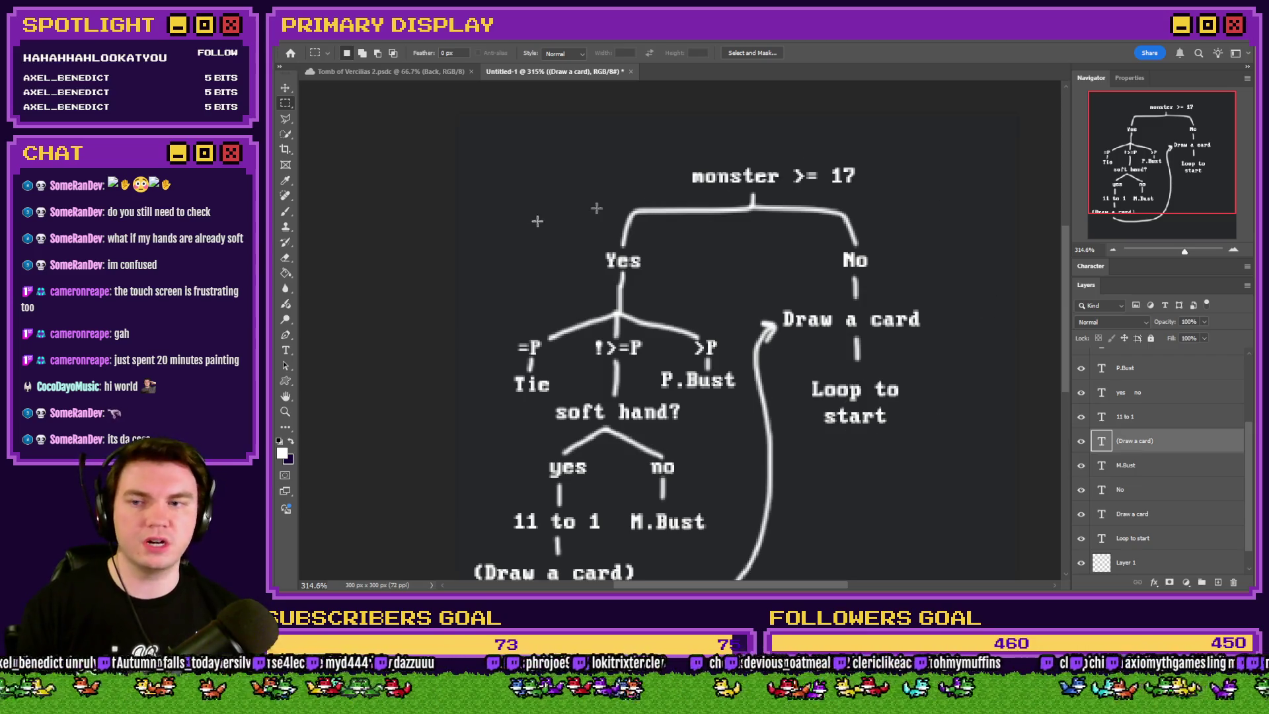
key("b")
Paint an arrow on Layer 1 curving from 'Loop to start' up to 'monster >= 17'
left_click(1183, 565)
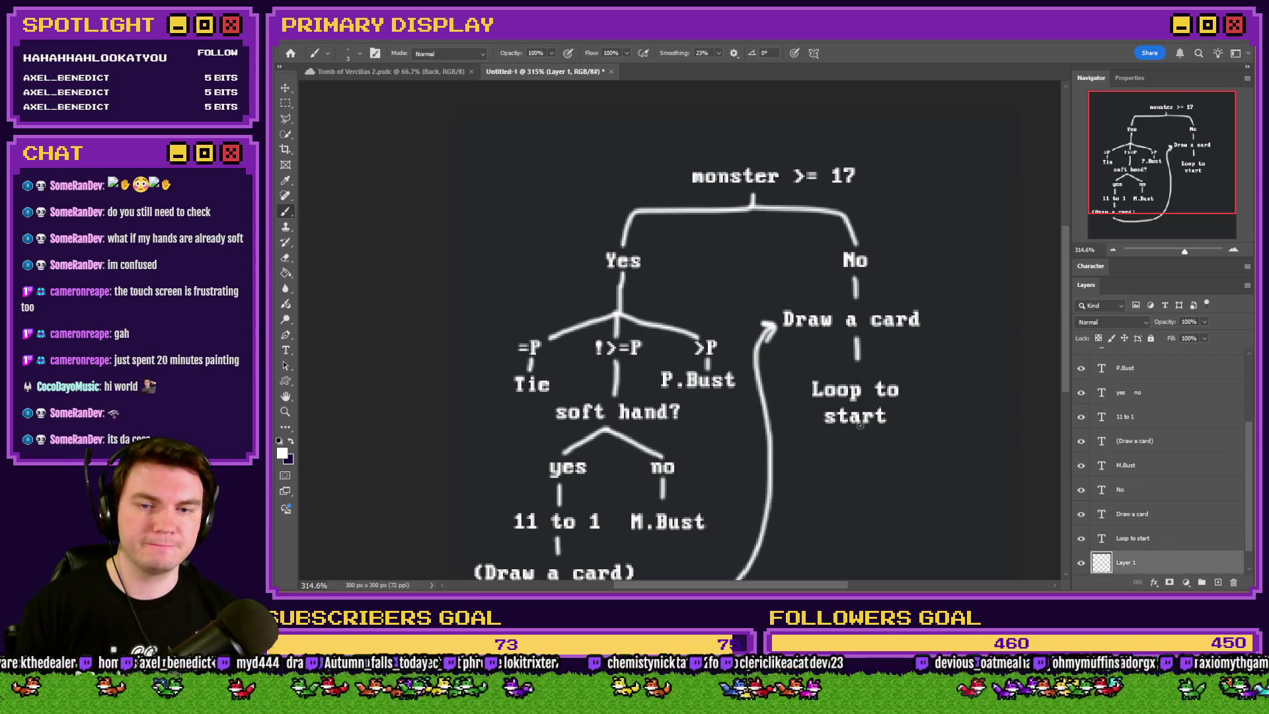
mouse_move(854, 437)
left_mouse_down()
mouse_move(912, 442)
mouse_move(985, 354)
mouse_move(903, 140)
mouse_move(761, 142)
mouse_move(757, 158)
mouse_move(773, 153)
left_mouse_up()
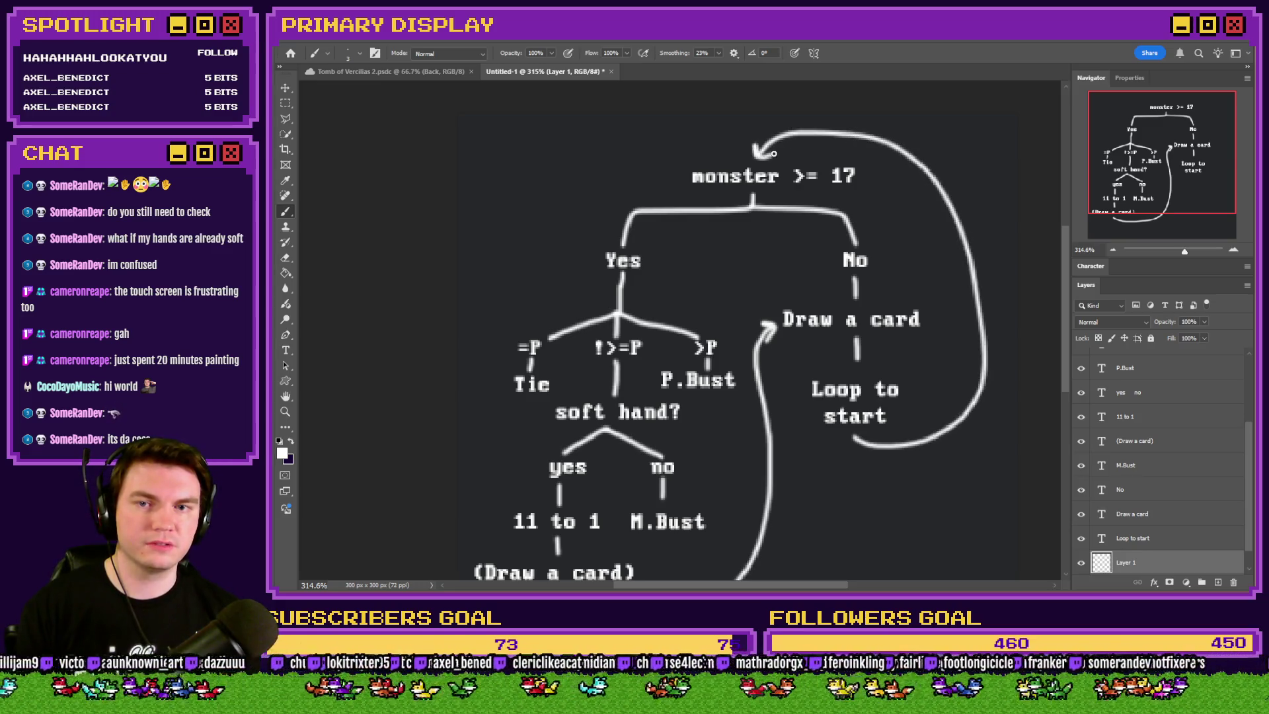
scroll(774, 198, "down", 5)
scroll(922, 379, "up", 3)
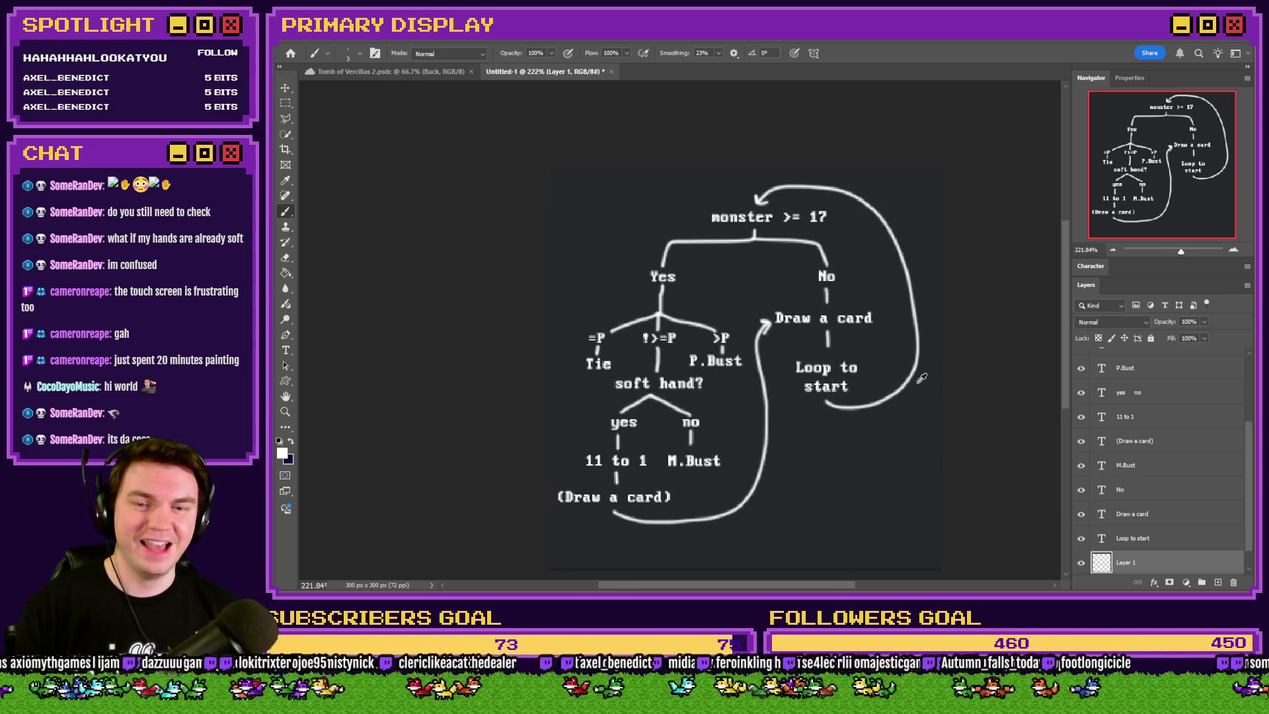
scroll(921, 380, "up", 2)
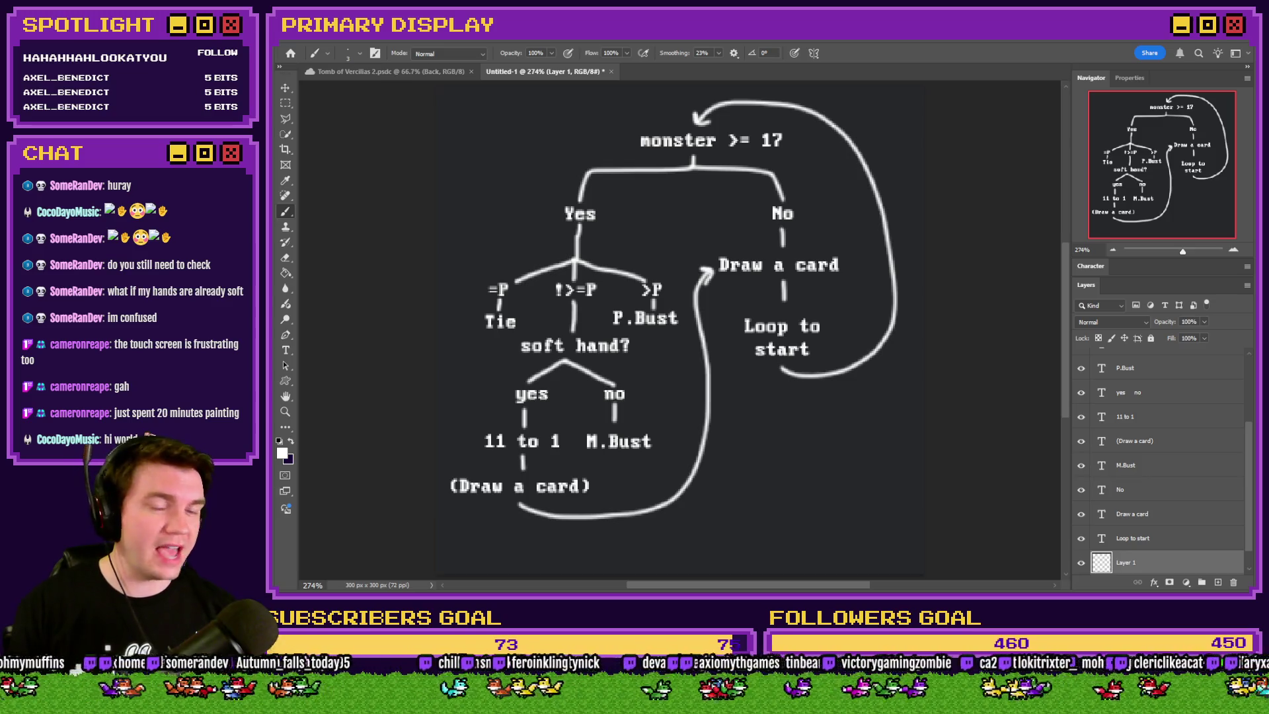
Look over the YouTube Studio livestream analytics, then go back to the Draw And Attack event
key("alt+Tab")
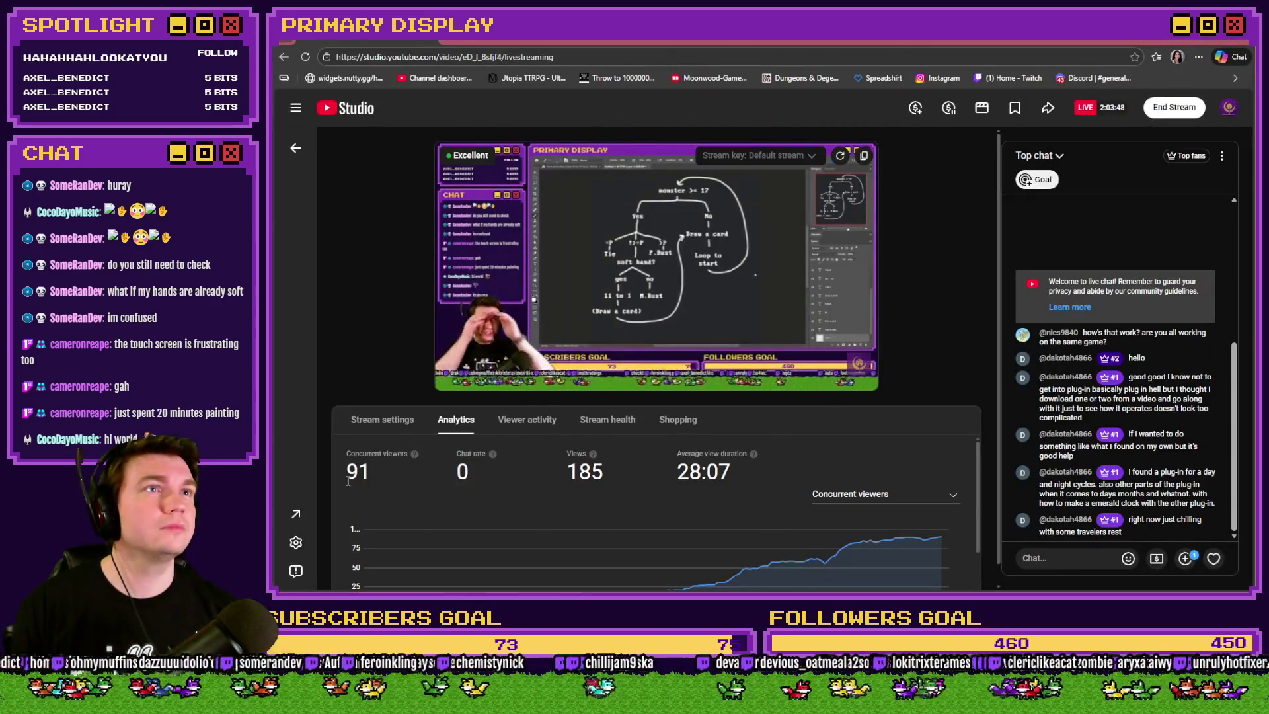
left_click_drag(348, 481, 379, 482)
left_click(331, 425)
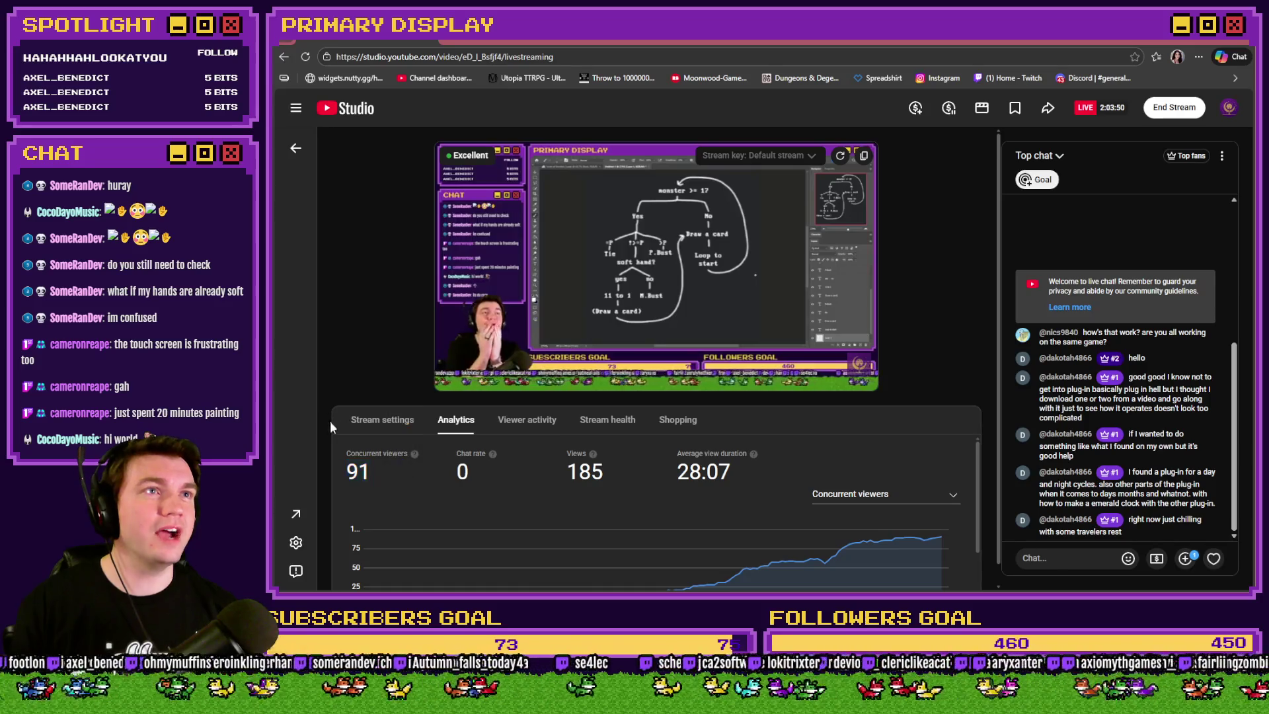
scroll(334, 449, "down", 1)
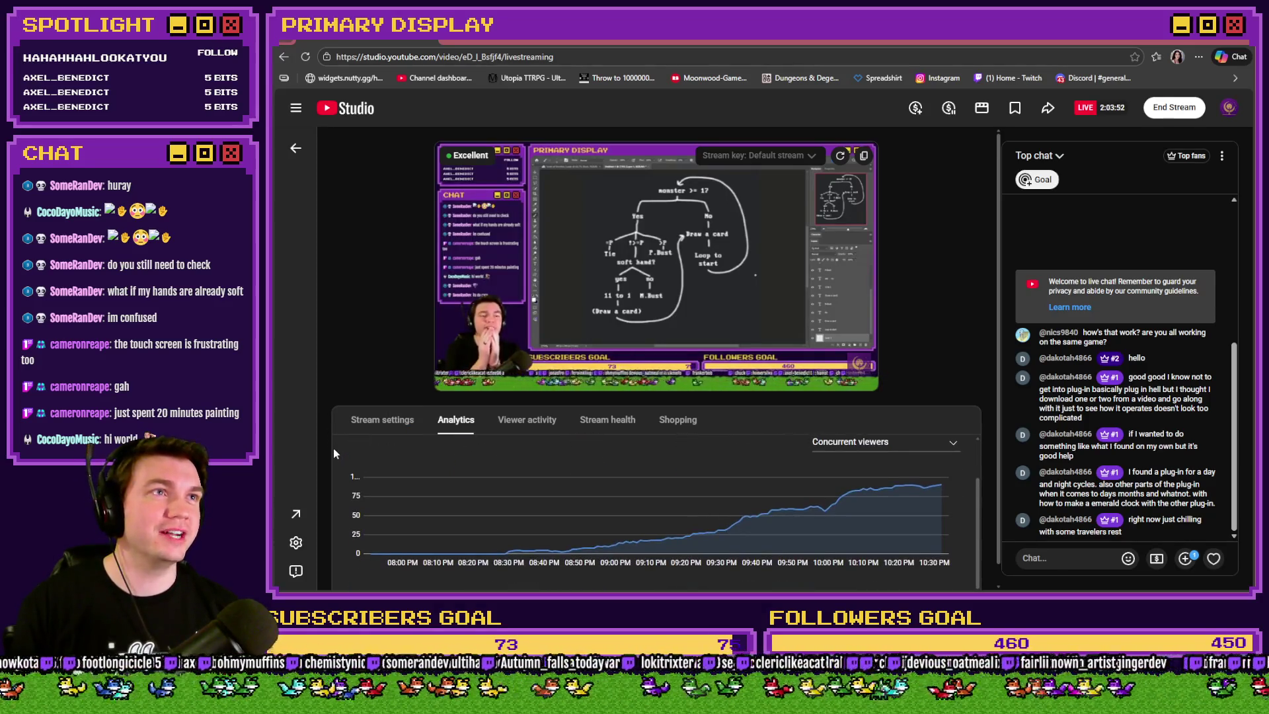
scroll(334, 448, "up", 1)
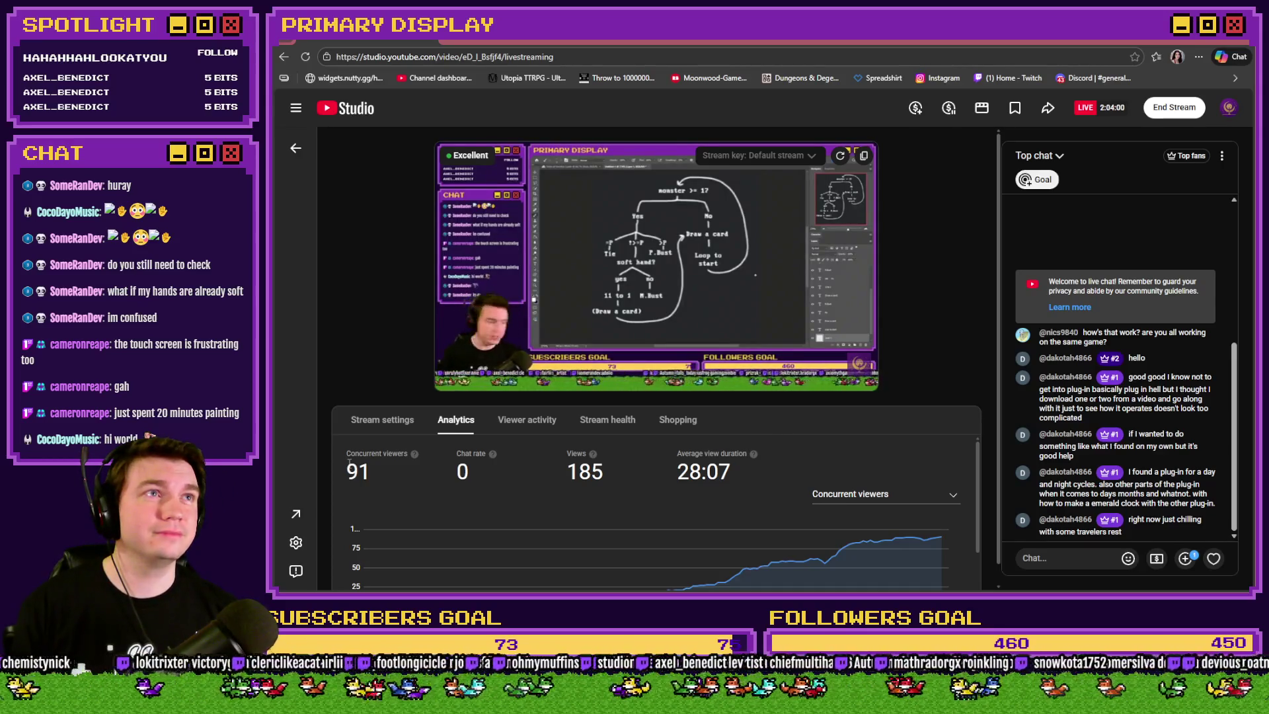
mouse_move(863, 376)
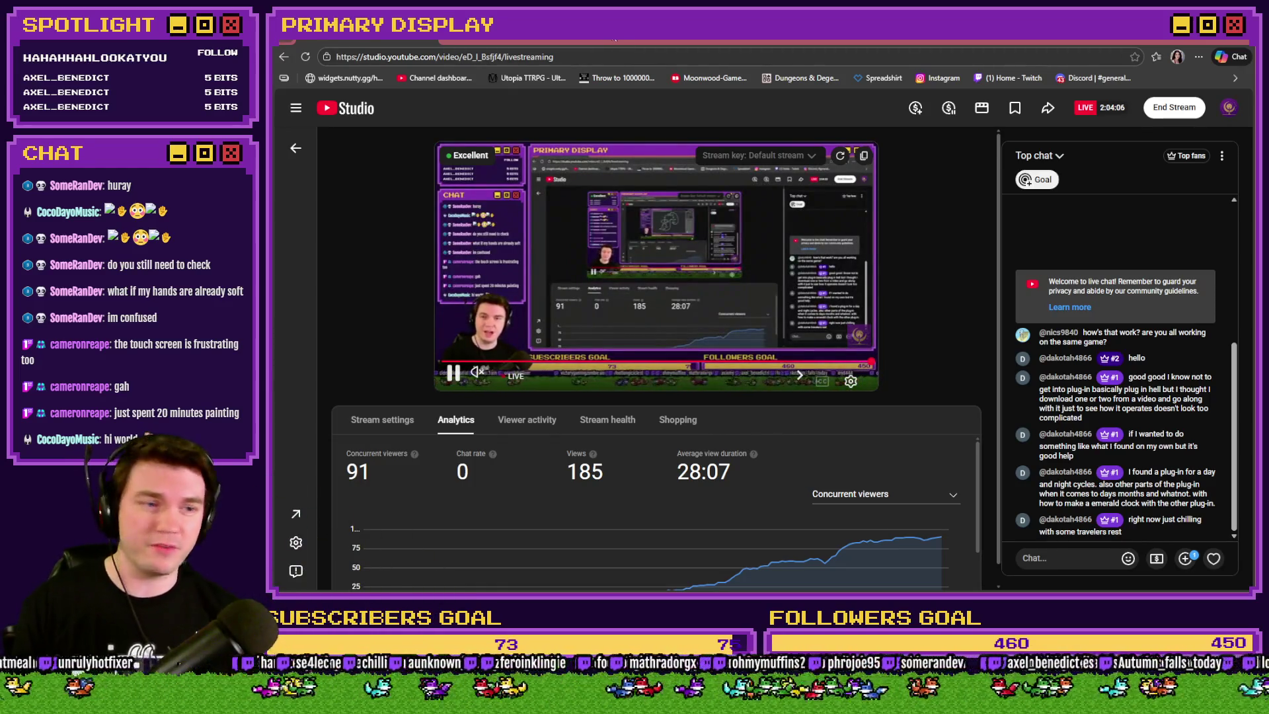
key("alt+Tab")
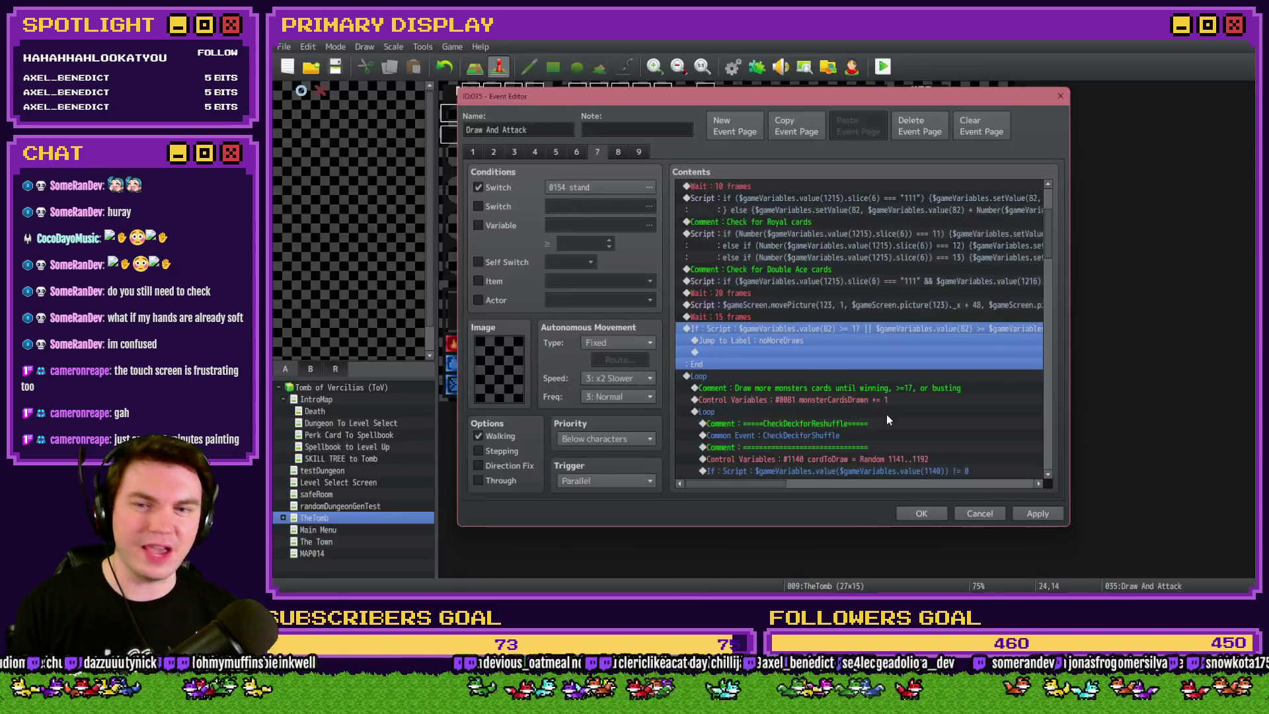
double_click(771, 328)
left_click(919, 386)
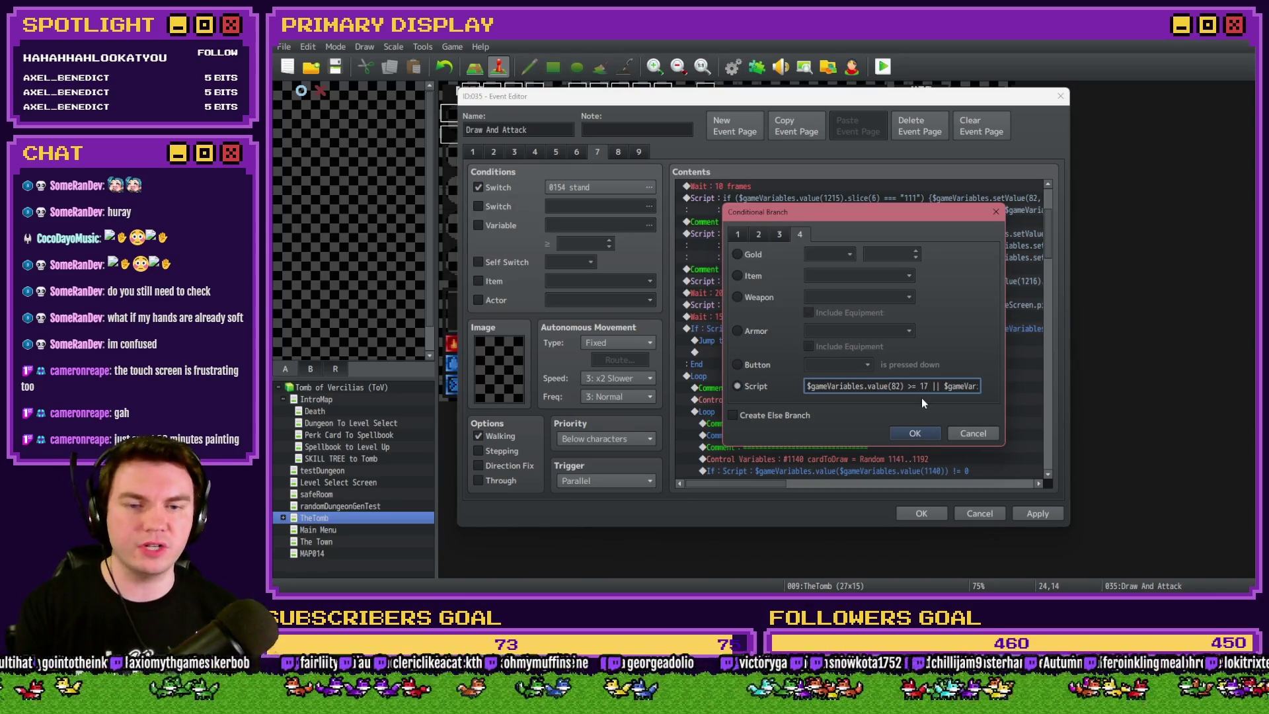
key("Delete")
key("Delete")
key("Delete")
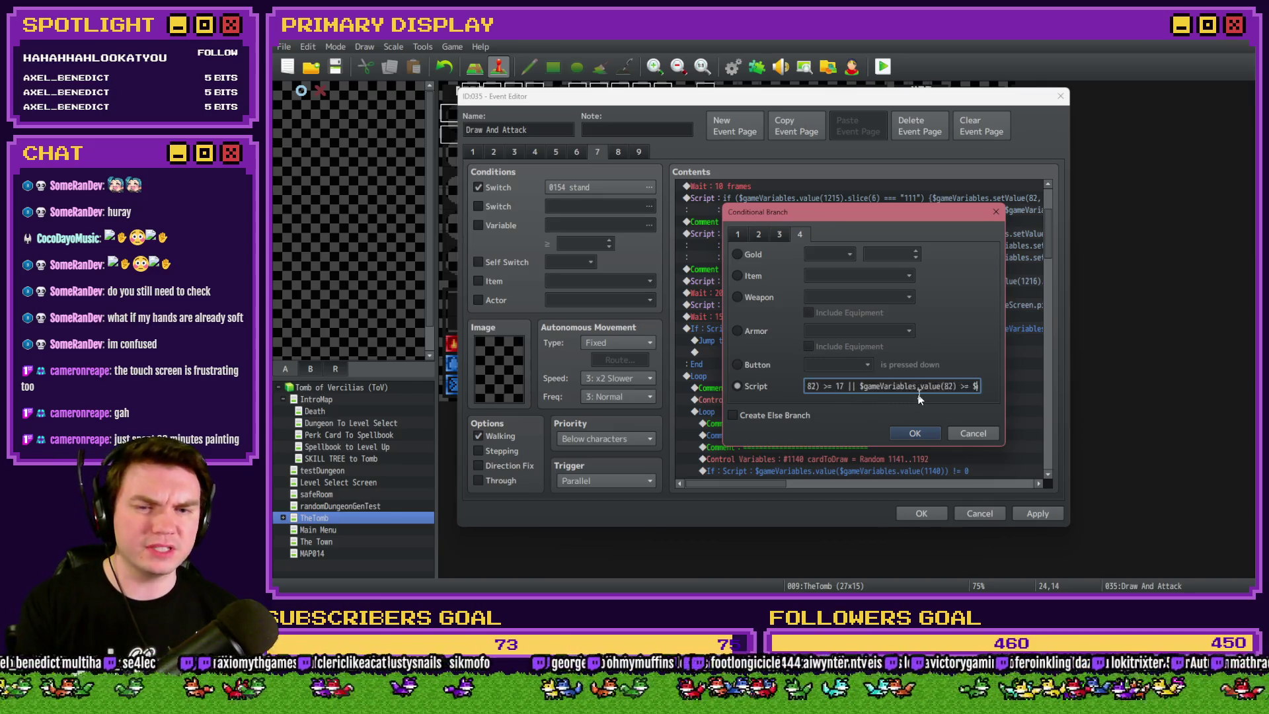
key("Right")
key("Right")
key("Right")
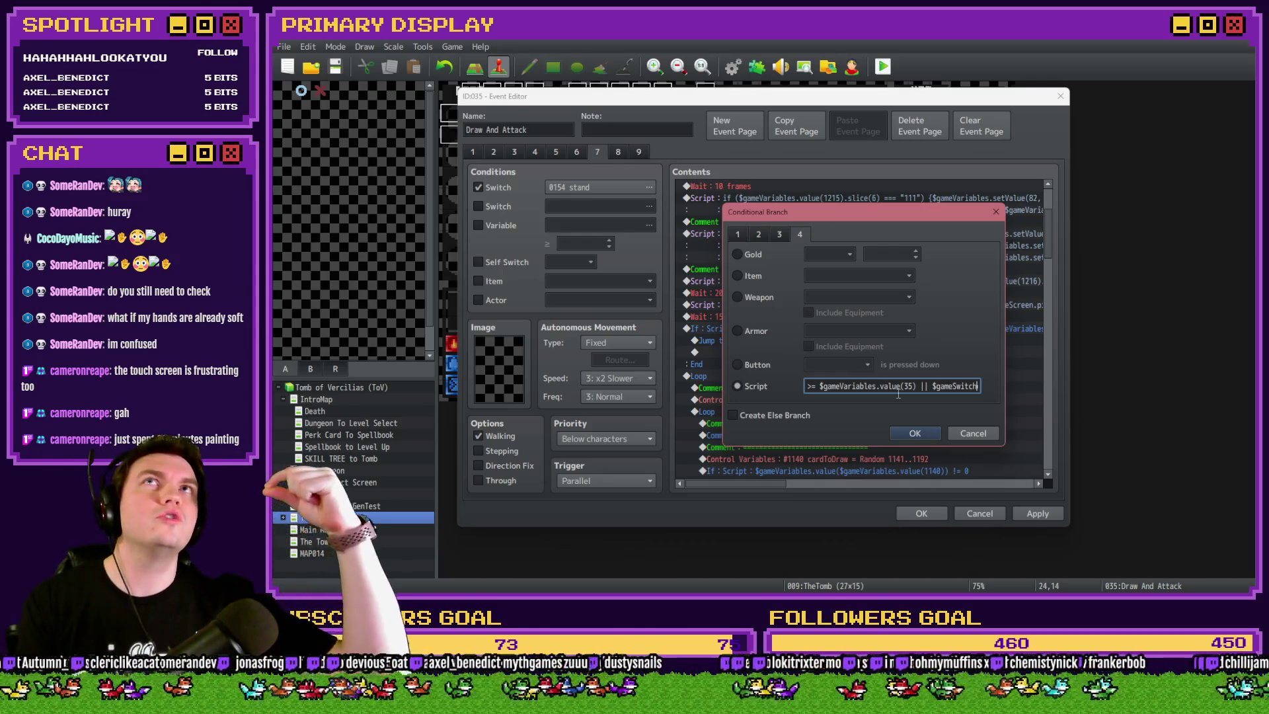
type("es.value(156) == true ||")
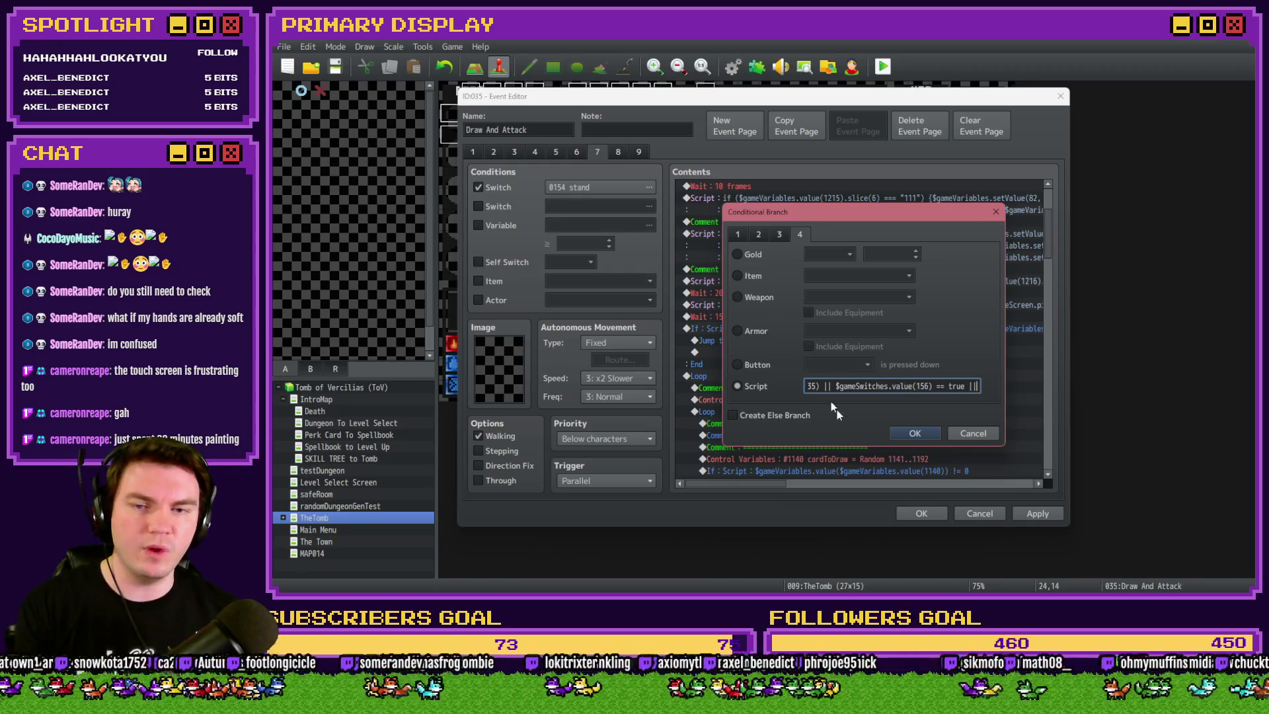
left_click(915, 432)
left_click(478, 206)
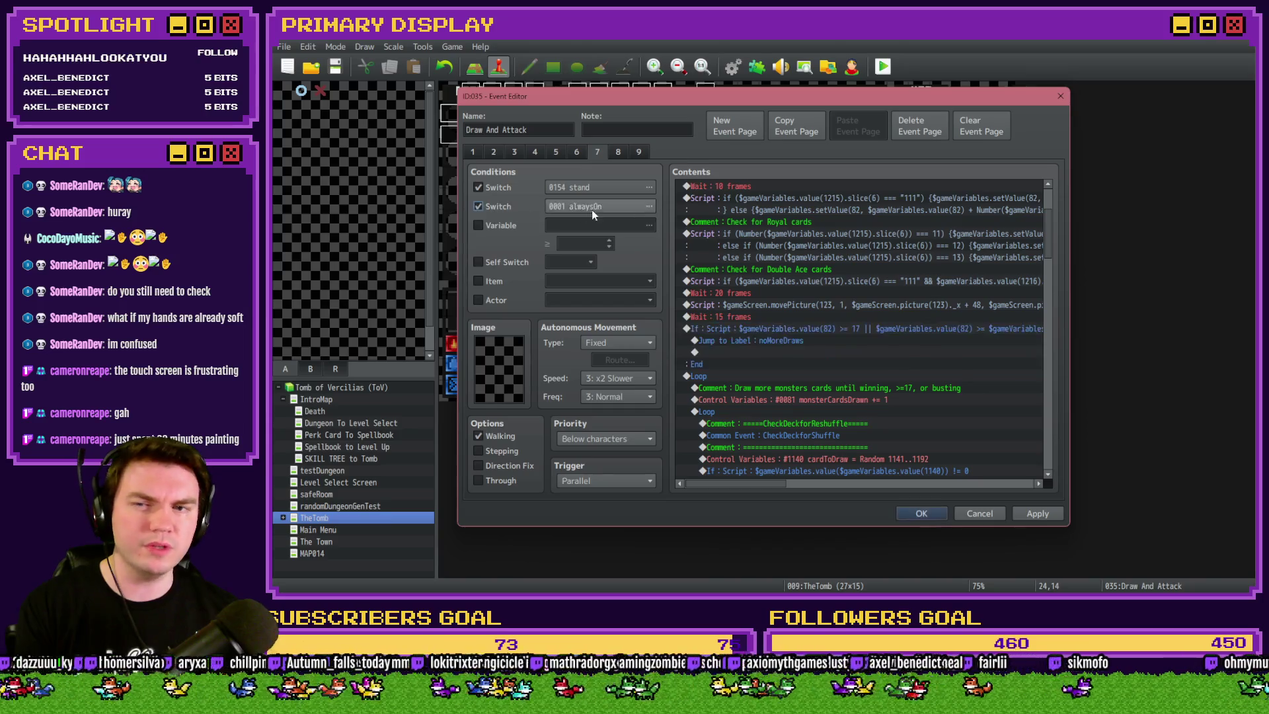
left_click(601, 206)
left_click(679, 285)
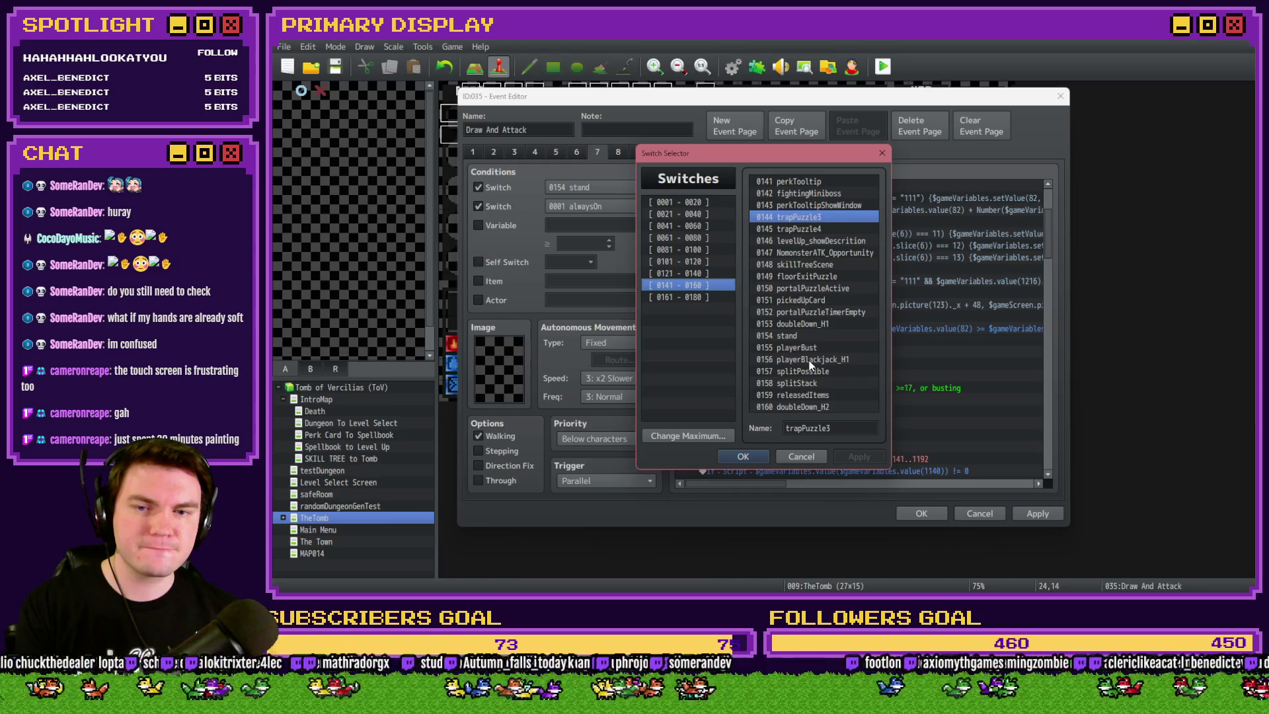
left_click(809, 360)
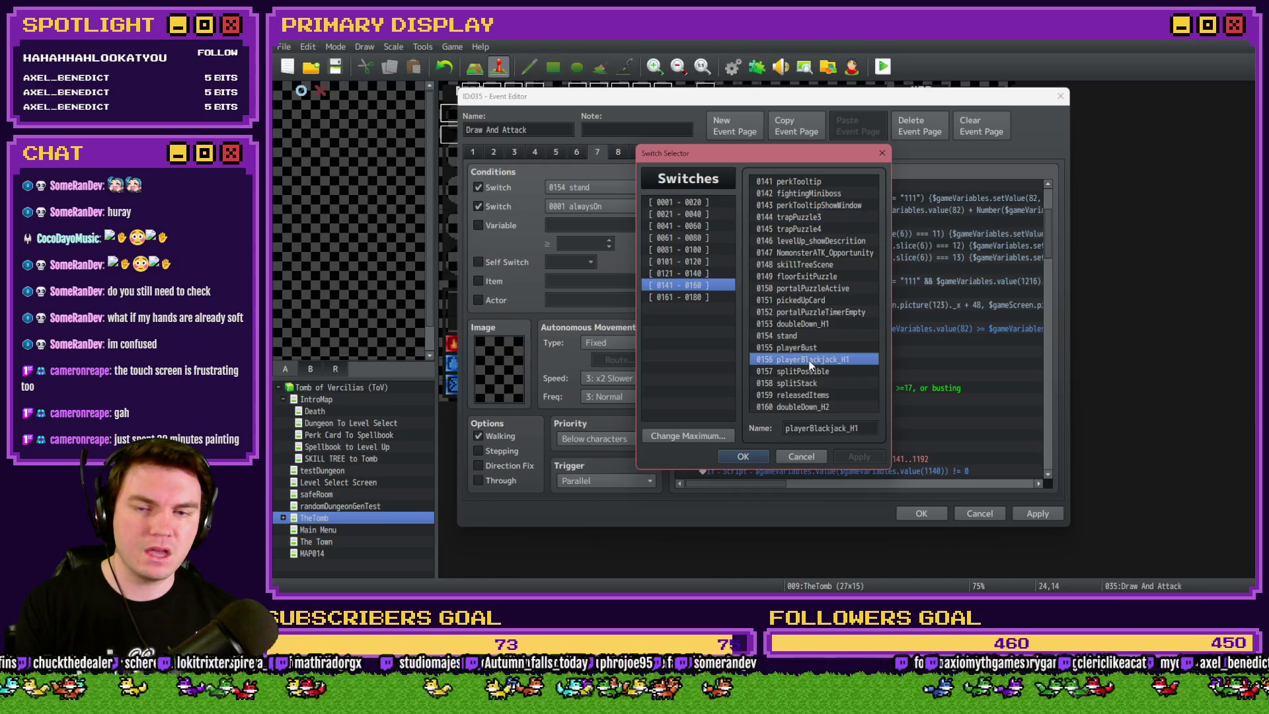
left_click(812, 456)
mouse_move(767, 483)
left_mouse_down()
mouse_move(865, 486)
mouse_move(794, 487)
left_mouse_up()
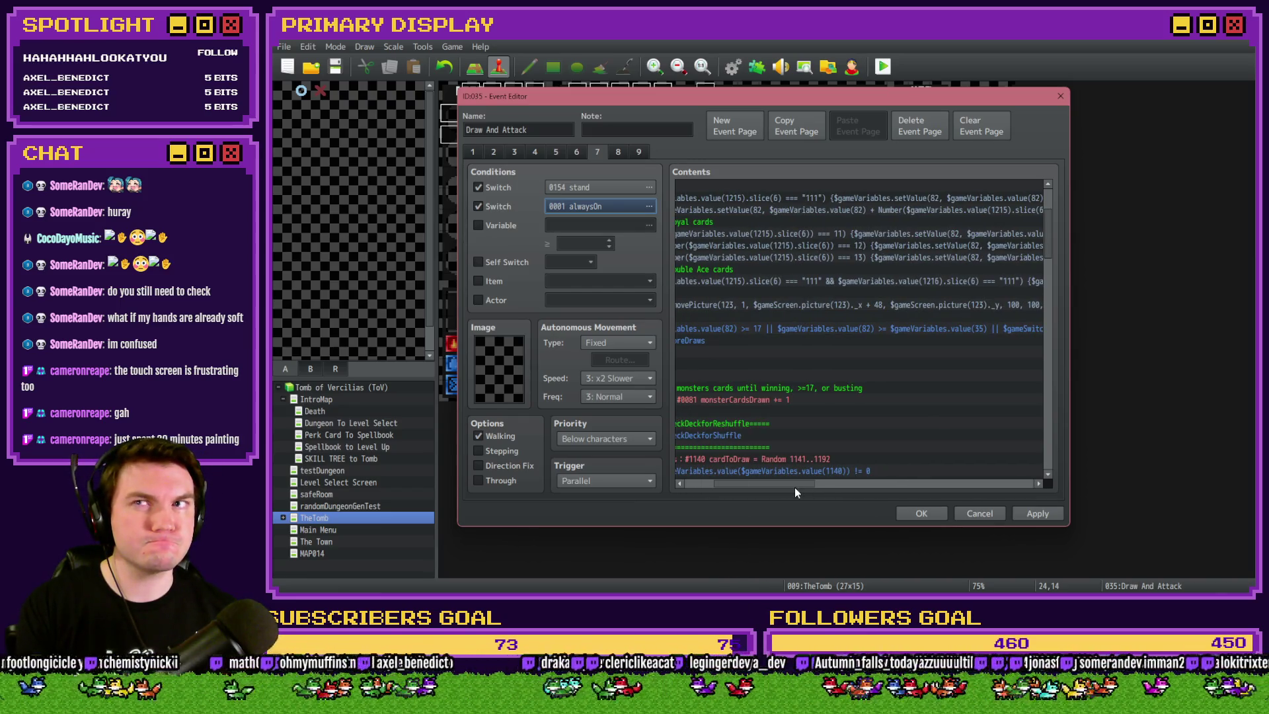
left_click_drag(795, 485, 867, 487)
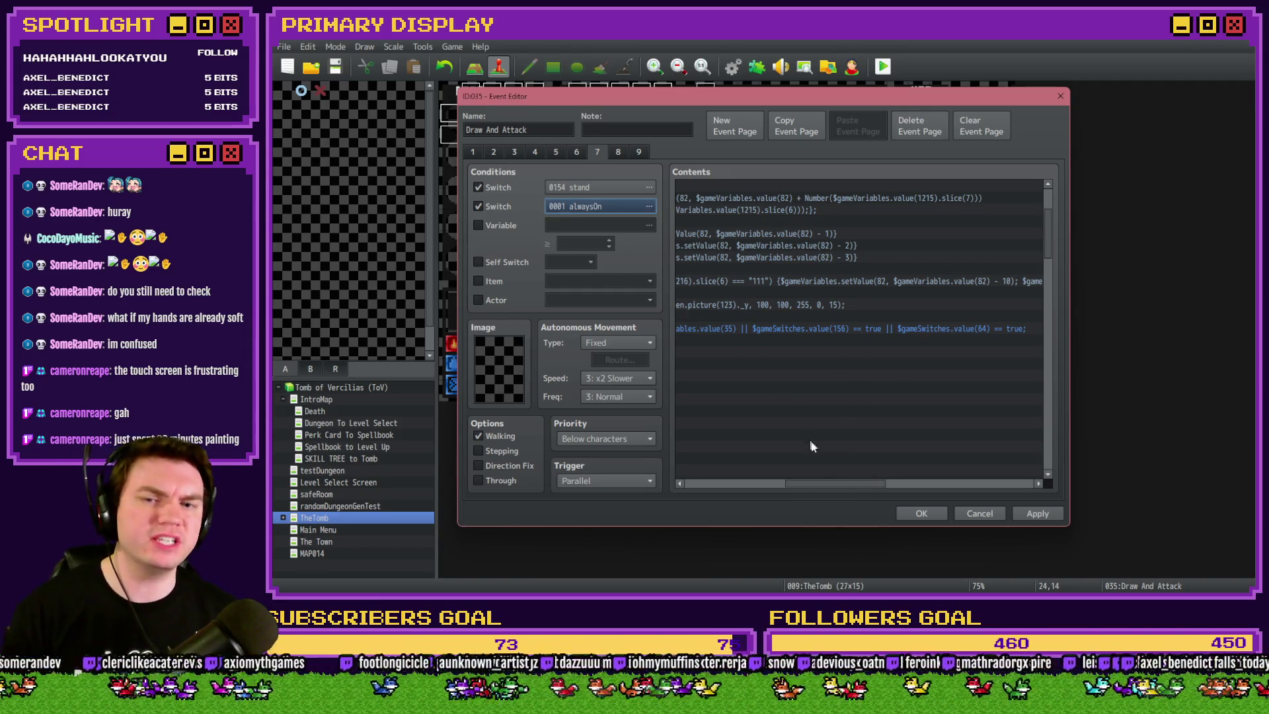
left_click_drag(831, 485, 707, 477)
left_click_drag(1049, 255, 1052, 222)
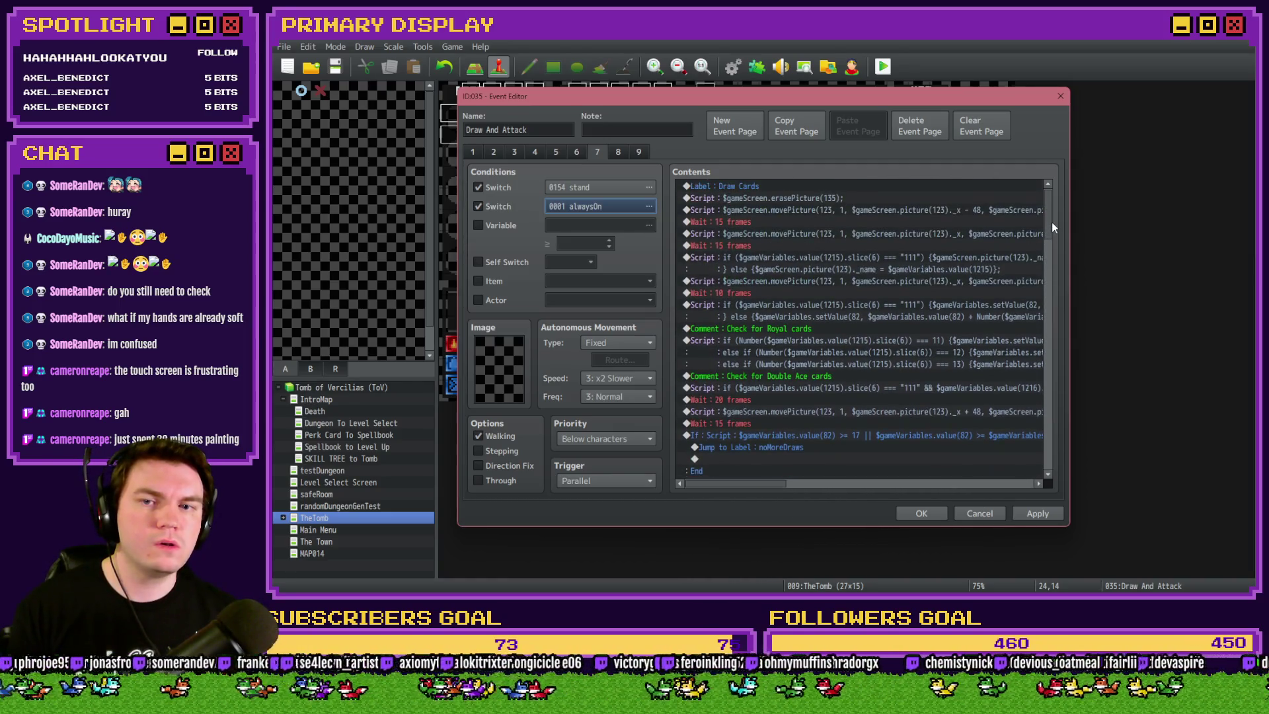
left_click(885, 440)
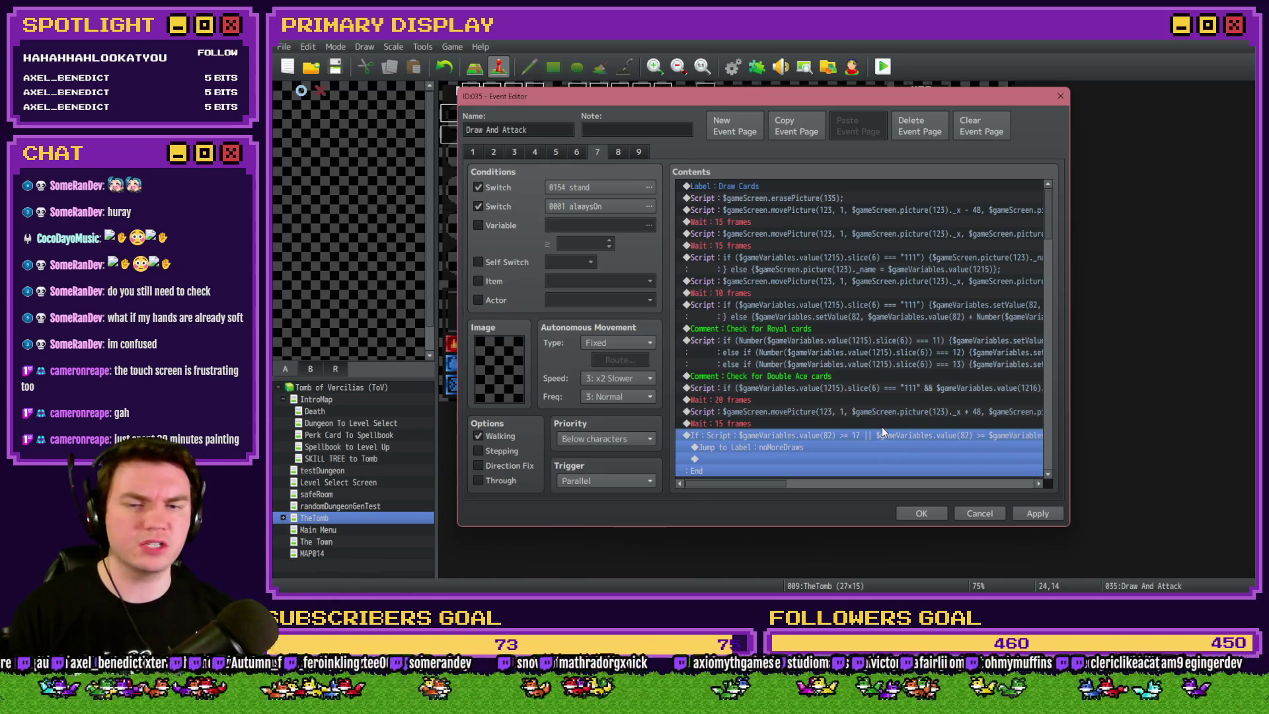
Cut the If script down to the >= 17 check and delete Jump to Label noMoreDraws
double_click(883, 433)
left_click(877, 391)
left_click(882, 387)
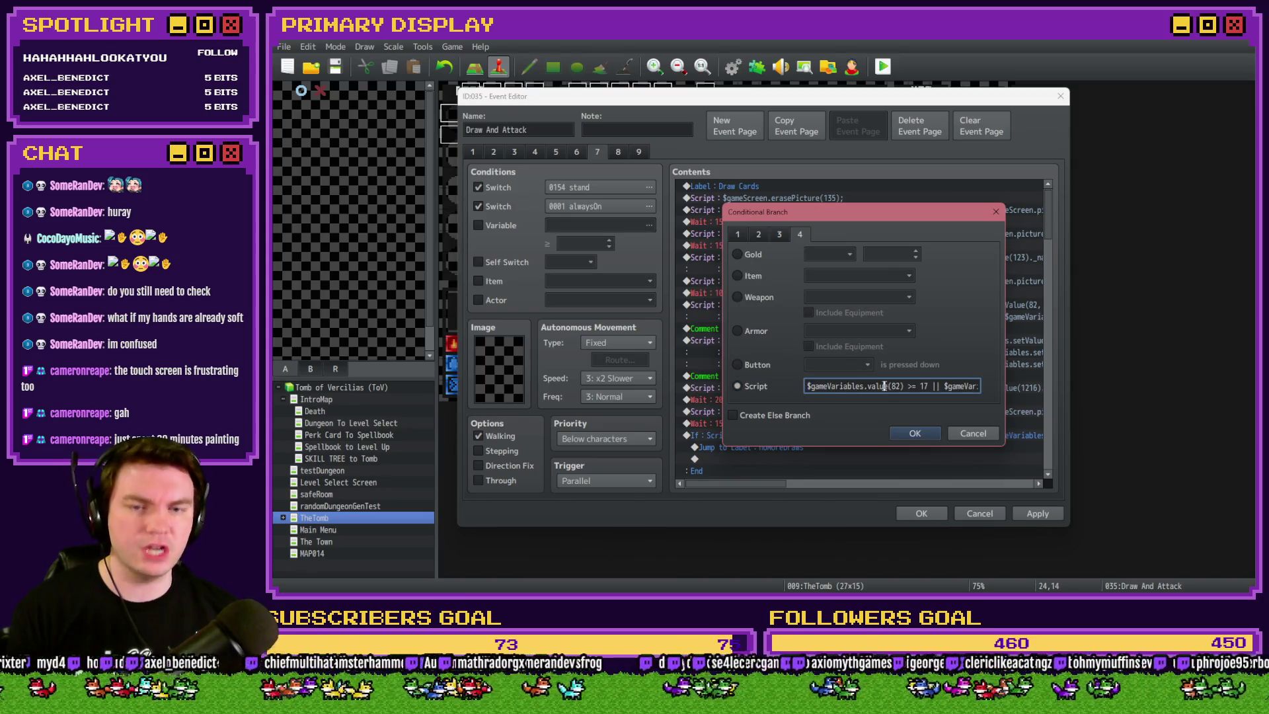
left_click_drag(927, 385, 1049, 383)
key("Delete")
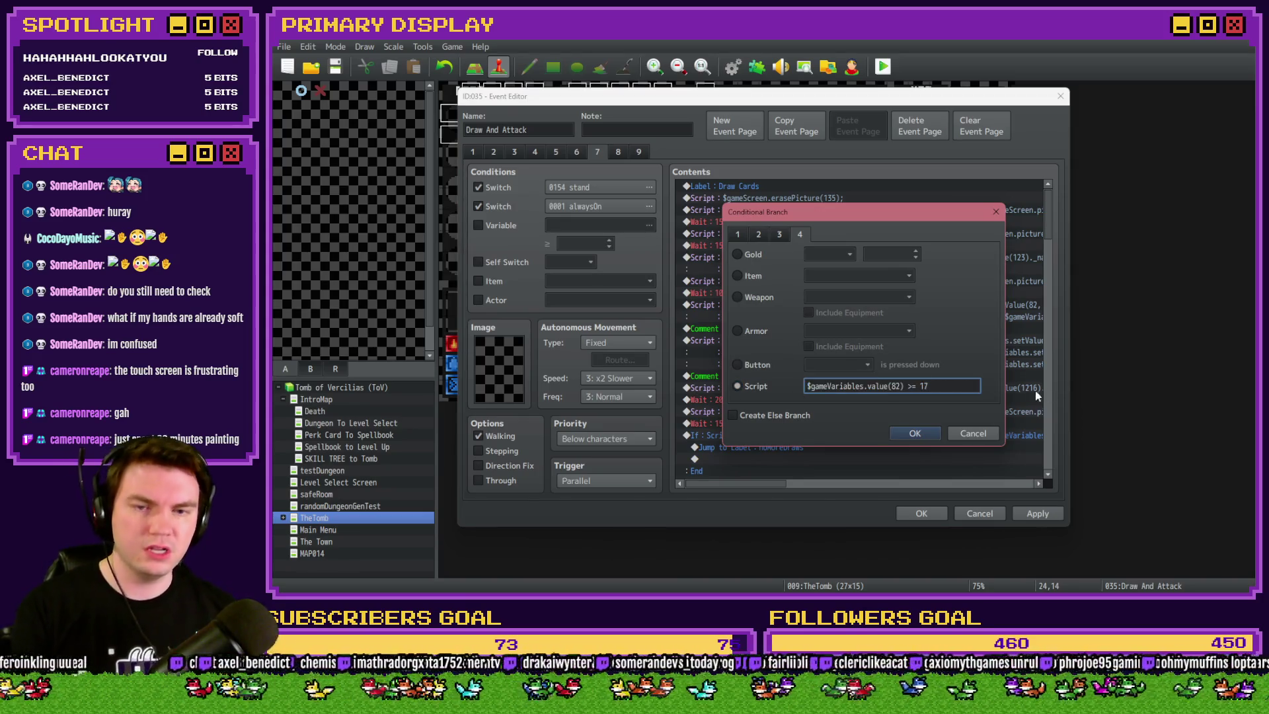
left_click(911, 434)
scroll(823, 442, "down", 3)
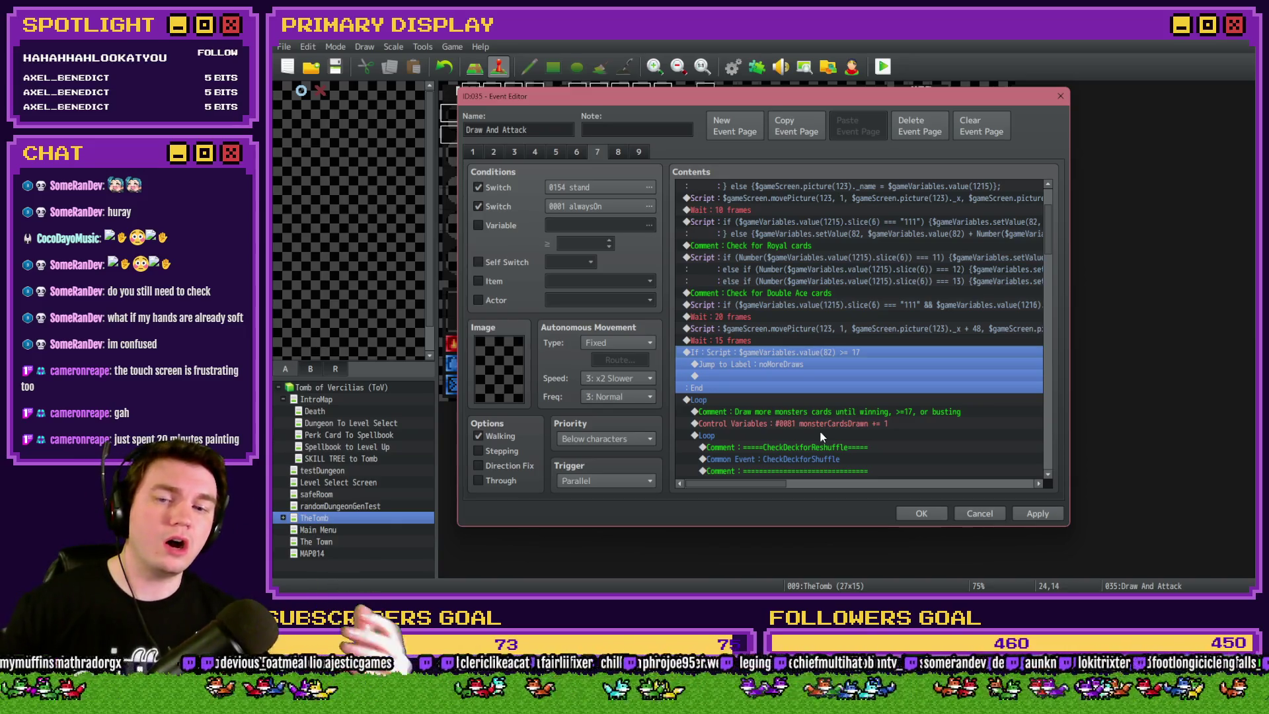
left_click(806, 364)
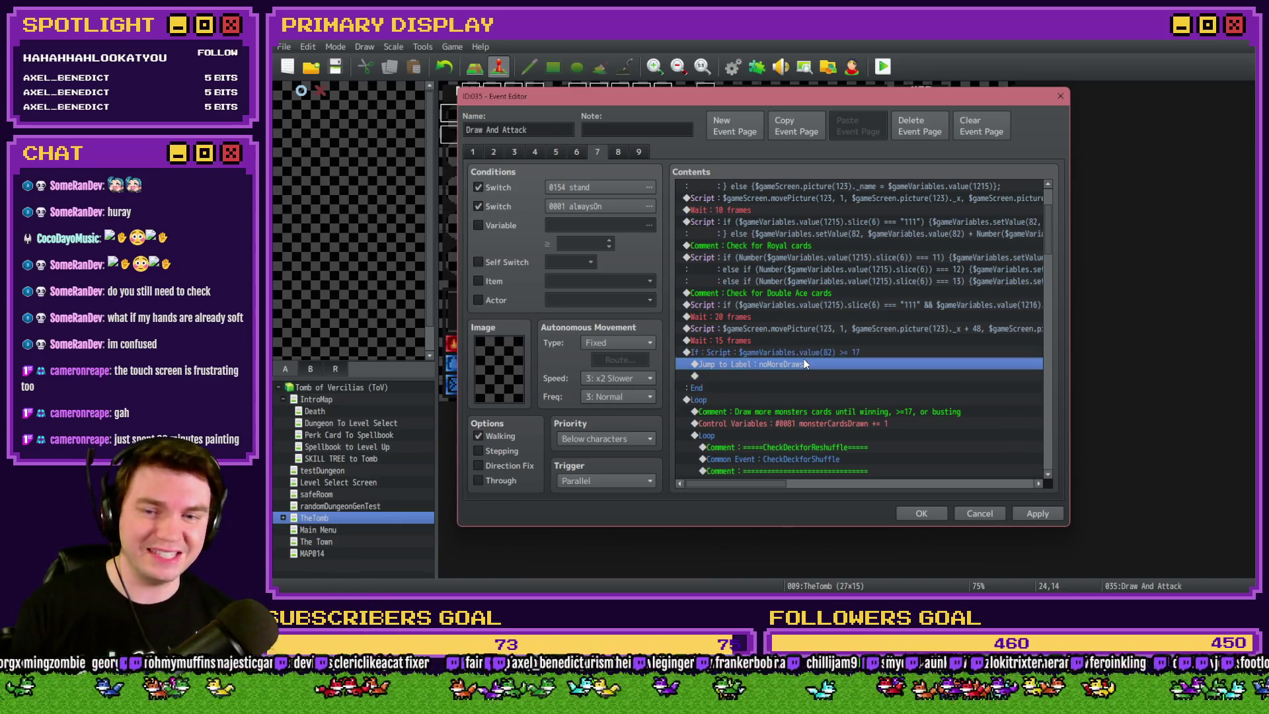
key("Delete")
Insert a Label 'theStart' above the >= 17 If
left_click(813, 350)
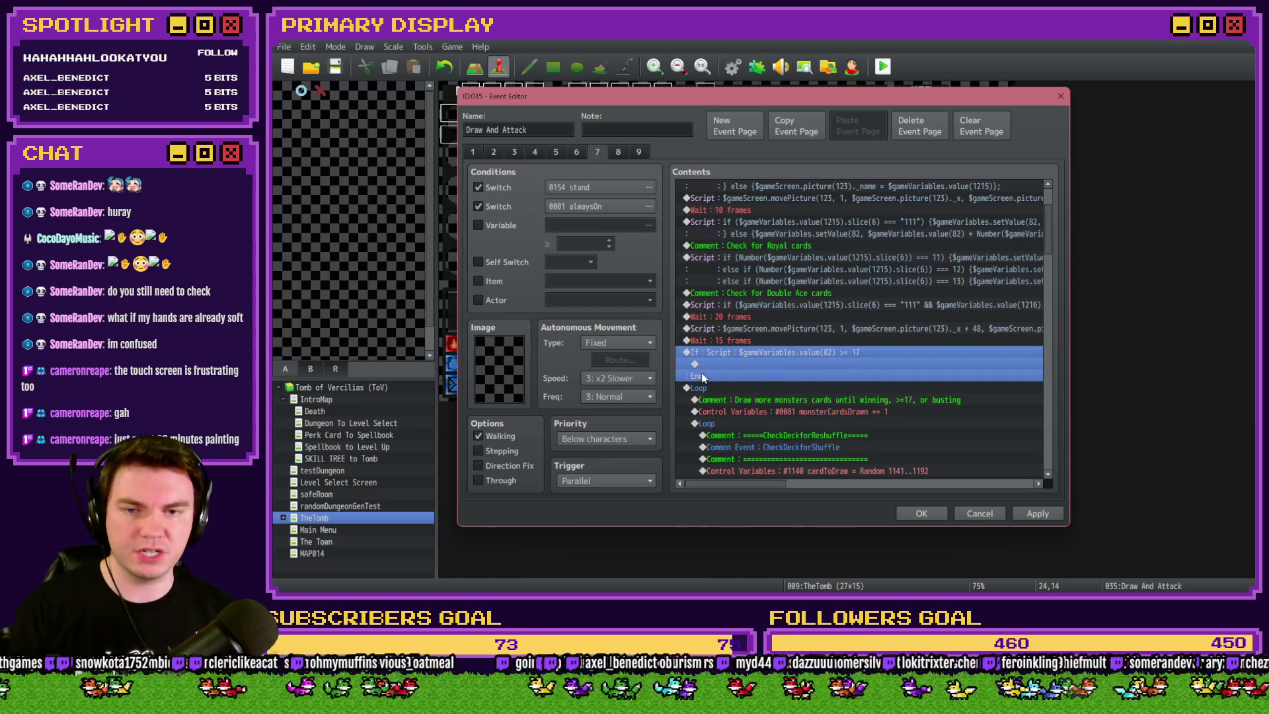
double_click(771, 364)
left_click(723, 154)
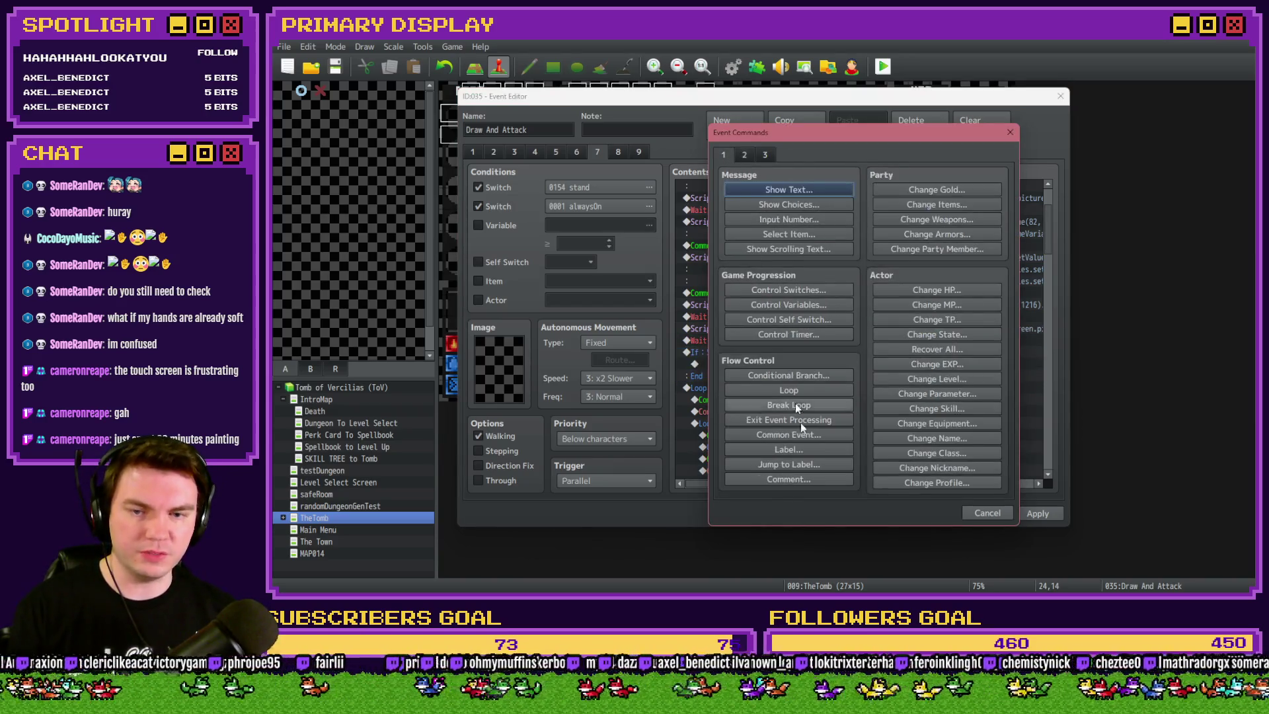
left_click(806, 450)
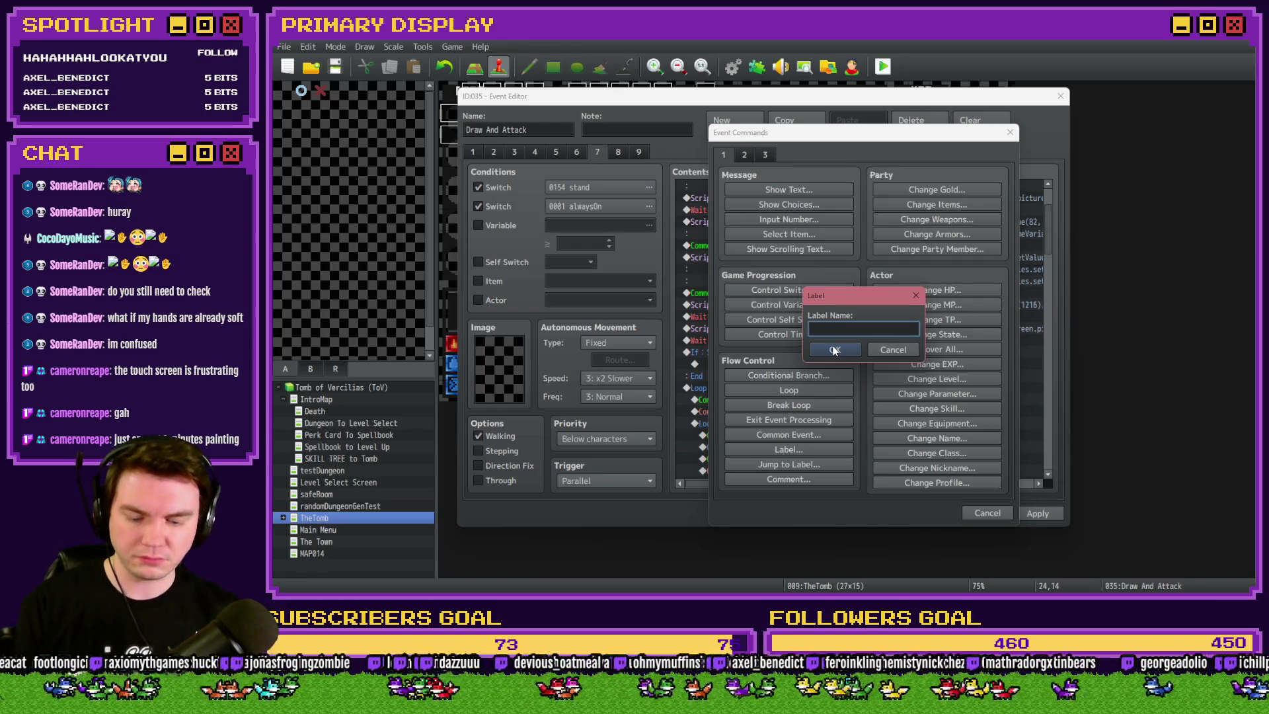
type("theStart")
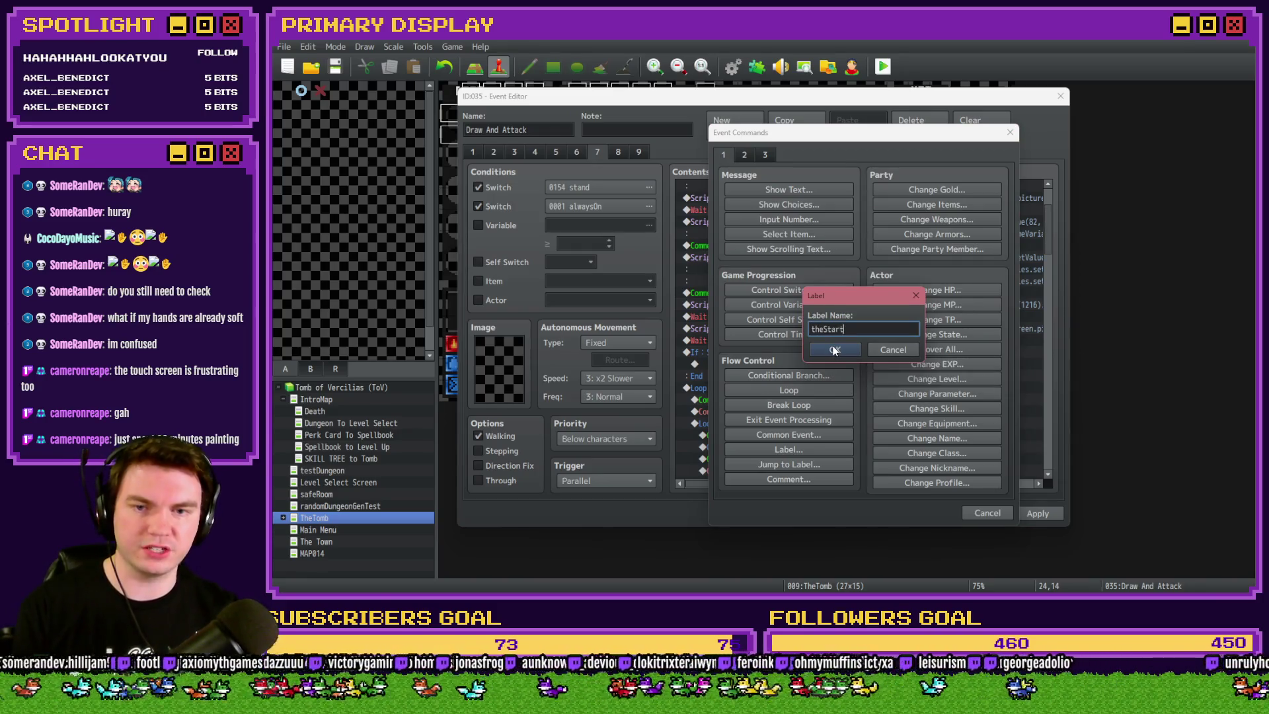
left_click(834, 350)
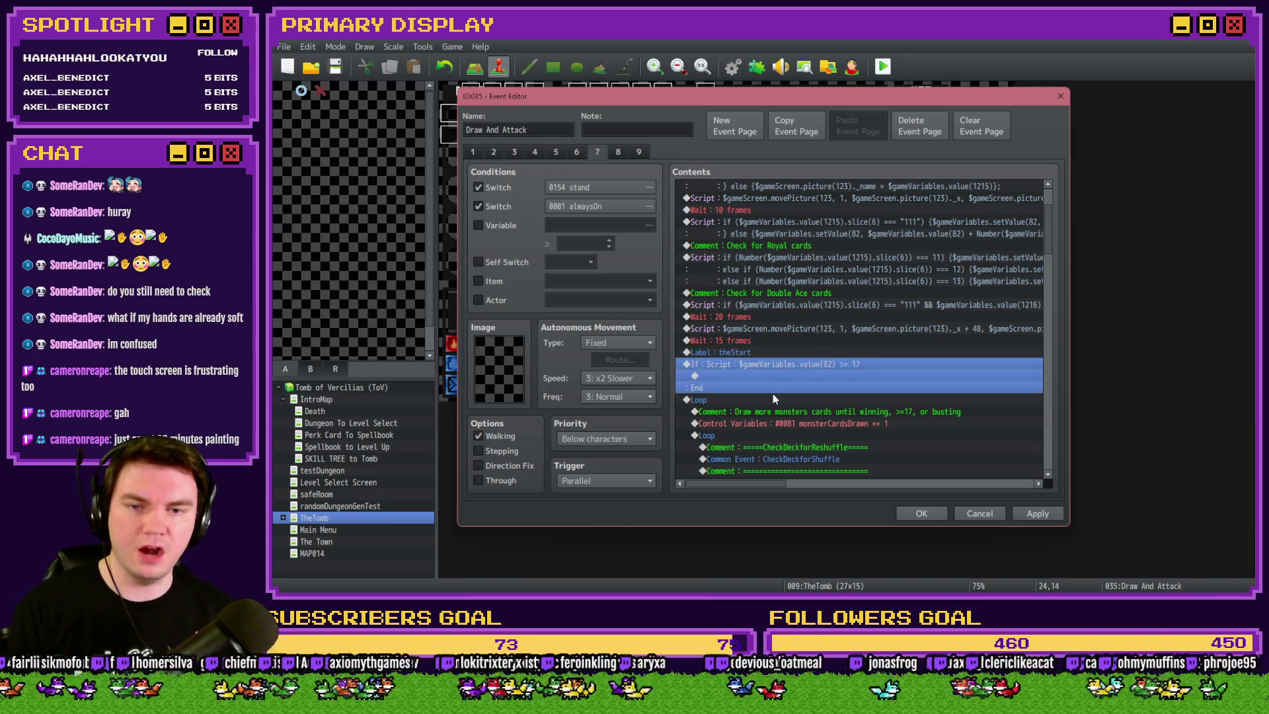
scroll(792, 288, "down", 3)
key("alt+Tab")
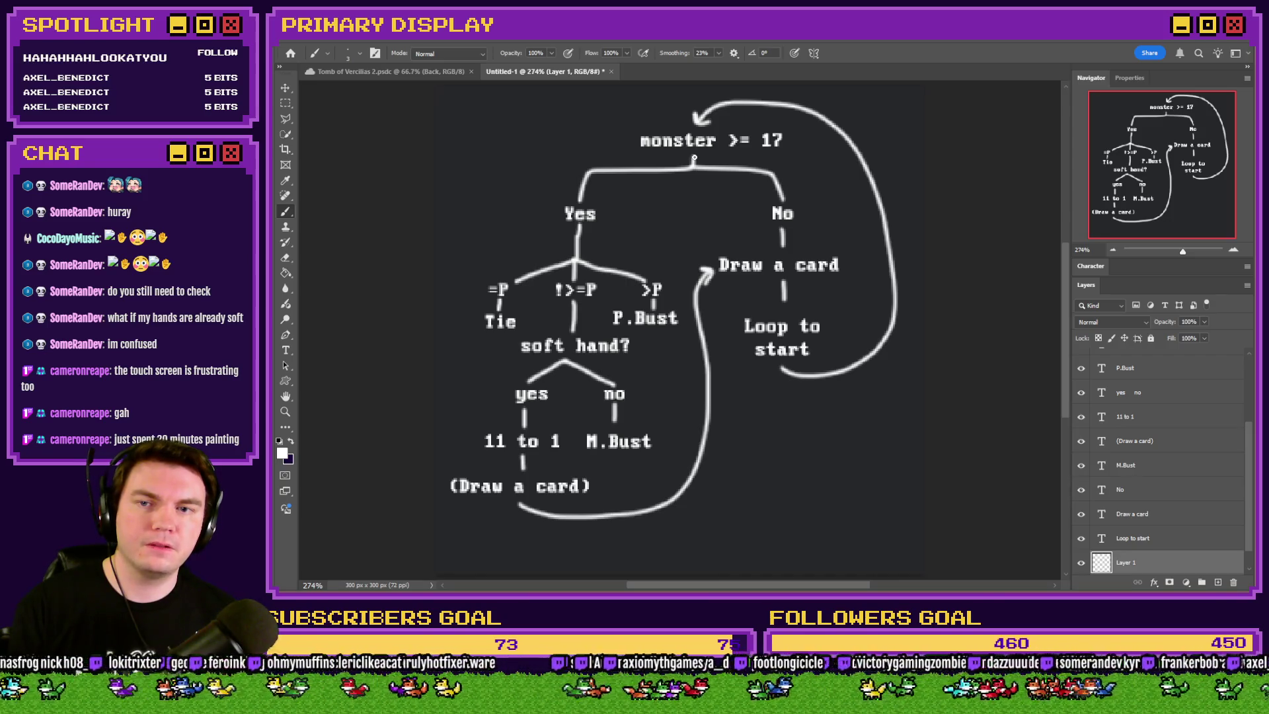
key("alt+Tab")
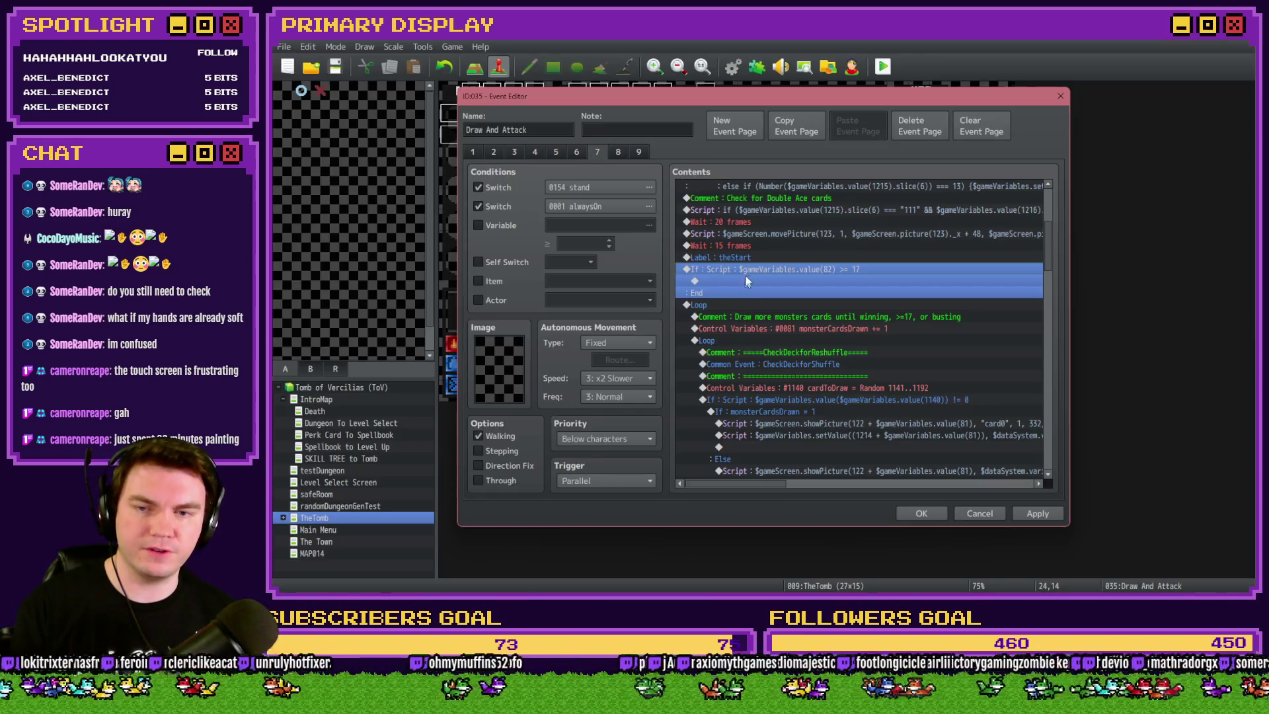
Give the >= 17 Conditional Branch an else branch
double_click(747, 270)
left_click(774, 416)
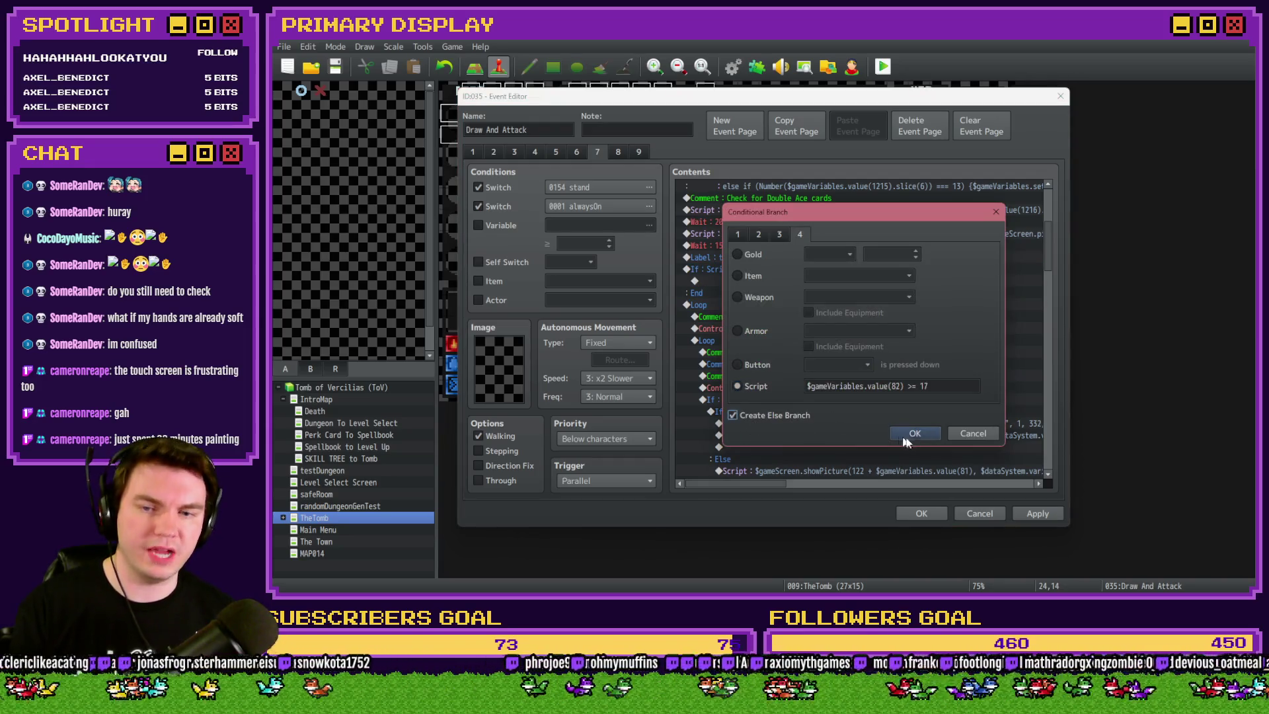
left_click(915, 434)
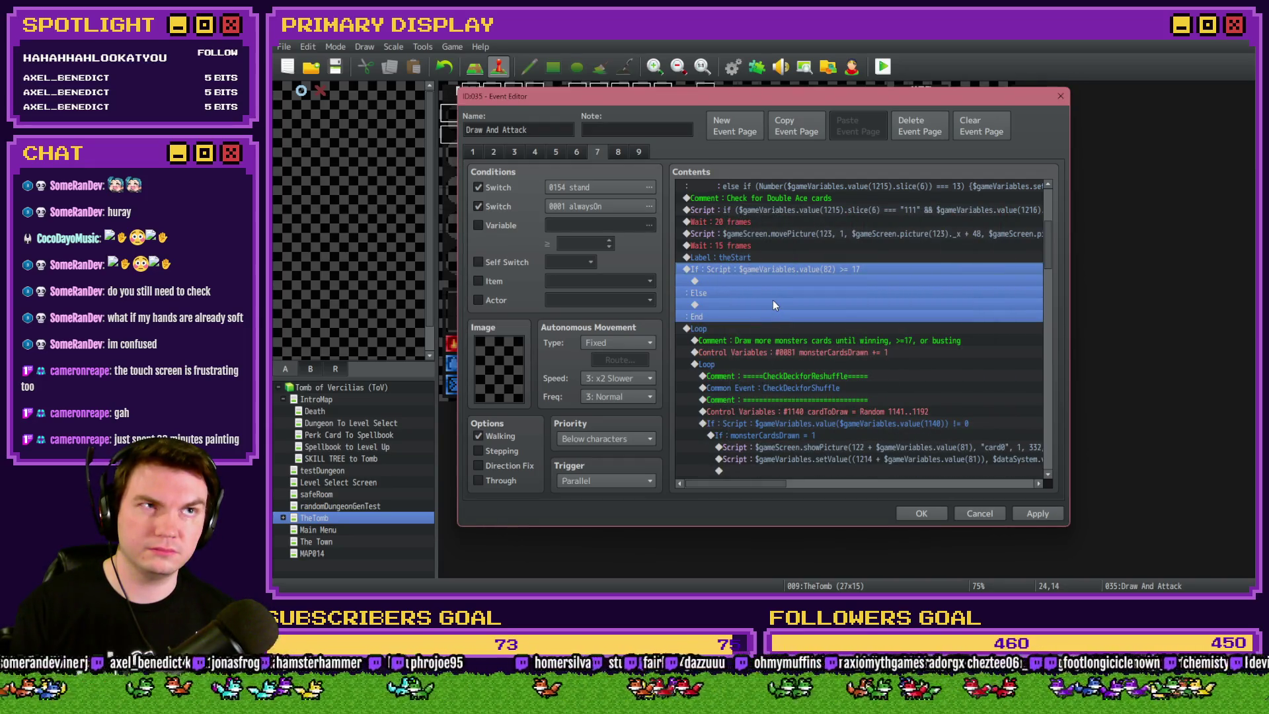
key("alt+Tab")
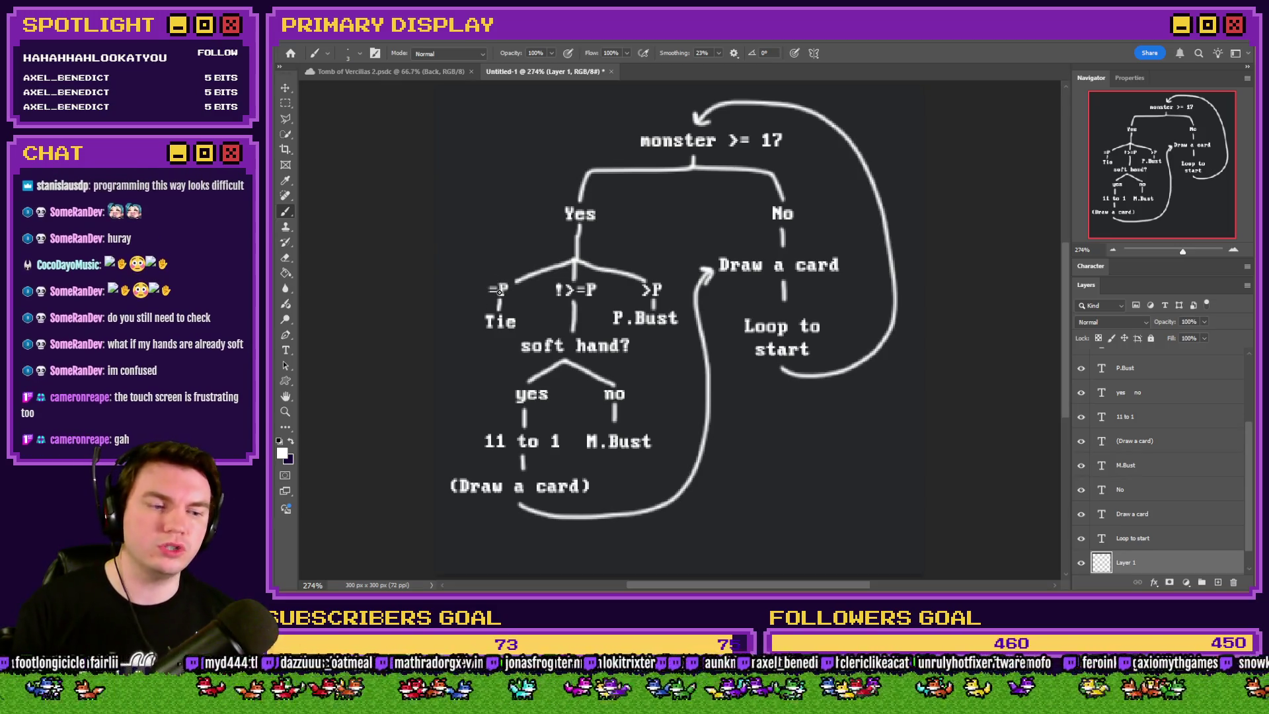
key("alt+Tab")
Nest a Conditional Branch testing monsterTotalCardValue = cardTotalValue inside the yes branch
double_click(732, 281)
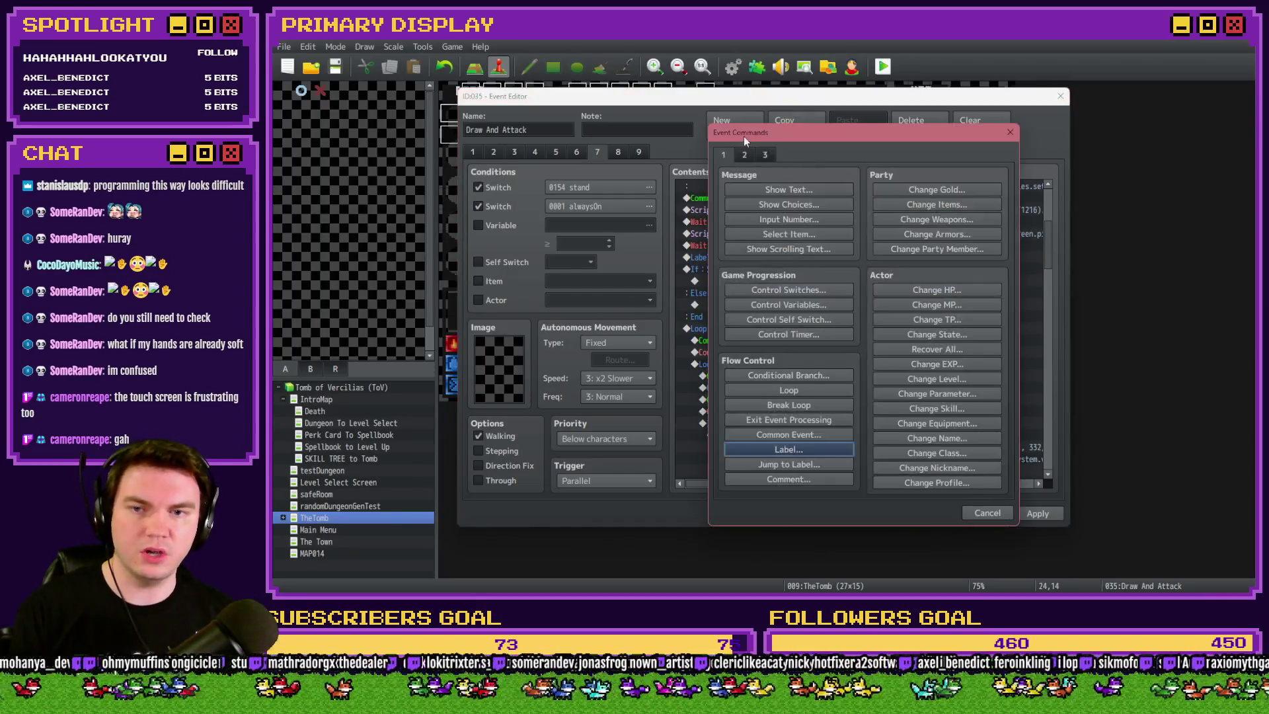
left_click(784, 375)
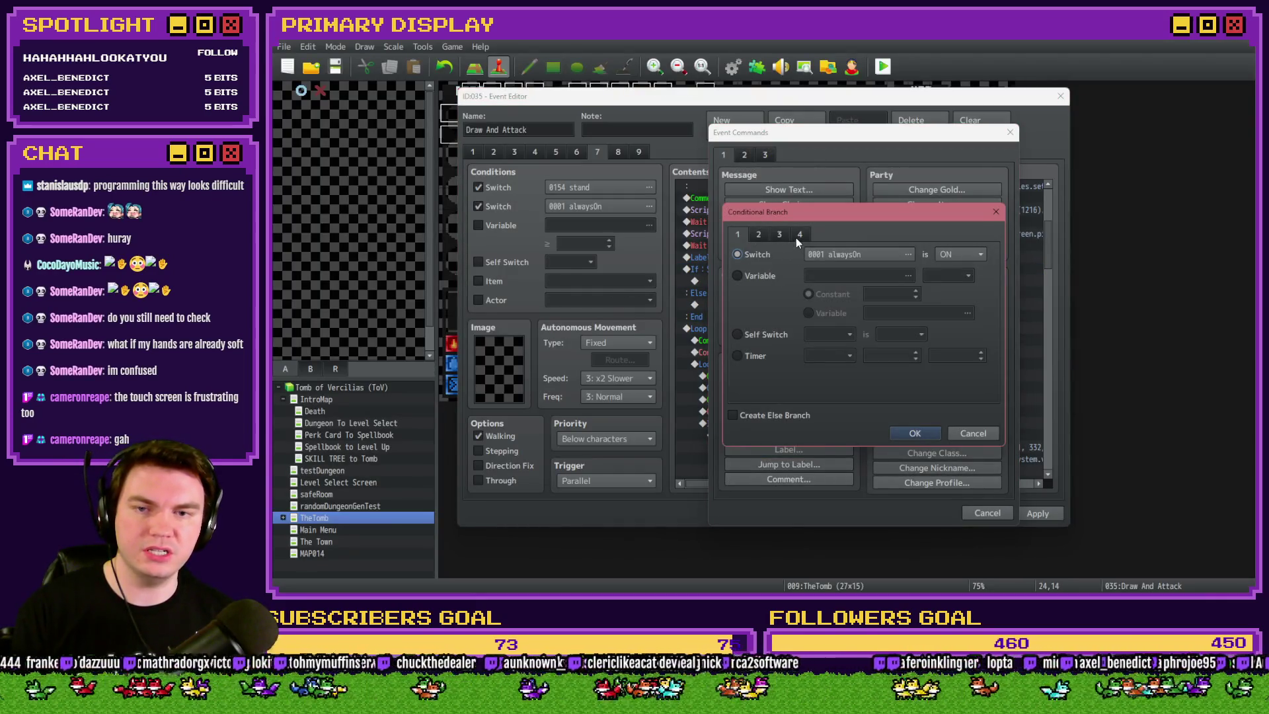
left_click(752, 277)
left_click(908, 275)
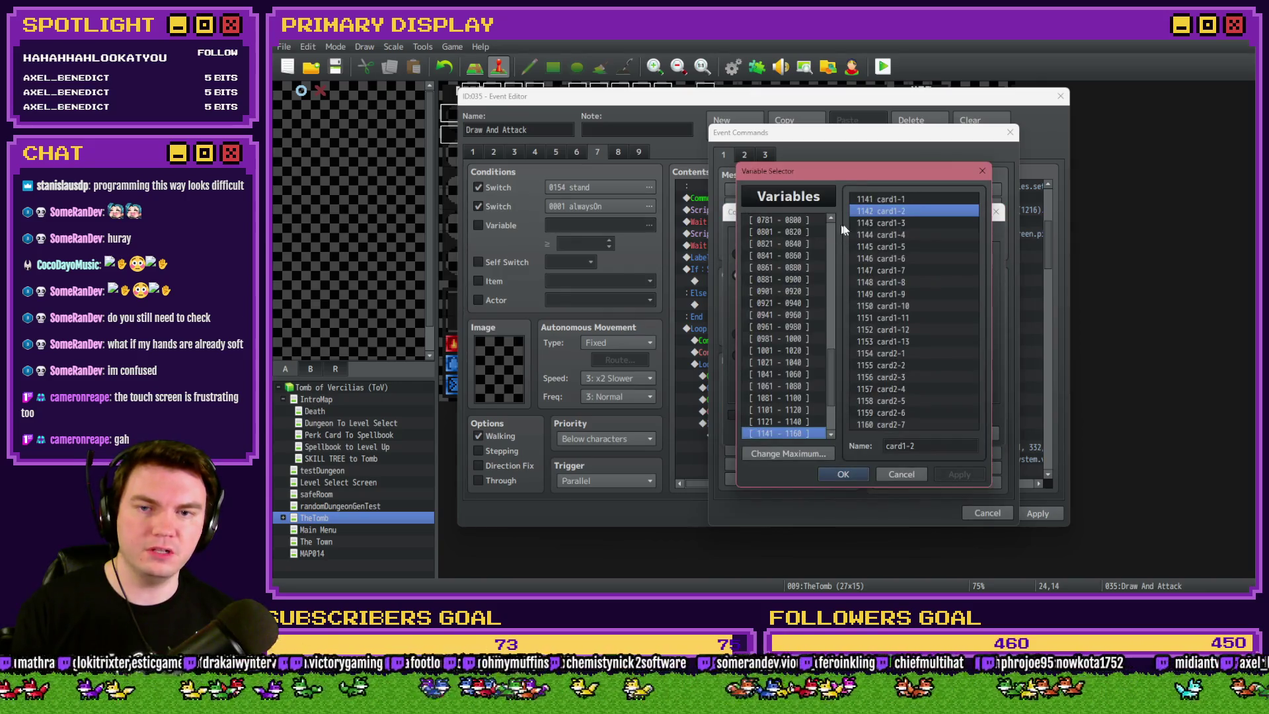
left_click(780, 255)
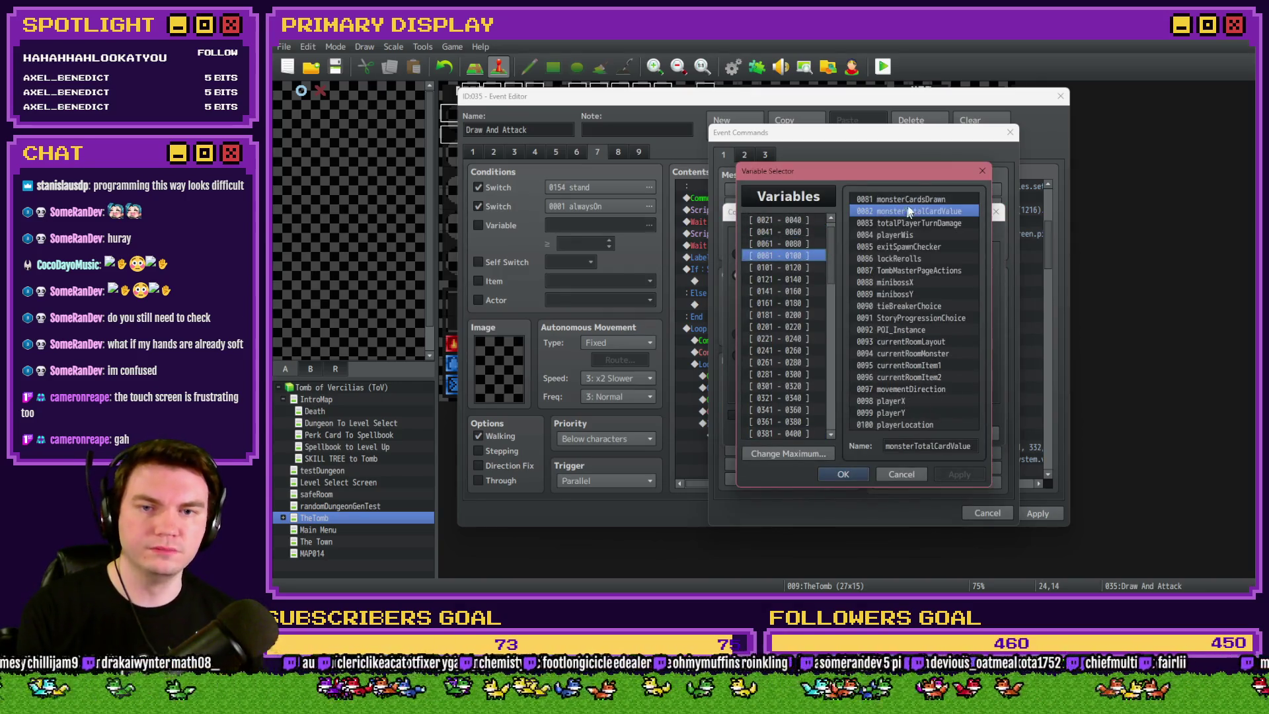
double_click(909, 211)
left_click(908, 275)
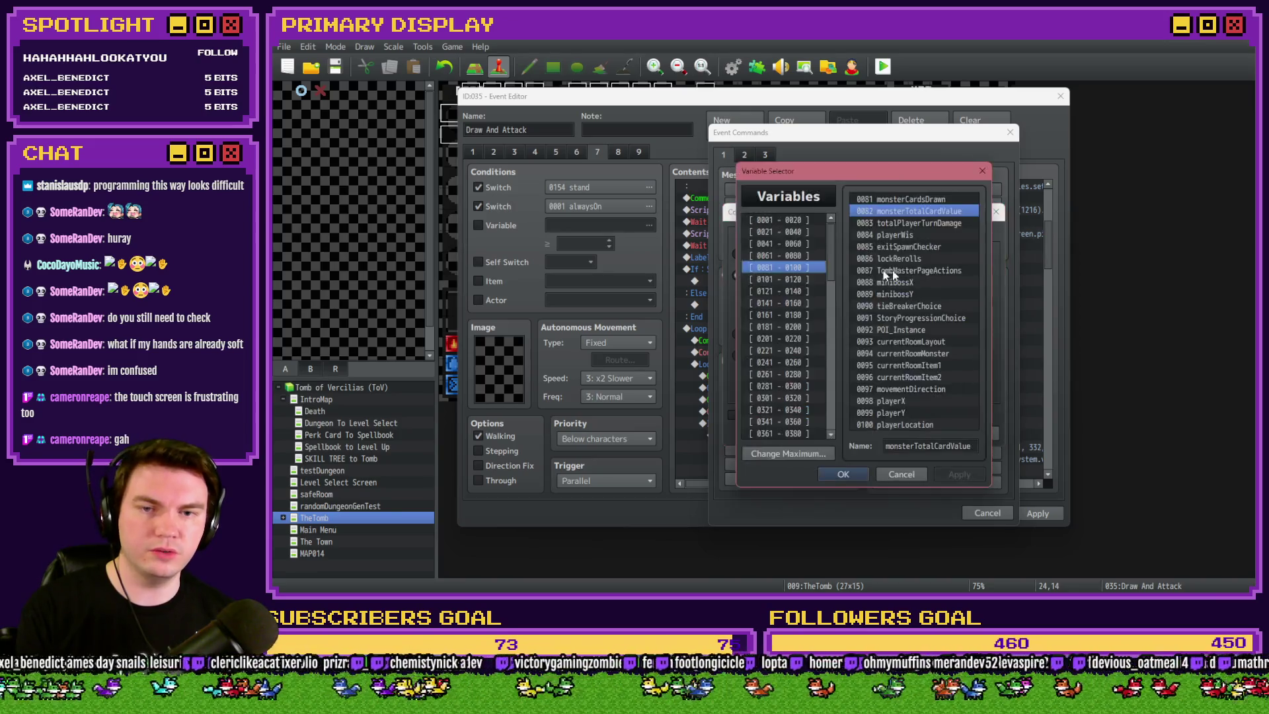
left_click(815, 232)
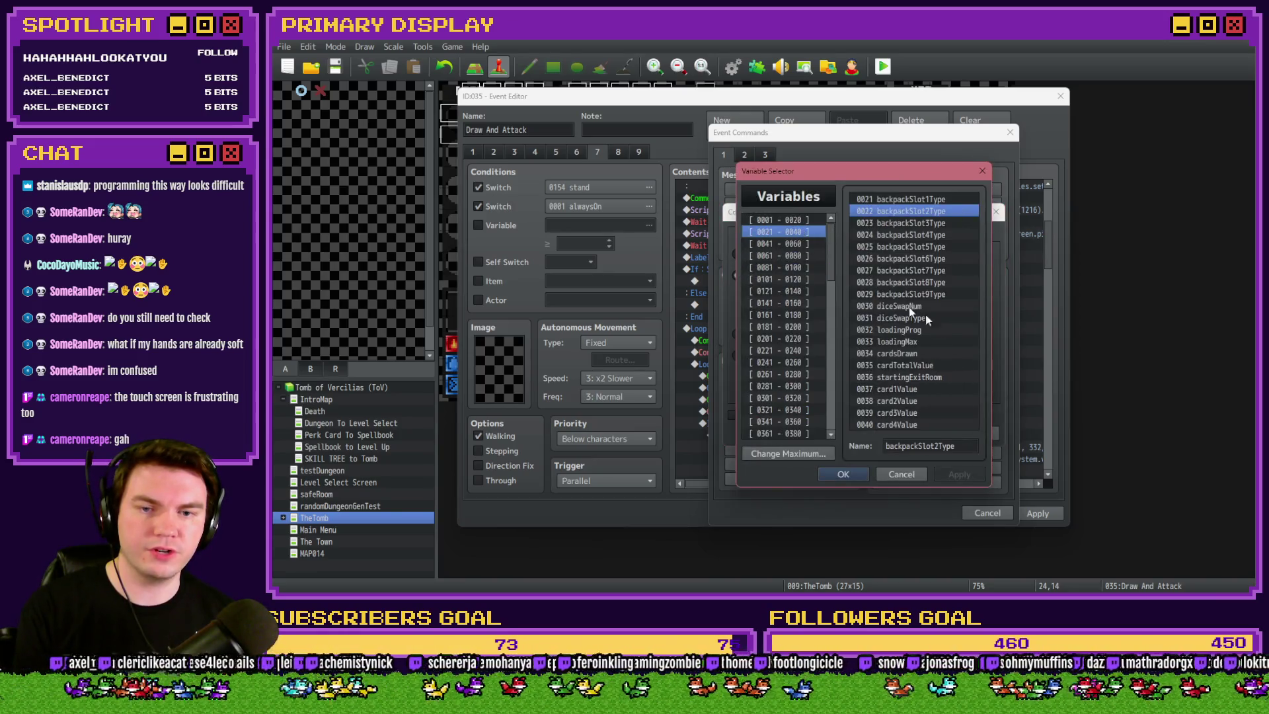
double_click(920, 367)
left_click(914, 433)
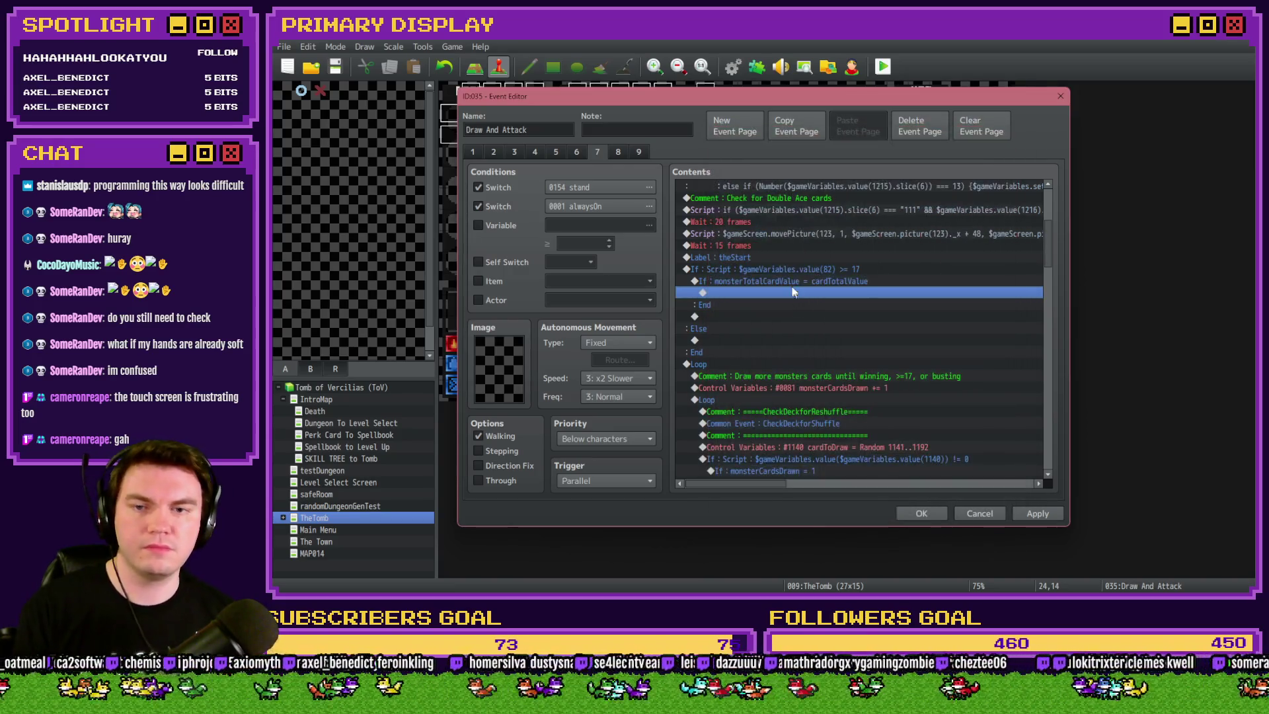
Add the comment 'Monster = Player | TIE' inside the new branch
left_click(791, 267)
left_click(789, 279)
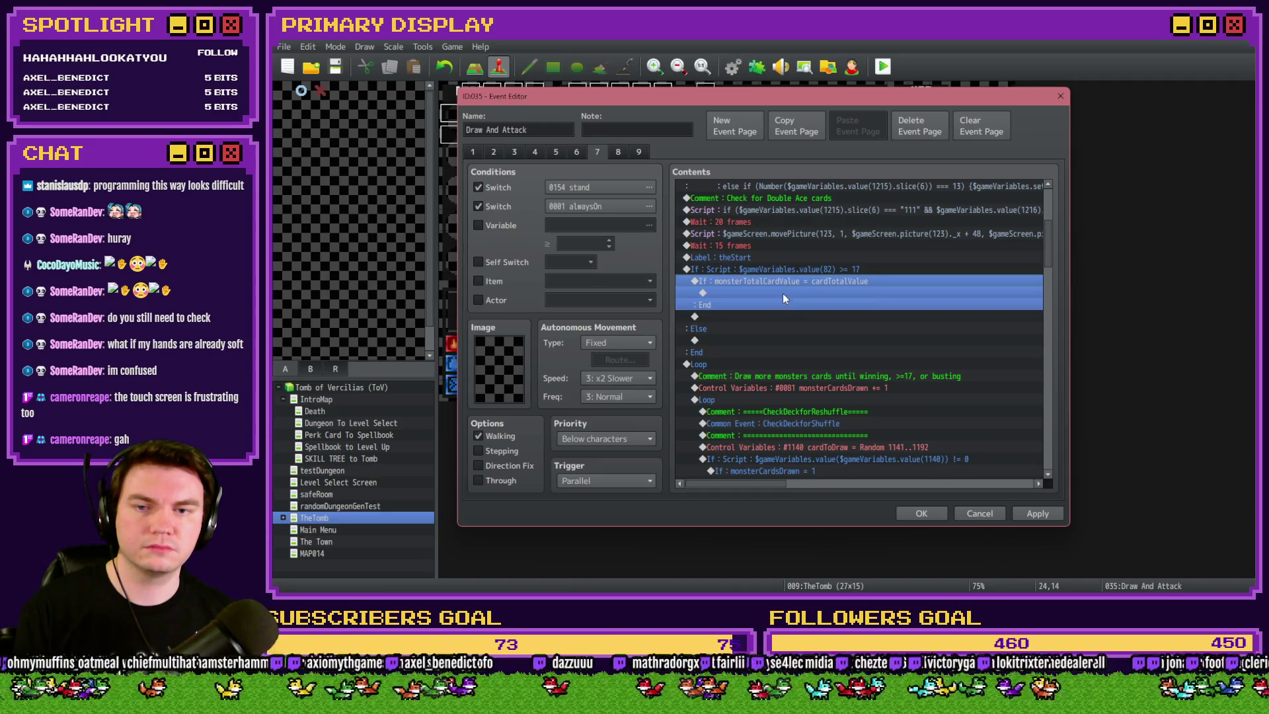
double_click(783, 294)
left_click(788, 479)
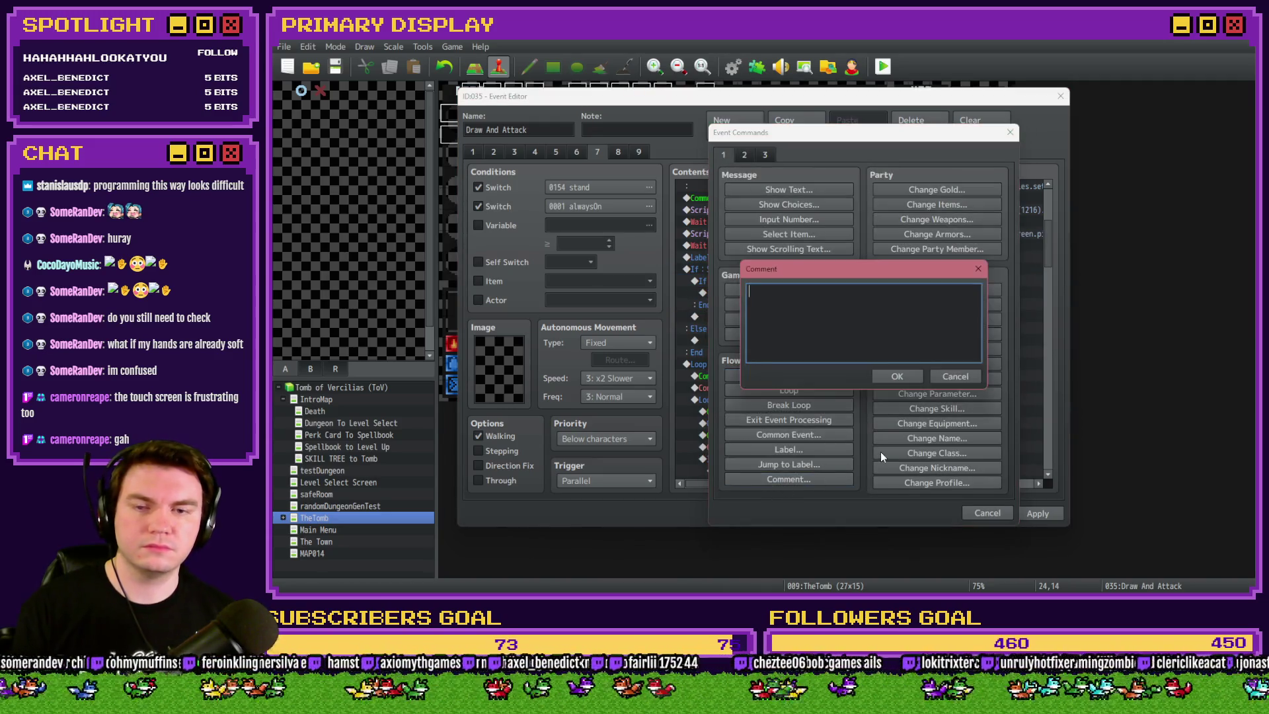
type("Monster =")
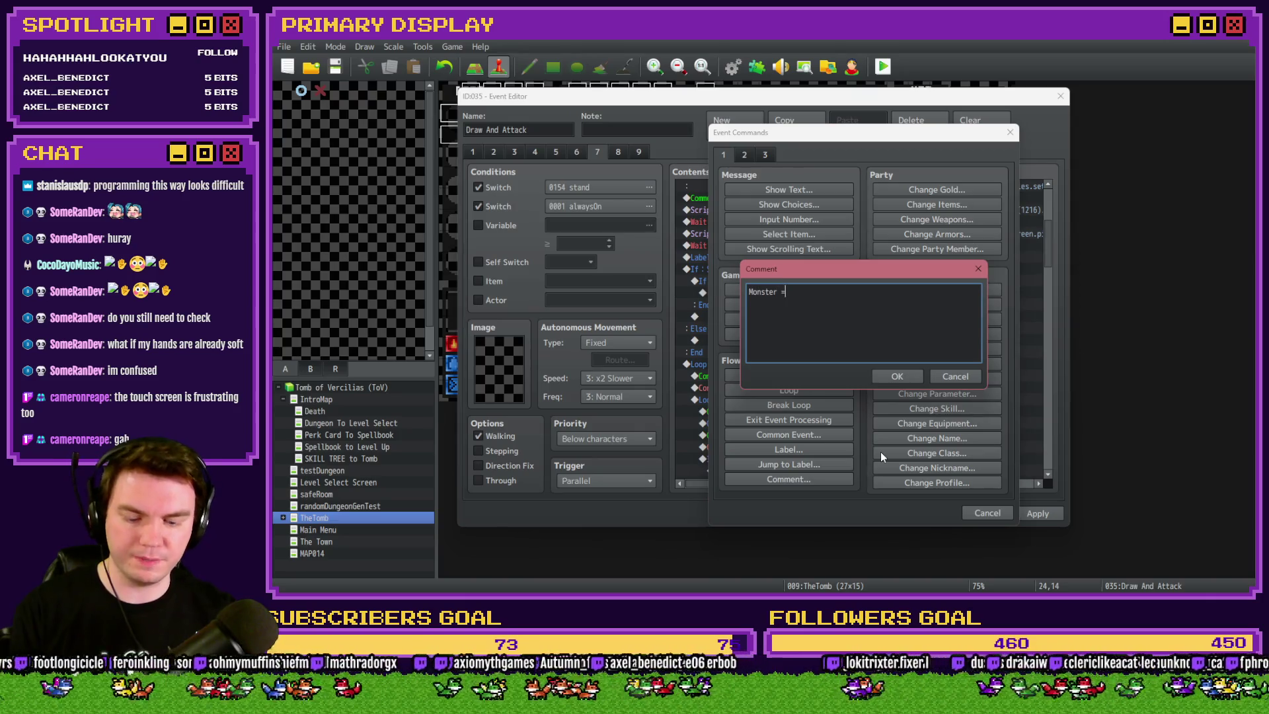
type(" Player")
key("ctrl+Return")
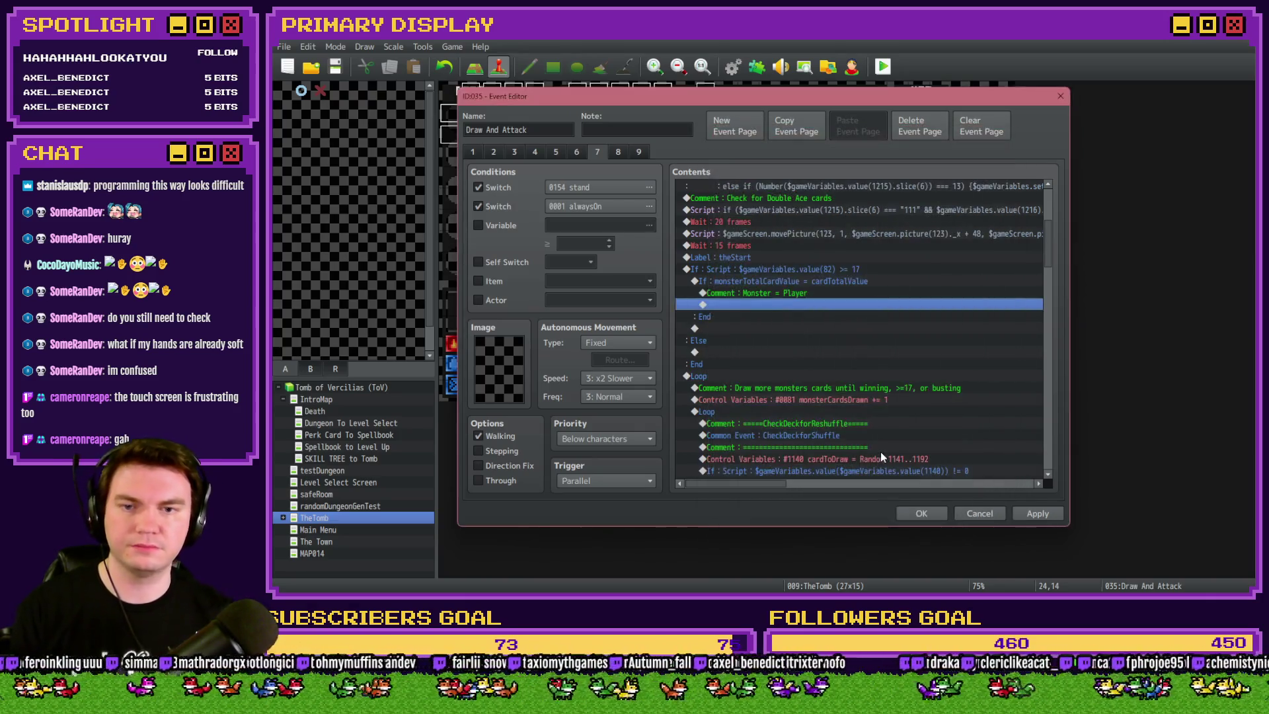
double_click(850, 294)
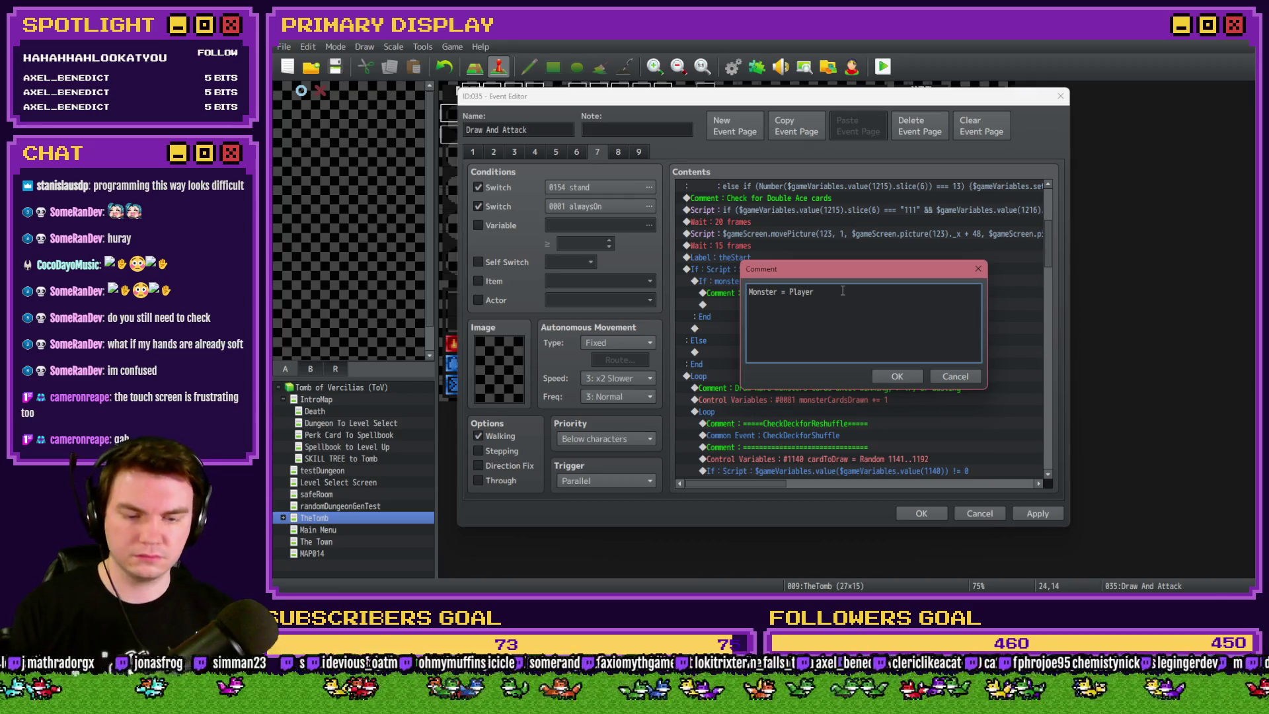
type(" | TIE")
key("ctrl+Return")
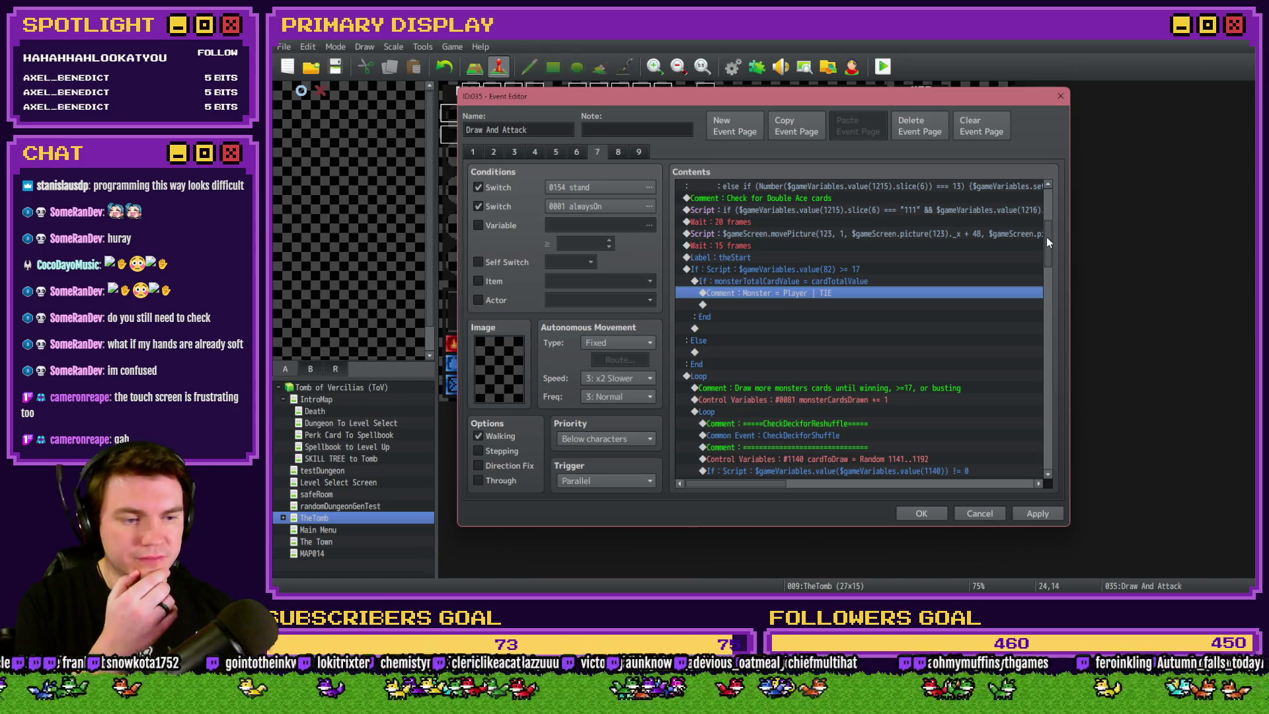
left_click_drag(1045, 236, 1045, 423)
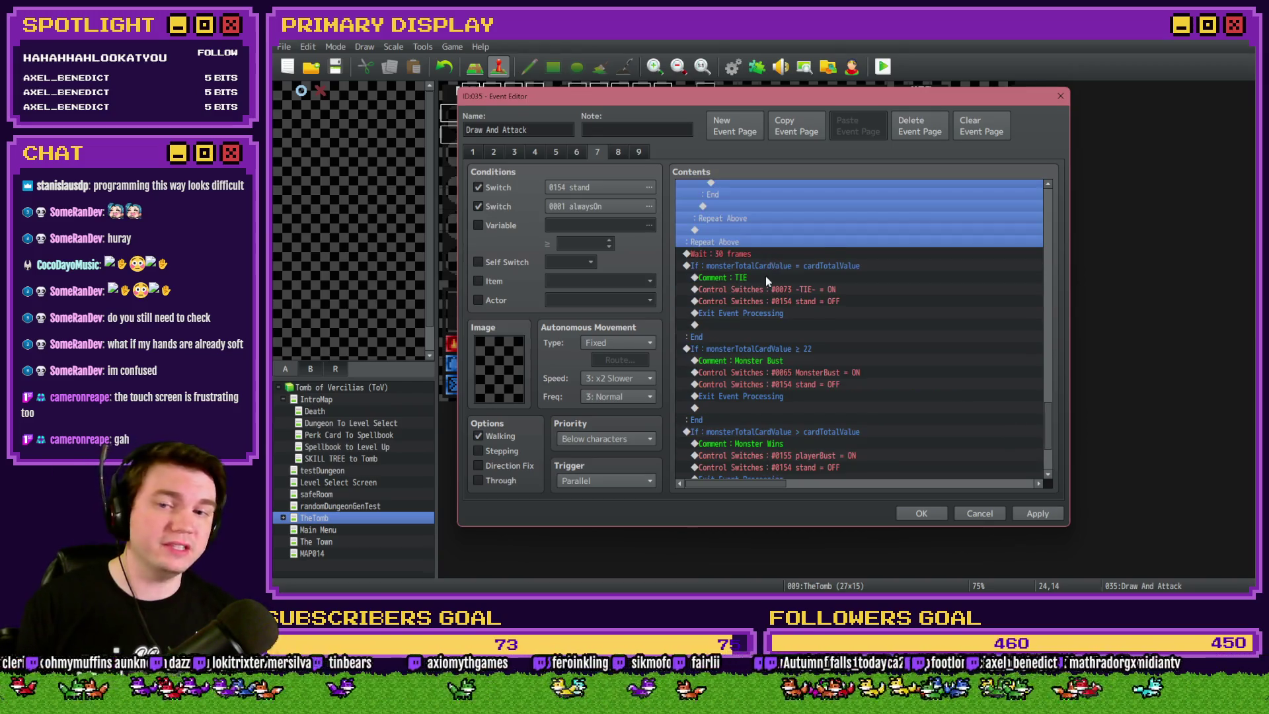
Paste the TIE outcome rows: switch 0073 -TIE- ON, 0154 stand OFF, Exit Event Processing
left_click_drag(765, 277, 772, 317)
mouse_move(1054, 420)
left_mouse_down()
mouse_move(1065, 208)
mouse_move(1055, 237)
left_mouse_up()
left_click(751, 275)
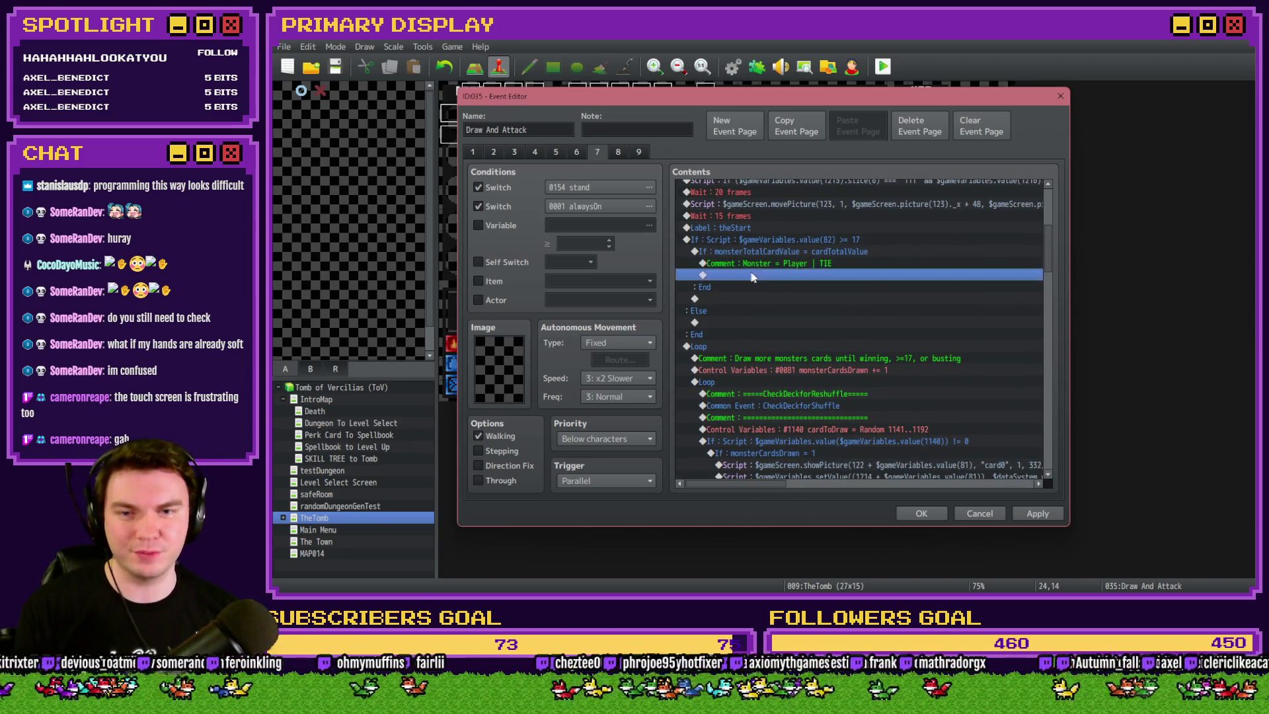
key("ctrl+v")
left_click(767, 276)
key("Delete")
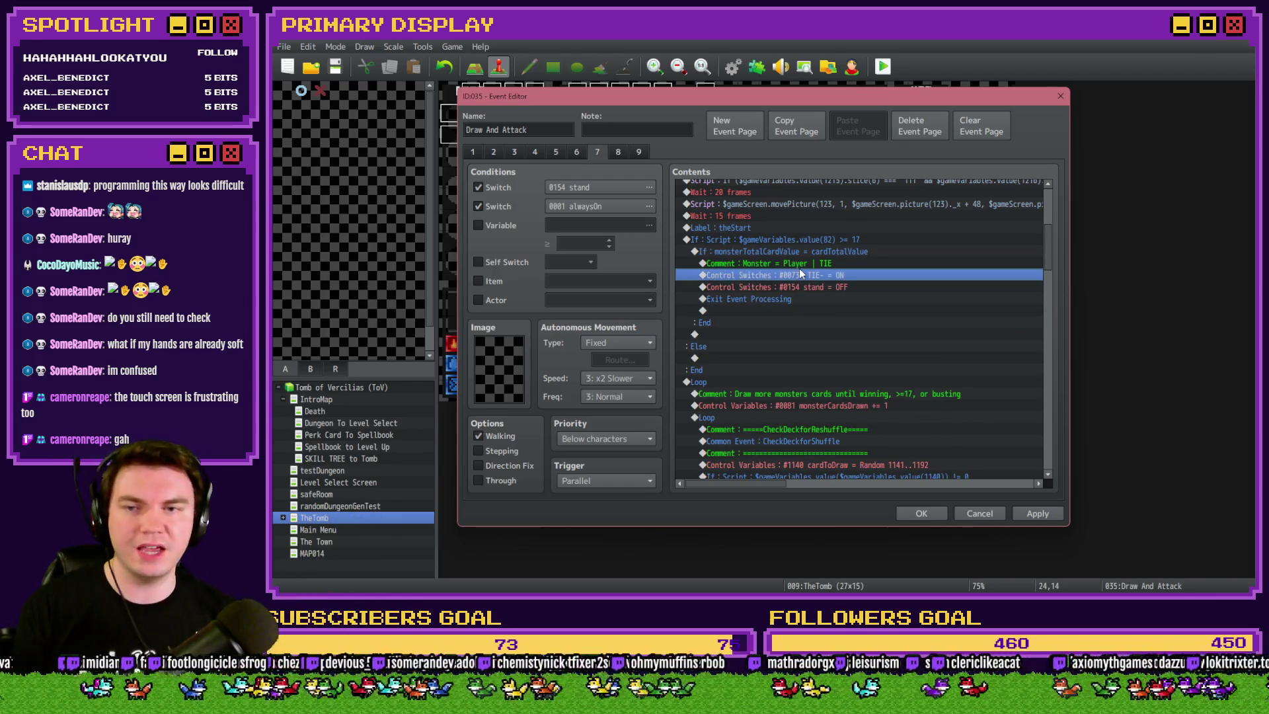
left_click(800, 287)
left_click(789, 299)
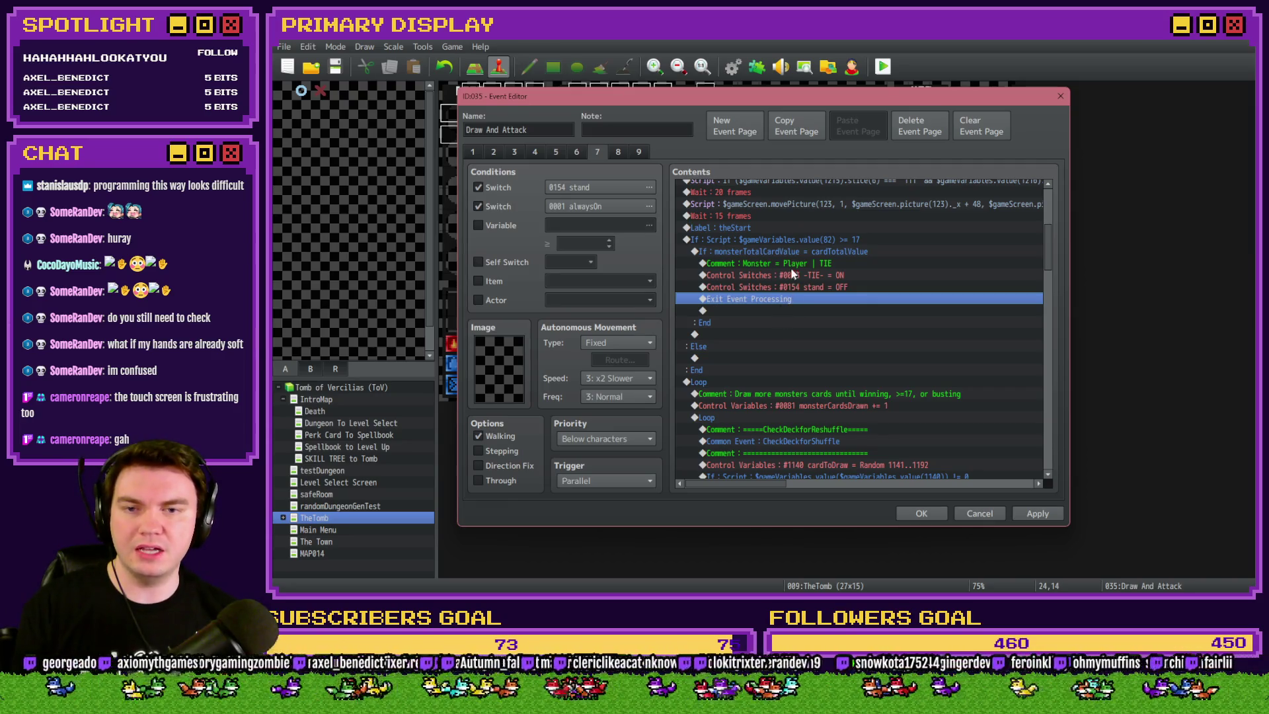
left_click(800, 251)
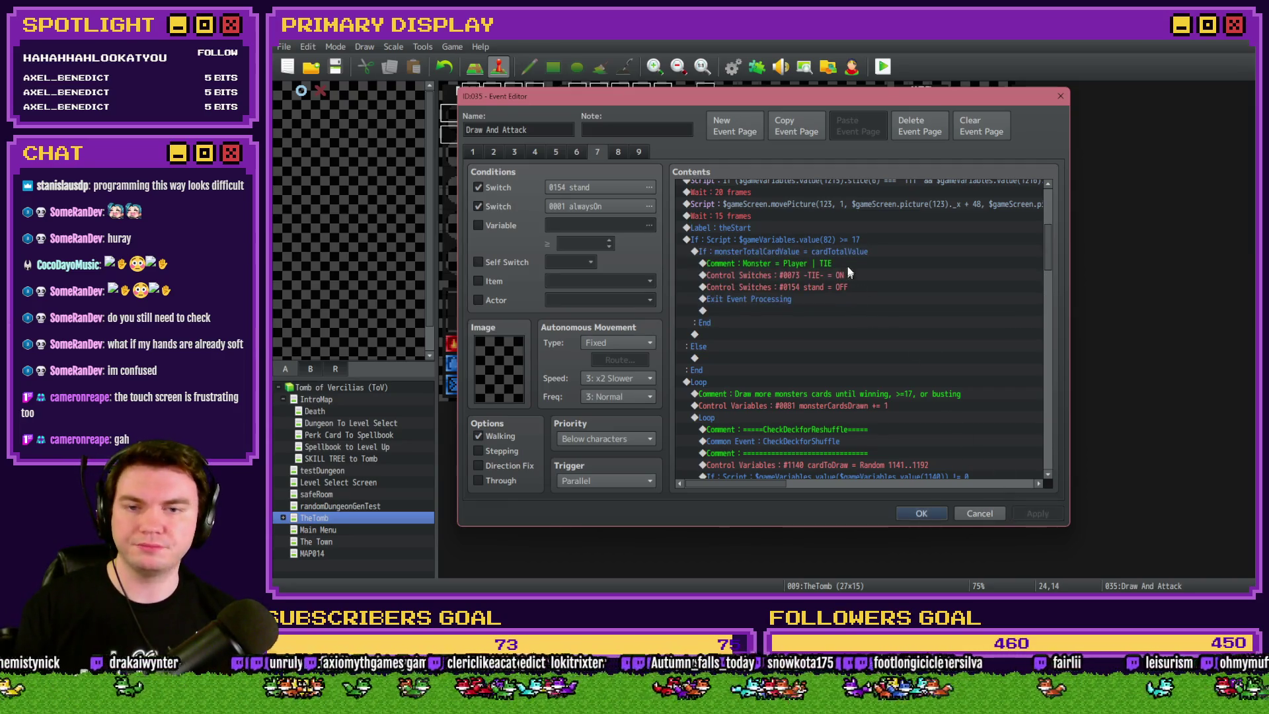
key("alt+Tab")
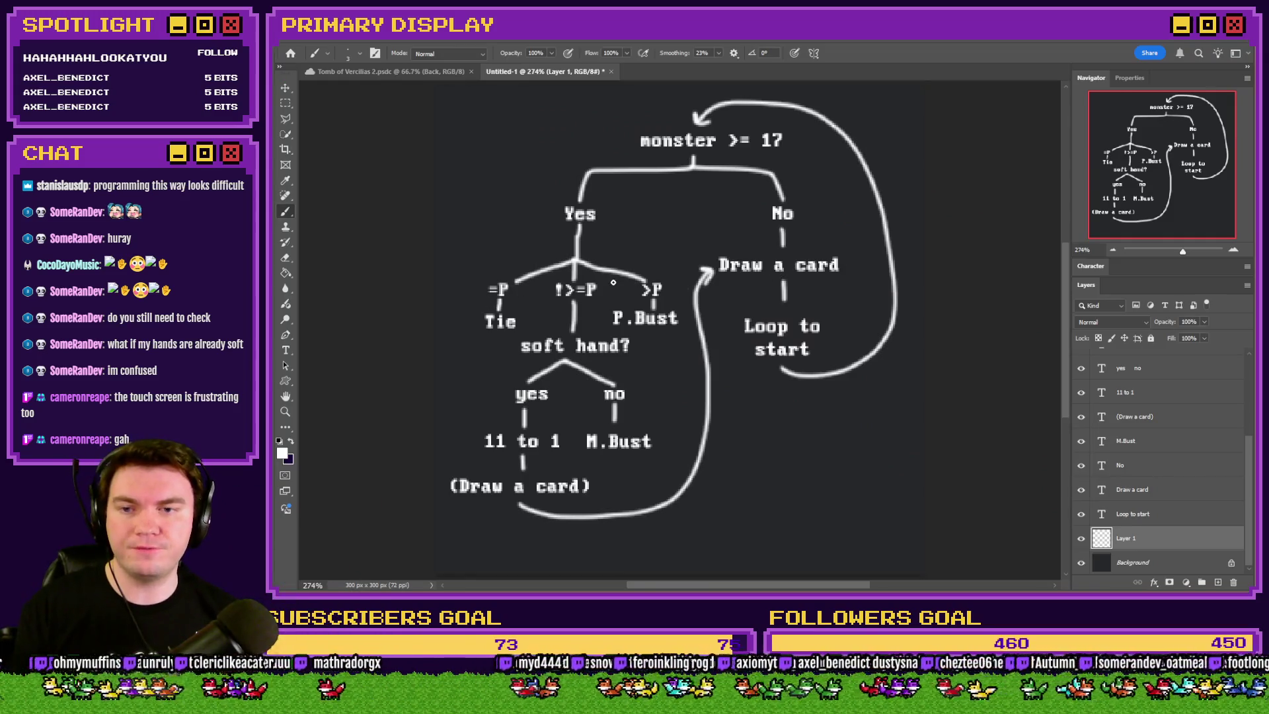
Duplicate the tie branch and change its comparison to monsterTotalCardValue > cardTotalValue
key("alt+Tab")
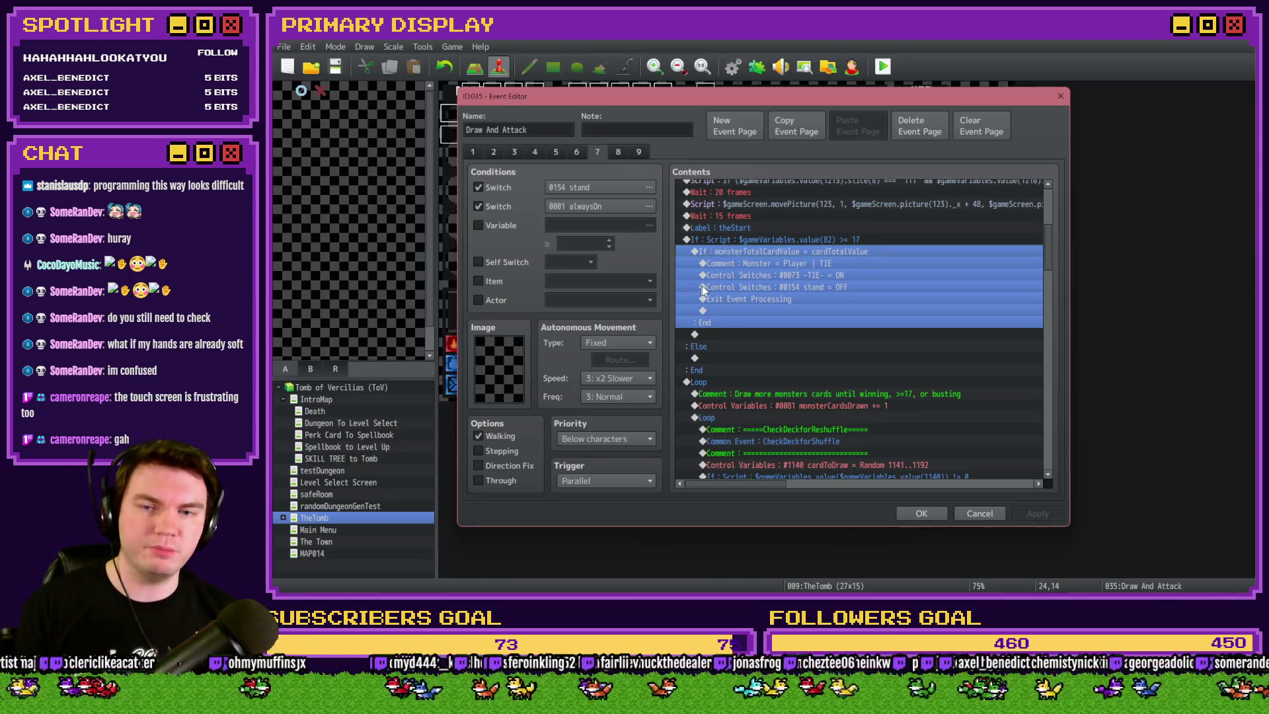
double_click(772, 255)
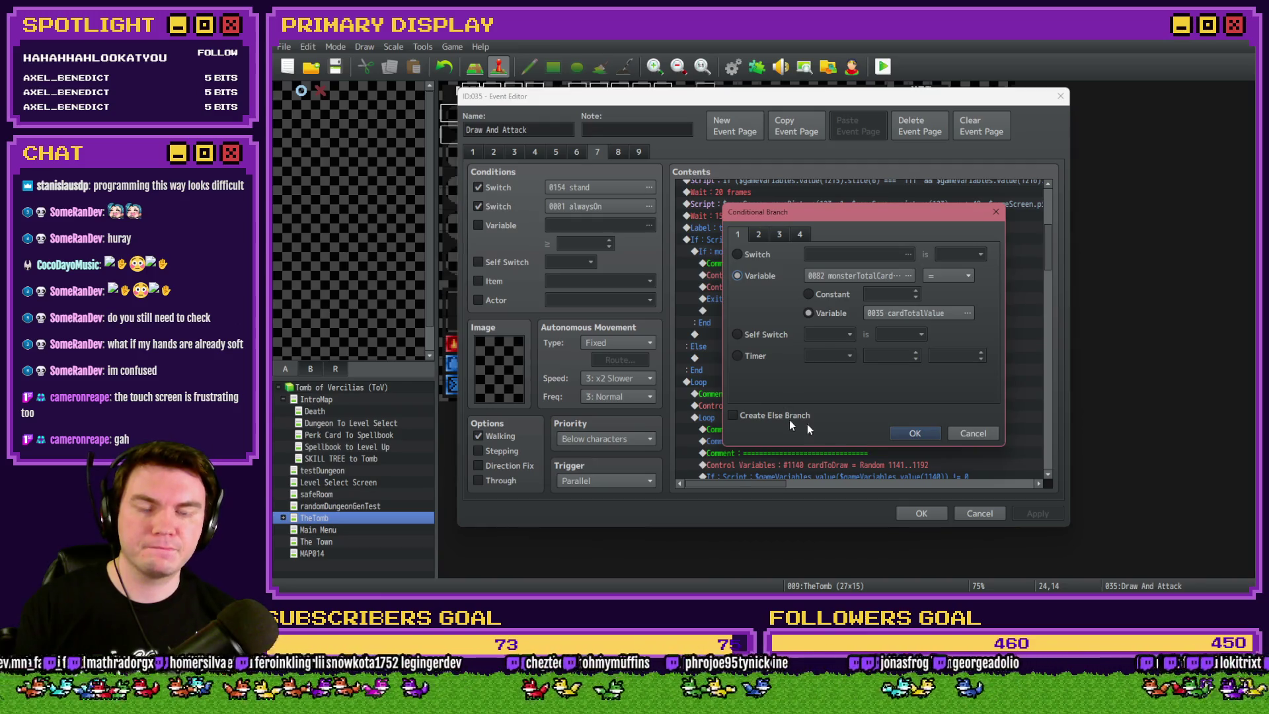
left_click(972, 433)
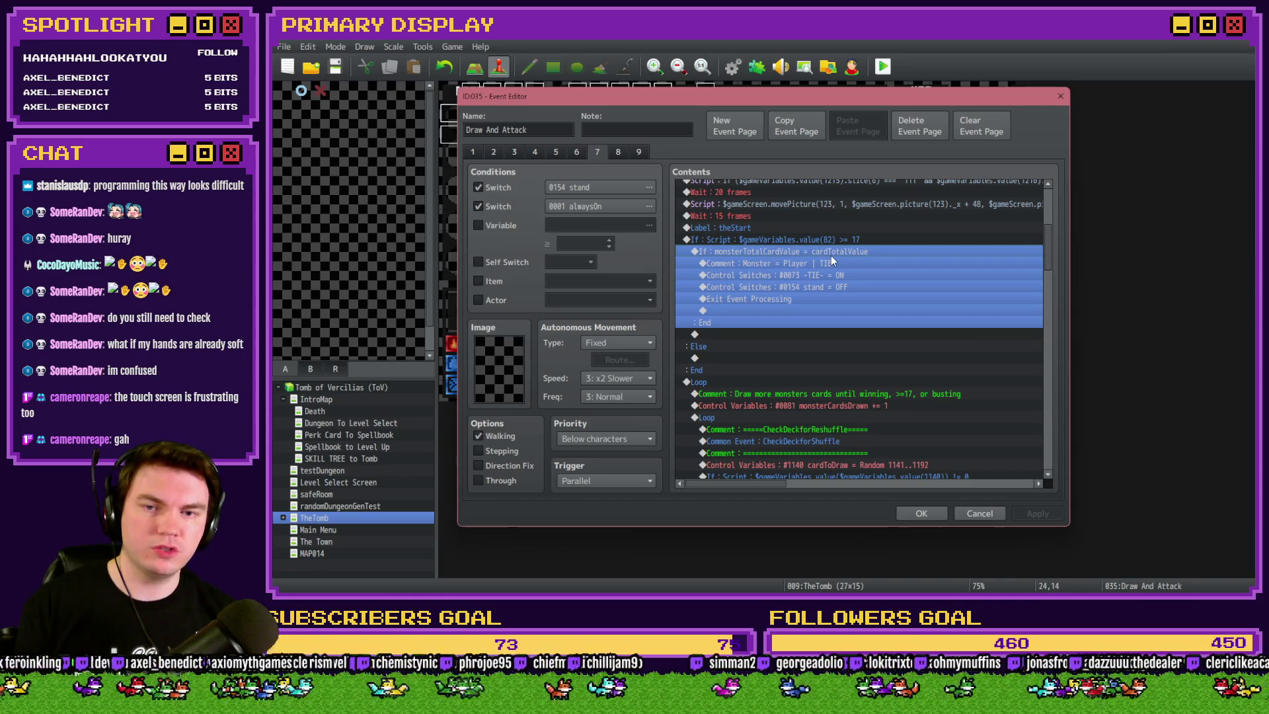
key("ctrl+c")
key("ctrl+v")
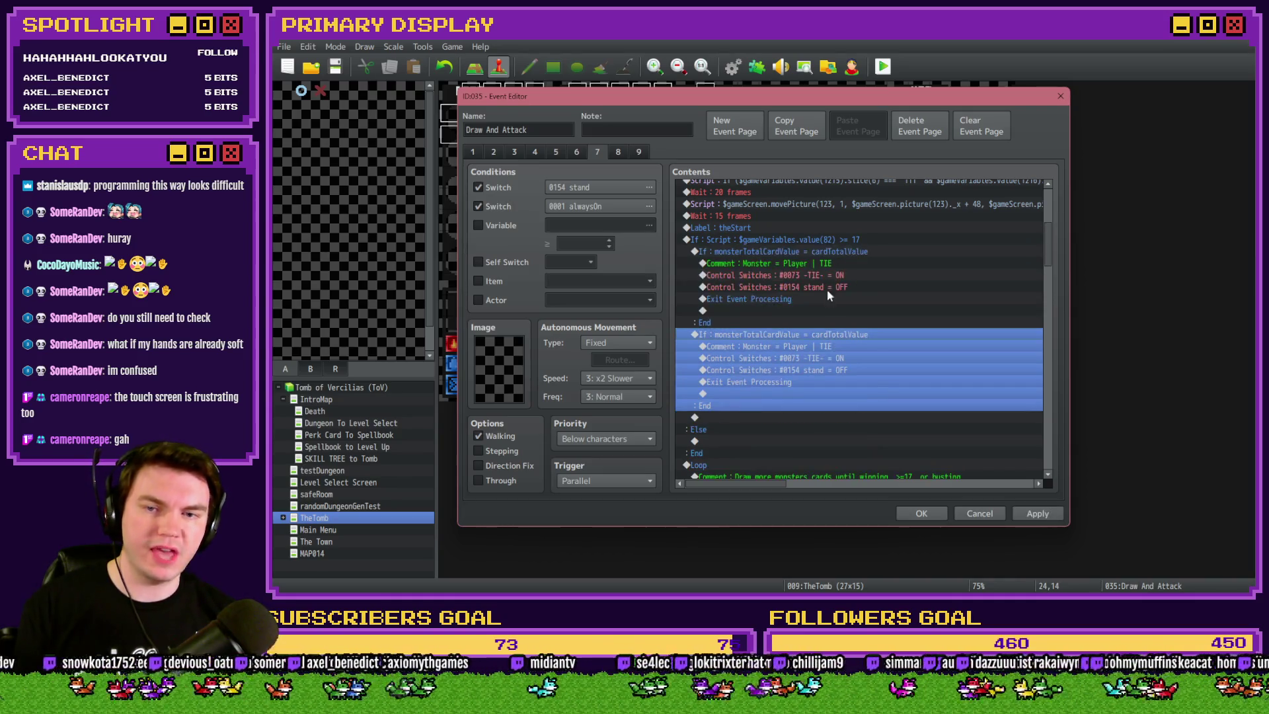
double_click(820, 252)
left_click(934, 276)
left_click(939, 331)
left_click(918, 435)
Edit the duplicated comment to read 'Monster > Player | Player Bust'
left_click(805, 347)
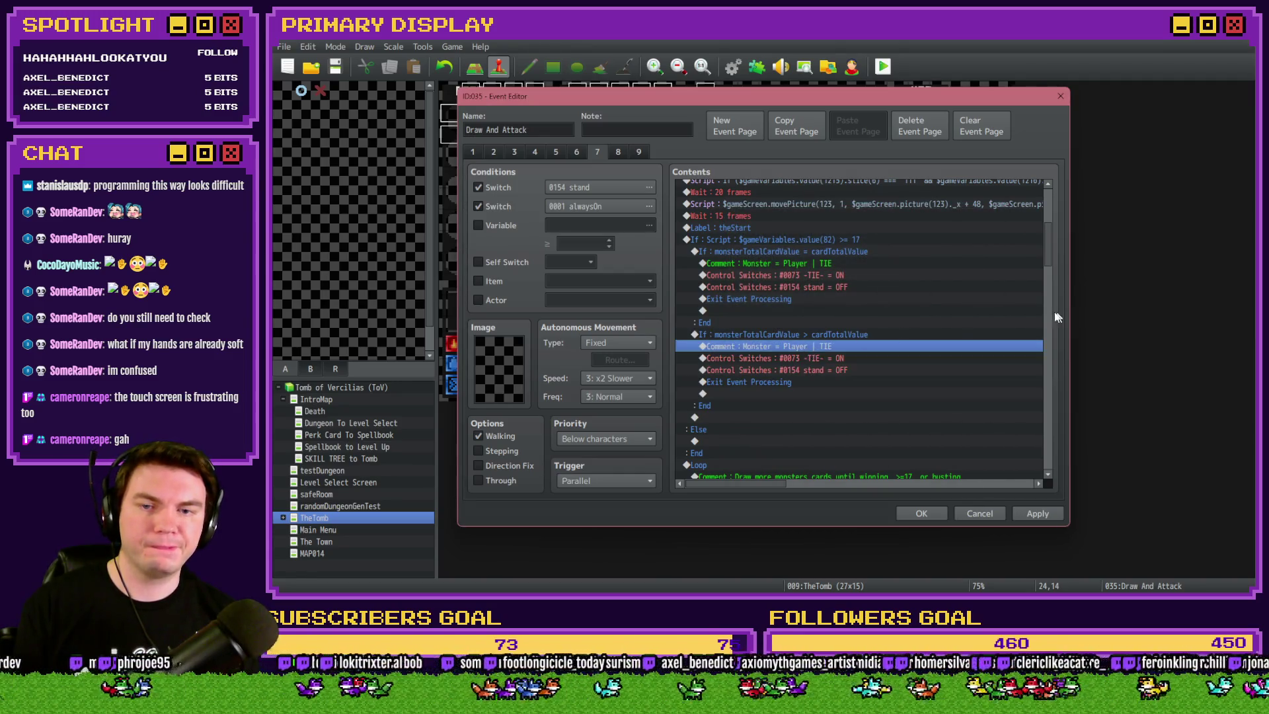
double_click(805, 347)
left_click(788, 293)
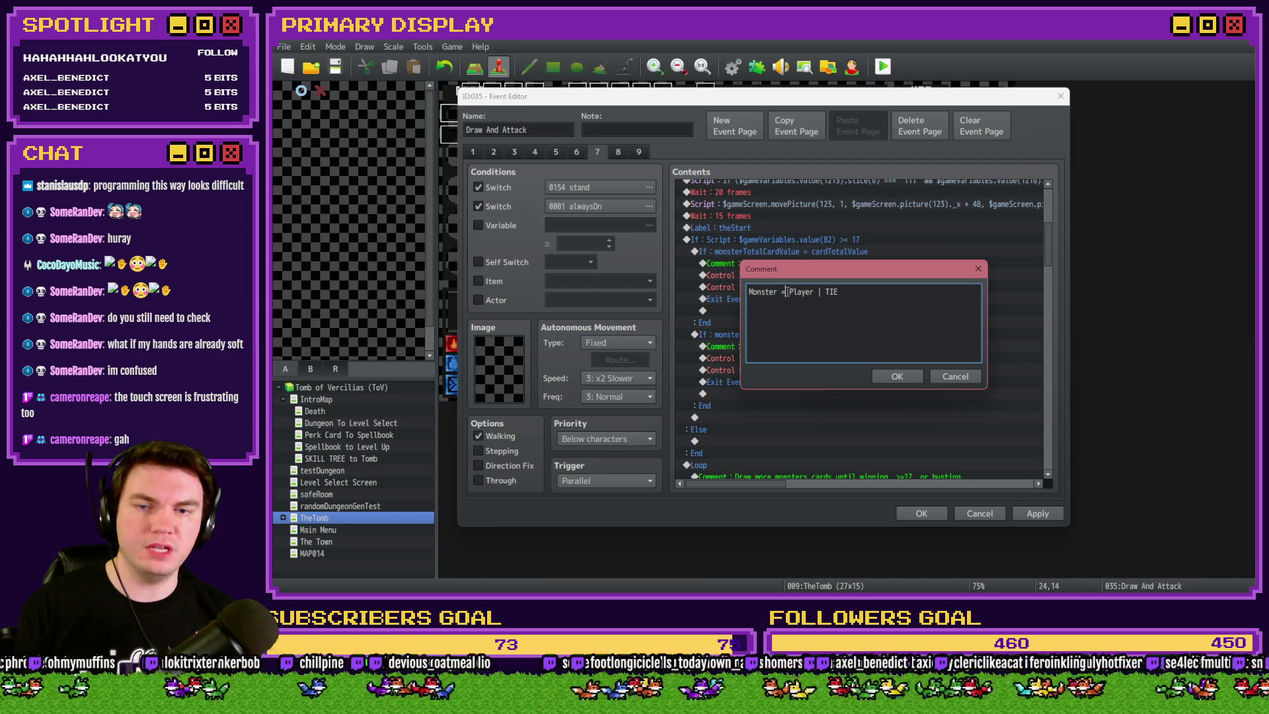
key("BackSpace")
type(">")
double_click(830, 292)
type("Player ")
type("Bust")
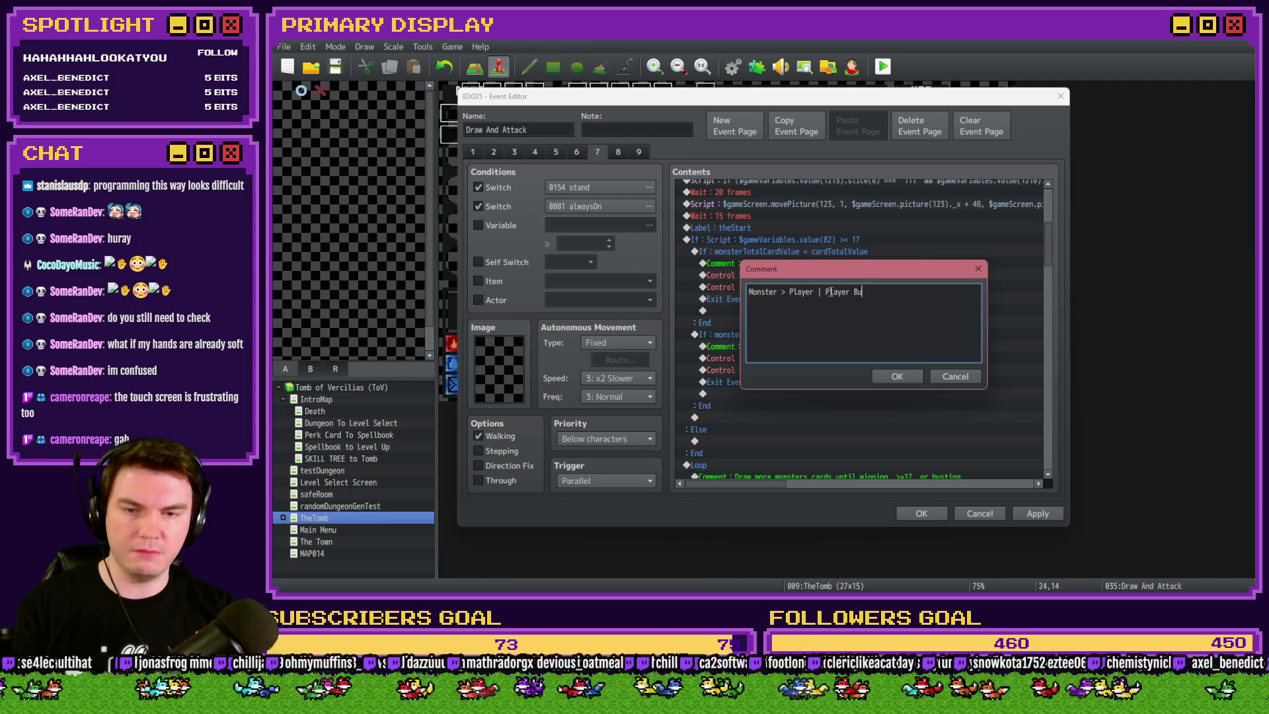
key("Return")
Replace the branch's outcome rows so it turns 0155 playerBust ON, then stand OFF and exit
left_click_drag(1048, 244, 1044, 463)
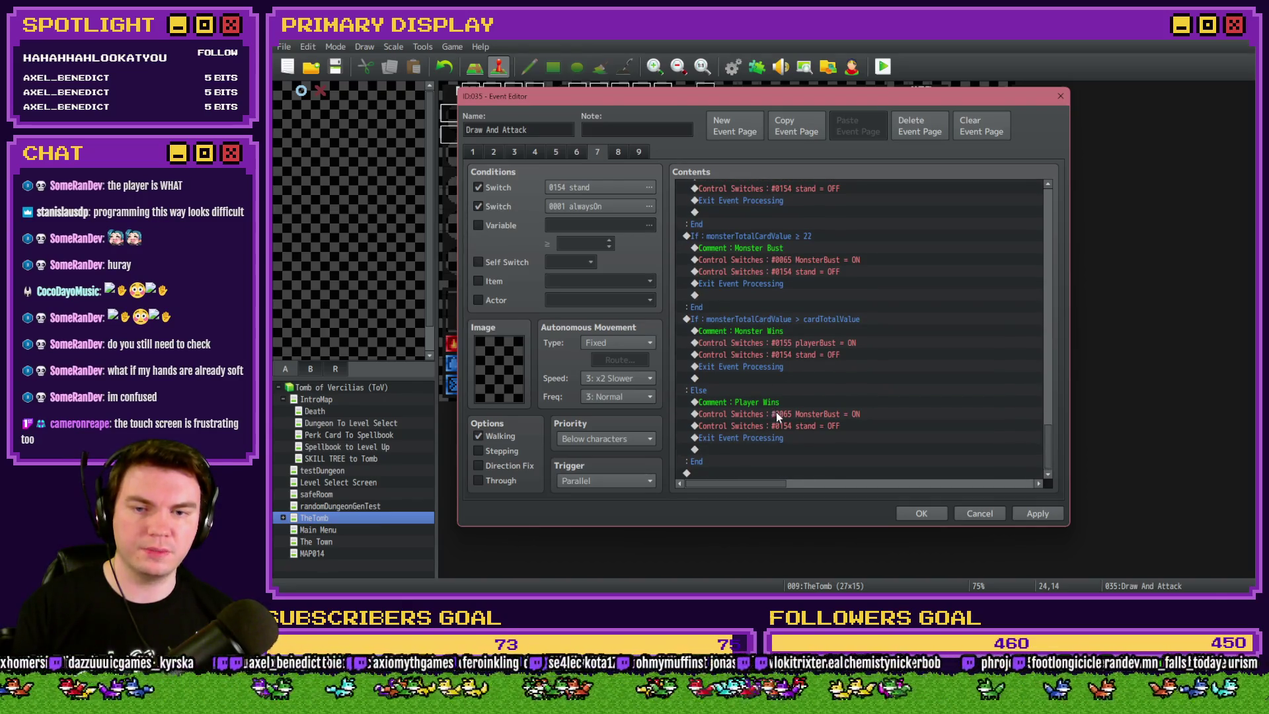
left_click(776, 414)
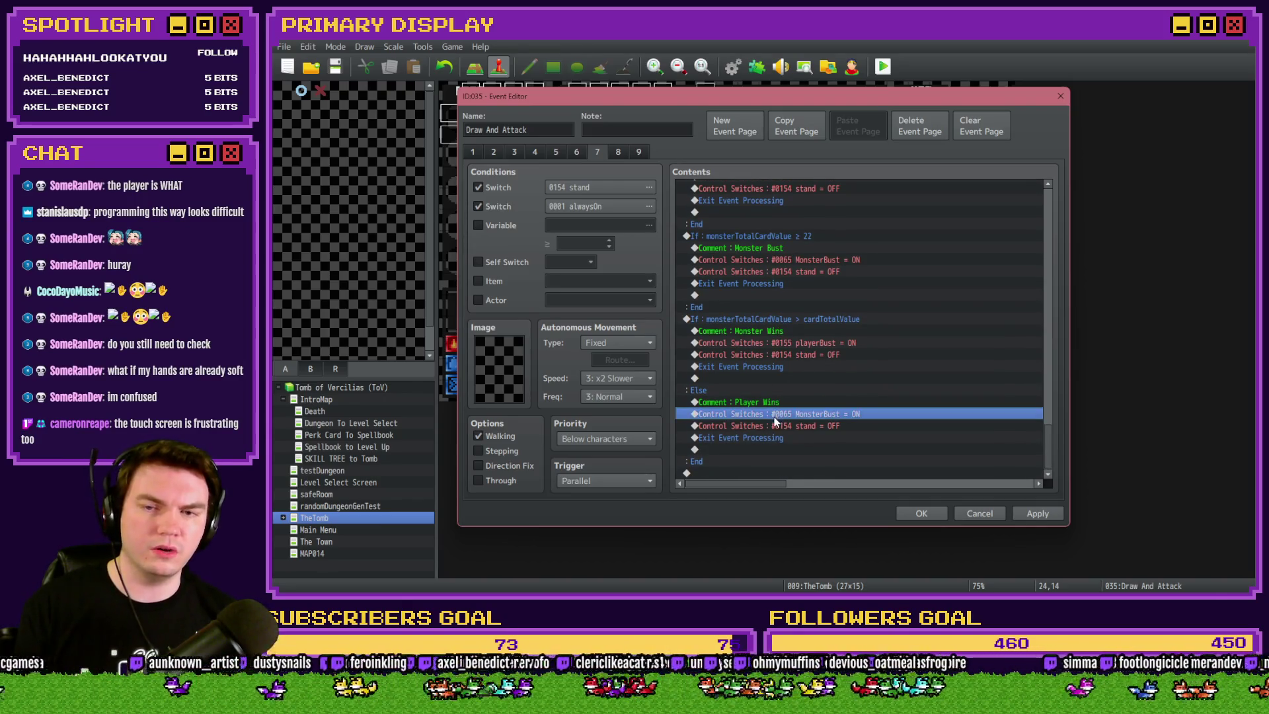
left_click(782, 332)
left_click(781, 343)
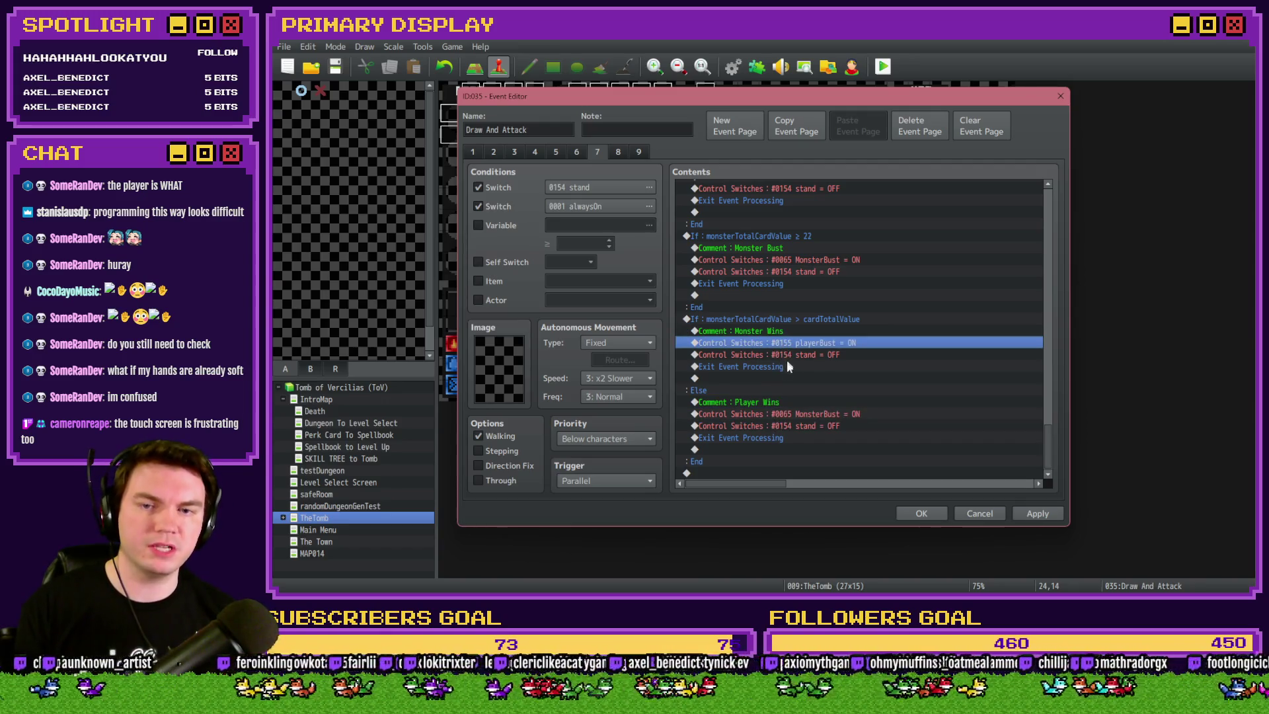
left_click(790, 367, "shift")
mouse_move(1053, 428)
left_mouse_down()
mouse_move(1045, 256)
mouse_move(1057, 242)
left_mouse_up()
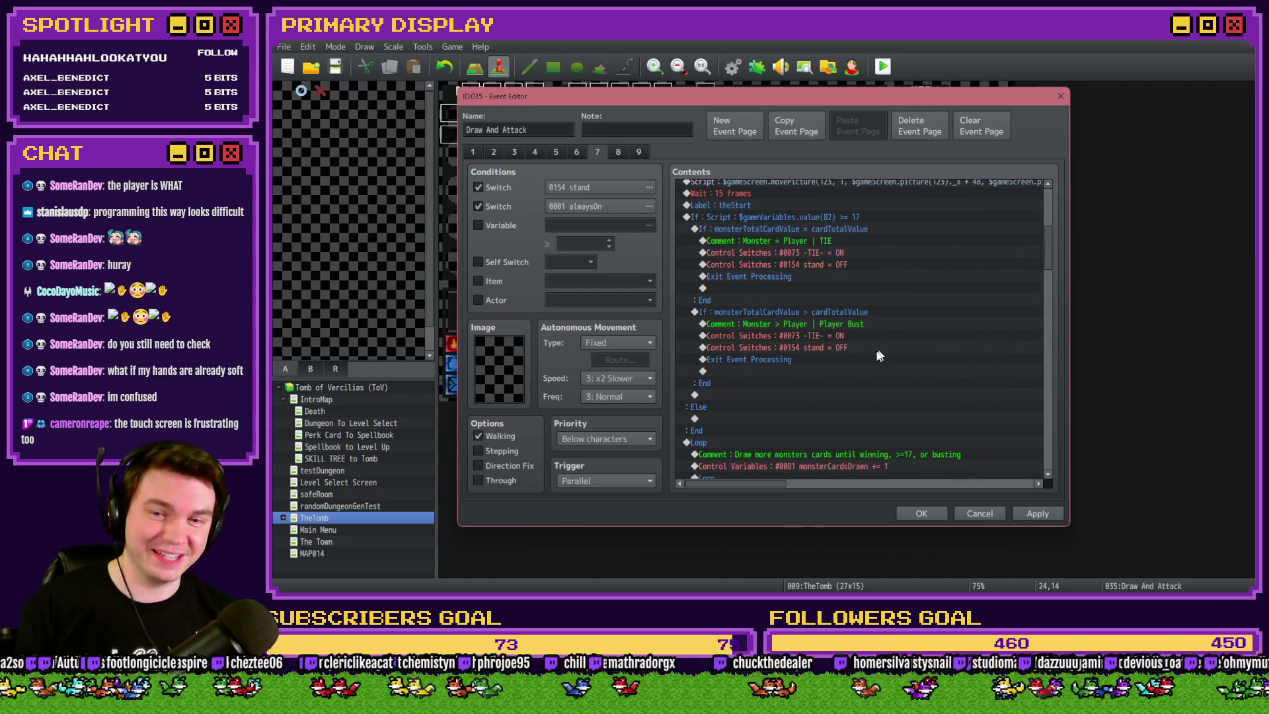
left_click(852, 337)
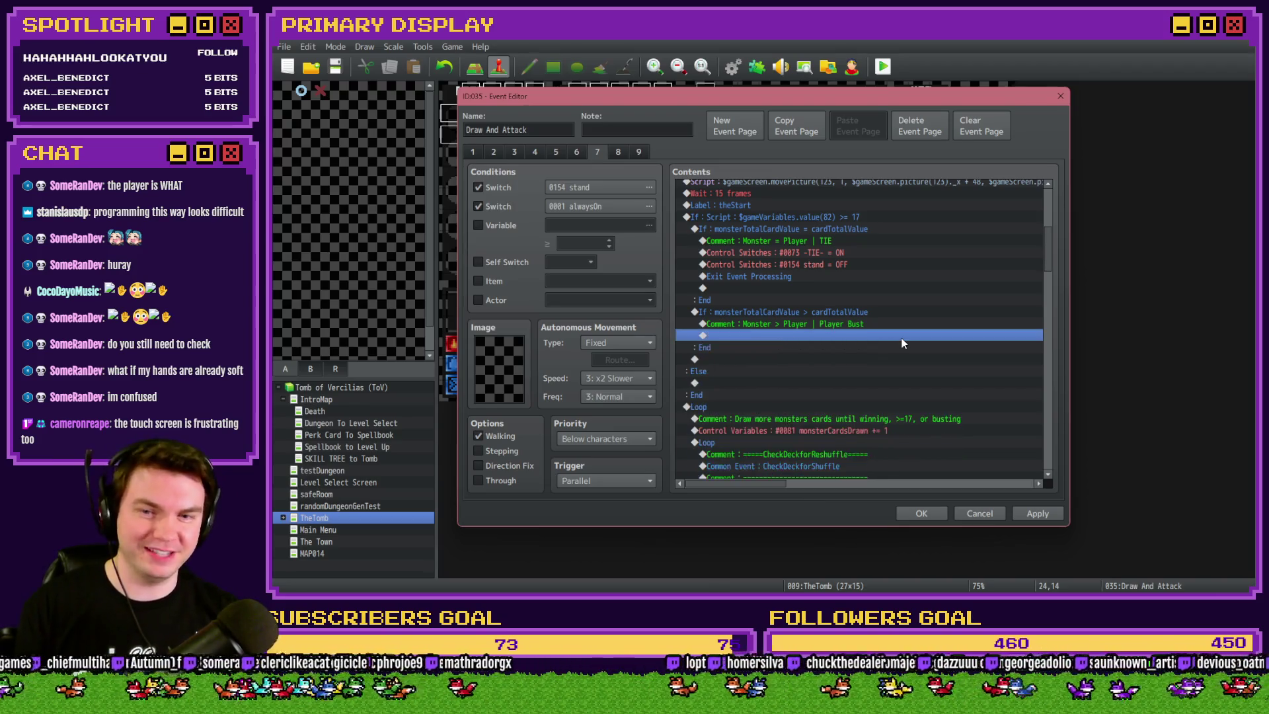
left_click(1038, 514)
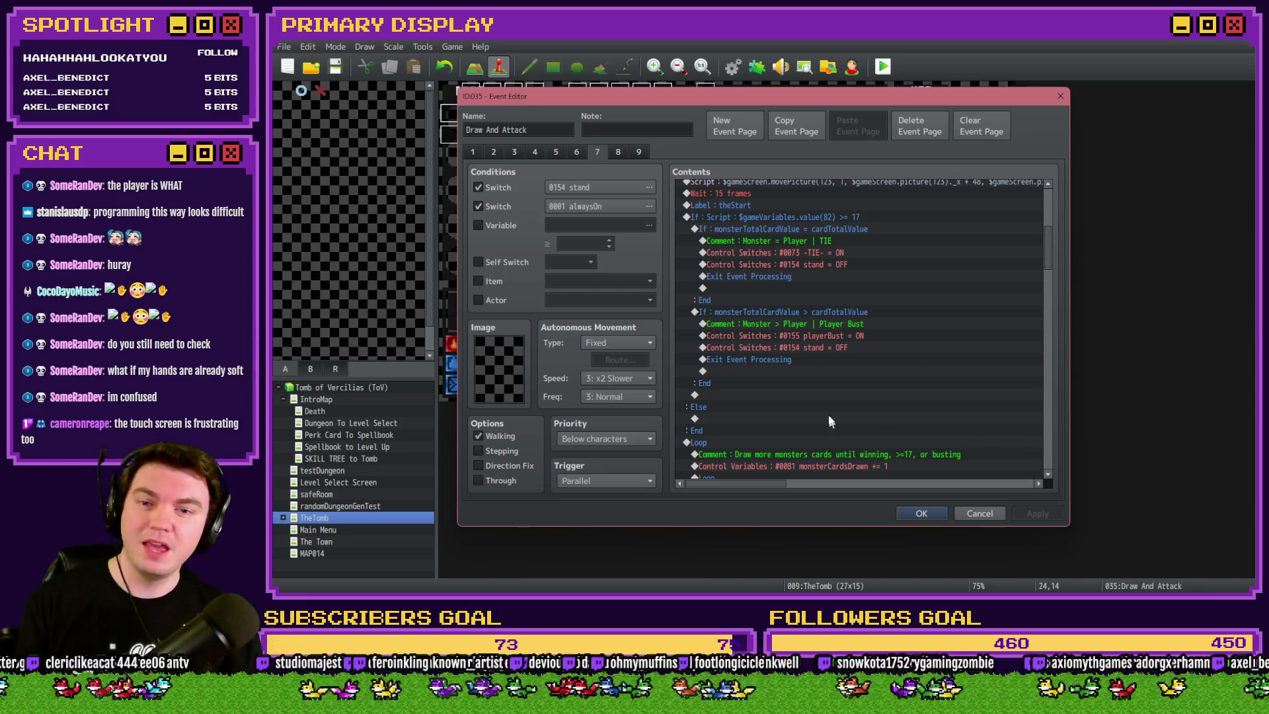
Check the TIE and Player Bust comment rows against the Photoshop flowchart
left_click(835, 241)
left_click(847, 323)
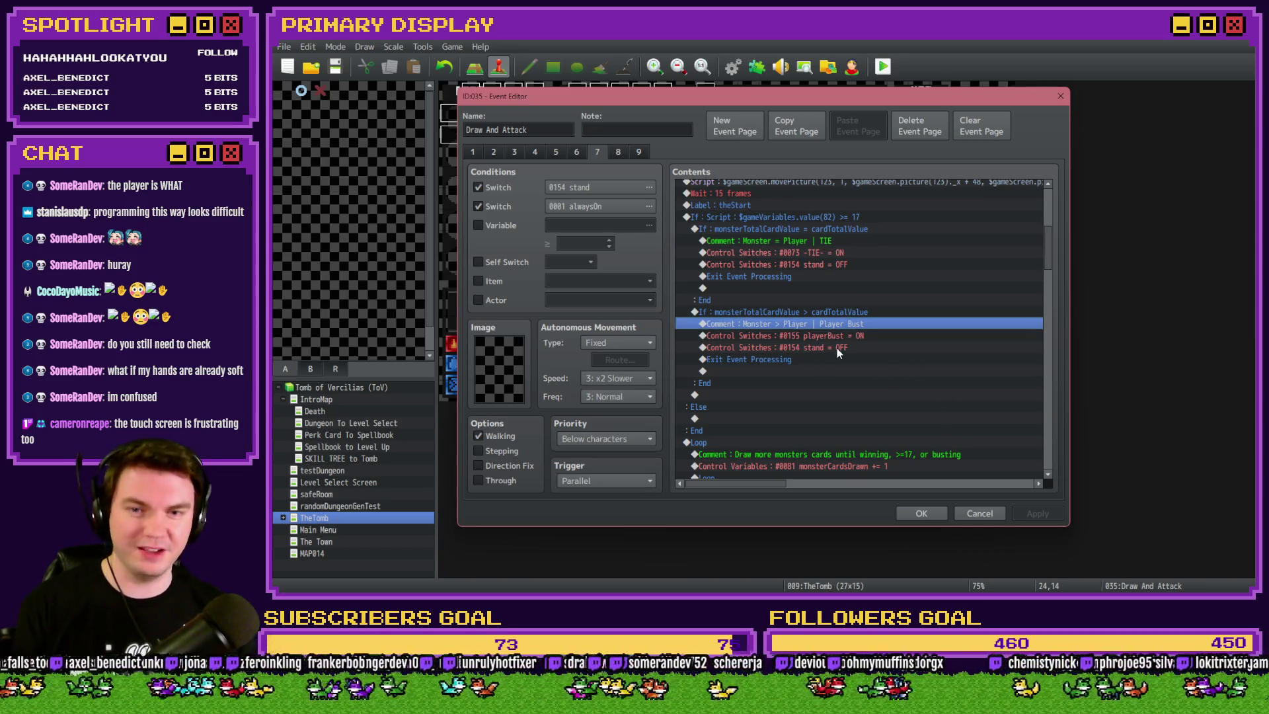
key("alt+Tab")
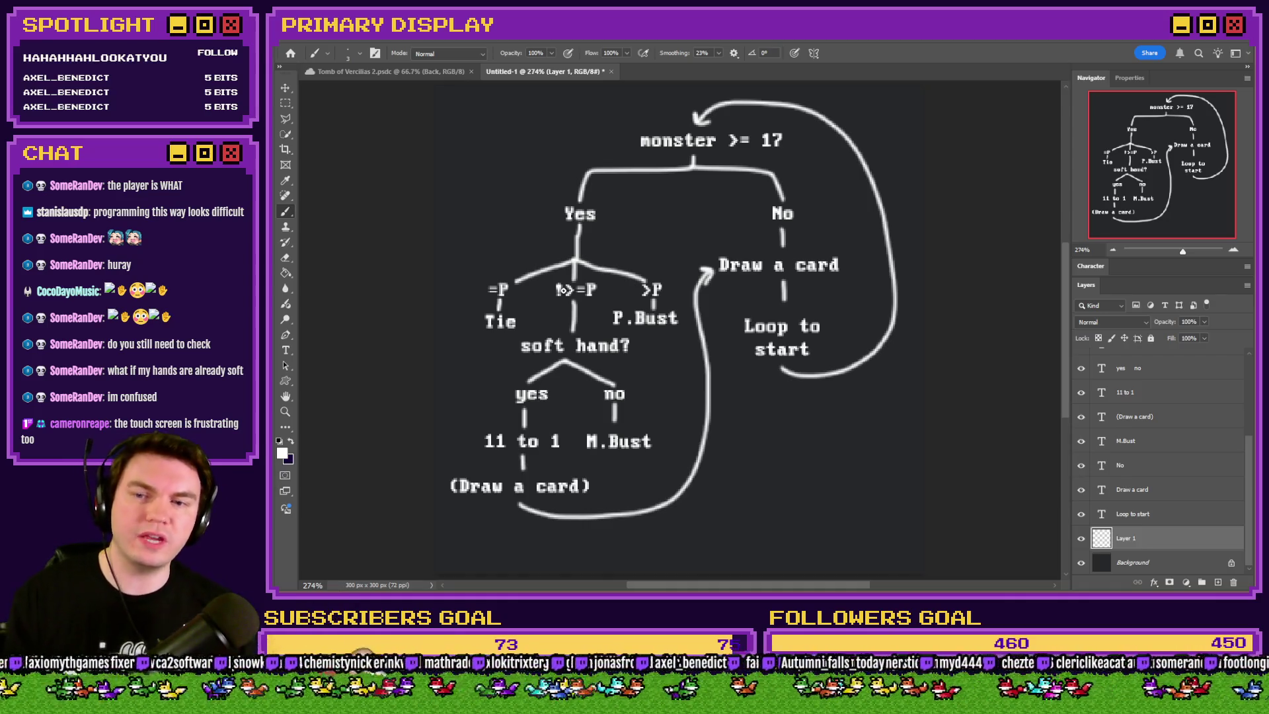
Copy the Player Bust branch and set the copy to monsterTotalCardValue < cardTotalValue
key("alt+Tab")
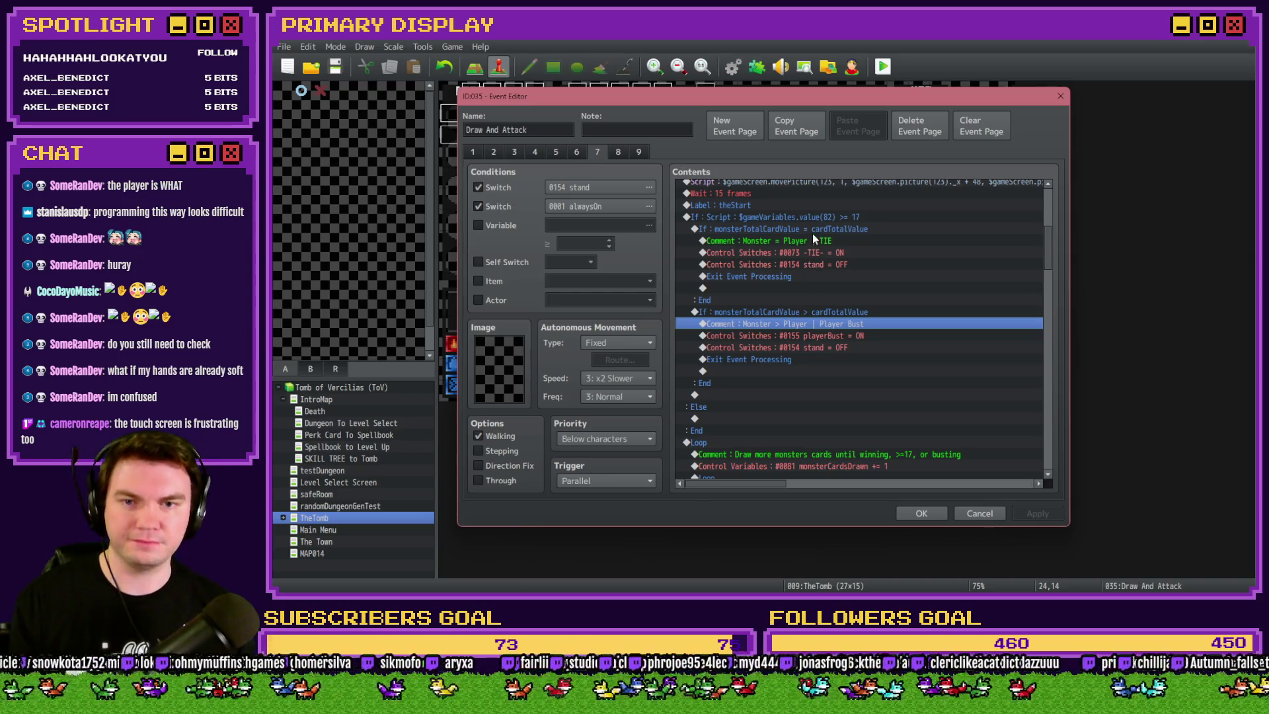
mouse_move(815, 229)
left_mouse_down()
mouse_move(819, 215)
mouse_move(817, 245)
left_mouse_up()
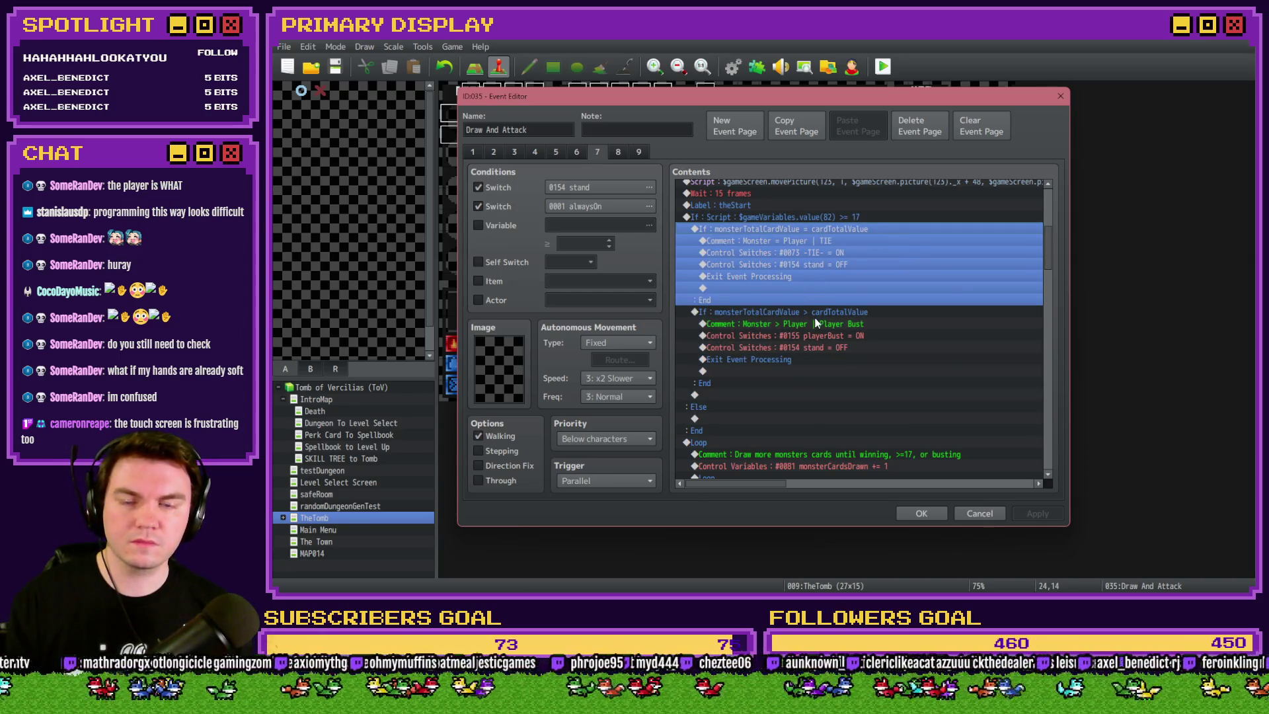
left_click(815, 312)
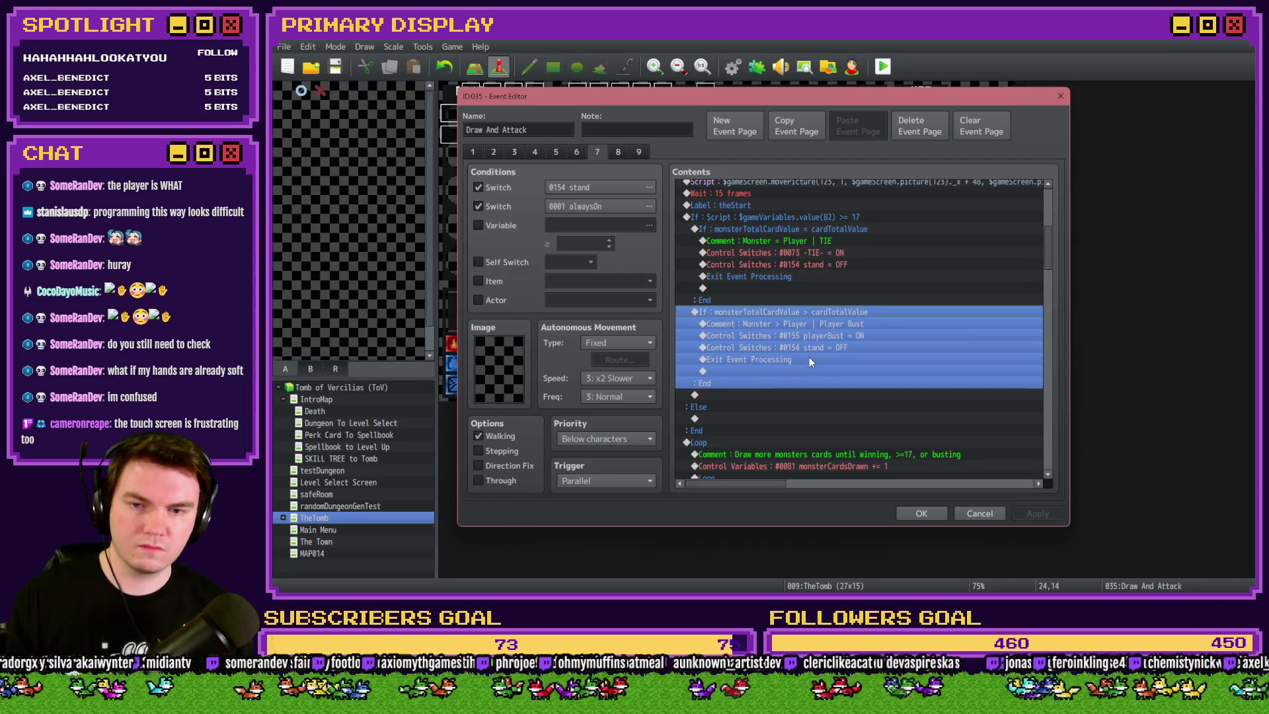
key("ctrl+c")
key("ctrl+v")
key("Return")
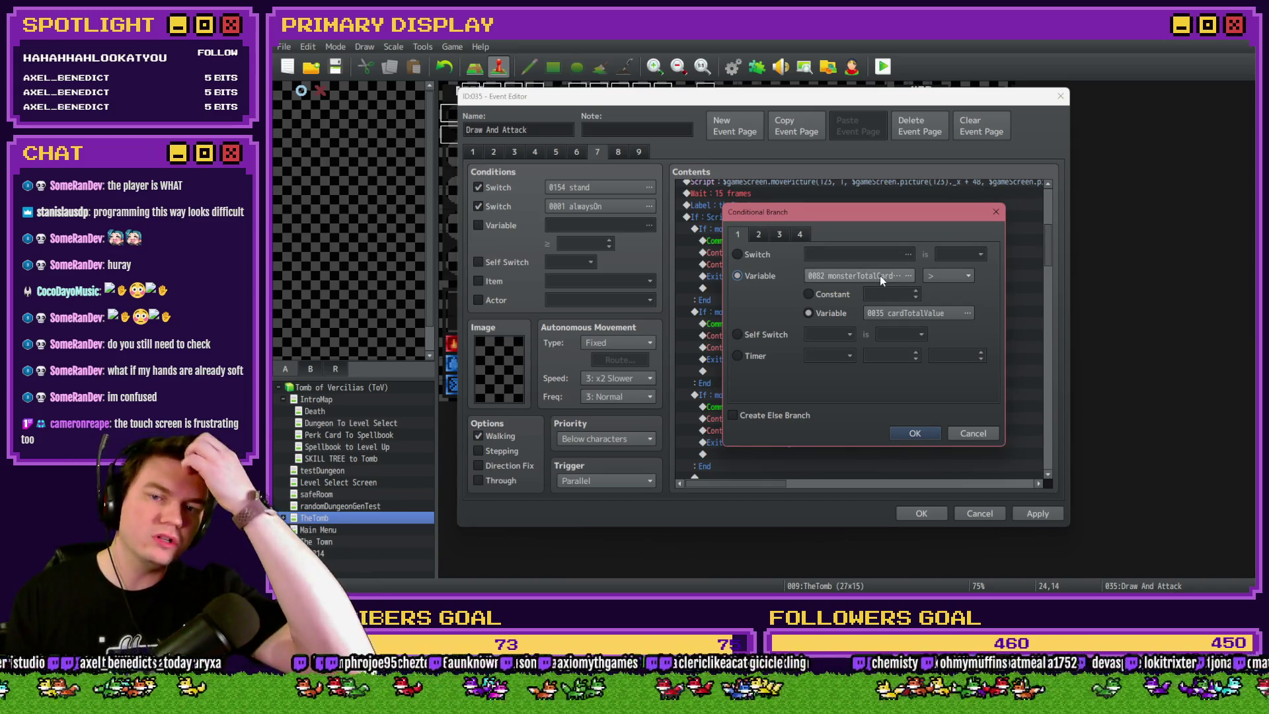
left_click(947, 276)
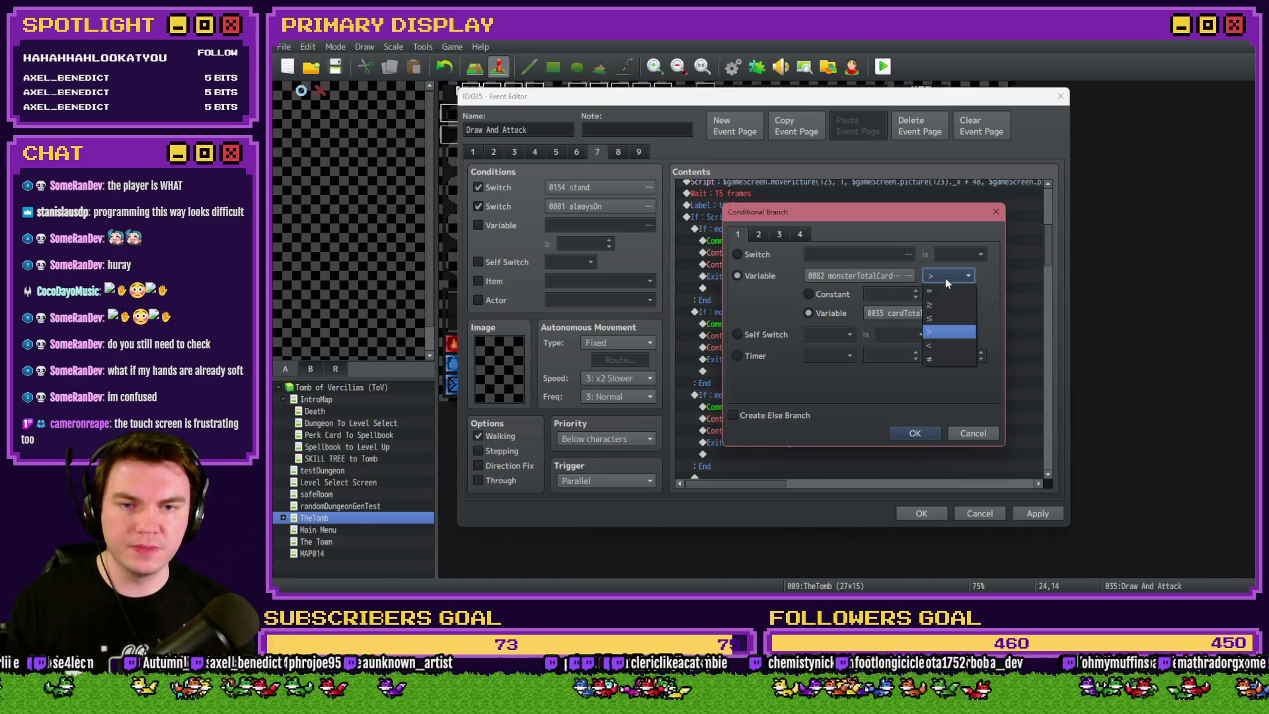
left_click(939, 345)
left_click(915, 433)
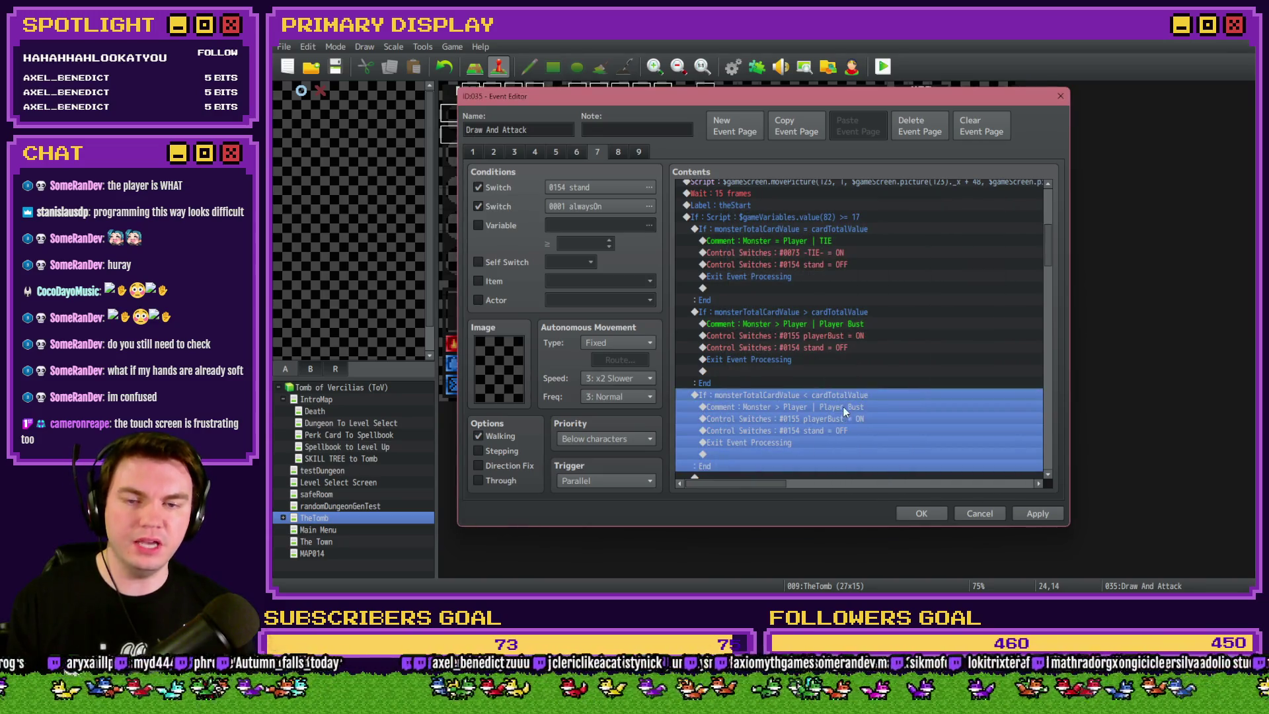
Open the third branch's copied Player Bust comment for editing
left_click(851, 407)
key("alt+Tab")
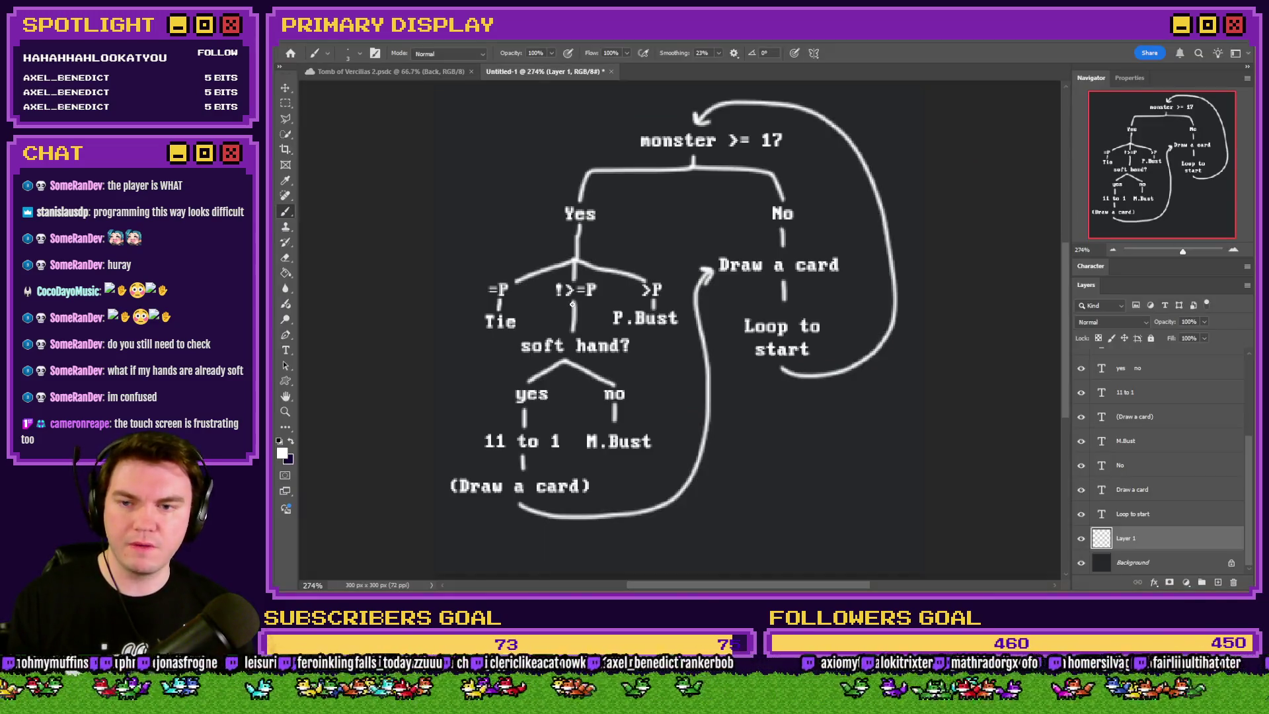
key("alt+Tab")
scroll(846, 397, "down", 2)
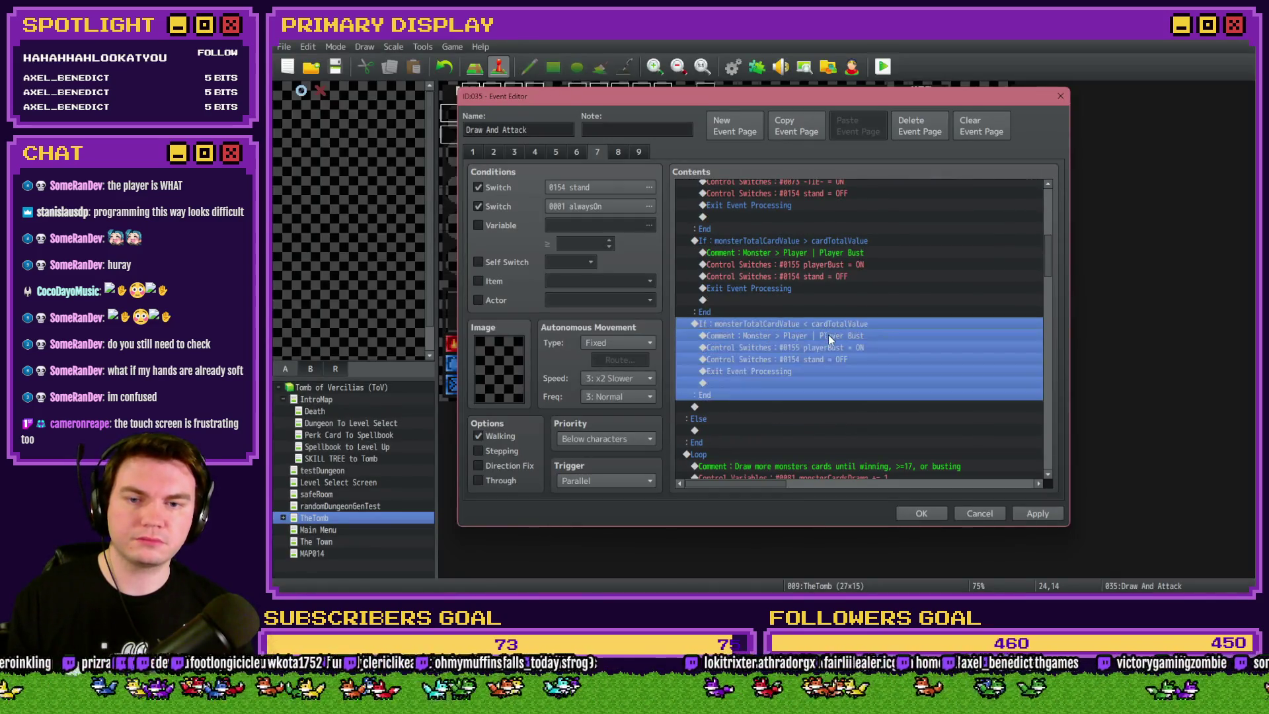
double_click(828, 335)
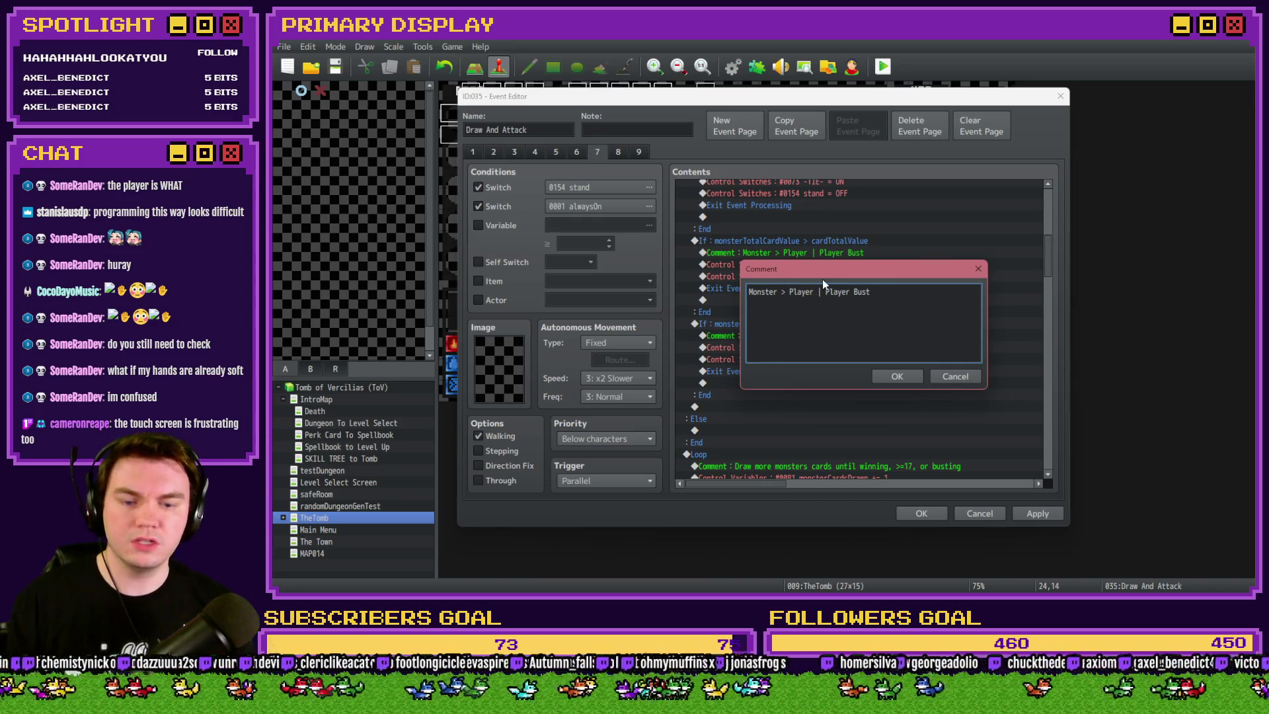
Change the branch comment to 'Monster < Player | Check Monster Soft Hand'
left_click_drag(825, 292, 922, 288)
type("che")
key("BackSpace")
key("BackSpace")
key("BackSpace")
type("Check ")
type("Monst")
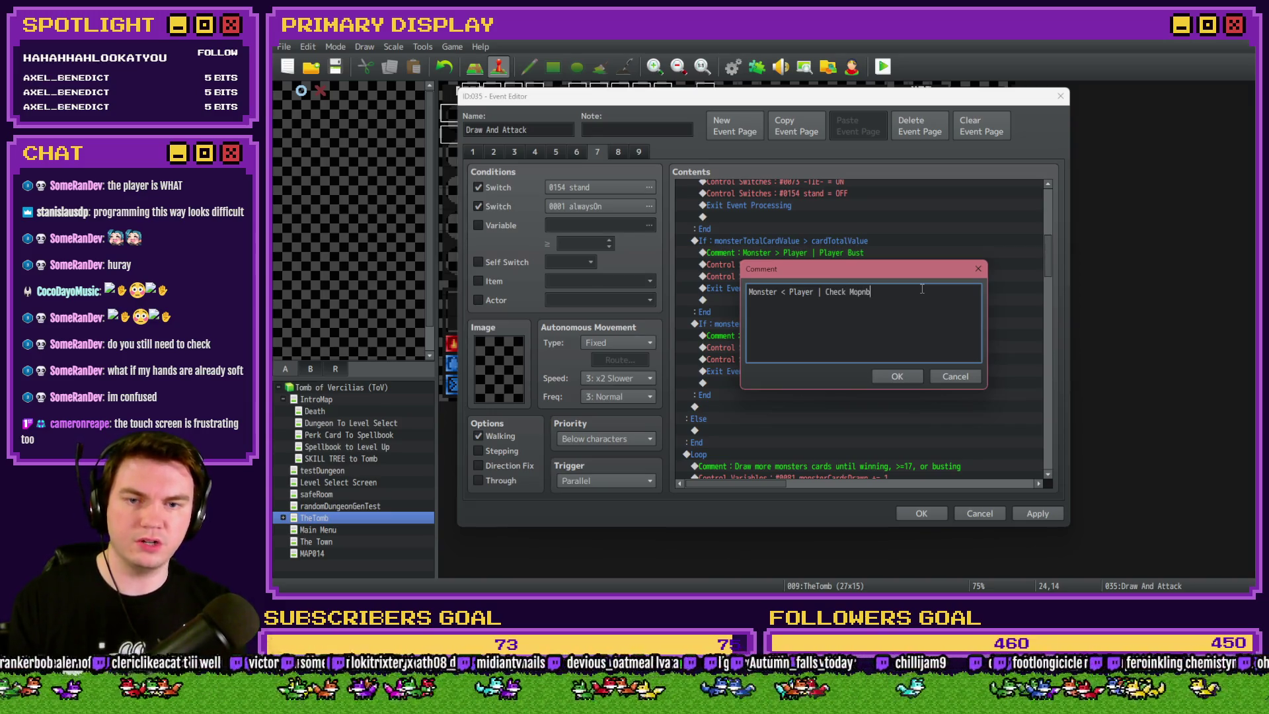
type("er Soft Hand")
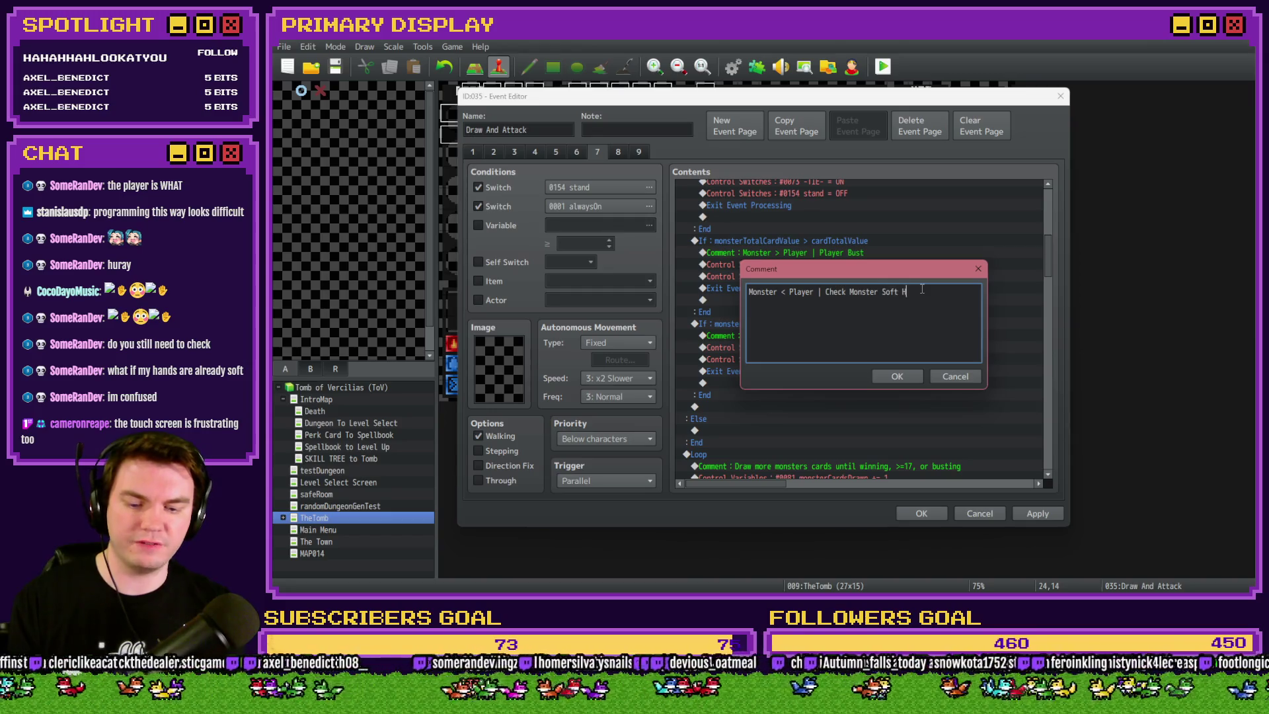
key("Return")
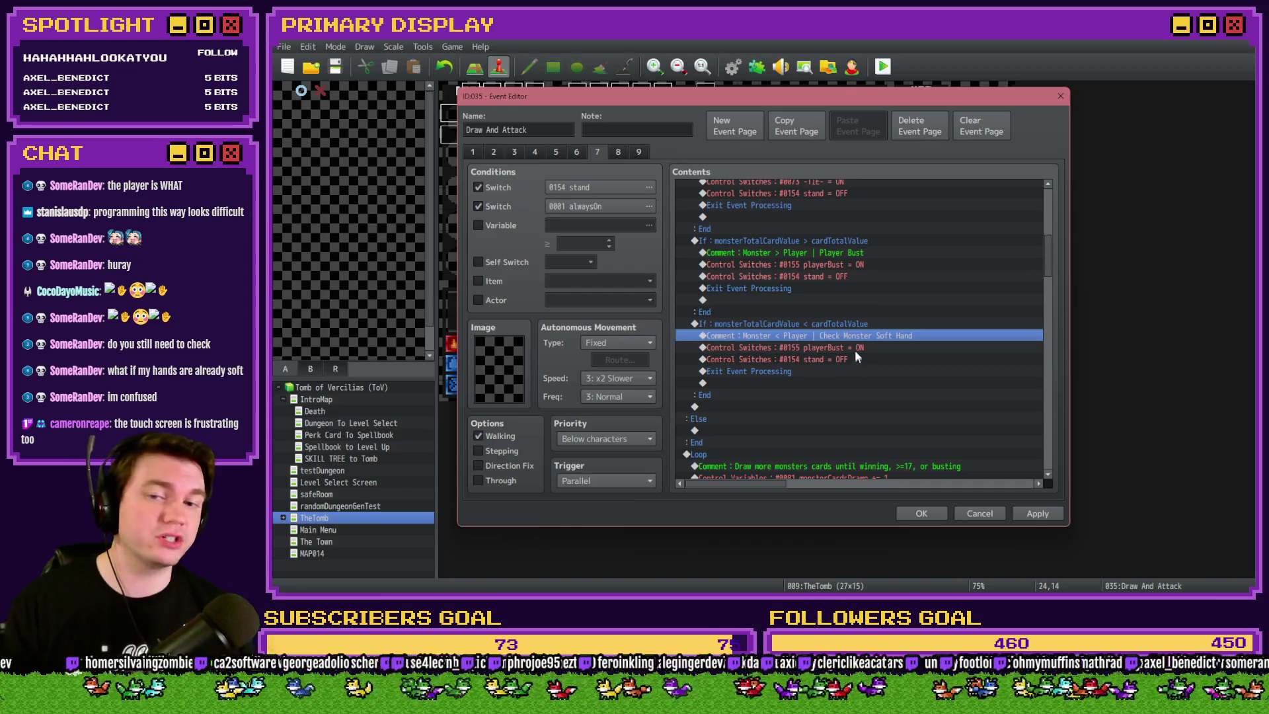
Delete the two Control Switches commands and Exit Event Processing from this branch
left_click(855, 350)
key("Delete")
key("Delete")
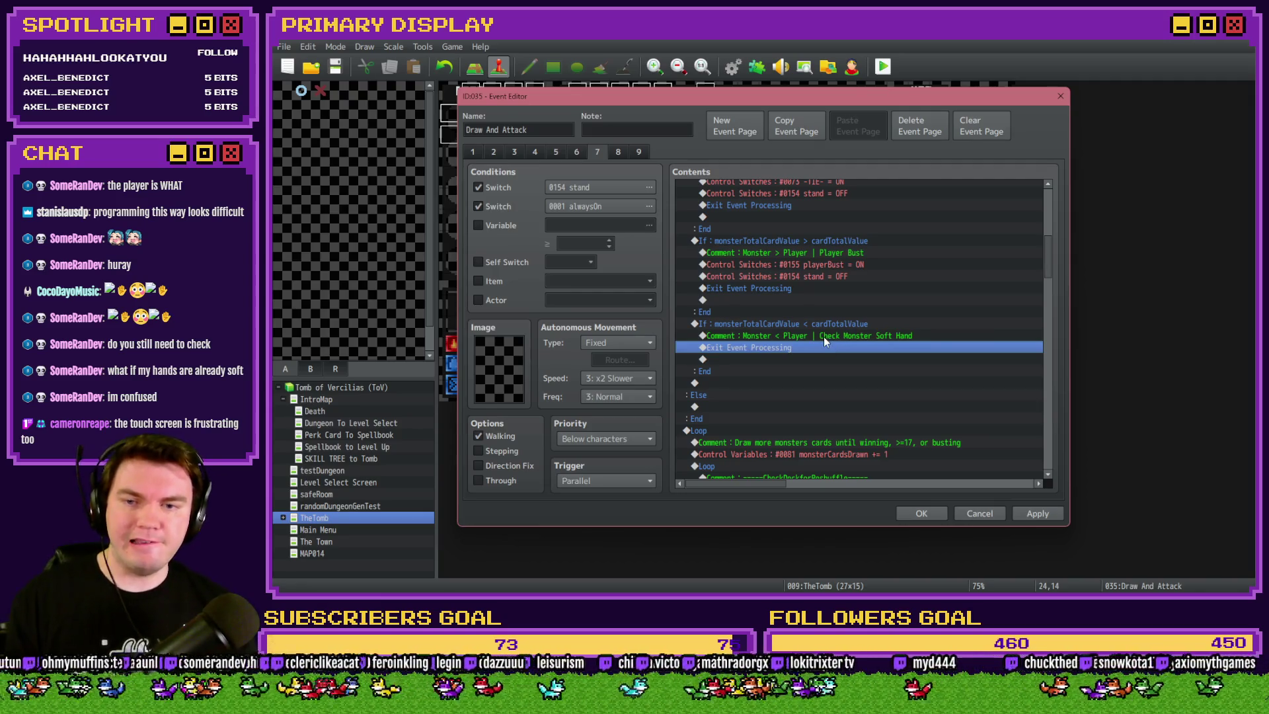
key("Delete")
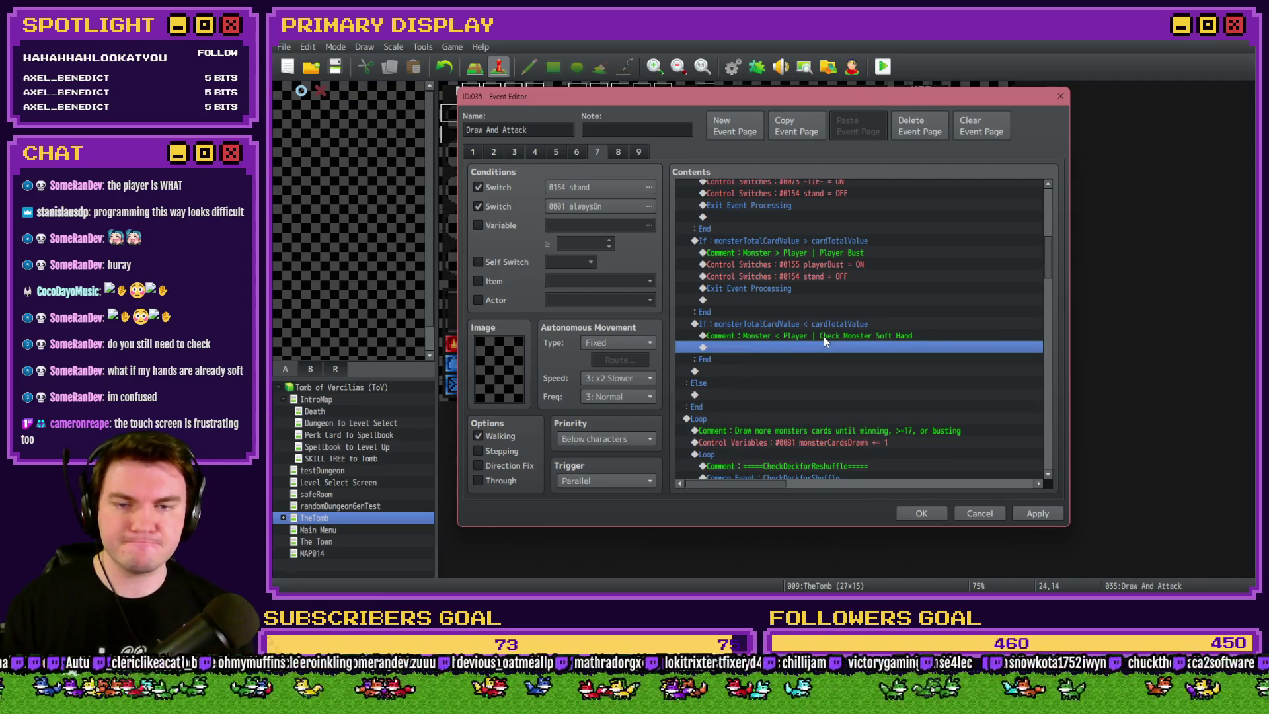
left_click(1039, 513)
mouse_move(1049, 249)
left_mouse_down()
mouse_move(1046, 303)
mouse_move(1051, 209)
left_mouse_up()
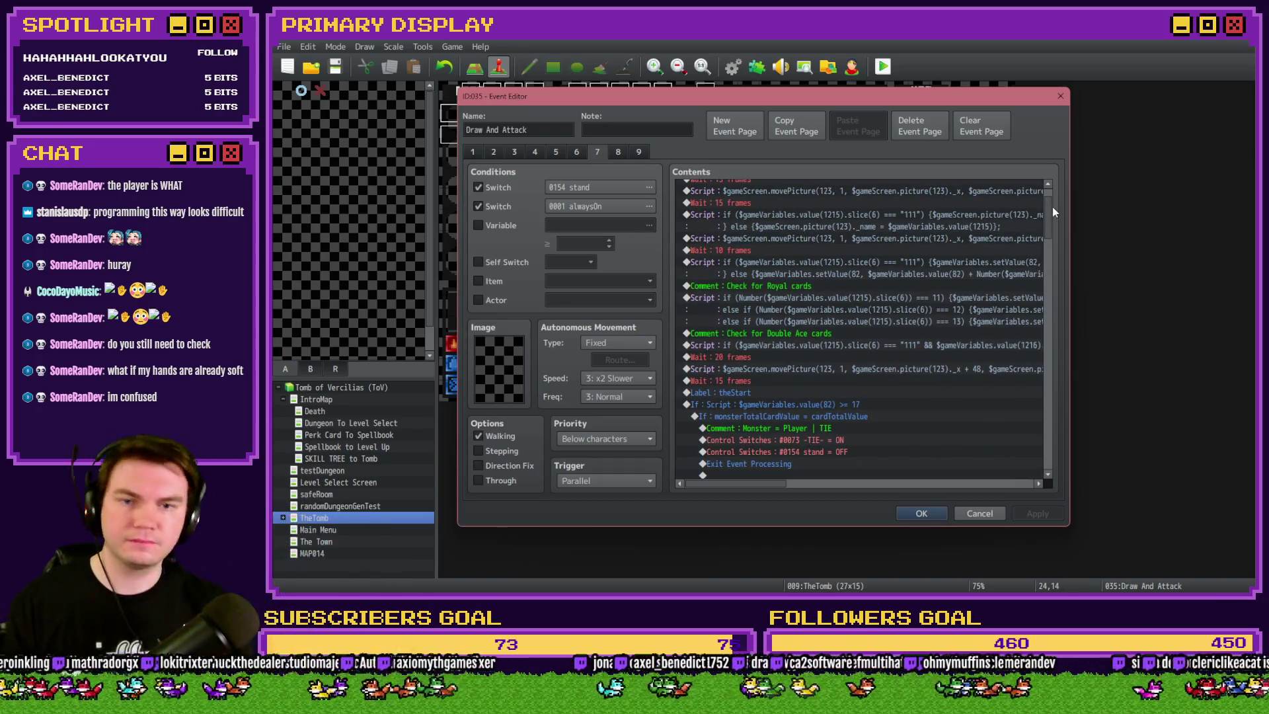
Select the If Script block in the monster bust check for copying
scroll(883, 322, "up", 2)
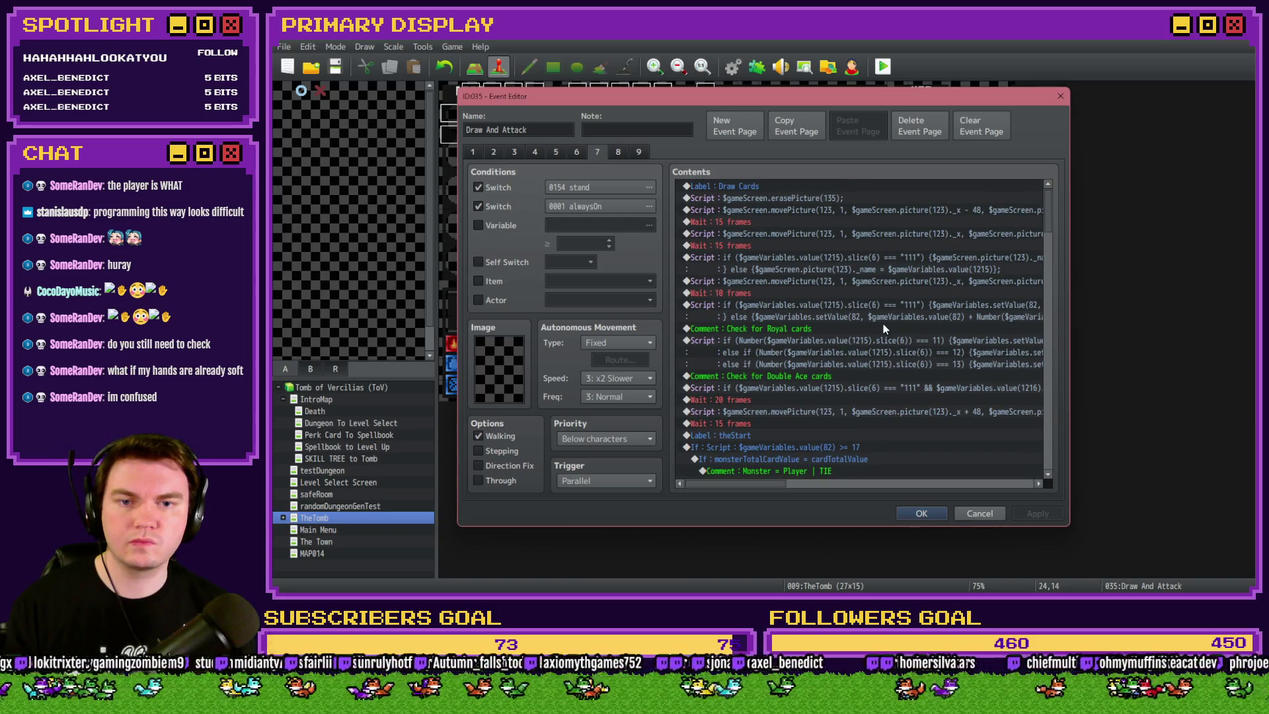
scroll(884, 329, "down", 3)
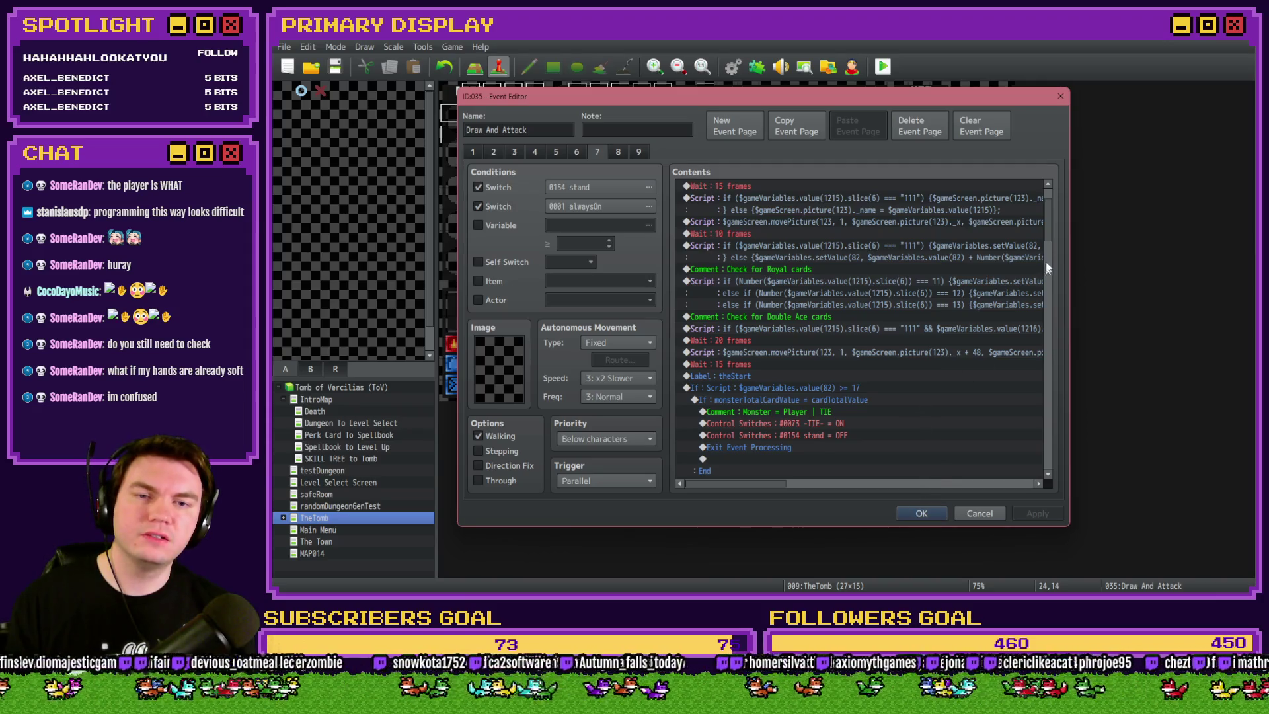
mouse_move(1048, 235)
left_mouse_down()
mouse_move(1068, 481)
mouse_move(1062, 384)
left_mouse_up()
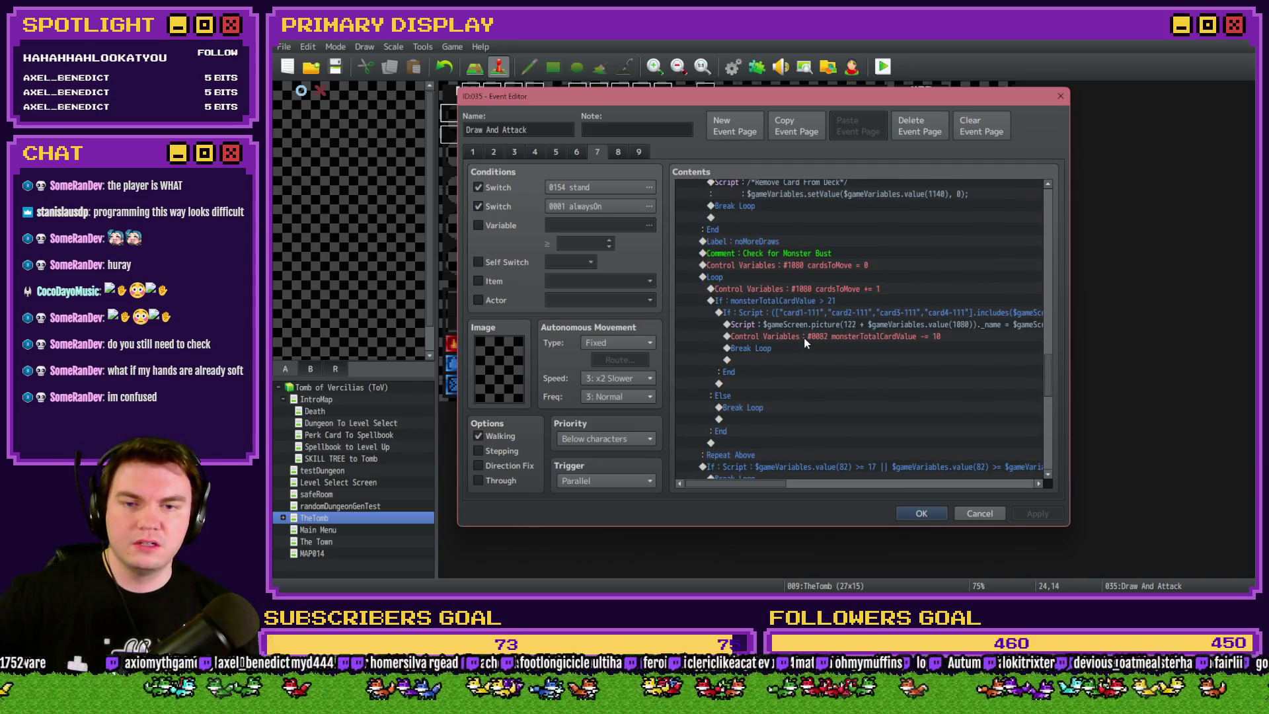
left_click(817, 316)
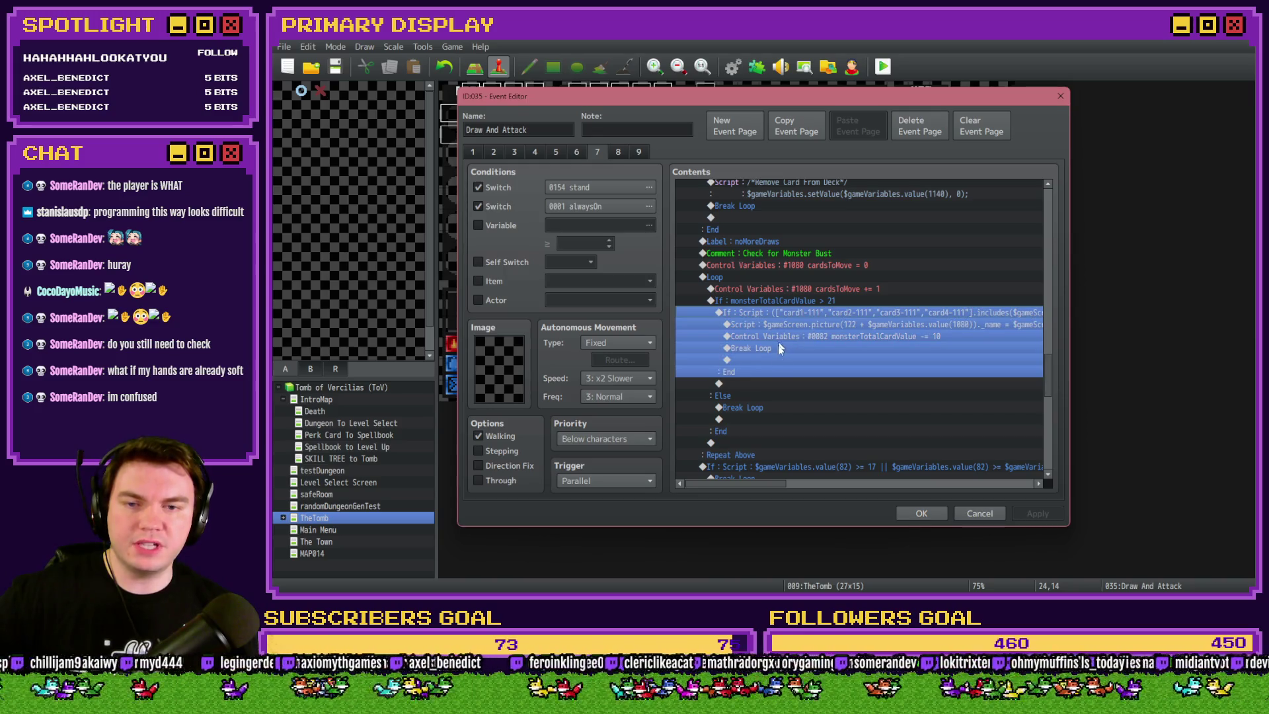
mouse_move(764, 481)
left_mouse_down()
mouse_move(846, 490)
mouse_move(765, 489)
left_mouse_up()
left_click(818, 292)
left_click(814, 312)
left_click_drag(1047, 375, 1060, 260)
Paste the If Script block under the 'Check Monster Soft Hand' comment
left_click(799, 344)
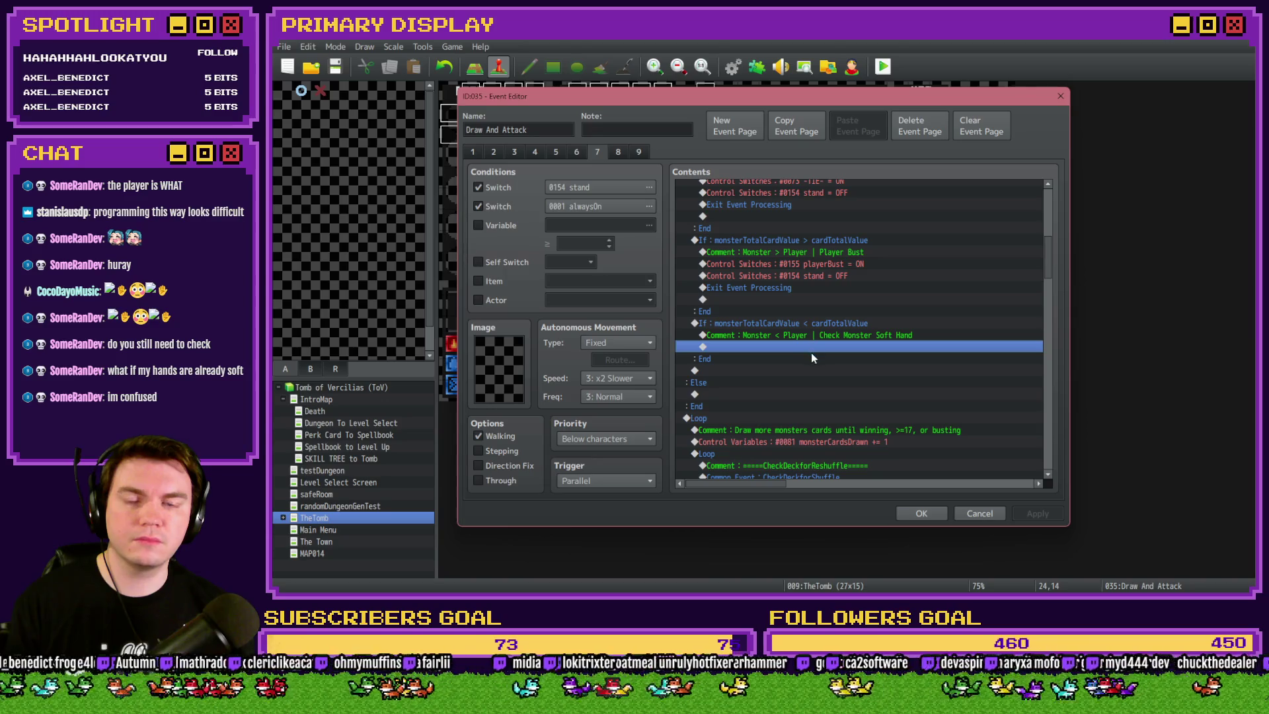
key("ctrl+v")
left_click(807, 340)
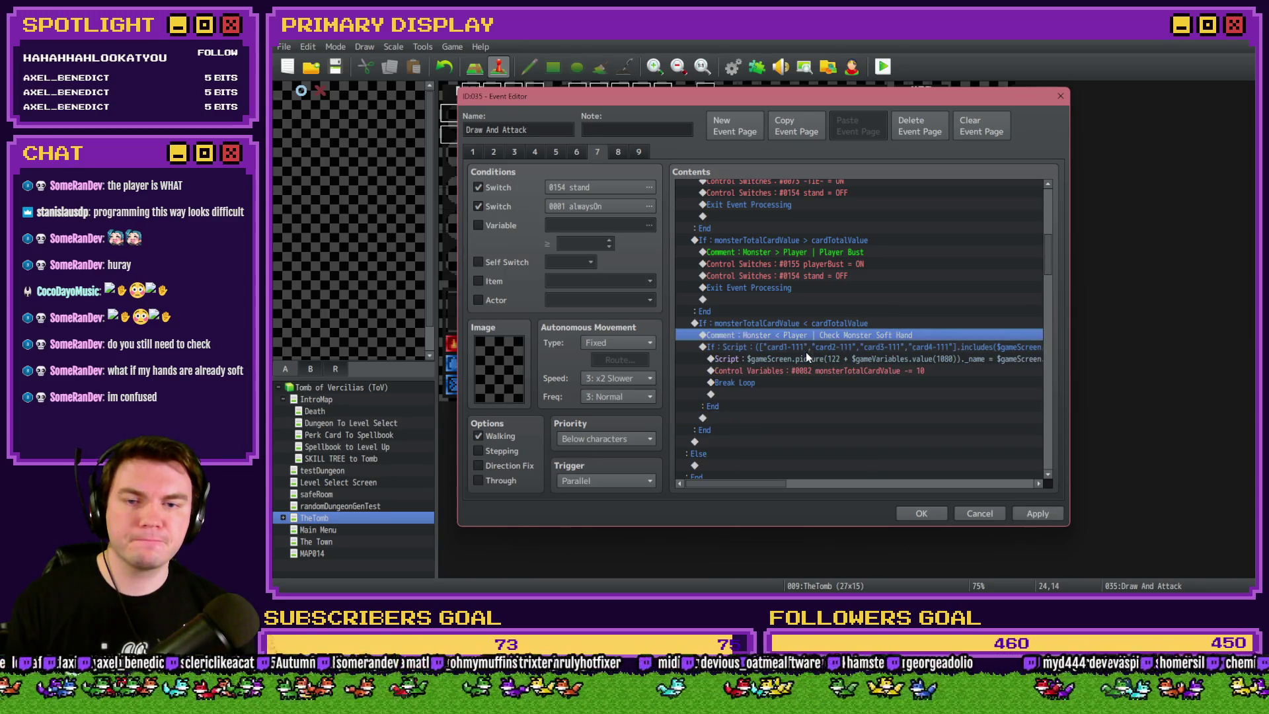
left_click(806, 352)
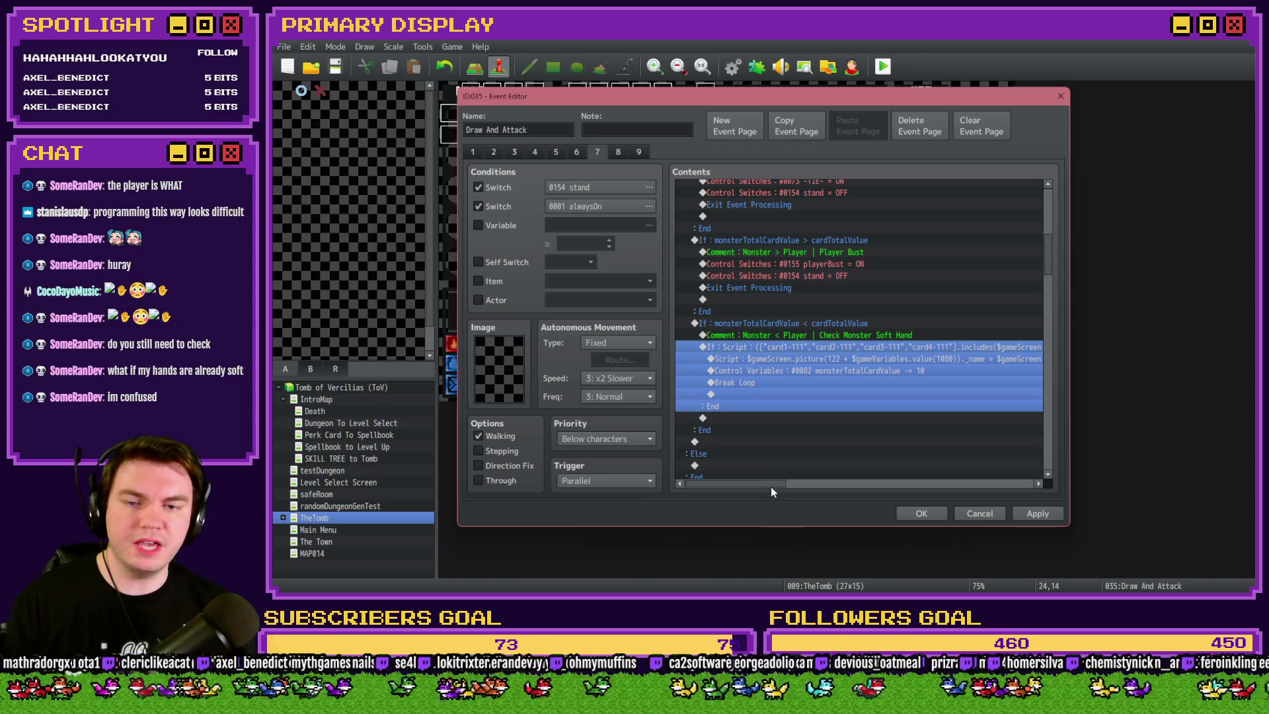
left_click_drag(772, 487, 831, 493)
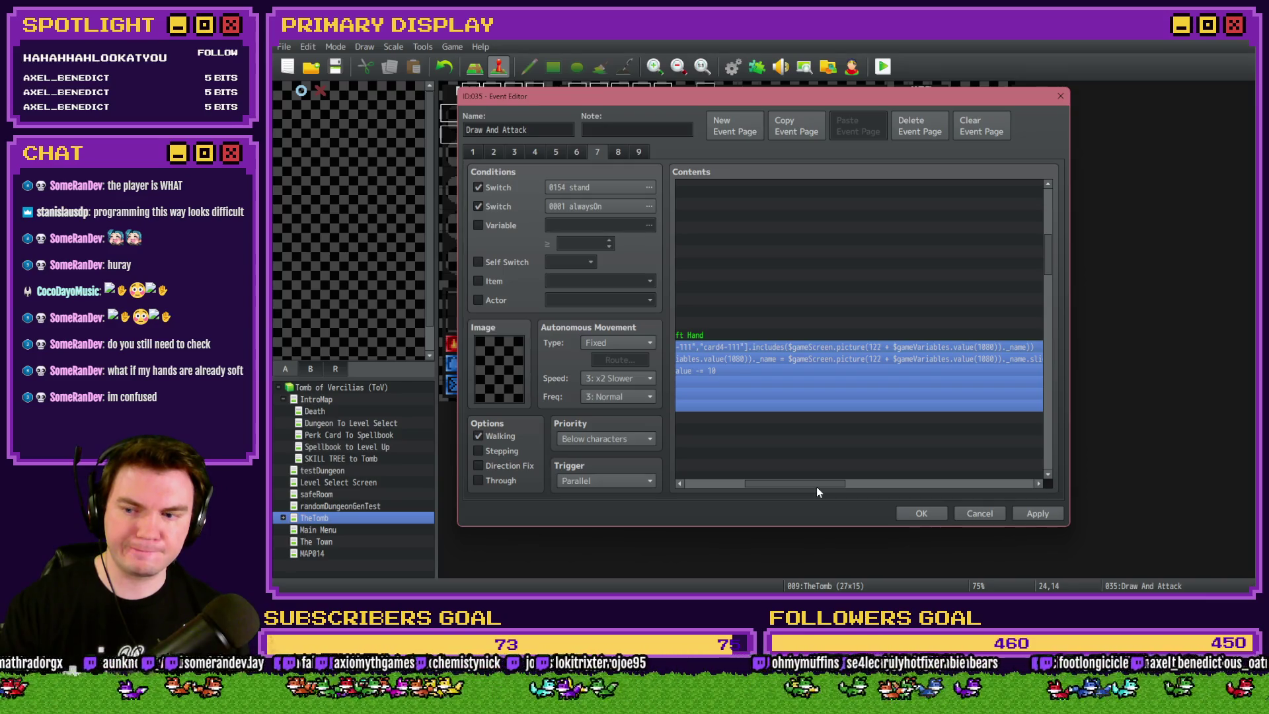
left_click_drag(815, 482, 757, 487)
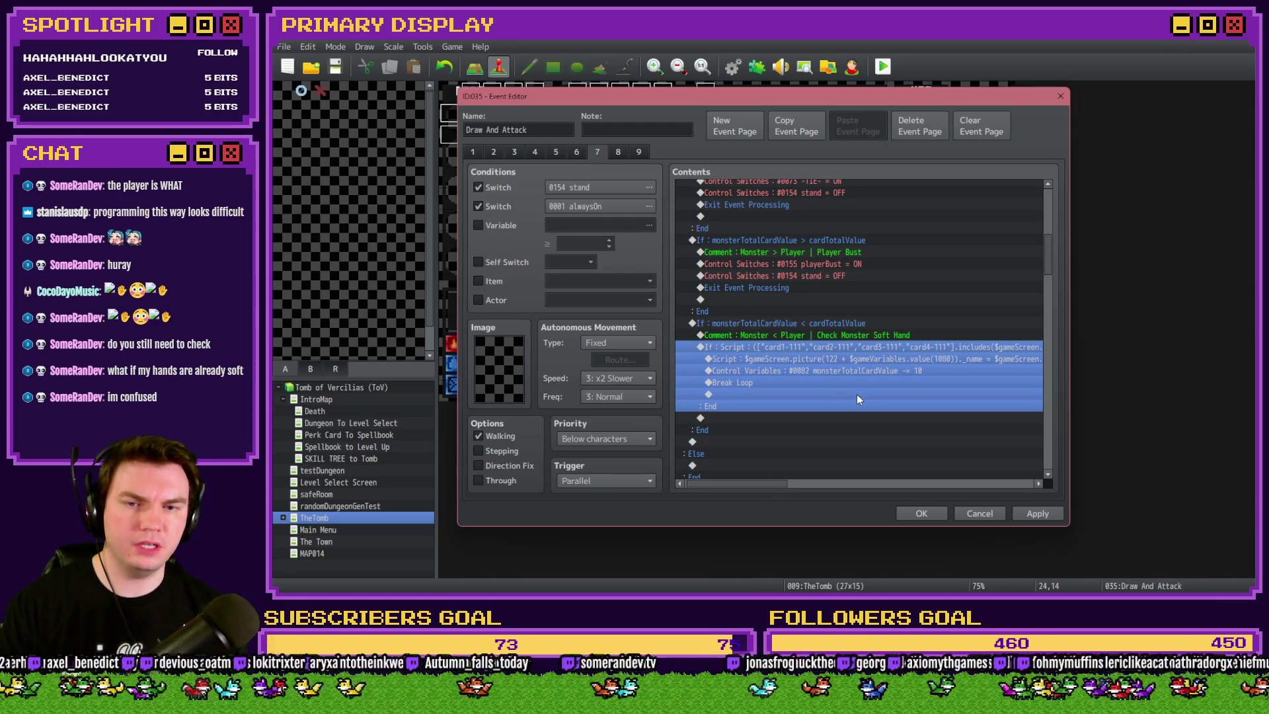
left_click(818, 335)
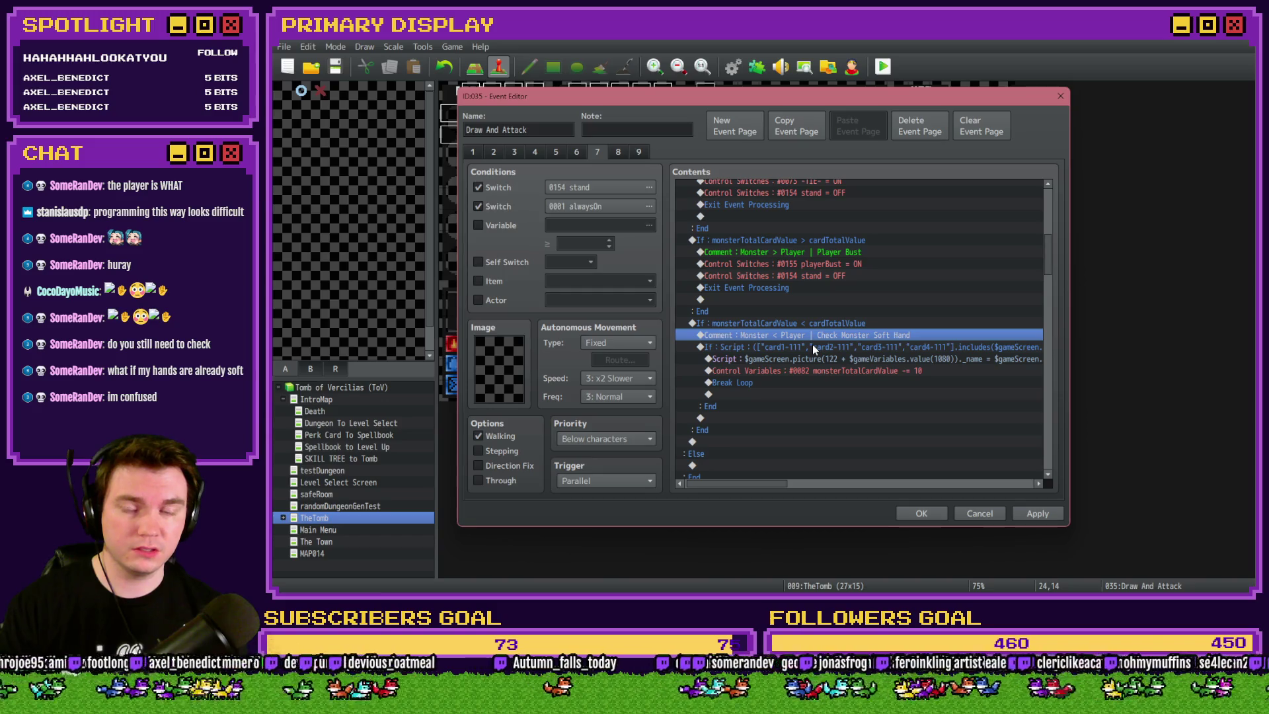
double_click(812, 343)
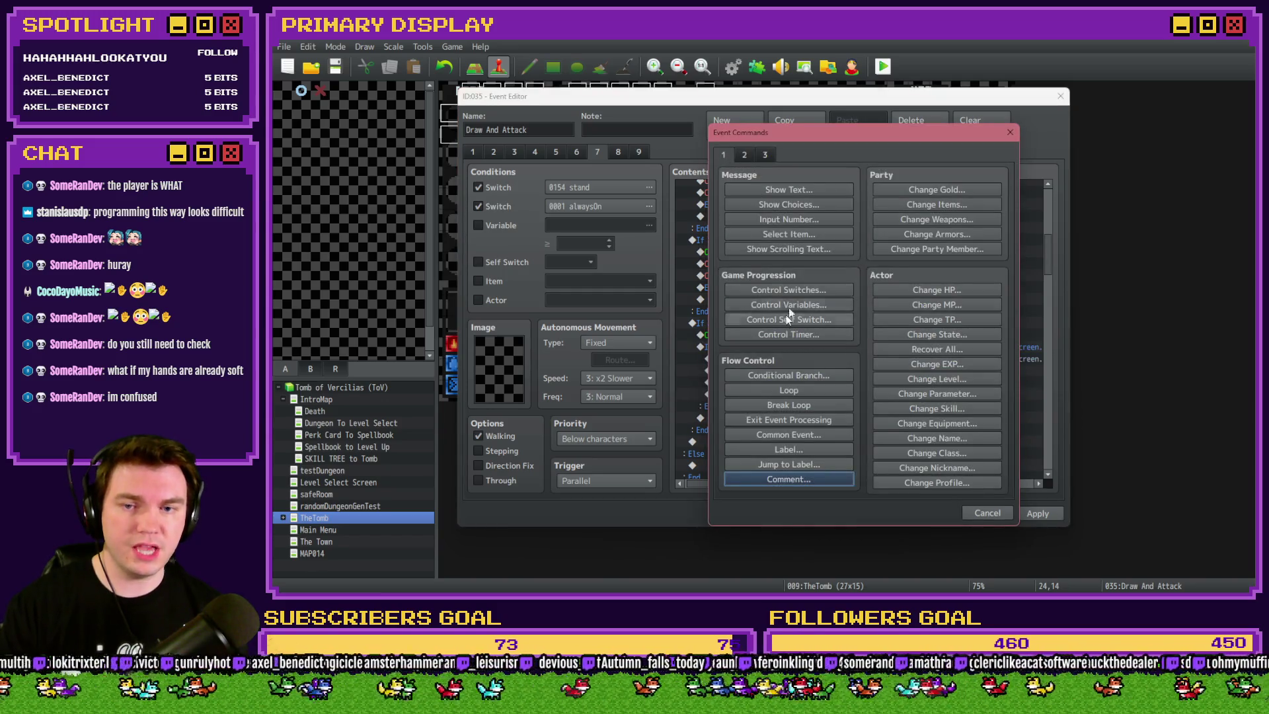
Add a Control Variables command setting #1080 cardsToMove to 0
left_click(799, 302)
left_click(863, 244)
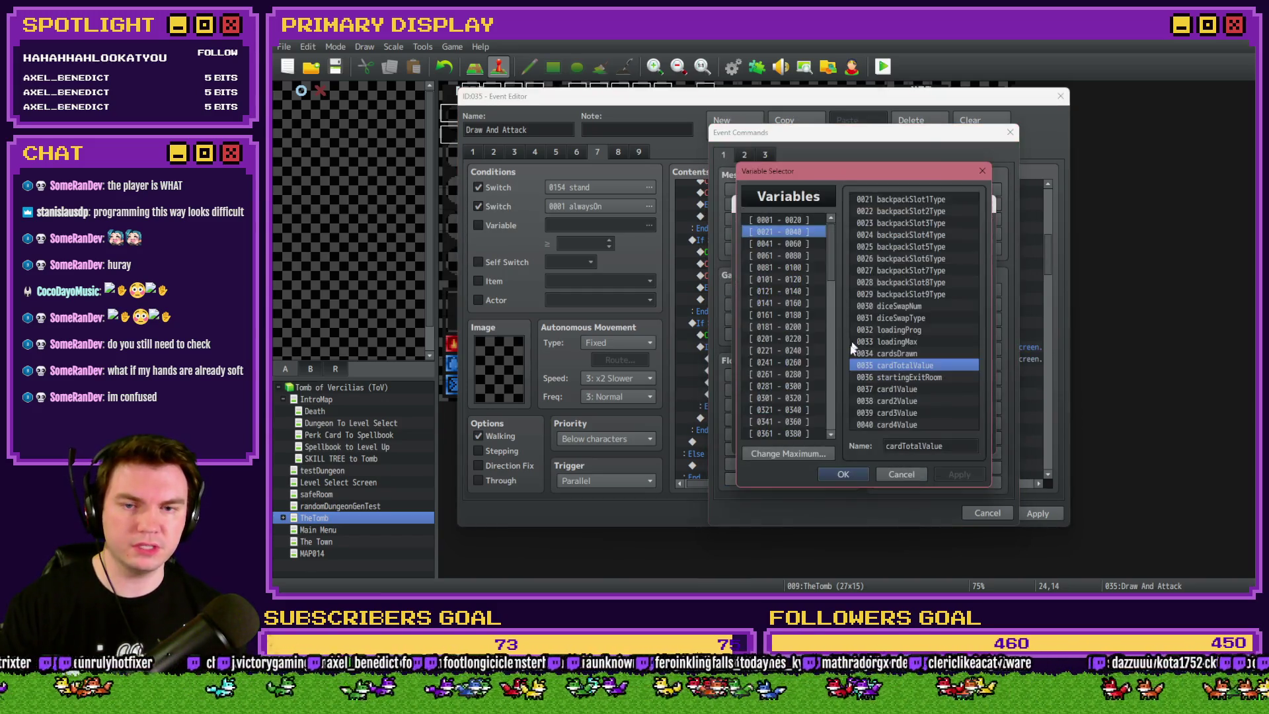
left_click(834, 390)
left_click(800, 348)
key("Down")
key("Down")
key("Down")
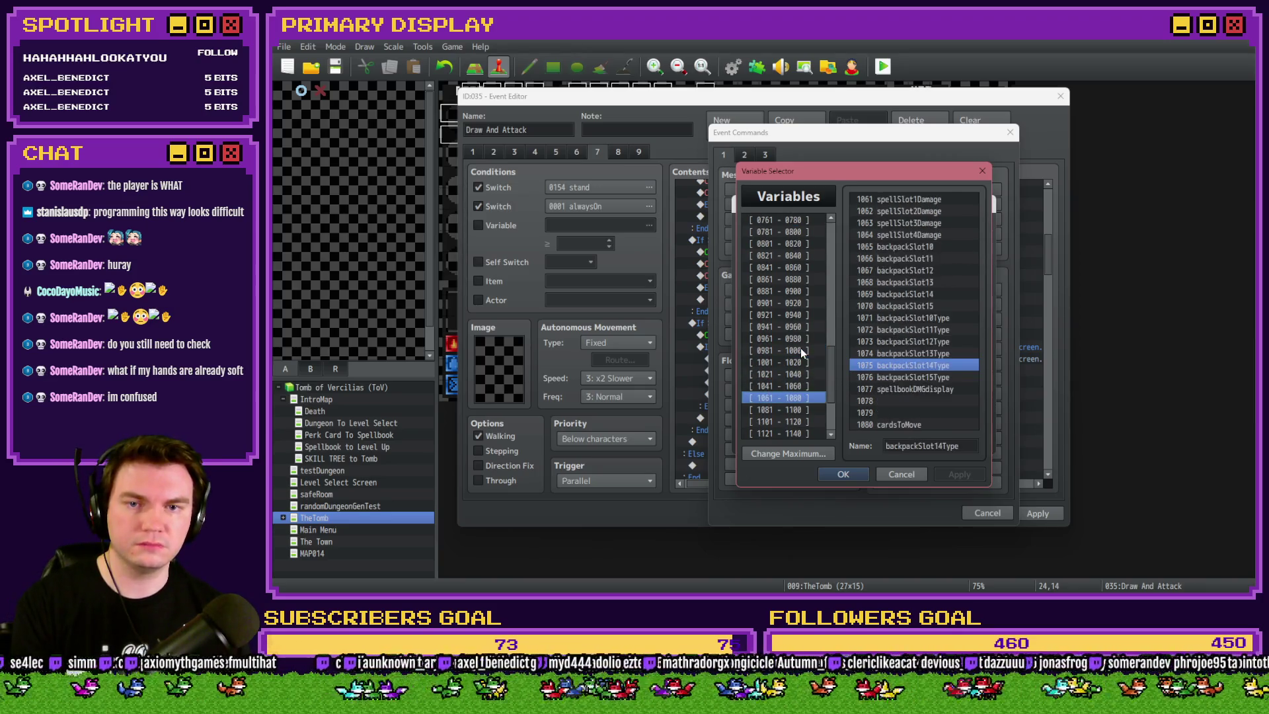
double_click(898, 426)
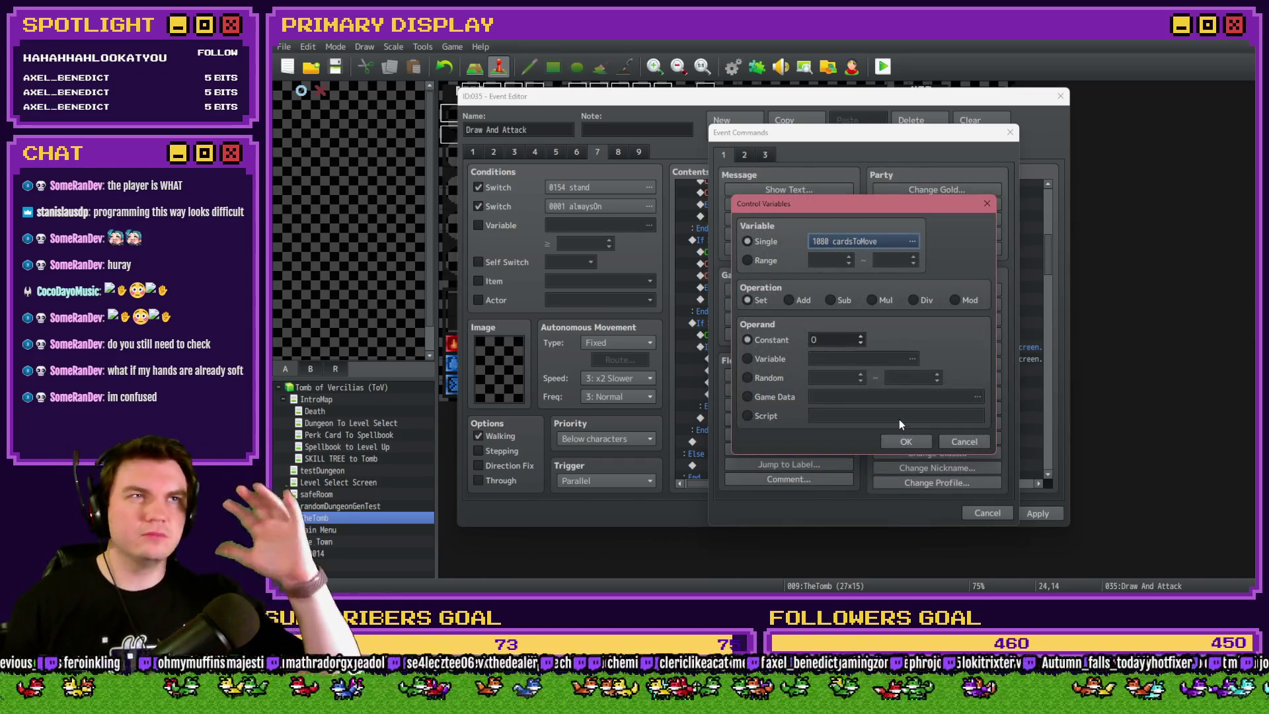
double_click(832, 340)
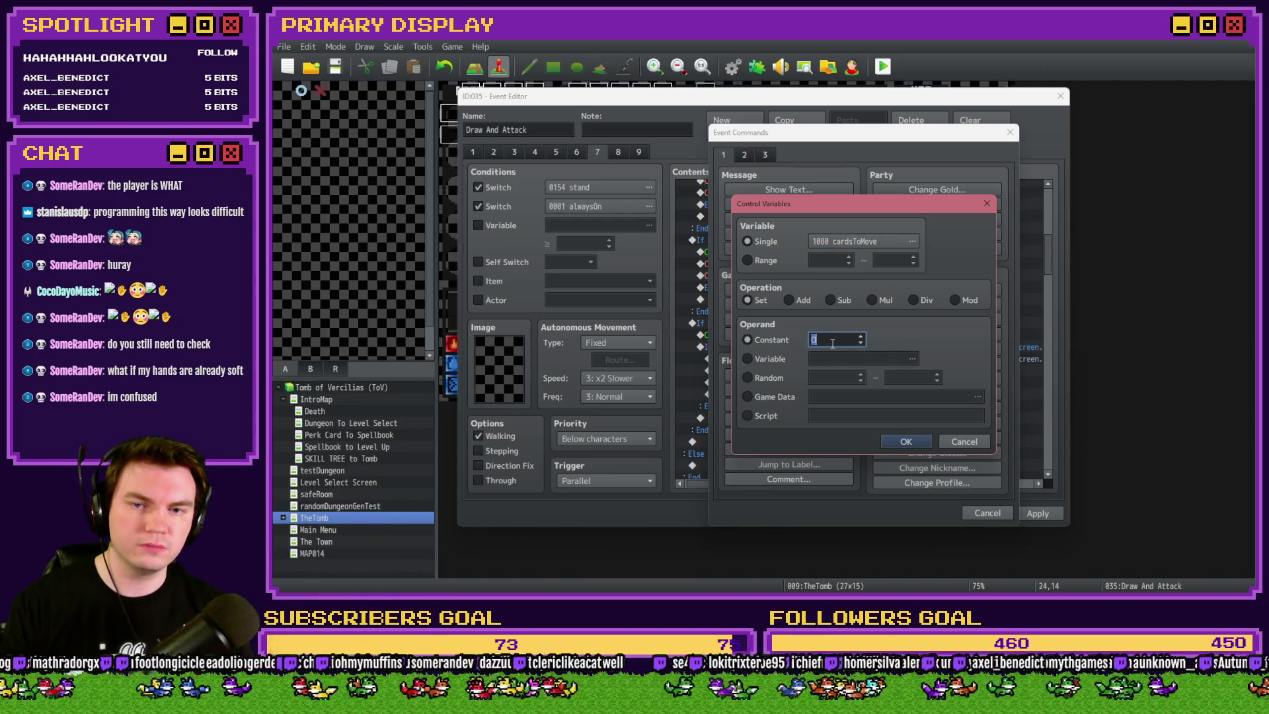
left_click(906, 441)
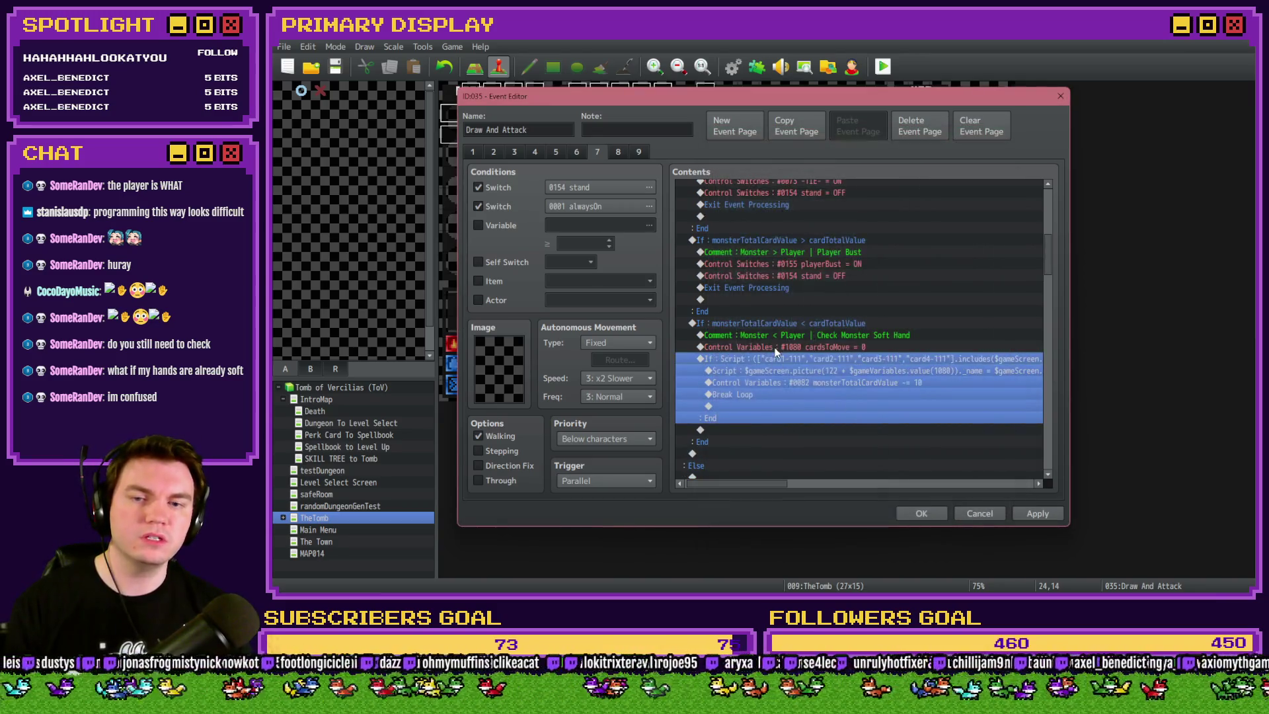
Insert a Loop and move the If Script block inside it
double_click(777, 358)
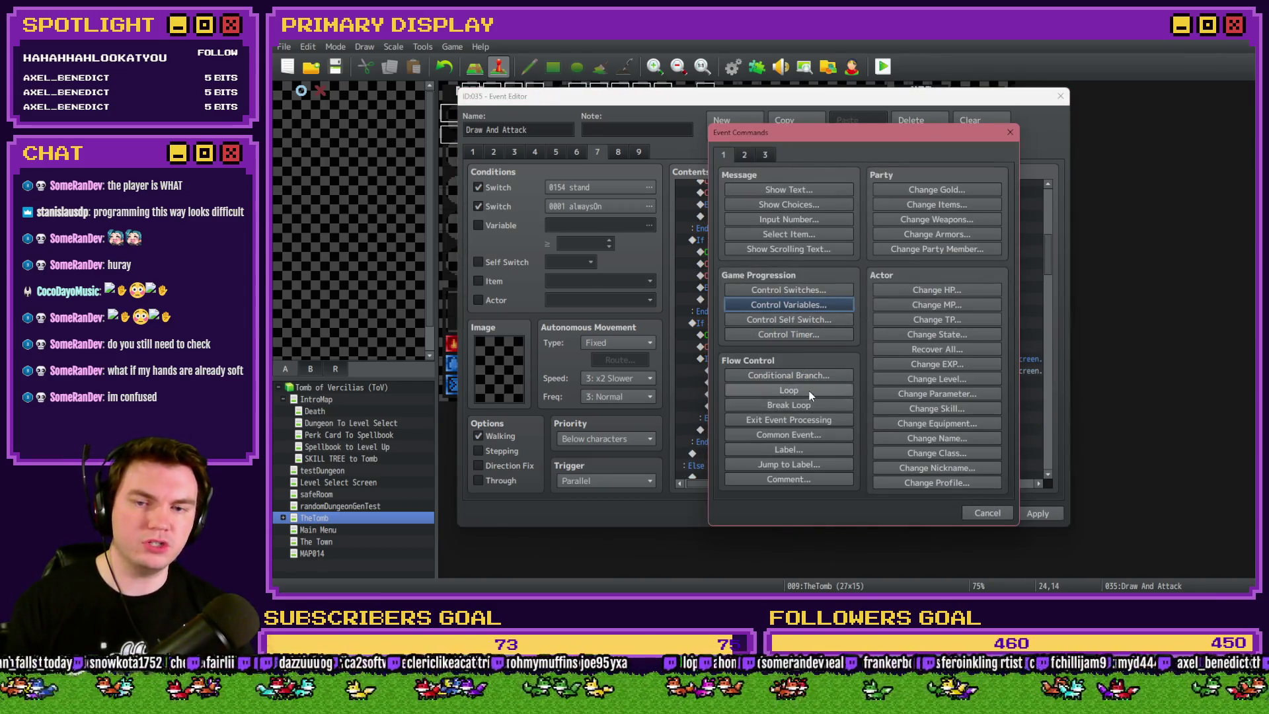
left_click(809, 391)
left_click(787, 394)
left_click_drag(788, 391, 780, 367)
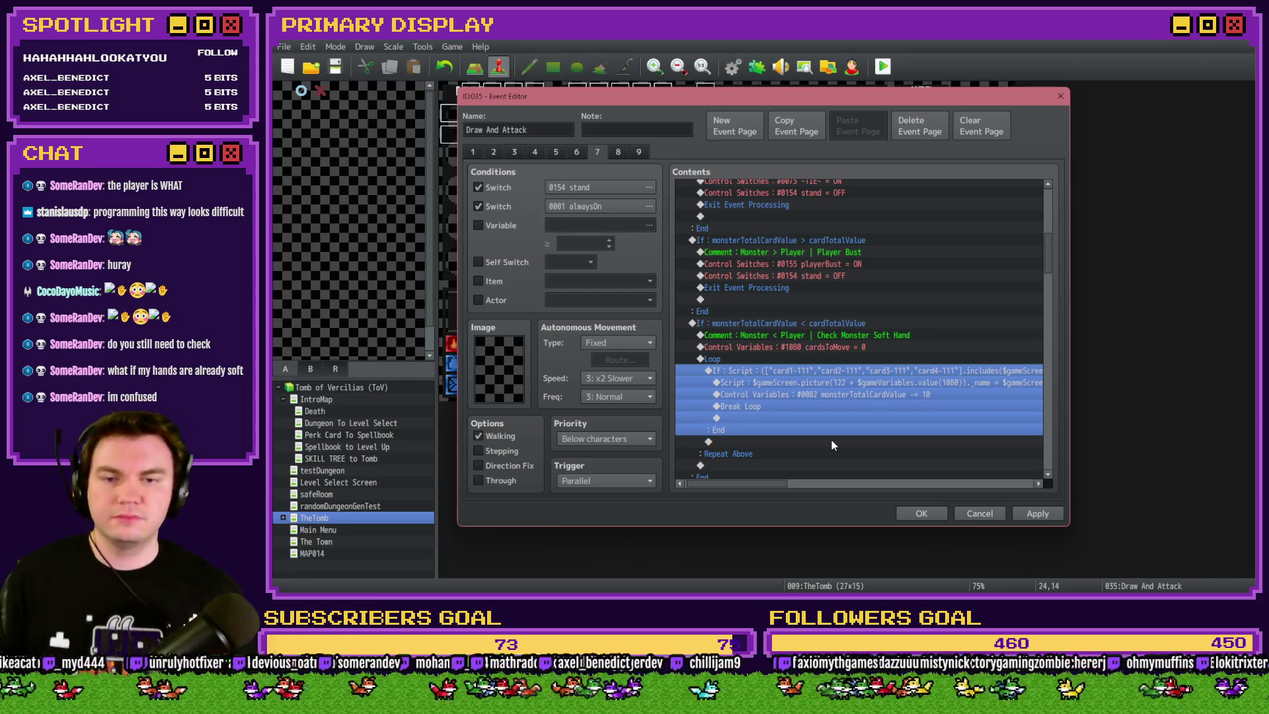
Add a copied cardsToMove command, changed to Add 1, above the If block inside the loop
left_click(880, 347)
key("ctrl+c")
left_click(823, 370)
key("ctrl+v")
double_click(827, 372)
left_click(804, 300)
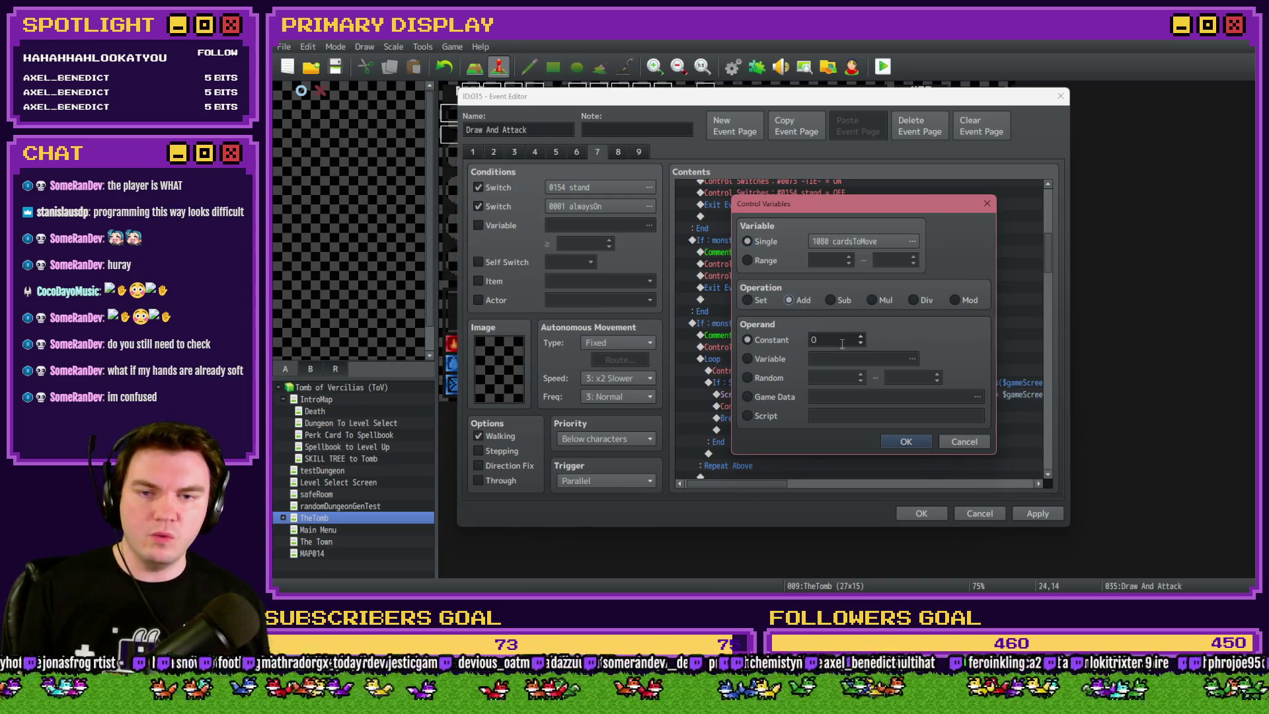
left_click(904, 440)
left_click(824, 381)
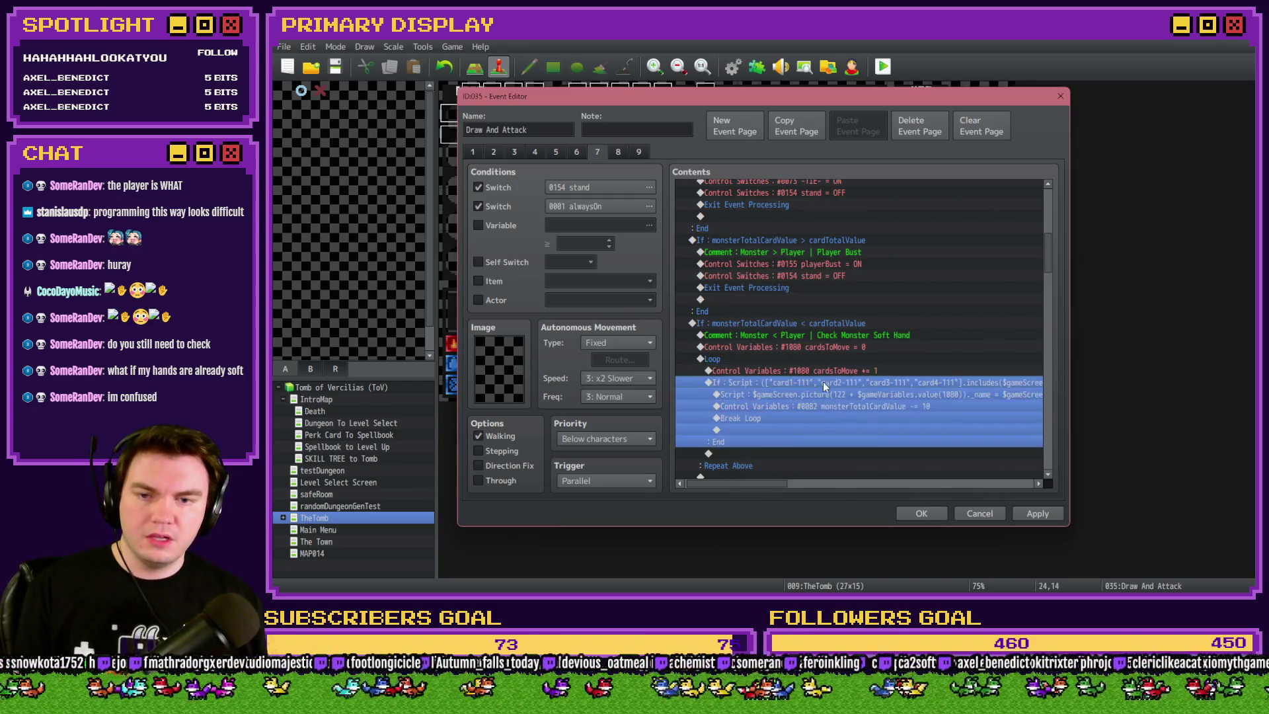
mouse_move(763, 485)
left_mouse_down()
mouse_move(839, 481)
mouse_move(747, 486)
left_mouse_up()
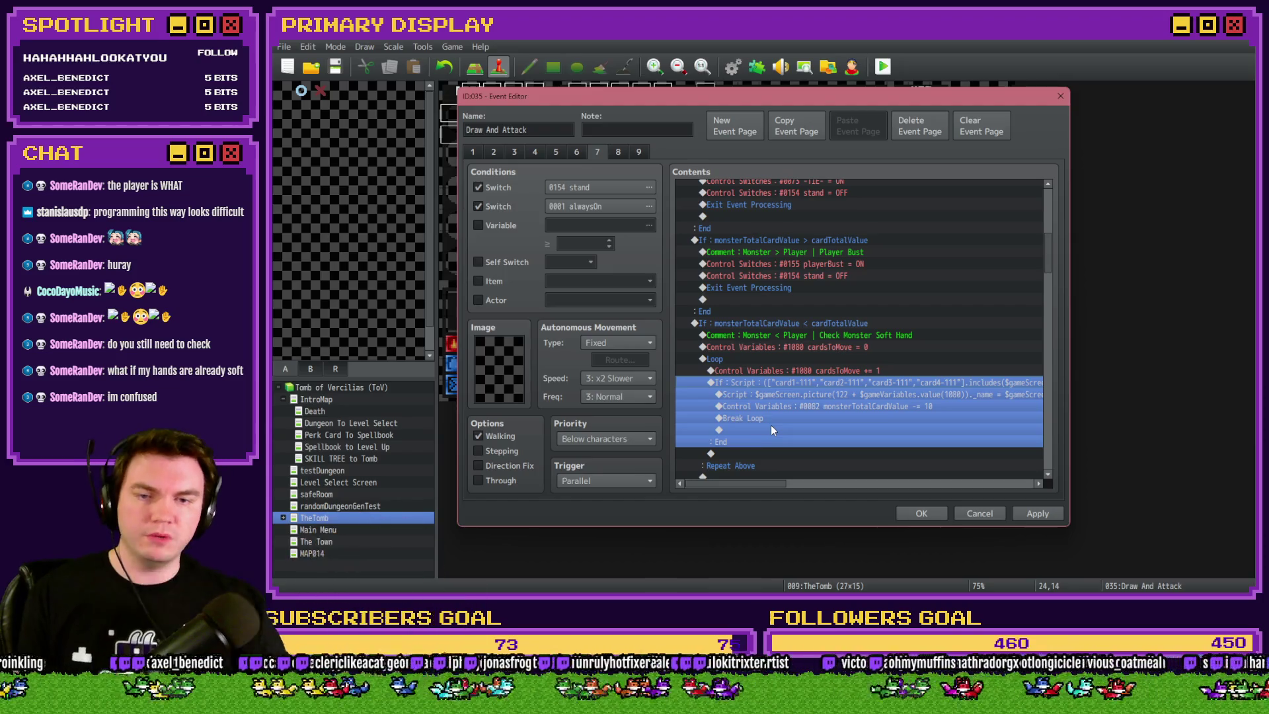
left_click(793, 396)
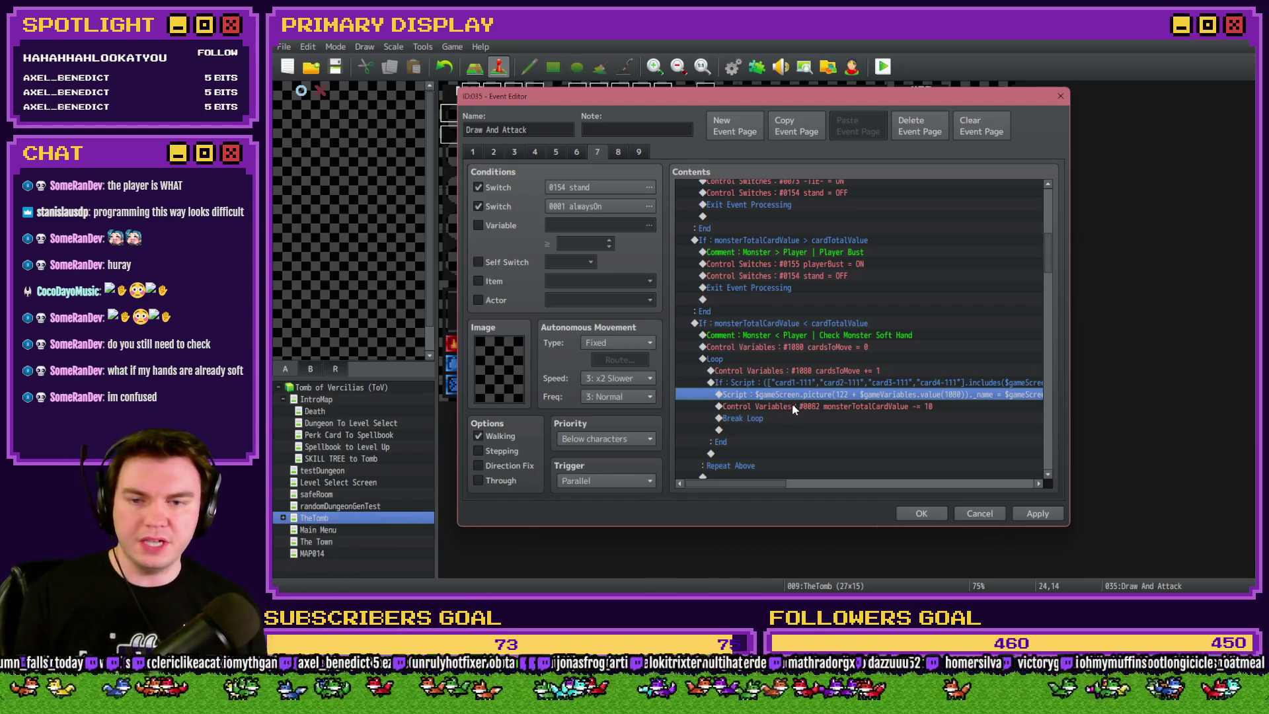
left_click_drag(765, 484, 867, 489)
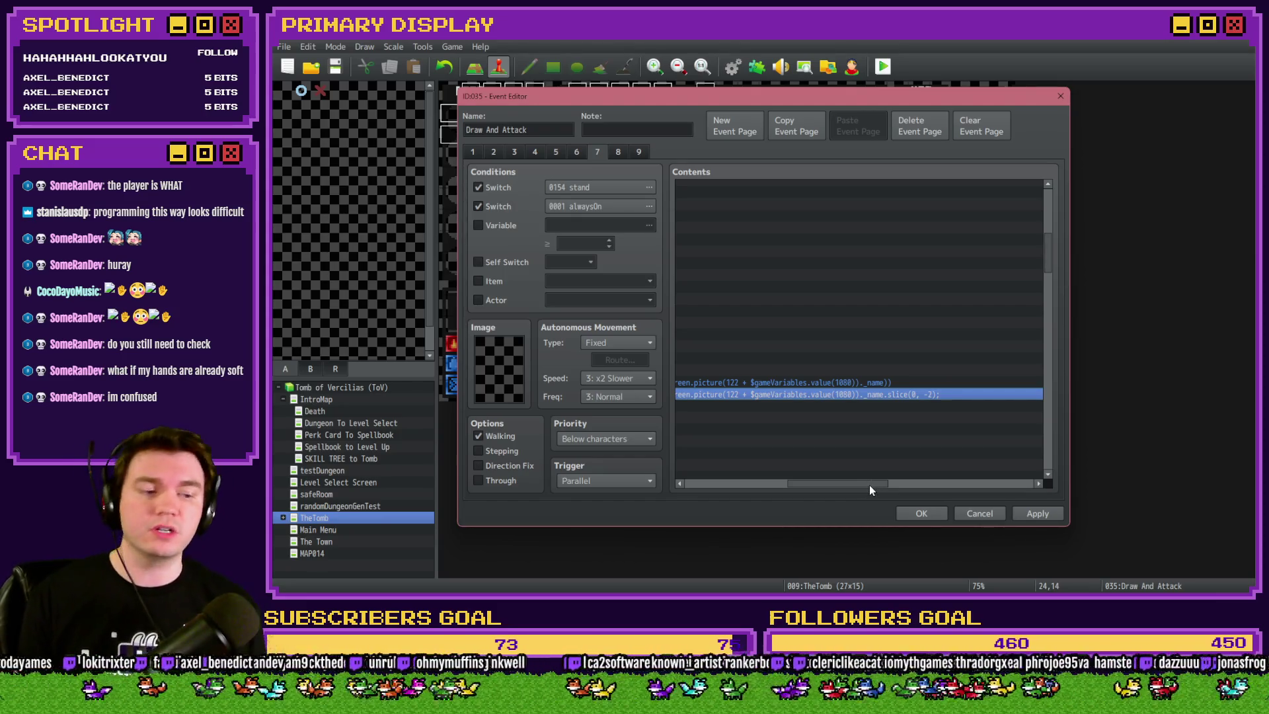
Delete Break Loop from the soft-hand card-script branch and check the logic against the flowchart
left_click_drag(870, 485, 764, 491)
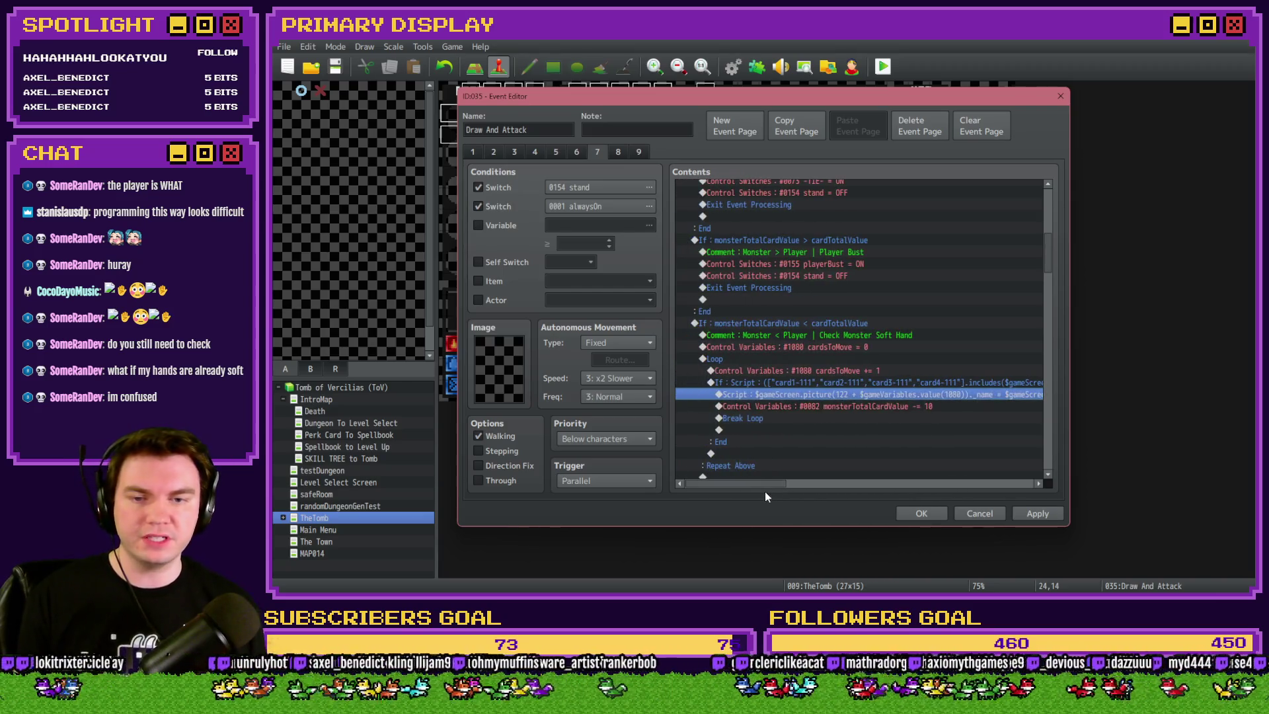
left_click(849, 406)
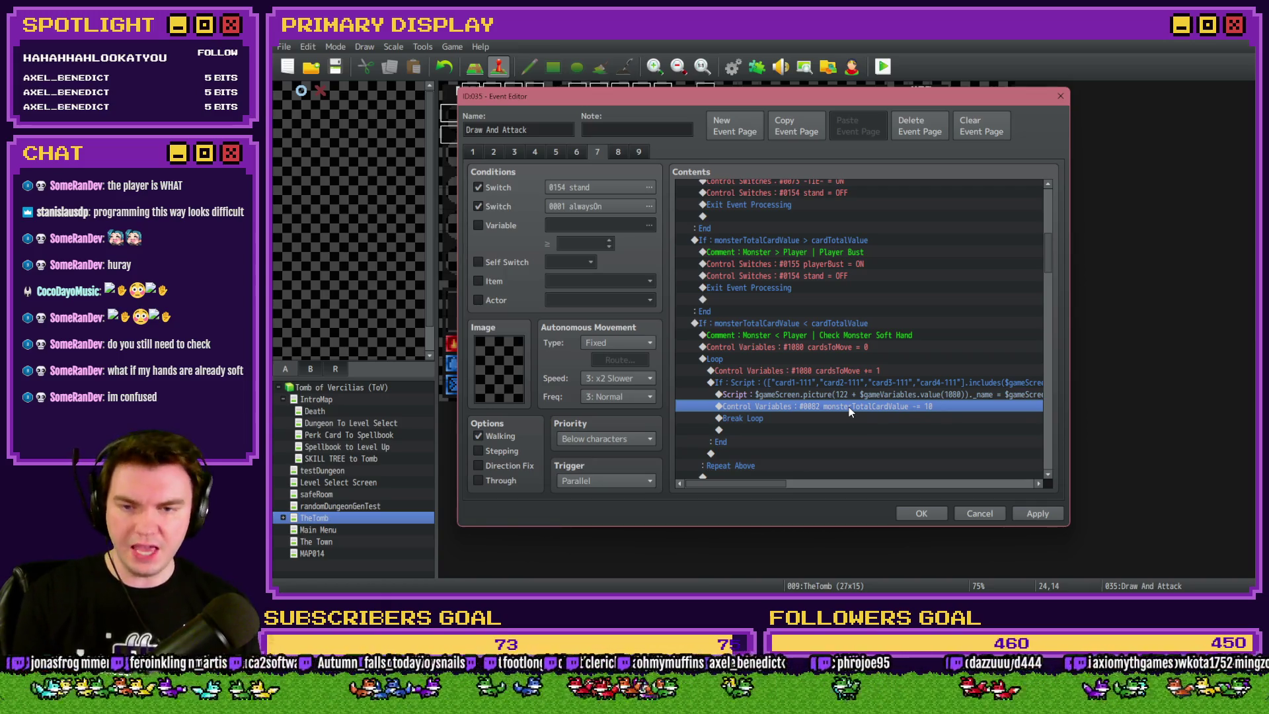
key("Down")
scroll(771, 334, "down", 2)
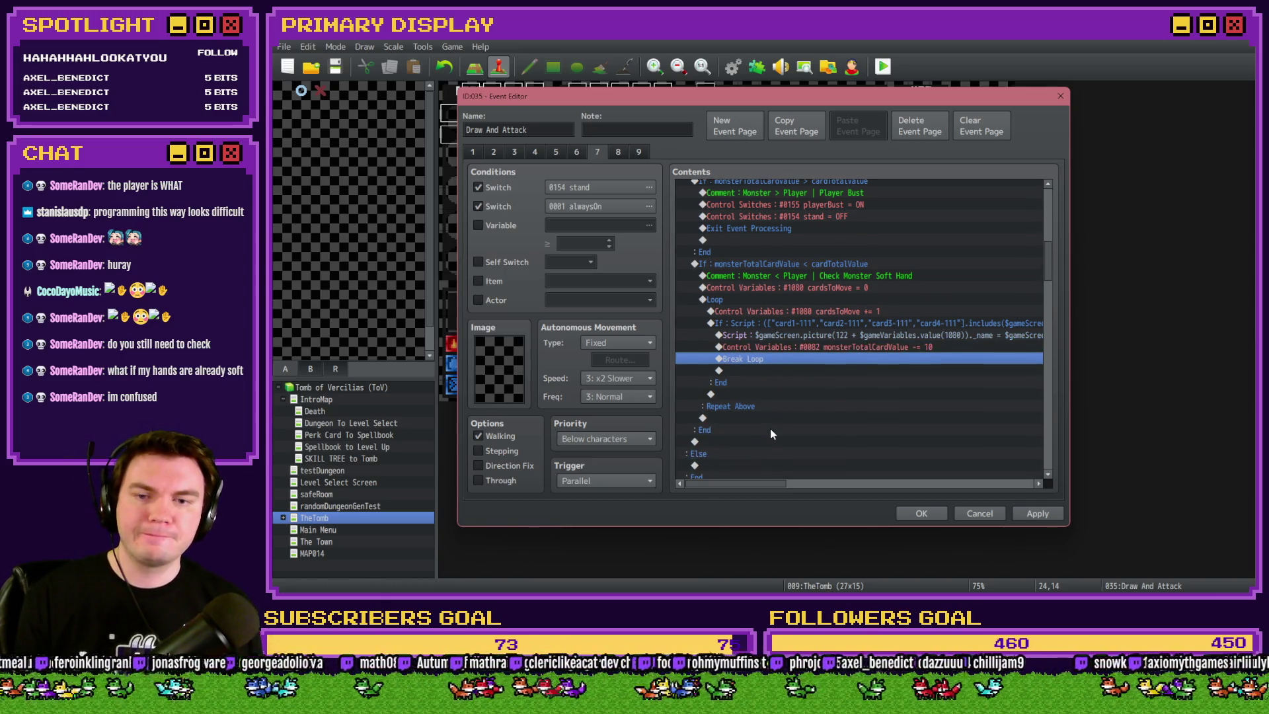
left_click(759, 335)
left_click(758, 348)
left_click(760, 358)
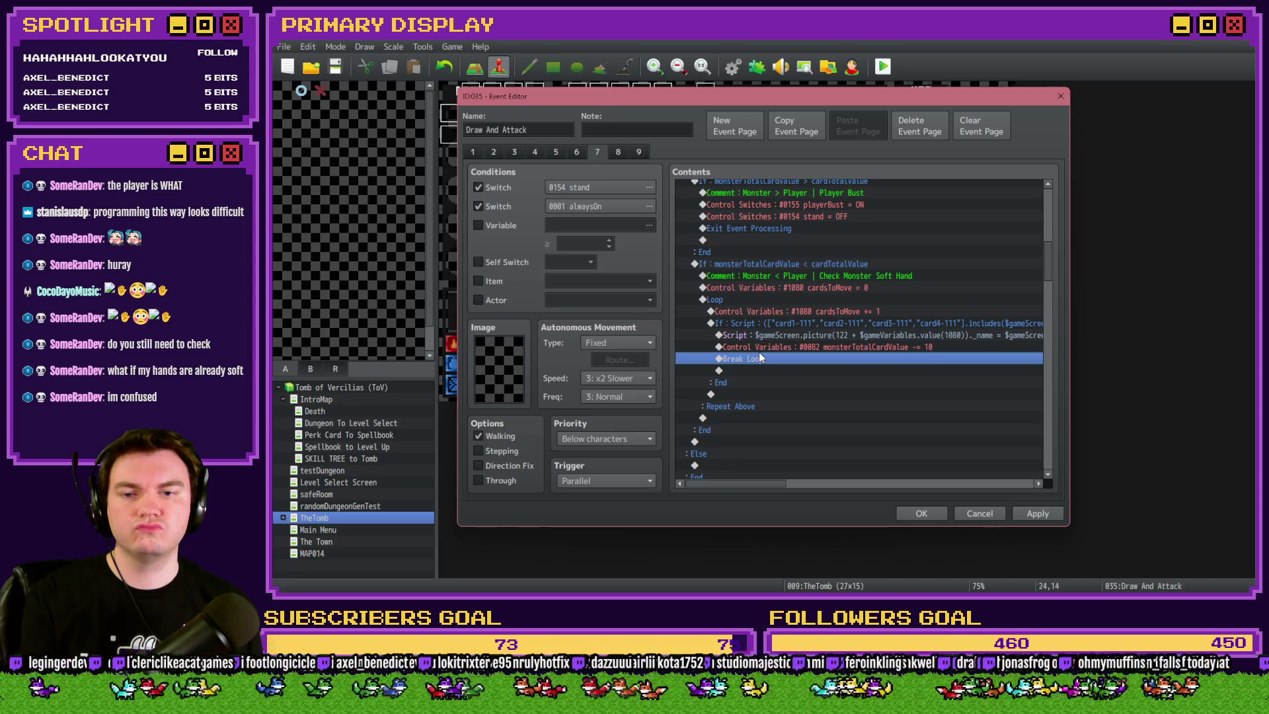
key("Delete")
left_click(771, 325)
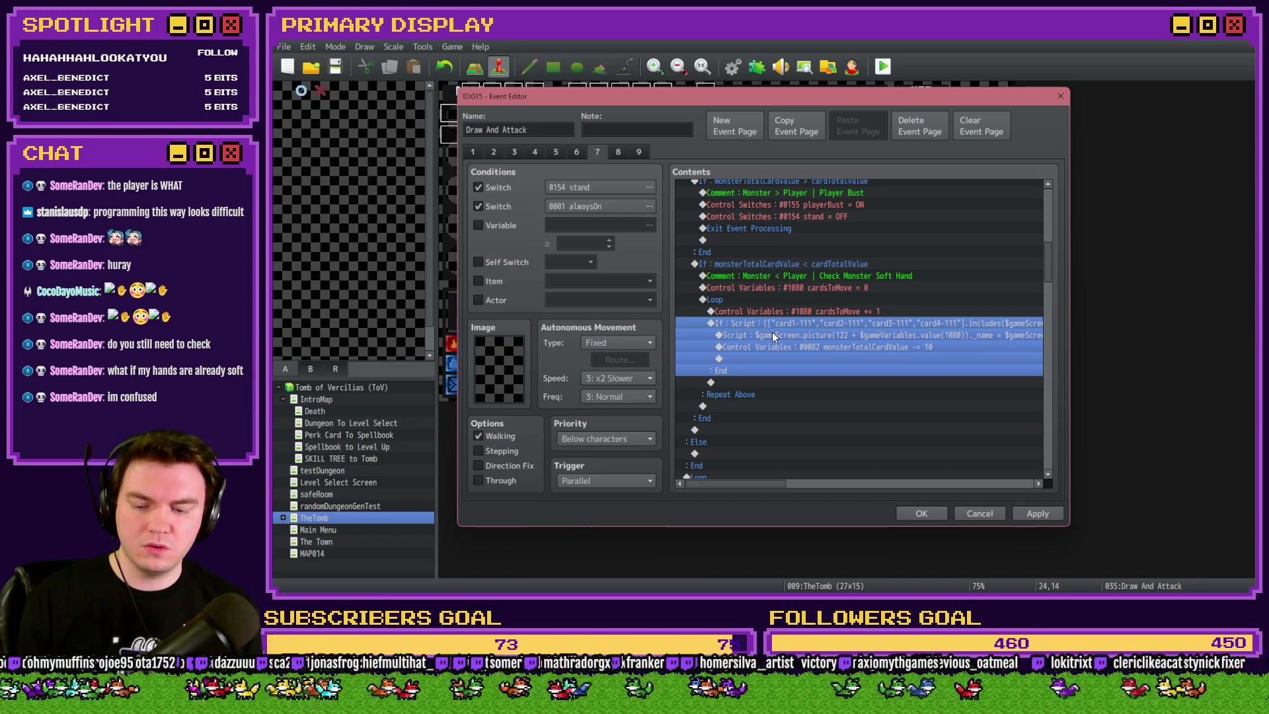
key("alt+Tab")
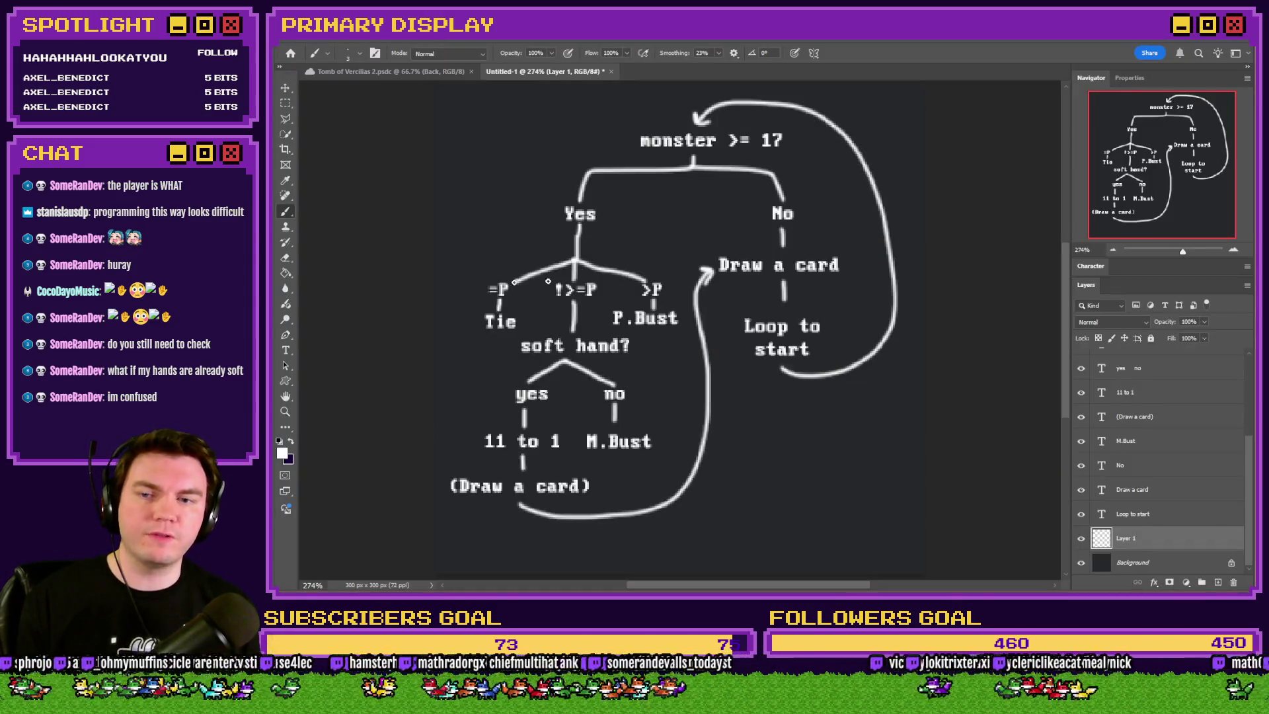
key("alt+Tab")
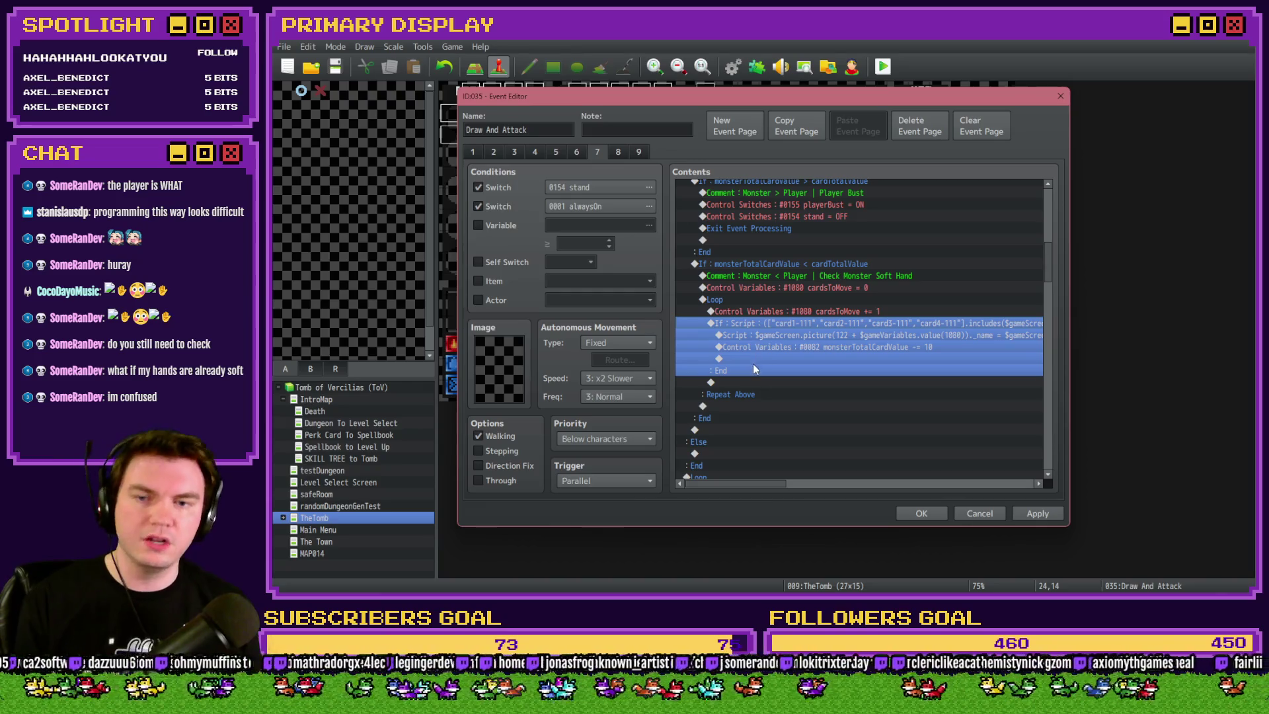
Insert a Conditional Branch: variable 1080 cardsToMove ≥ constant 11, after the card-script branch
left_click(784, 314)
left_click(784, 323)
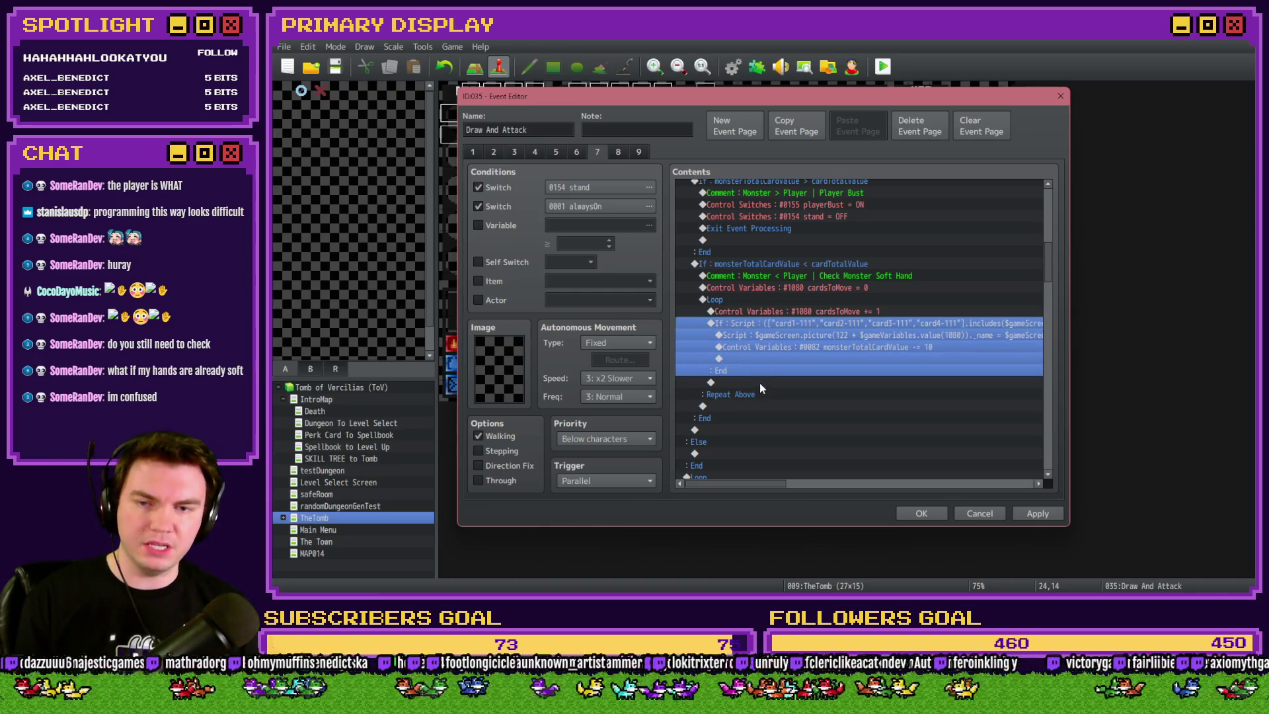
double_click(759, 383)
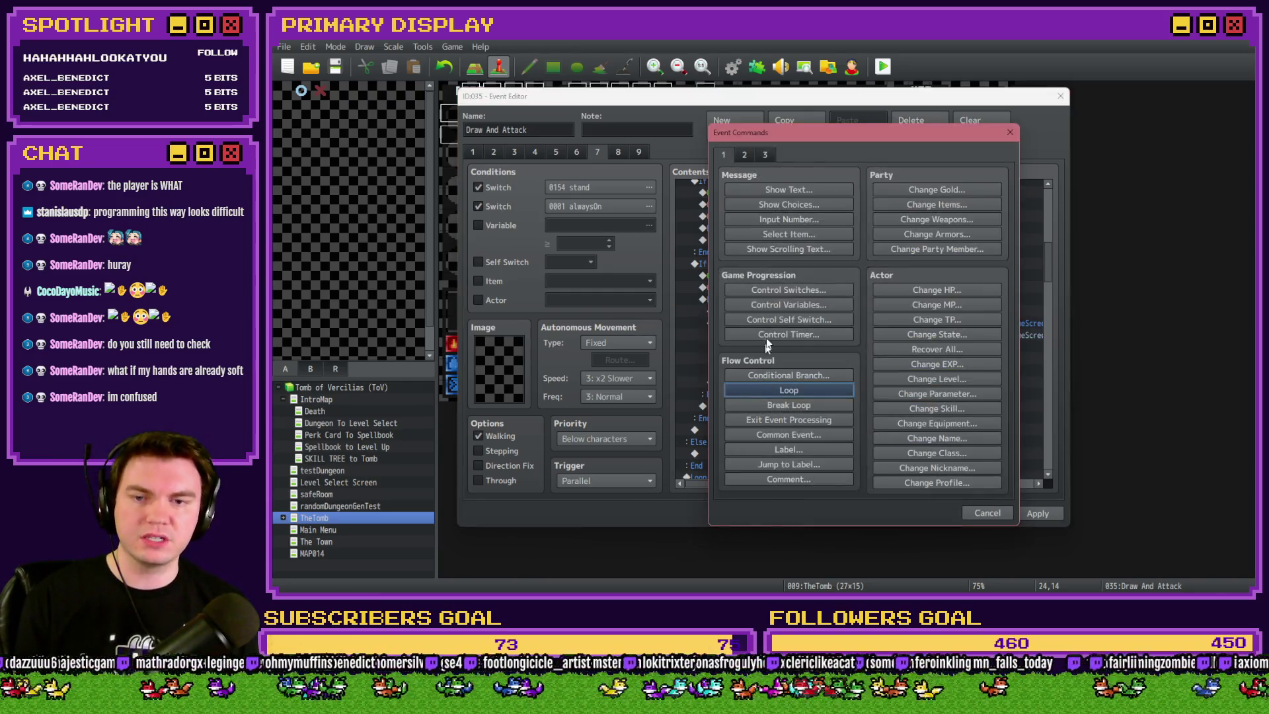
left_click(800, 373)
left_click(907, 275)
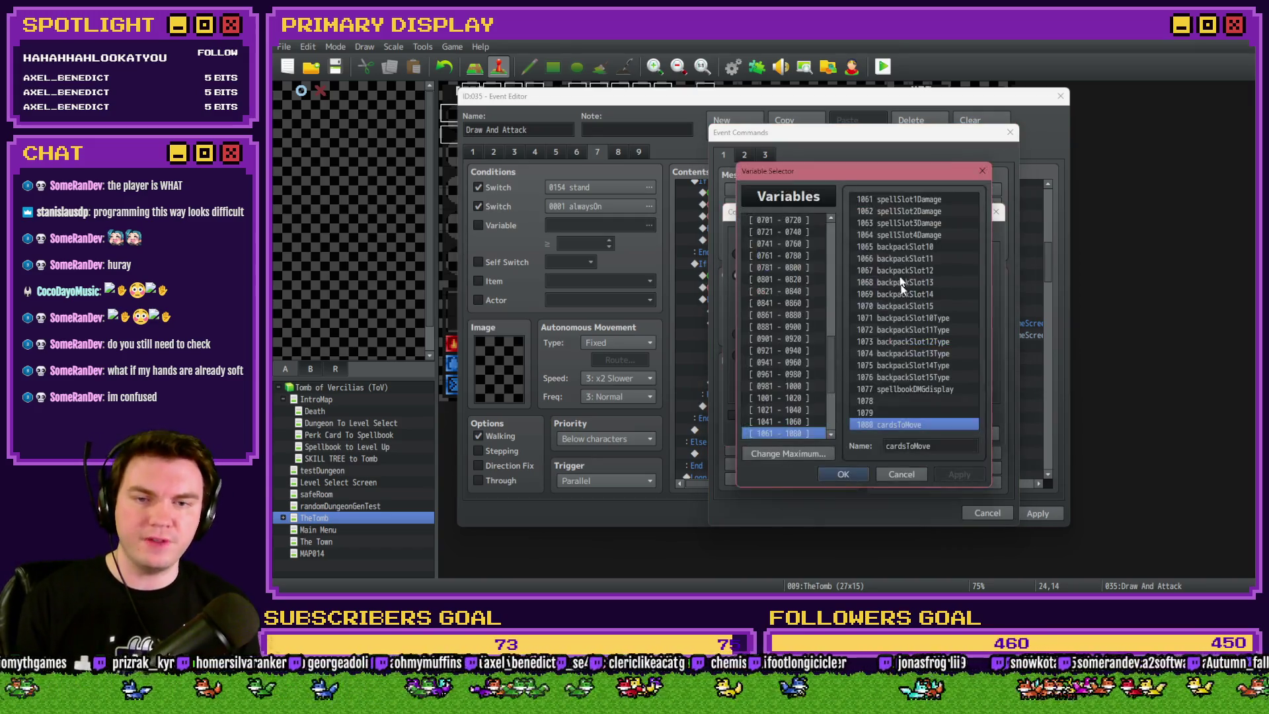
double_click(909, 424)
left_click(945, 275)
left_click(938, 305)
double_click(881, 295)
type("11")
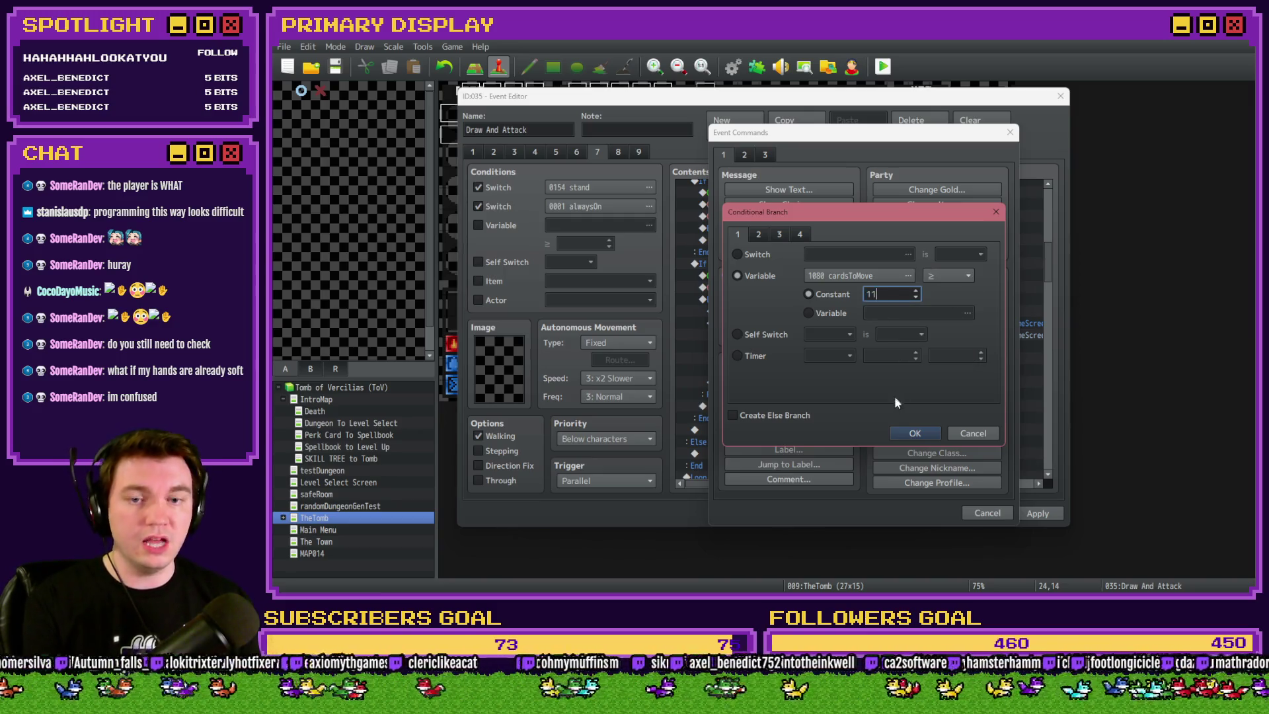
left_click(904, 433)
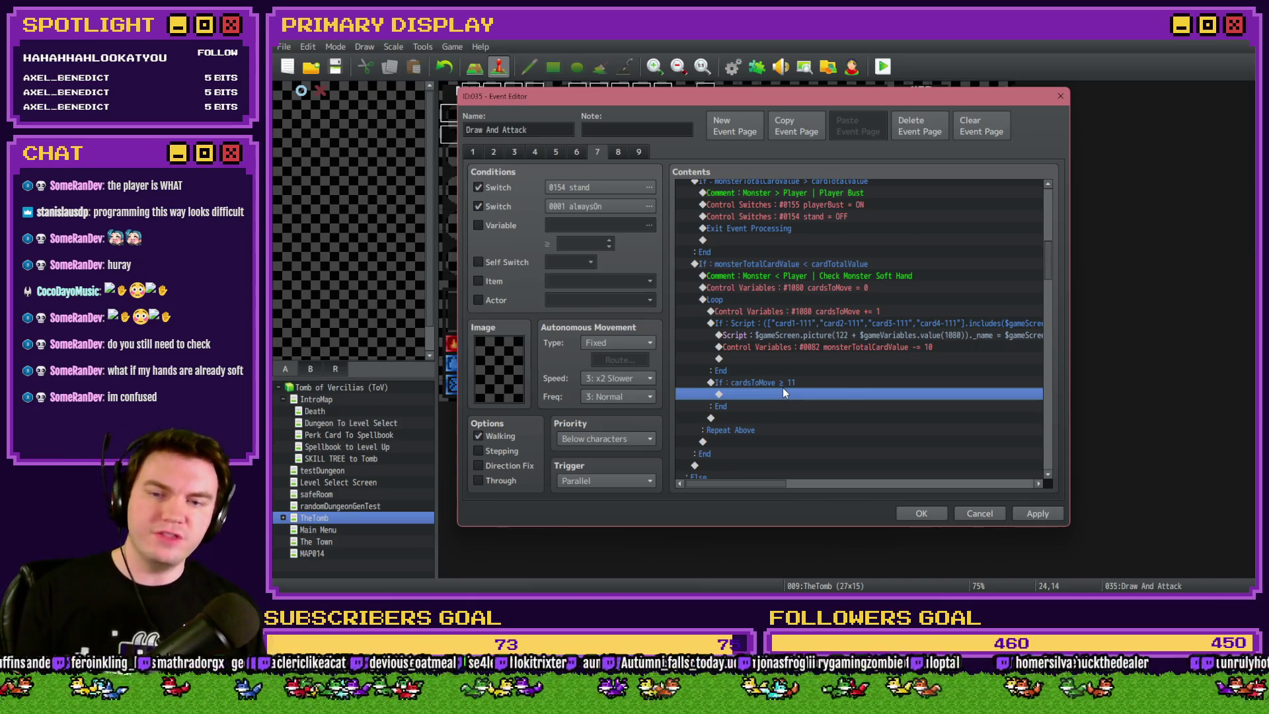
scroll(786, 390, "up", 2)
scroll(788, 395, "up", 2)
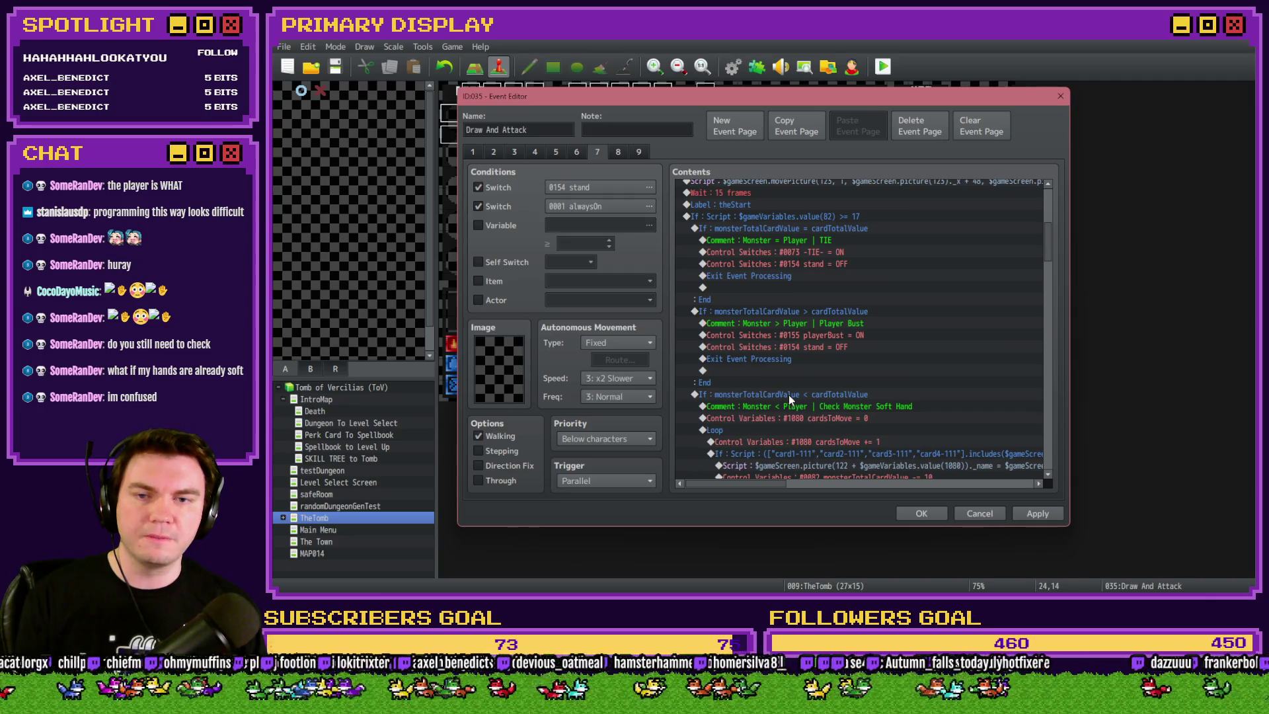
Copy MonsterBust ON, stand OFF and Exit Event Processing into the cardsToMove ≥ 11 branch
left_click_drag(1048, 252, 1065, 455)
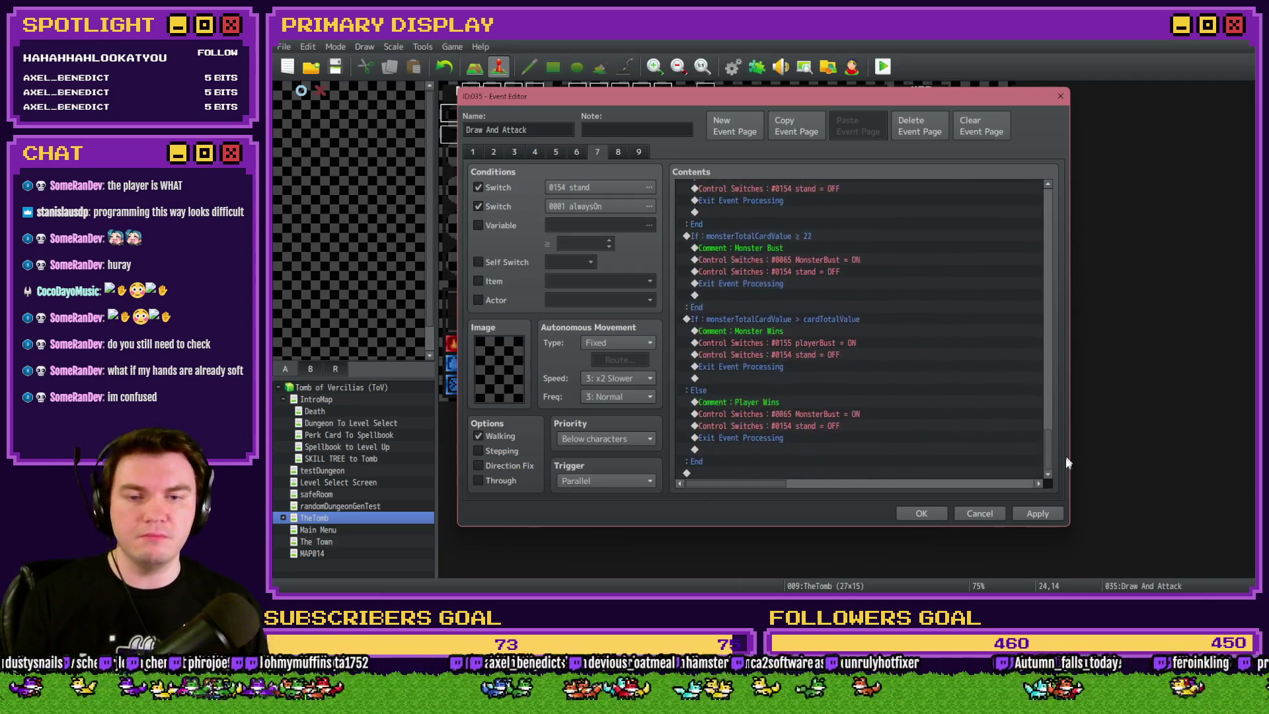
left_click(780, 414)
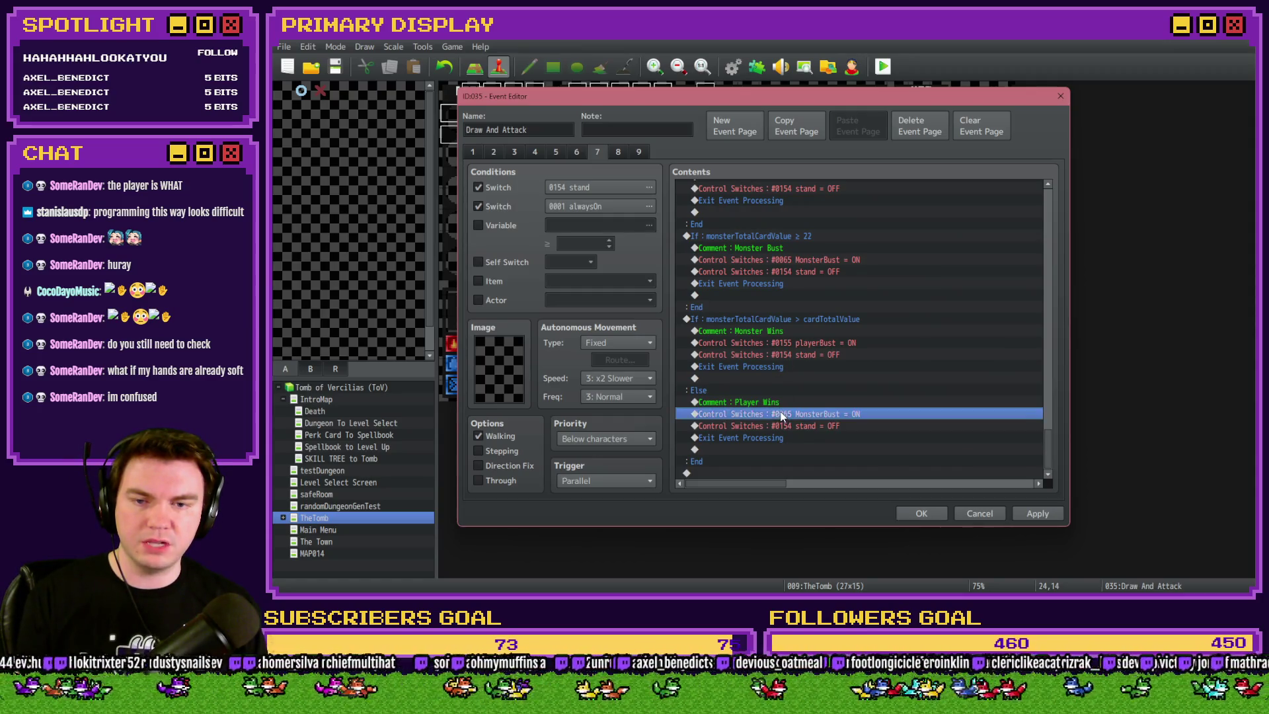
left_click(789, 440, "shift")
left_click_drag(1052, 454, 1058, 253)
scroll(811, 297, "down", 2)
left_click(810, 294)
key("ctrl+v")
Copy the soft-hand comment into the top of the new branch
scroll(805, 368, "up", 2)
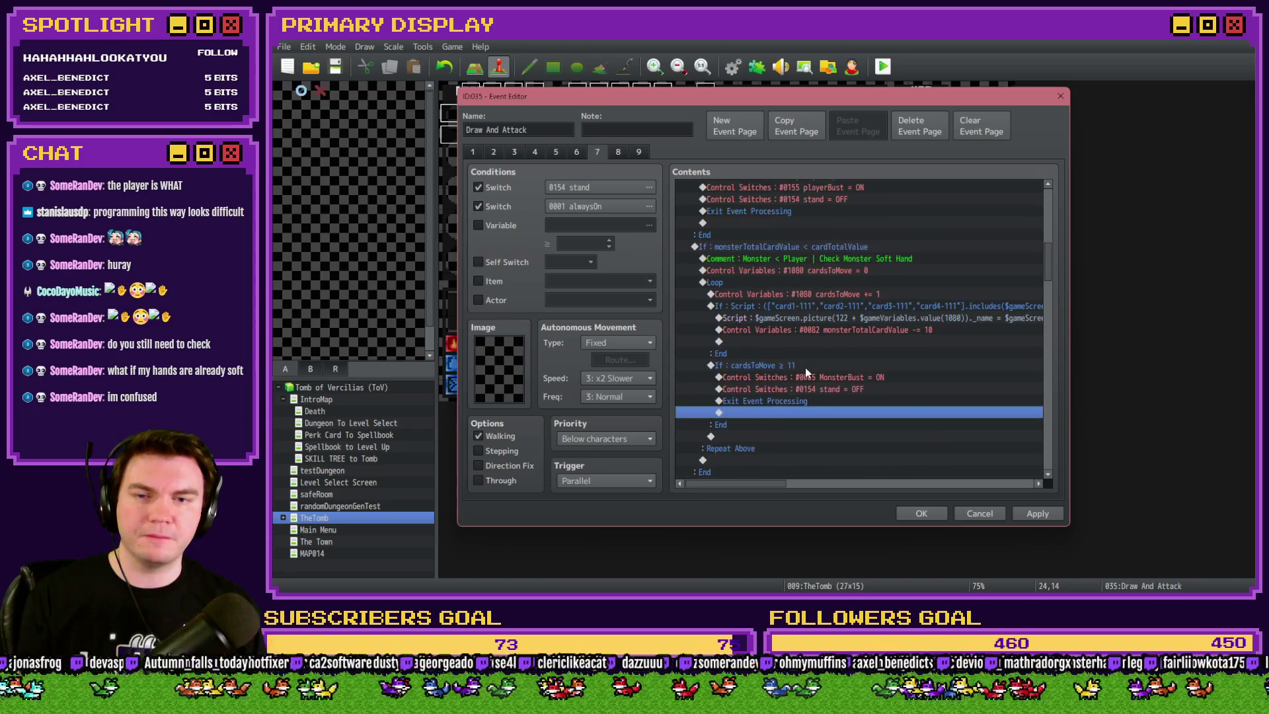
left_click(813, 260)
key("ctrl+c")
left_click(772, 367)
left_click(772, 379)
key("ctrl+v")
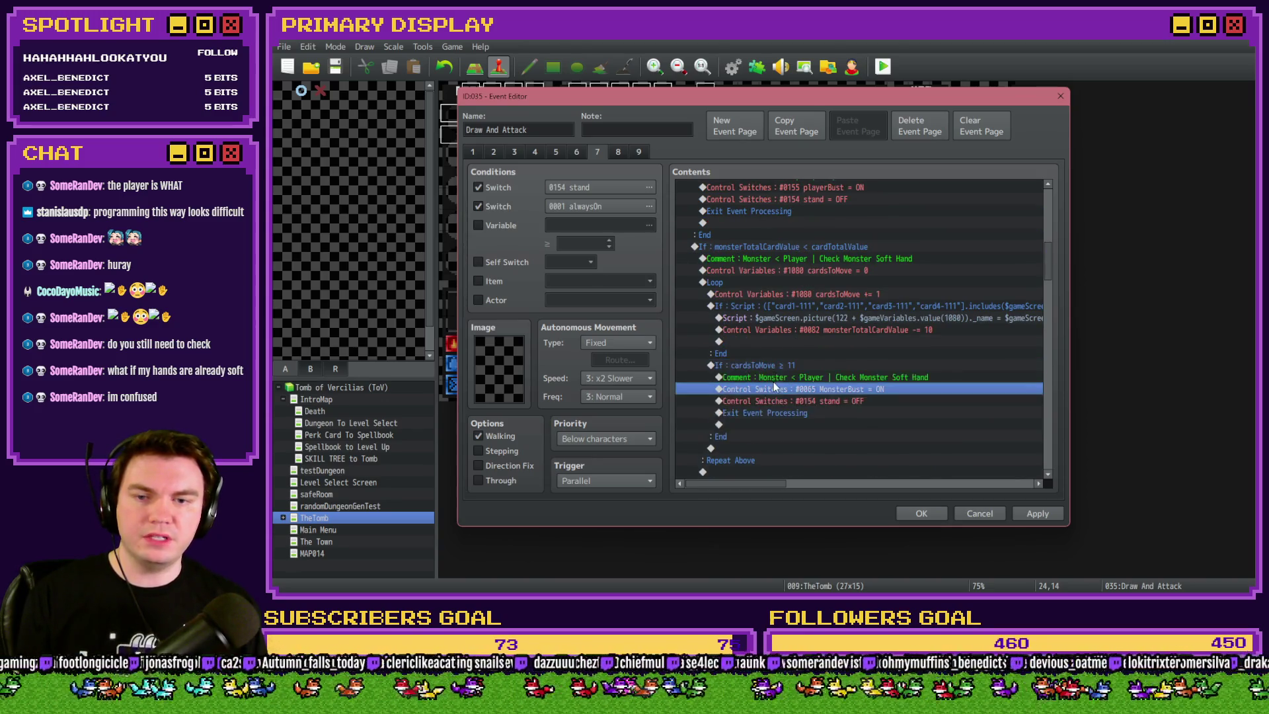
Rewrite the pasted comment to read 'No soft hand | Monster Bust'
double_click(786, 378)
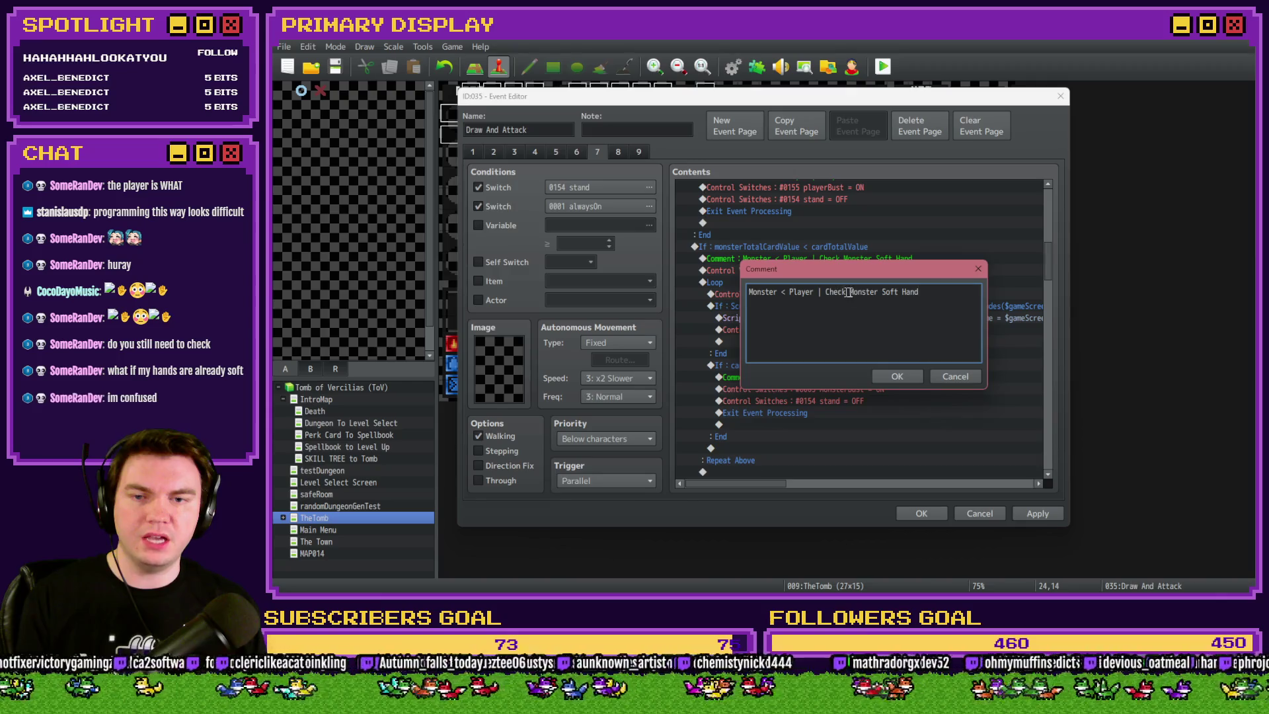
left_click_drag(925, 293, 649, 267)
type("Mons")
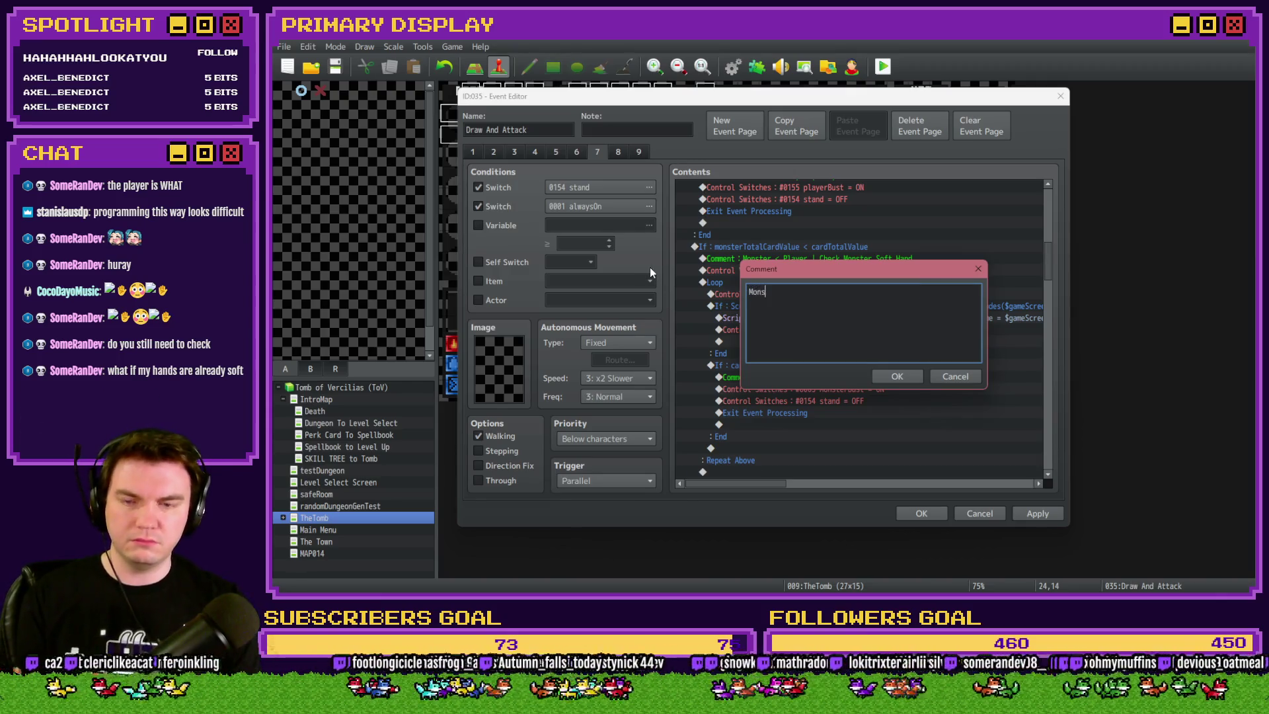
type("ter Bust")
key("Return")
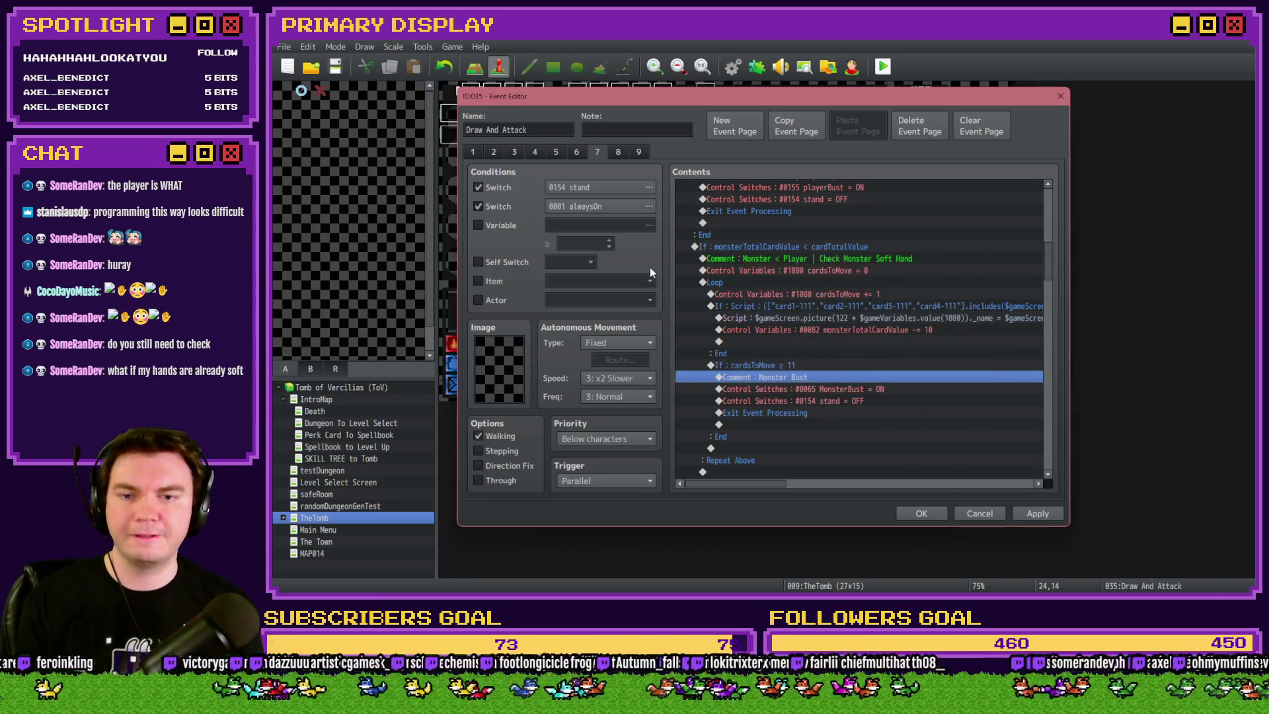
left_click(780, 367)
double_click(777, 377)
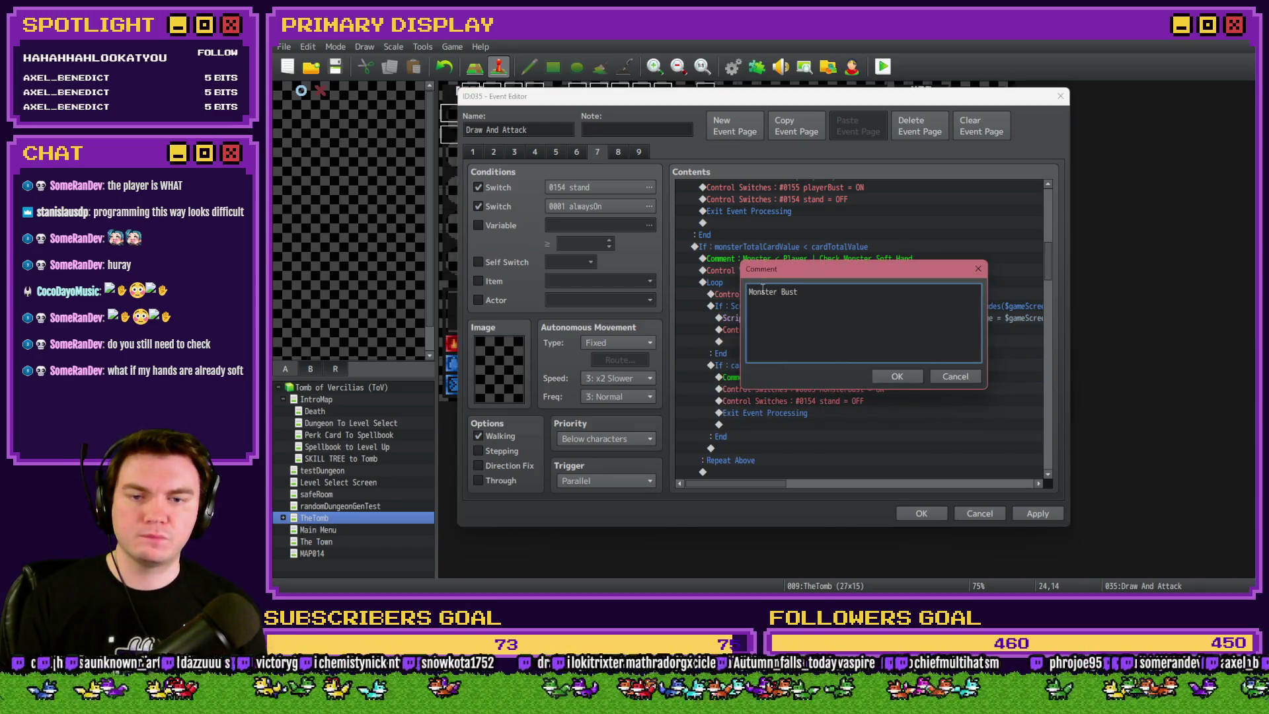
type("No soft ah")
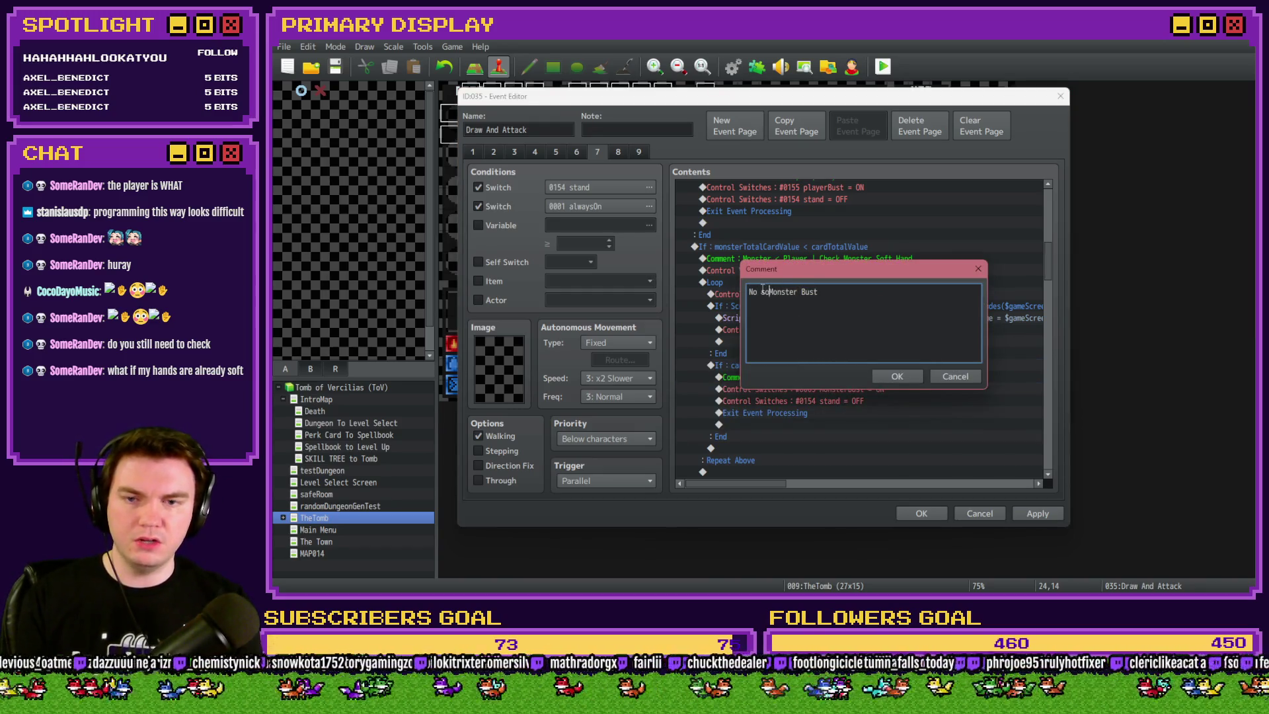
key("BackSpace")
key("BackSpace")
type("hand |")
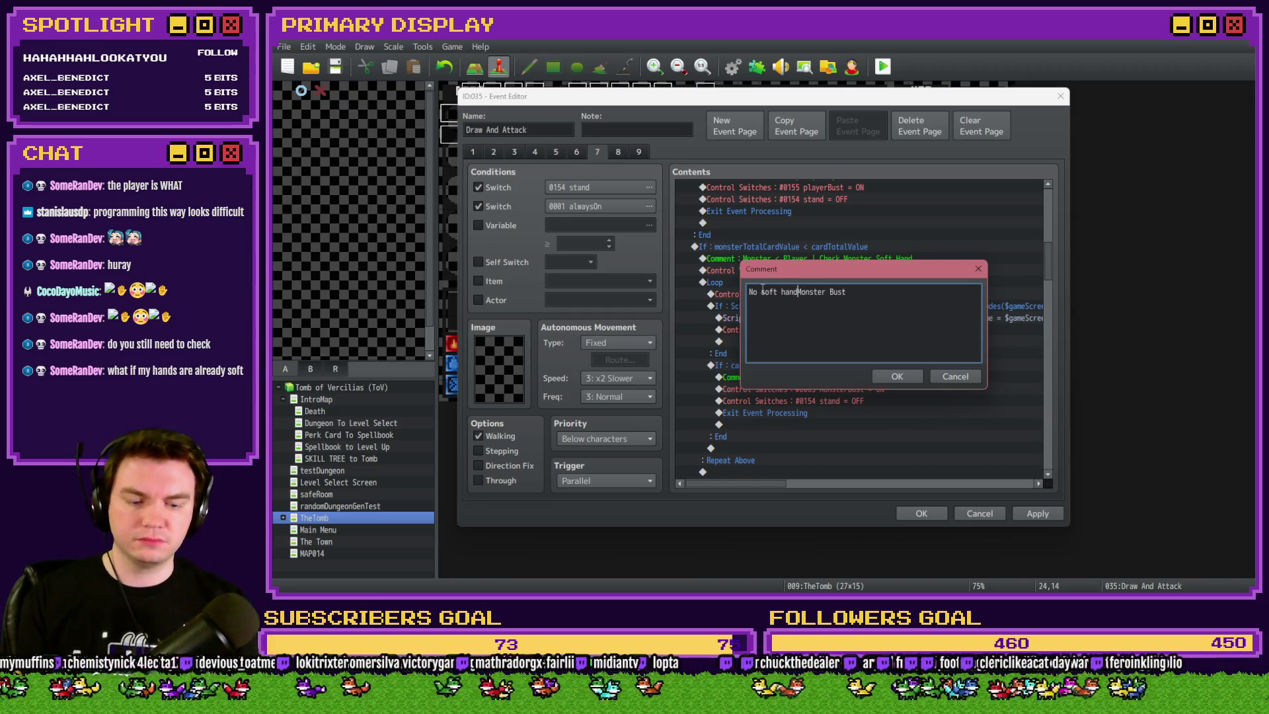
key("ctrl+Return")
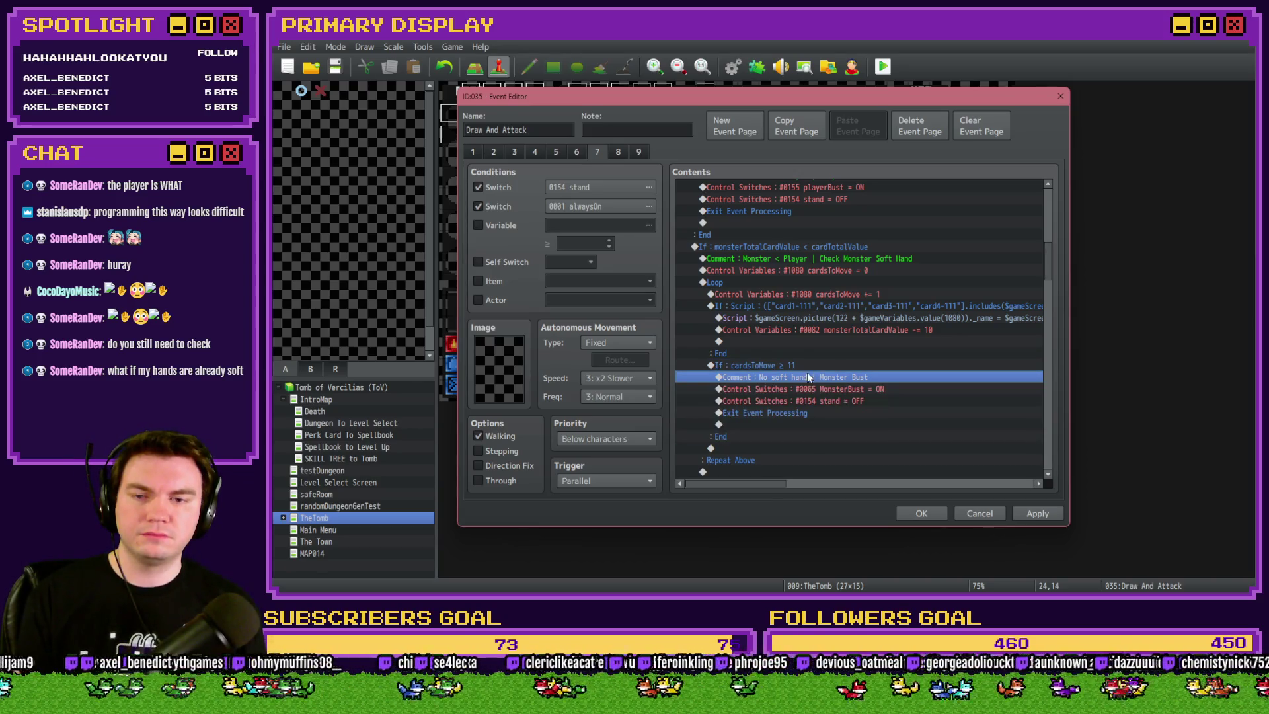
left_click(809, 365)
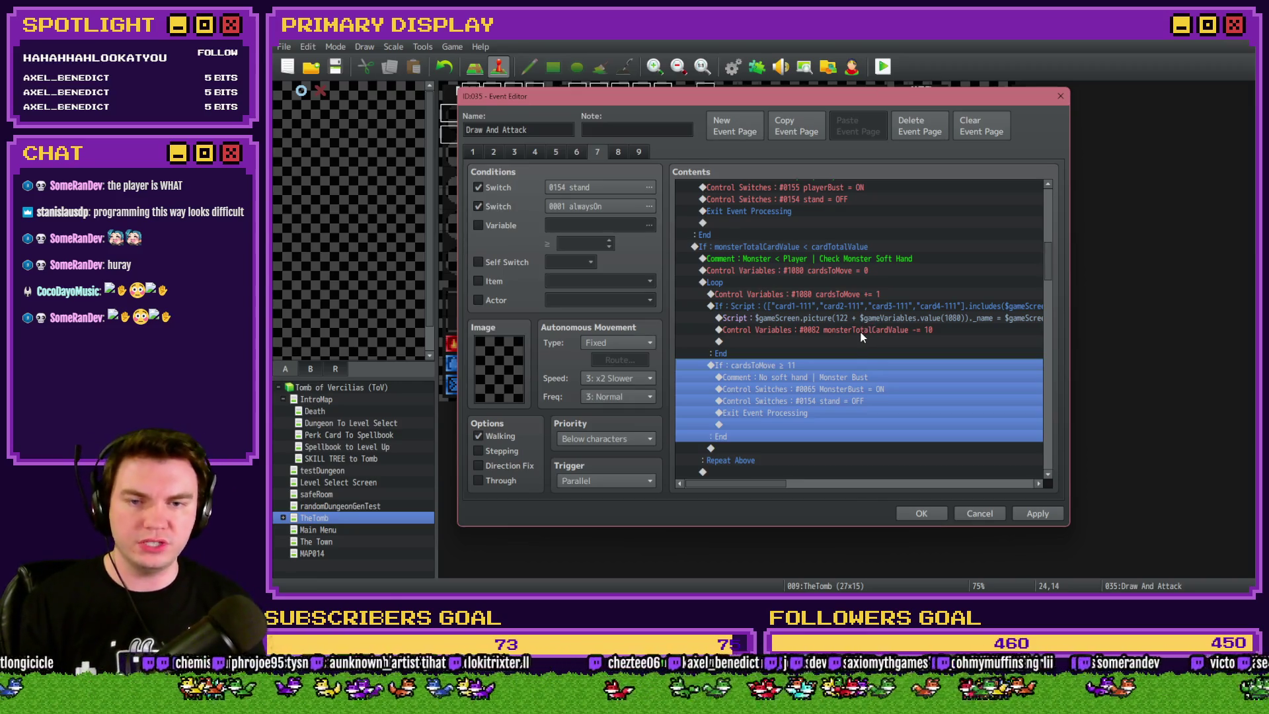
Check the exact name of the theStart label at the top of the event
left_click(858, 330)
left_click(858, 342)
scroll(817, 363, "up", 2)
scroll(816, 360, "up", 5)
left_click(777, 307)
double_click(779, 307)
key("Return")
scroll(851, 395, "down", 6)
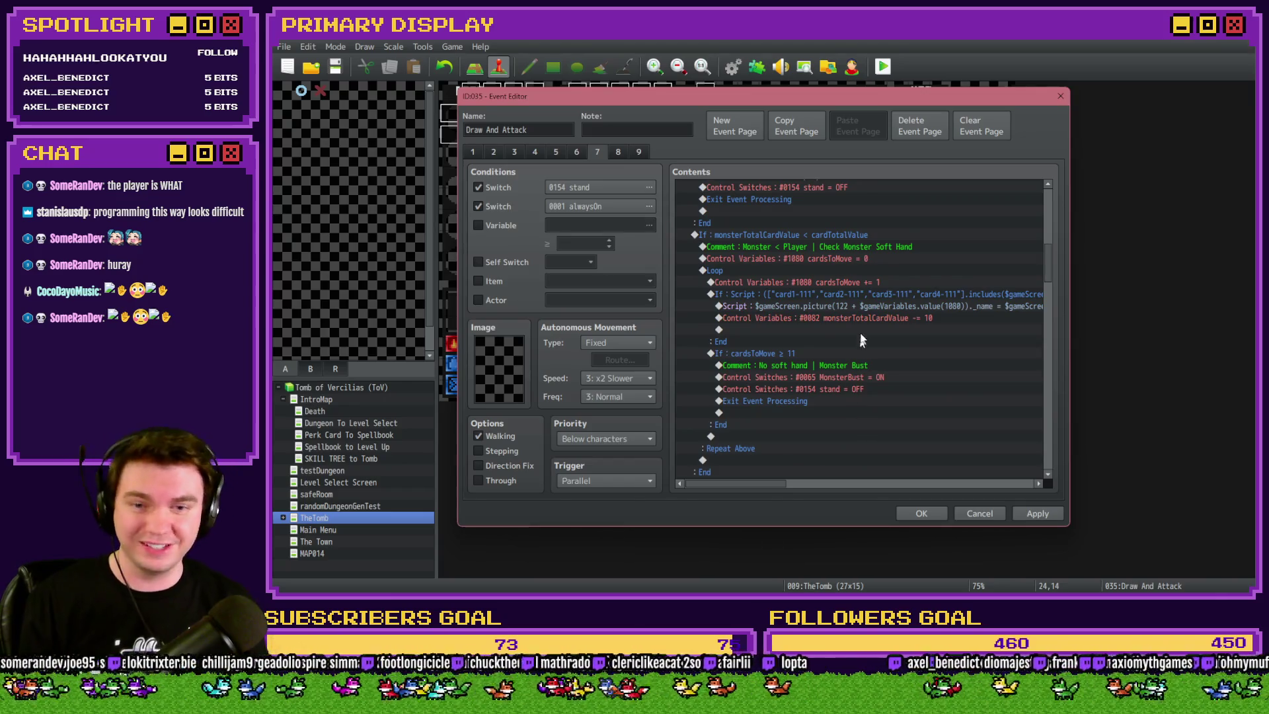
Add a Jump to Label theStart below the subtract-10 line
double_click(862, 327)
left_click(795, 465)
type("theStart")
left_click(836, 348)
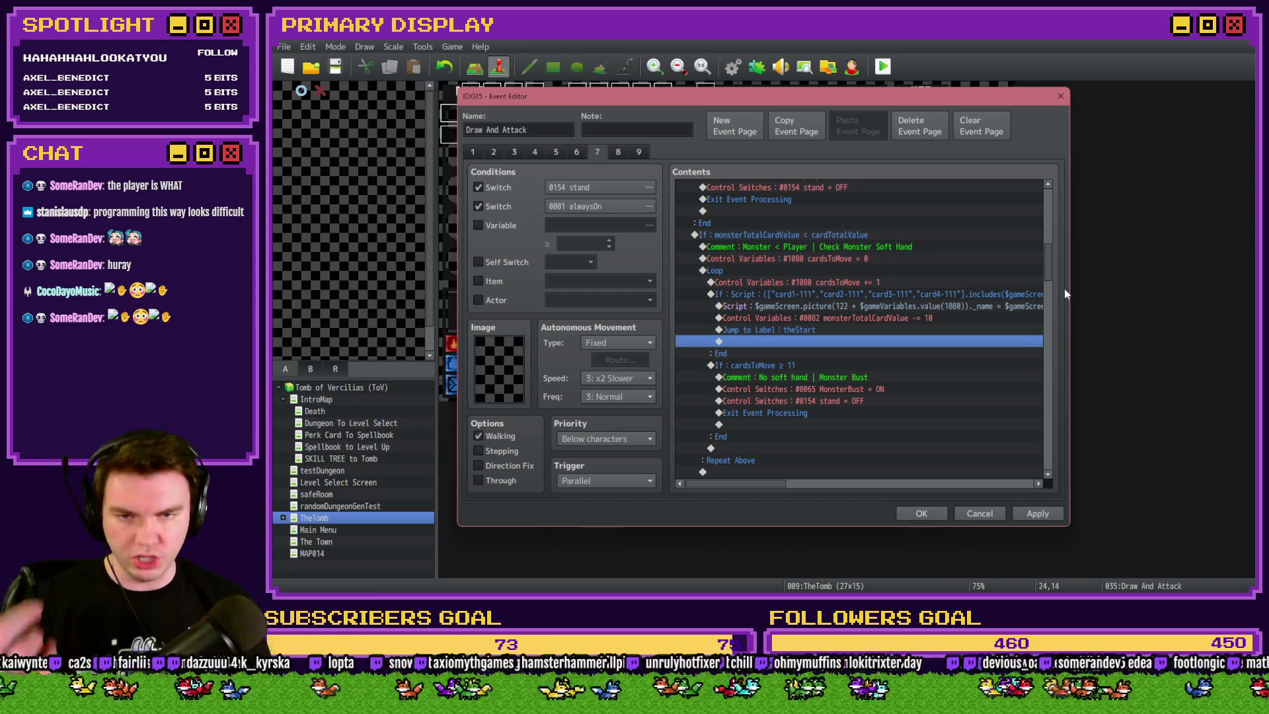
Review the monster-below-player branch and compare it with the Photoshop flowchart
scroll(1050, 273, "up", 1)
scroll(1050, 271, "down", 1)
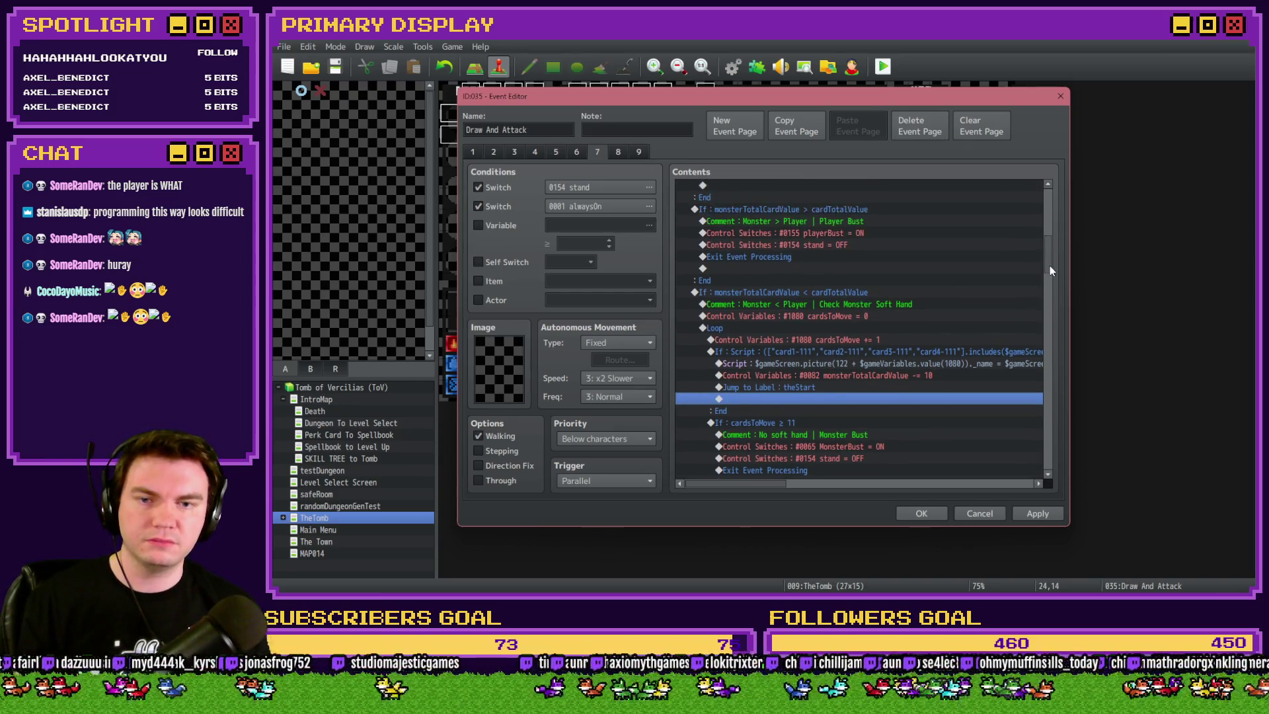
left_click(787, 239)
scroll(810, 382, "down", 5)
scroll(791, 272, "up", 5)
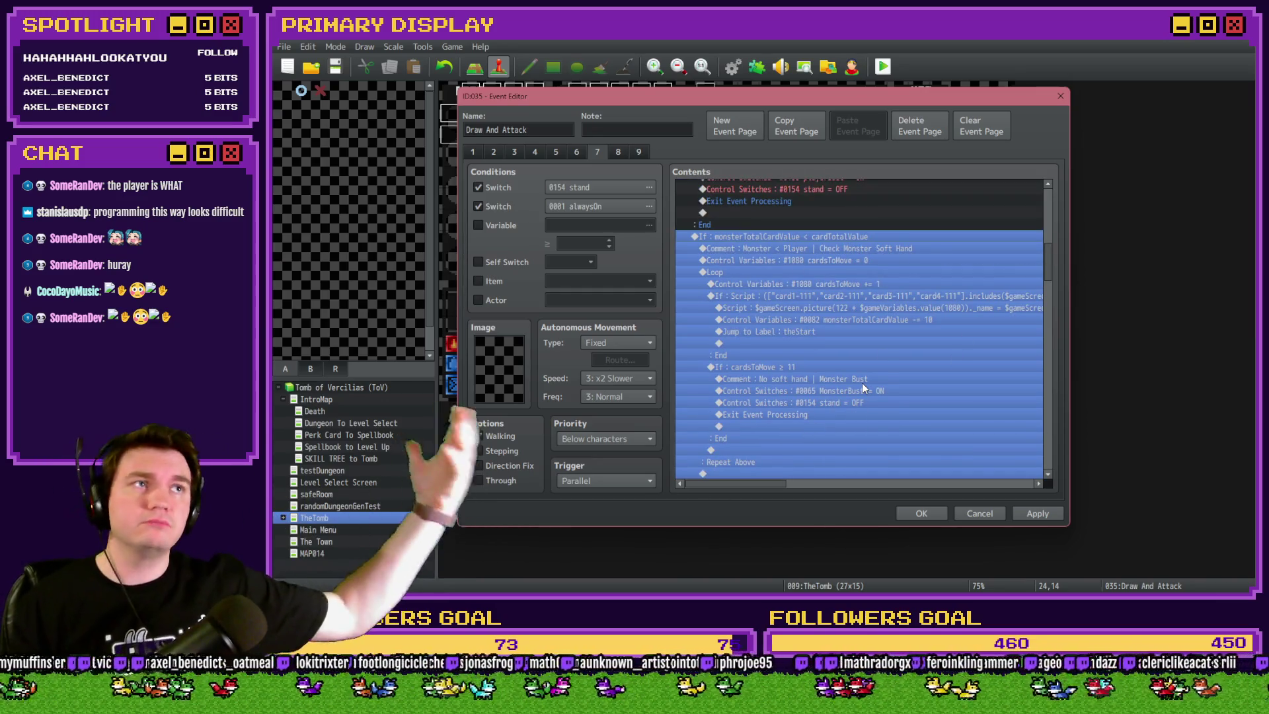
scroll(879, 393, "down", 2)
scroll(879, 395, "up", 2)
key("alt+Tab")
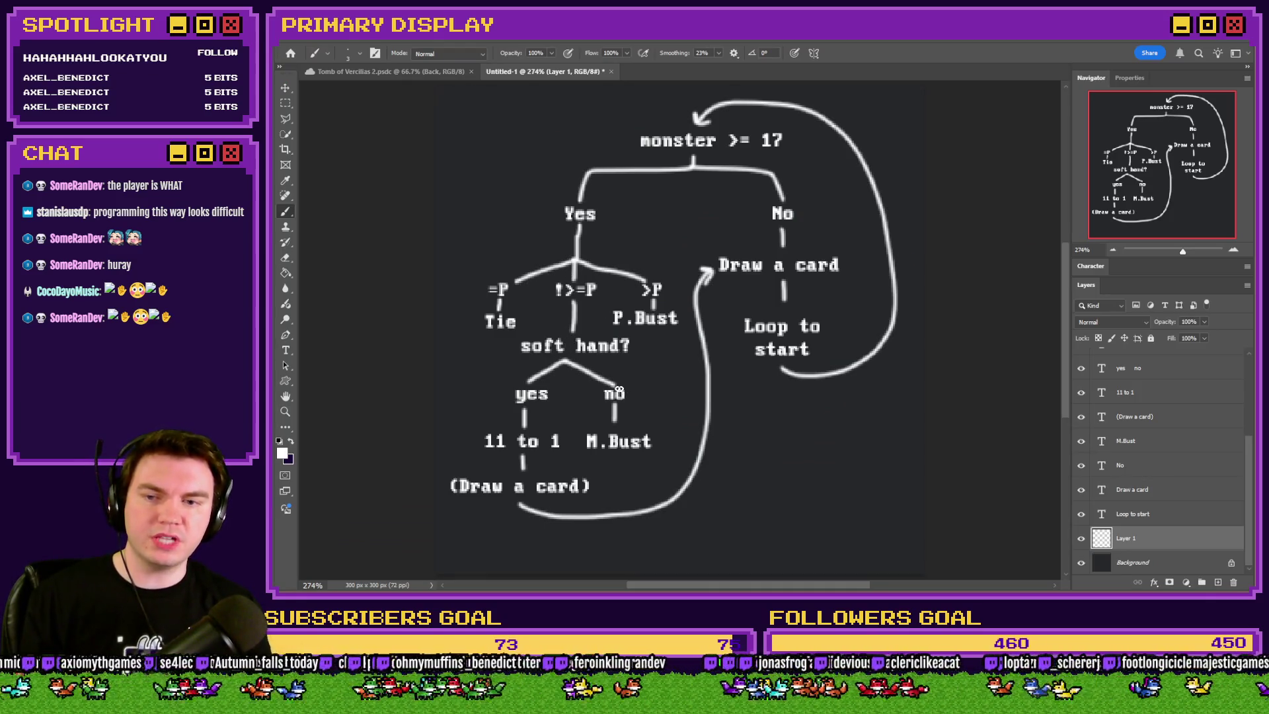
key("alt+Tab")
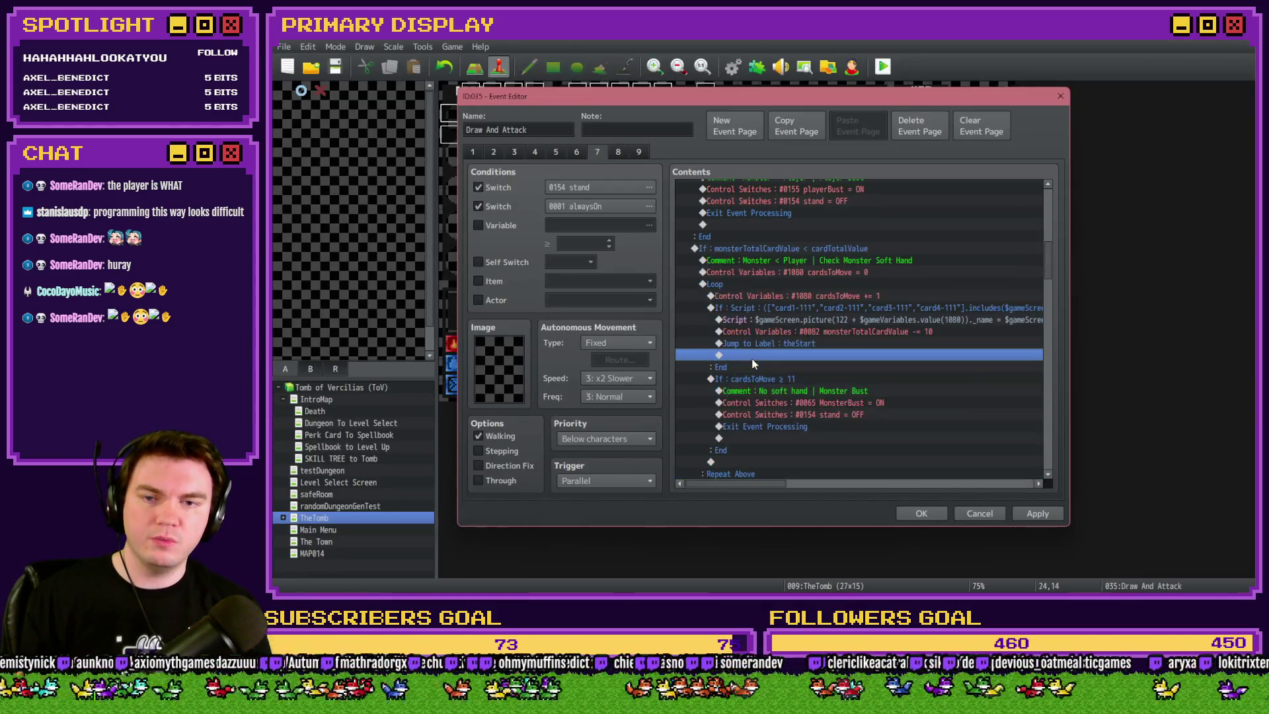
left_click(735, 284)
left_click(742, 296)
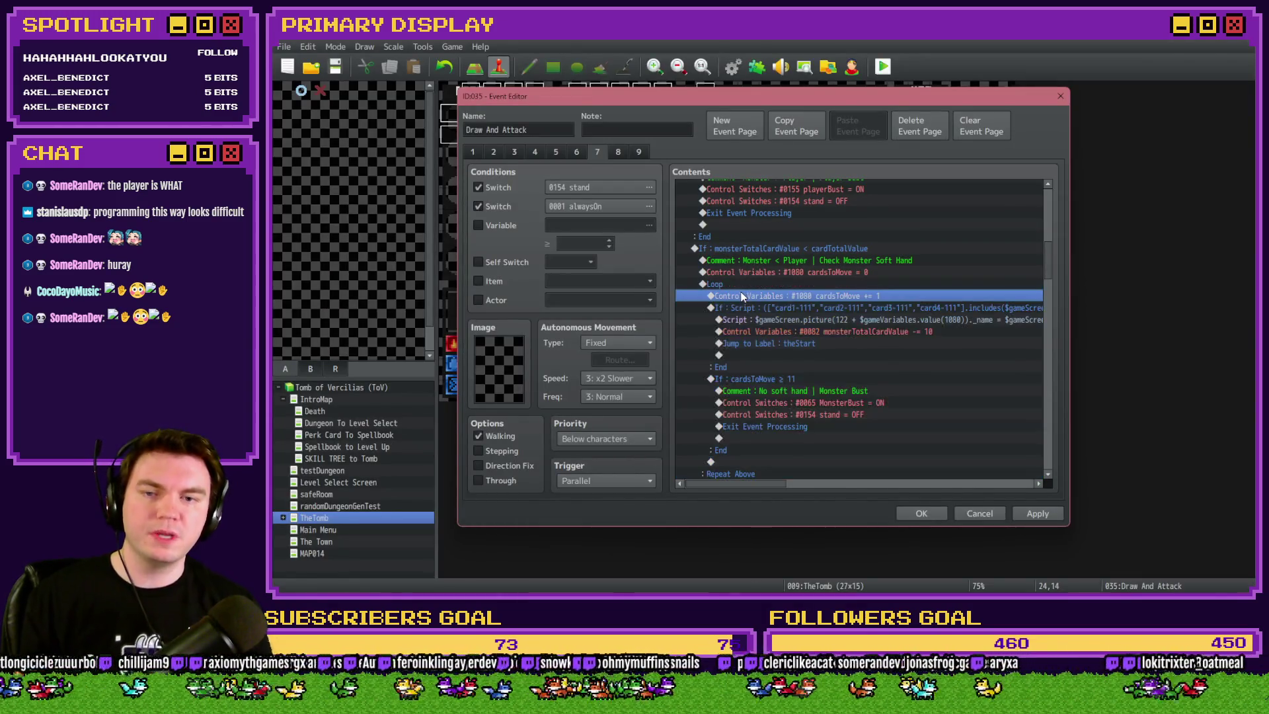
left_click(757, 311)
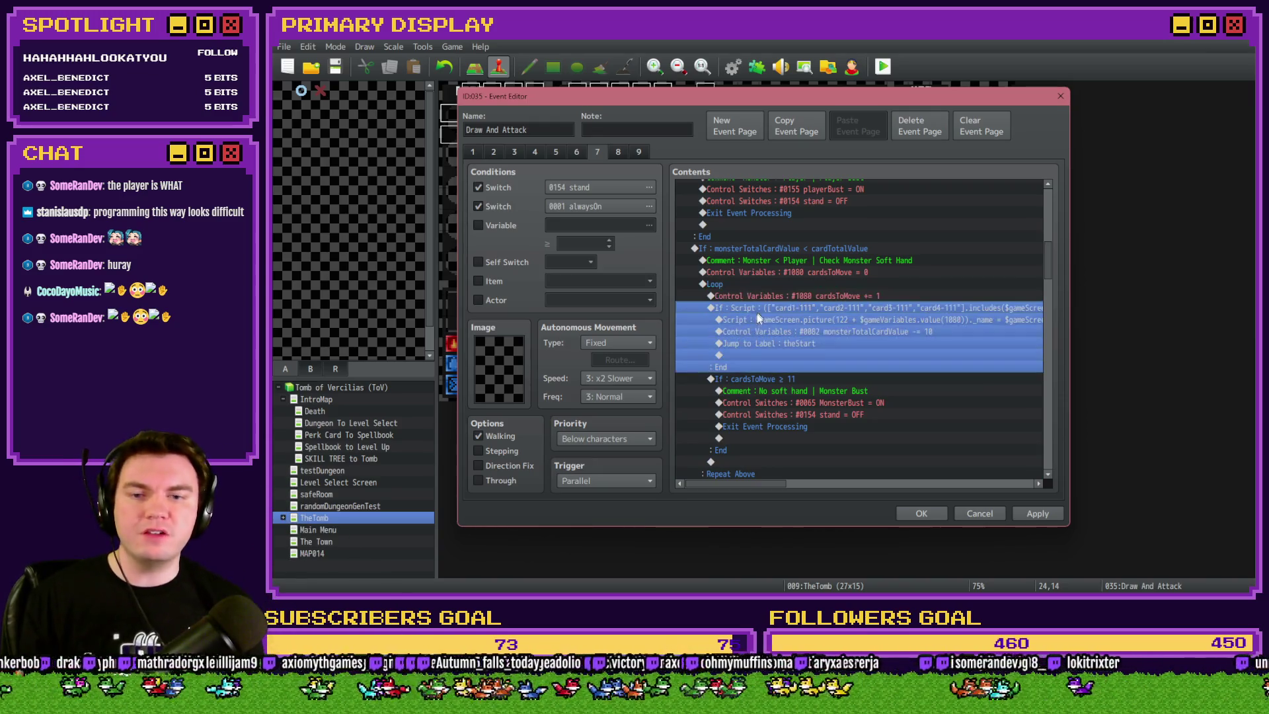
left_click(834, 298)
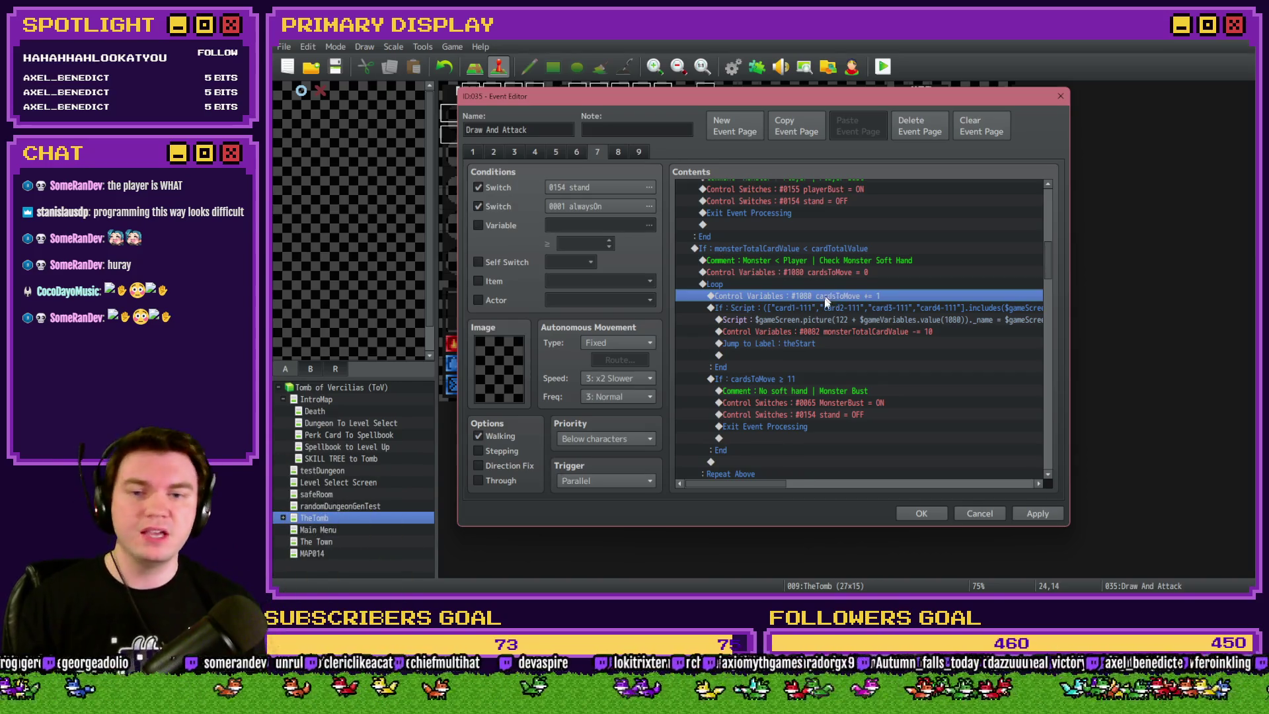
left_click(819, 381)
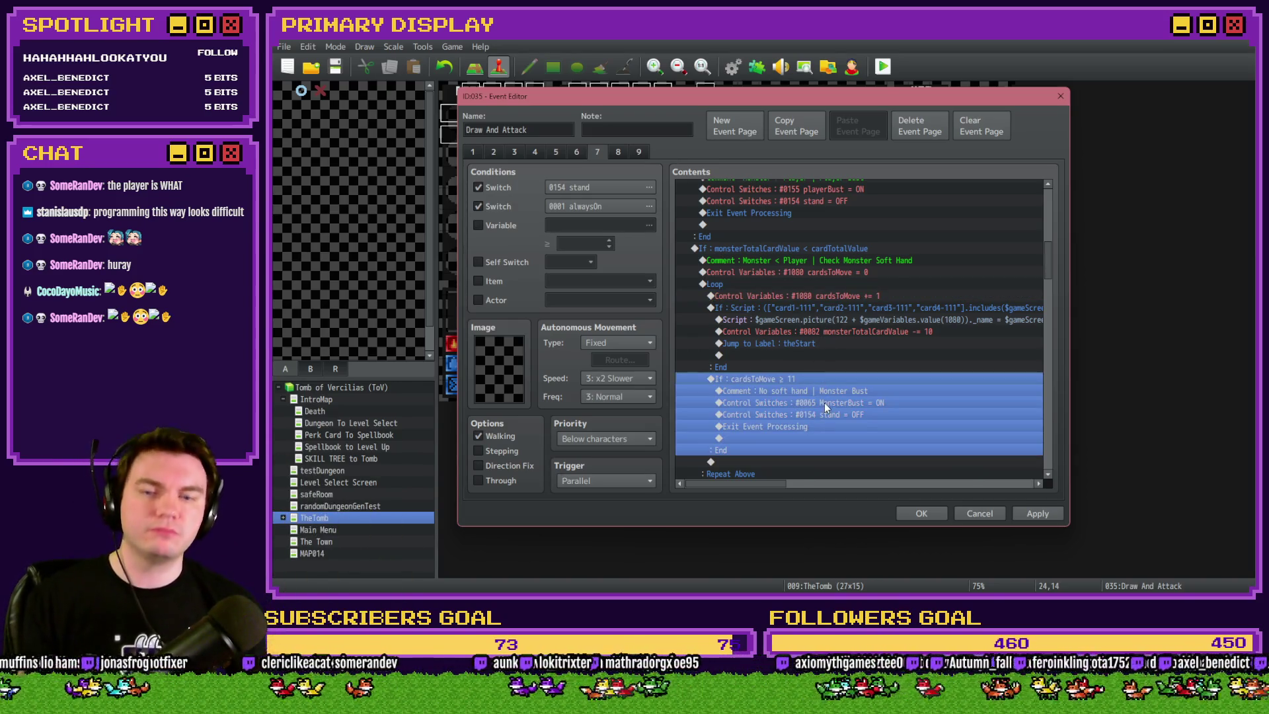
key("alt+Tab")
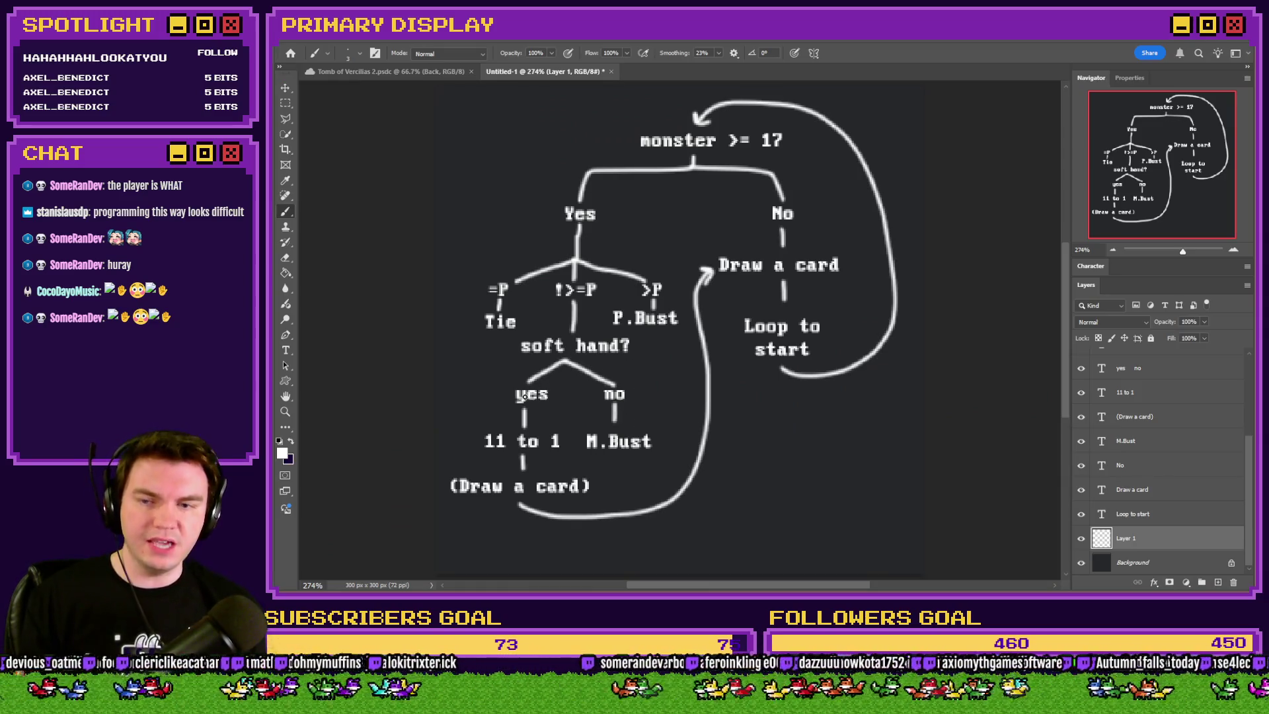
key("alt+Tab")
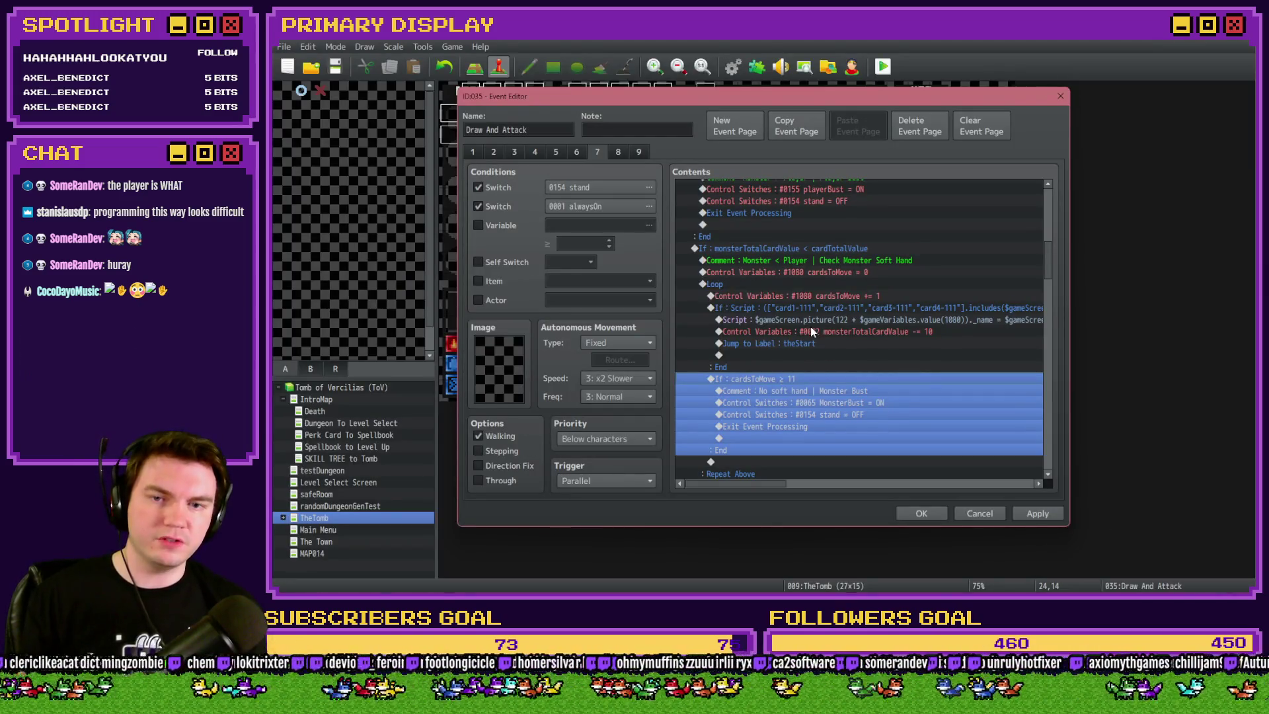
key("alt+Tab")
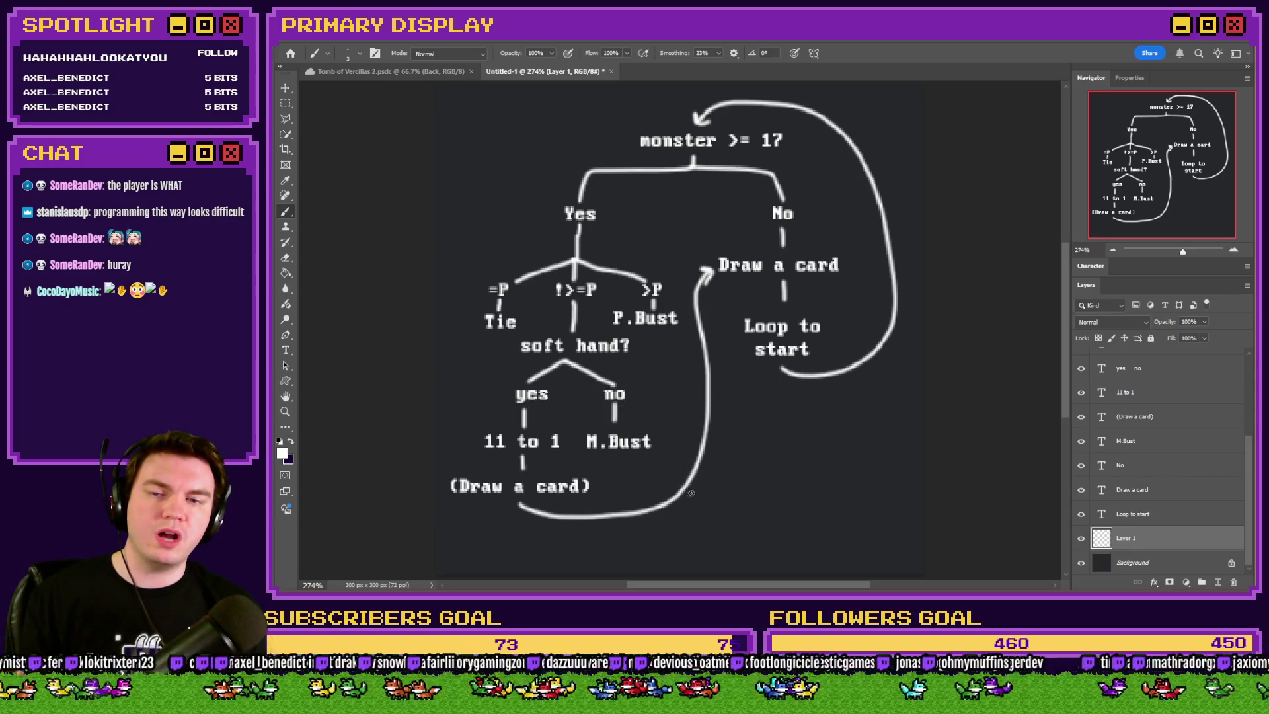
key("alt+Tab")
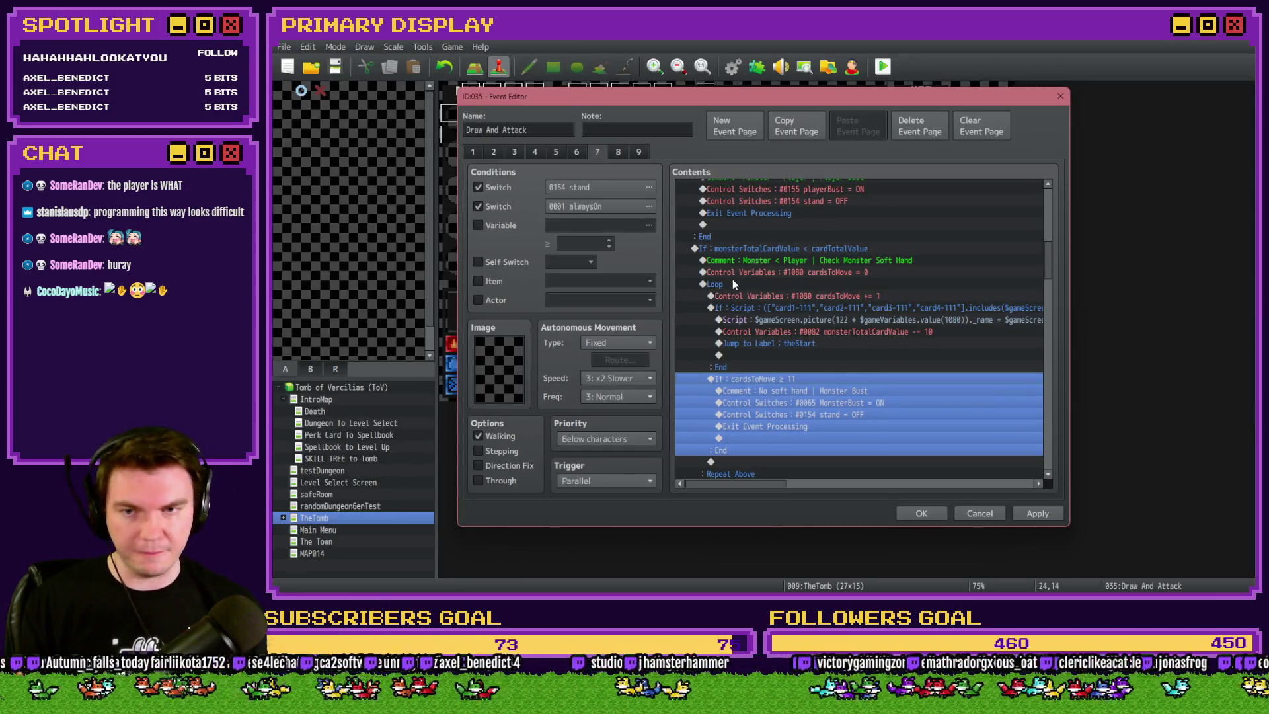
Review the monster ≥ 17 and monster-below-player condition blocks without changing them
scroll(733, 279, "up", 6)
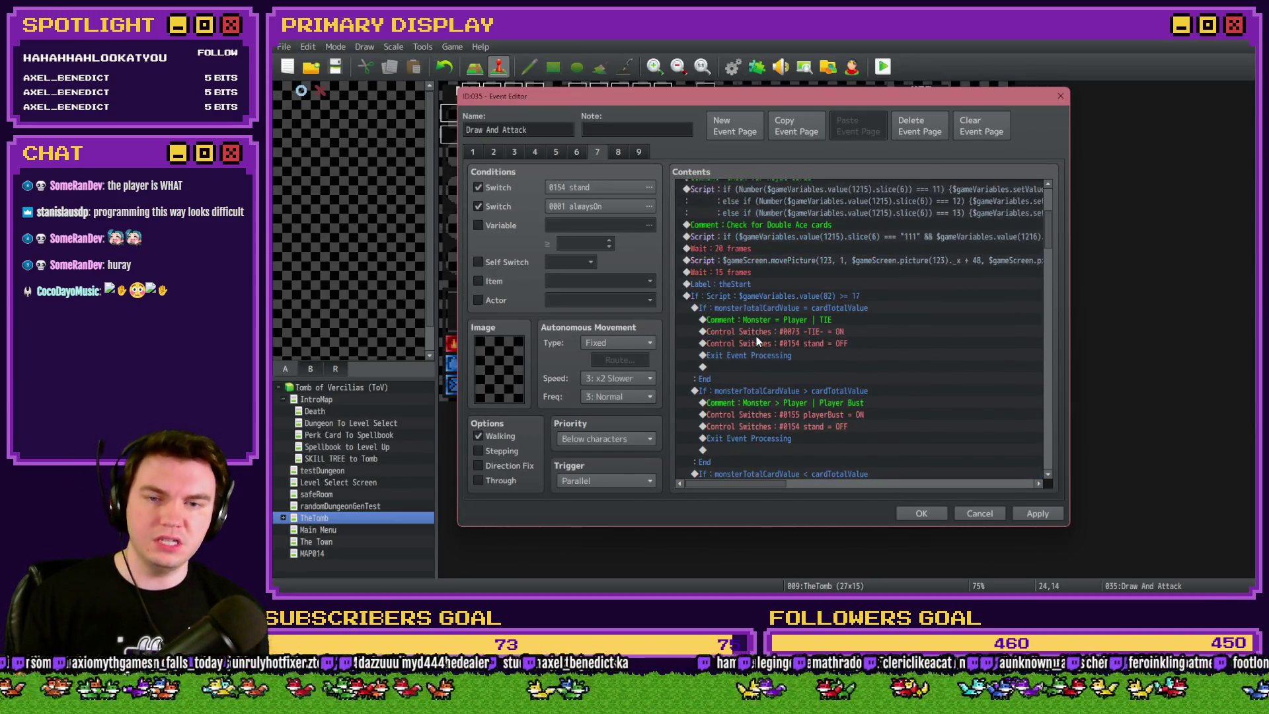
left_click(775, 296)
scroll(774, 334, "down", 10)
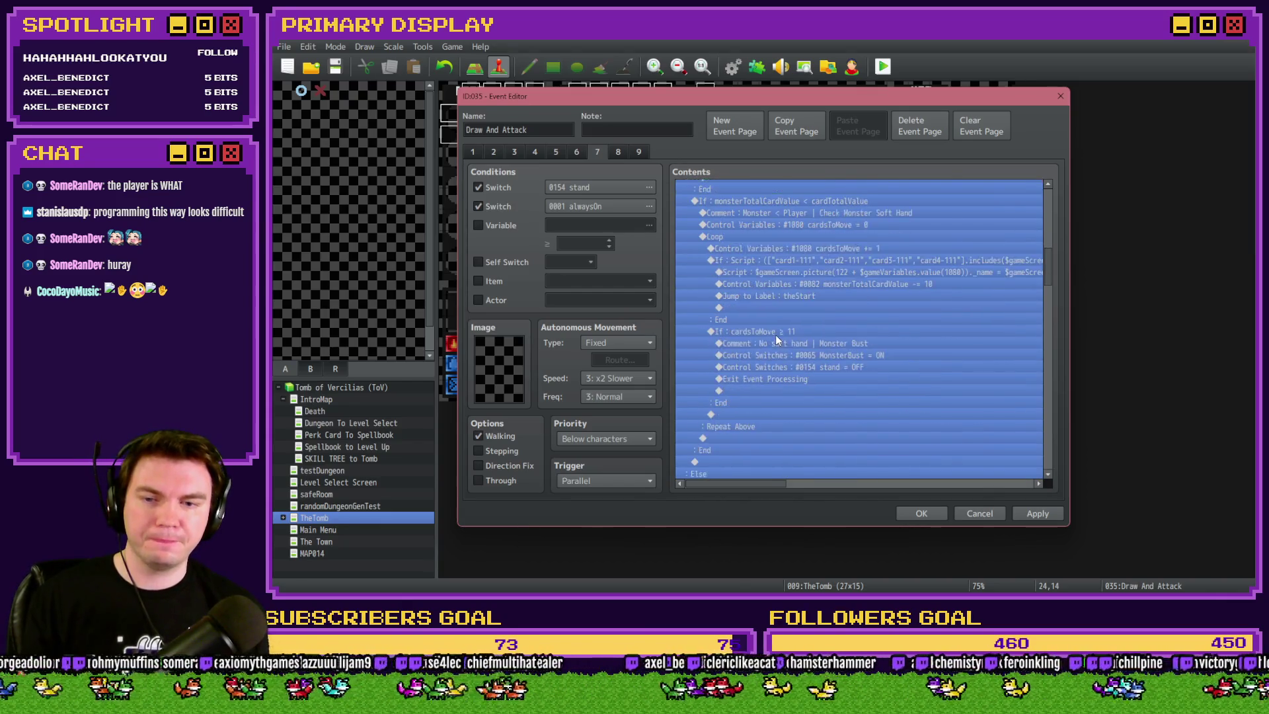
double_click(775, 335)
key("Escape")
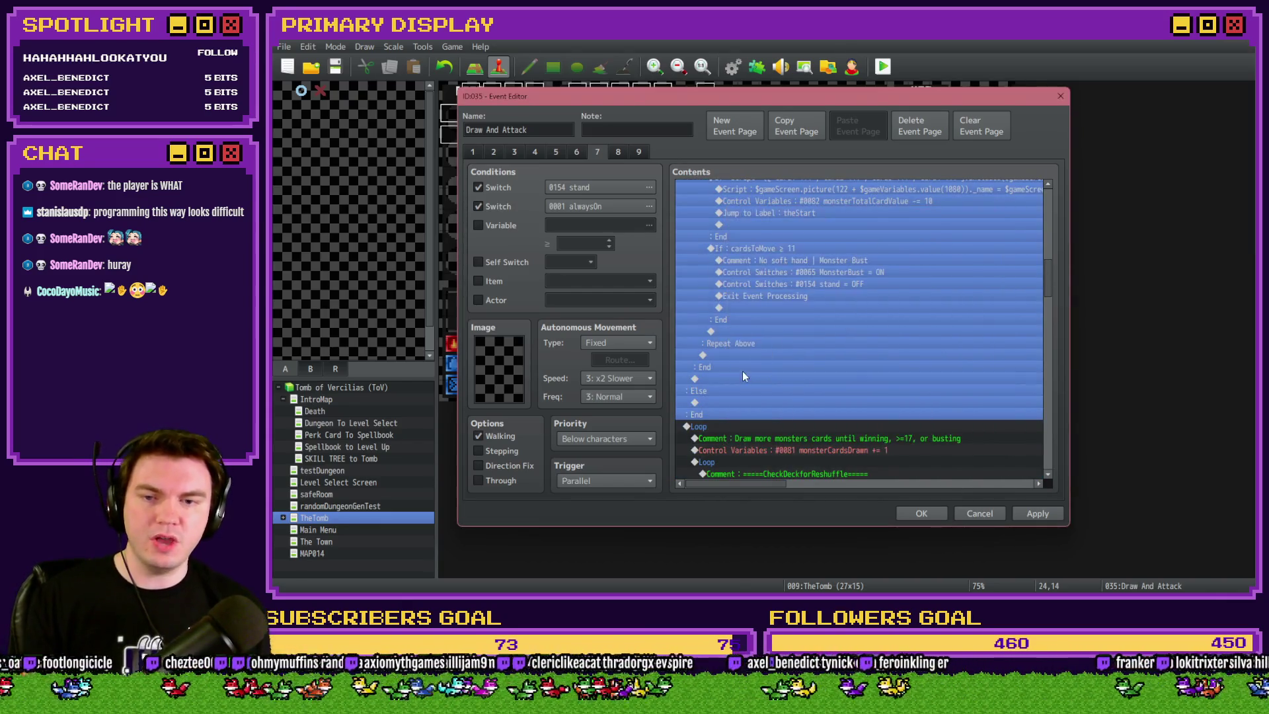
scroll(743, 371, "up", 2)
left_click(764, 240)
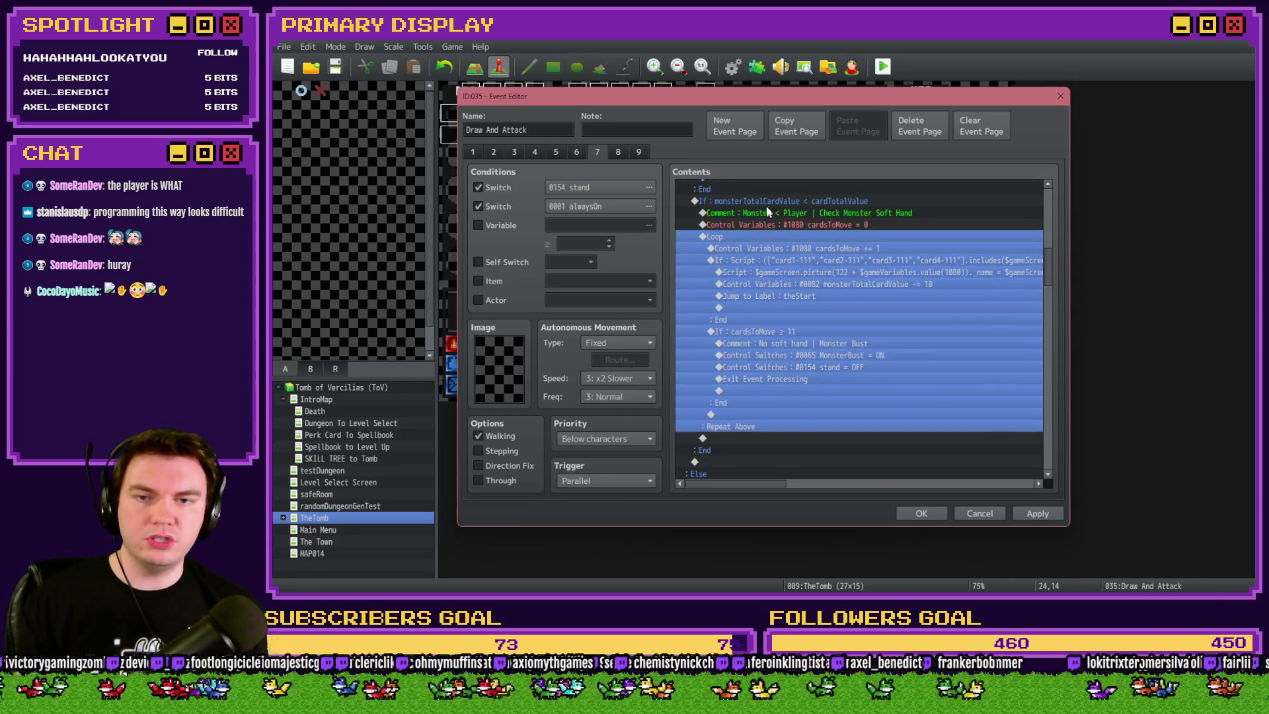
scroll(734, 390, "down", 2)
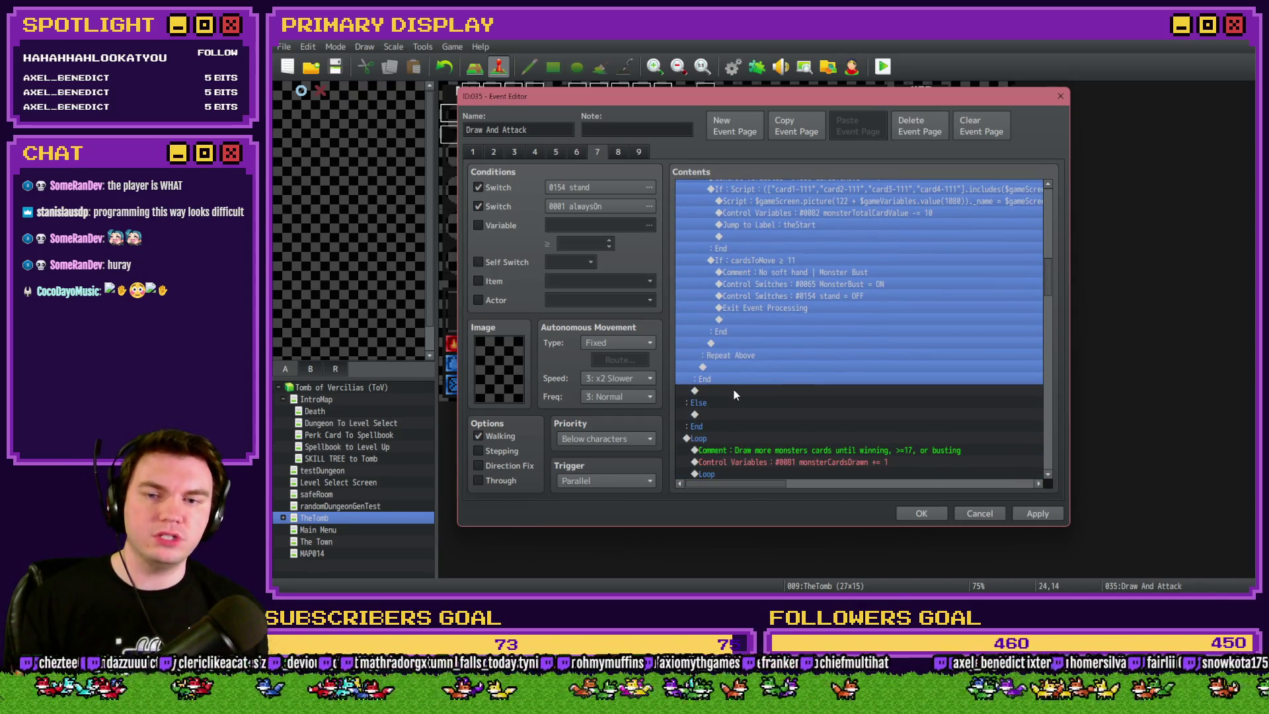
Add a 'Draw A Card' comment after the soft-hand loop
double_click(733, 391)
left_click(775, 480)
type("Draw A Card")
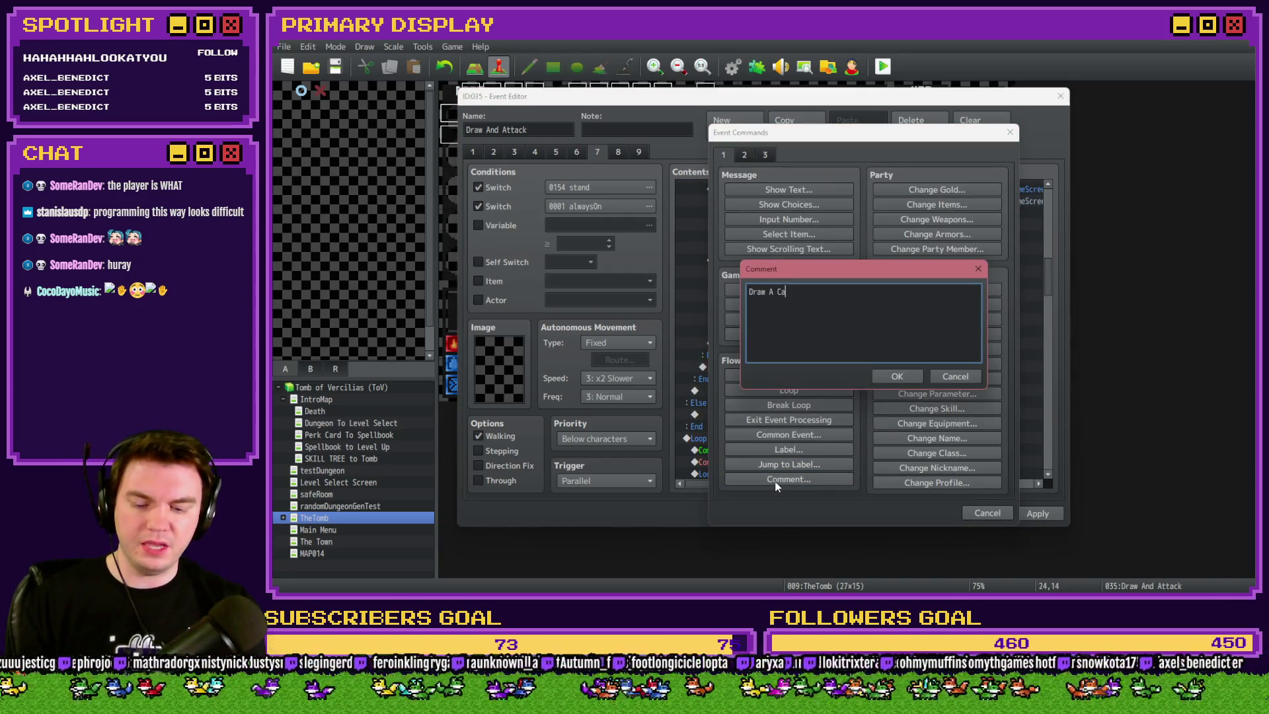
key("ctrl+Return")
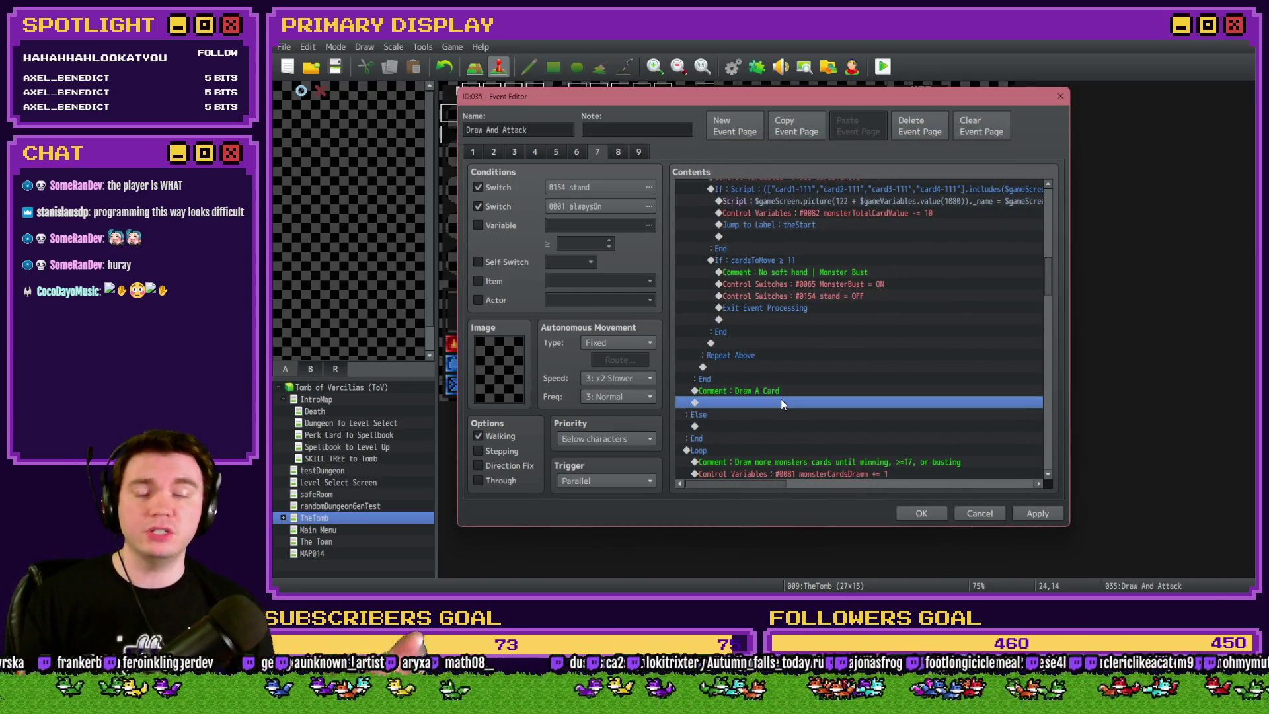
Apply the edits, look over the card-drawing loop, and close the Draw And Attack event
left_click(1058, 515)
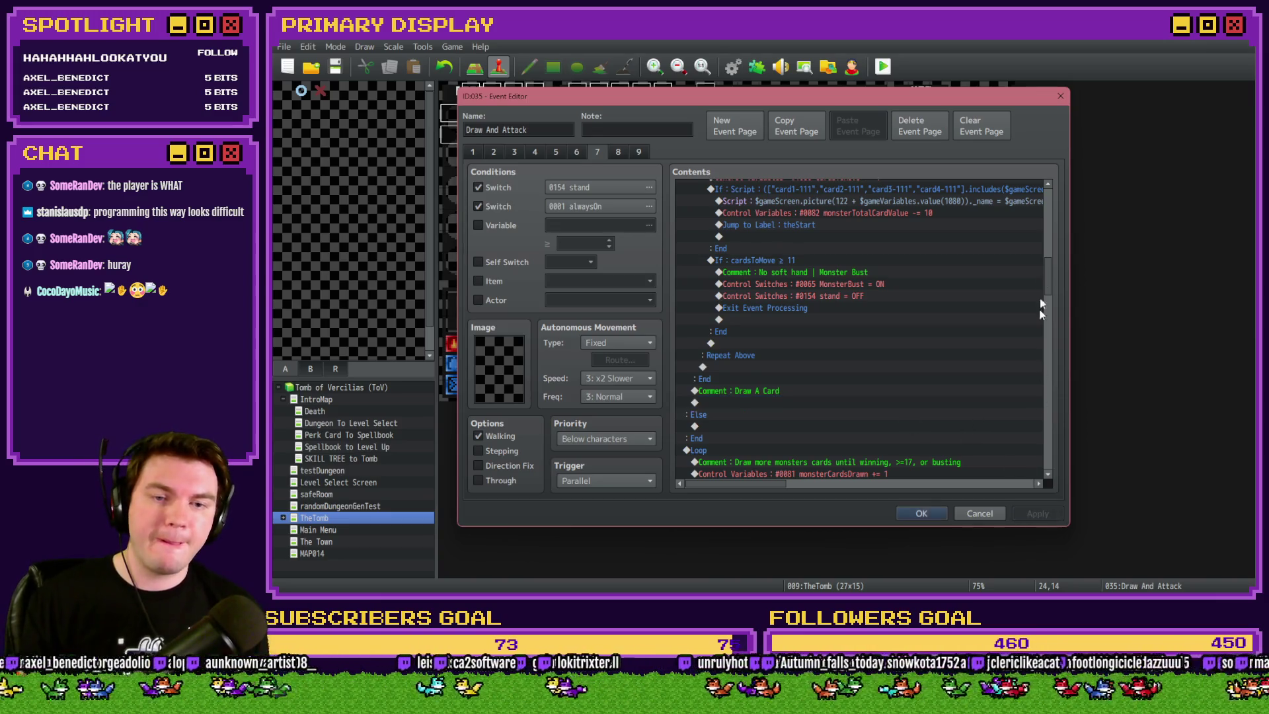
scroll(1050, 277, "down", 3)
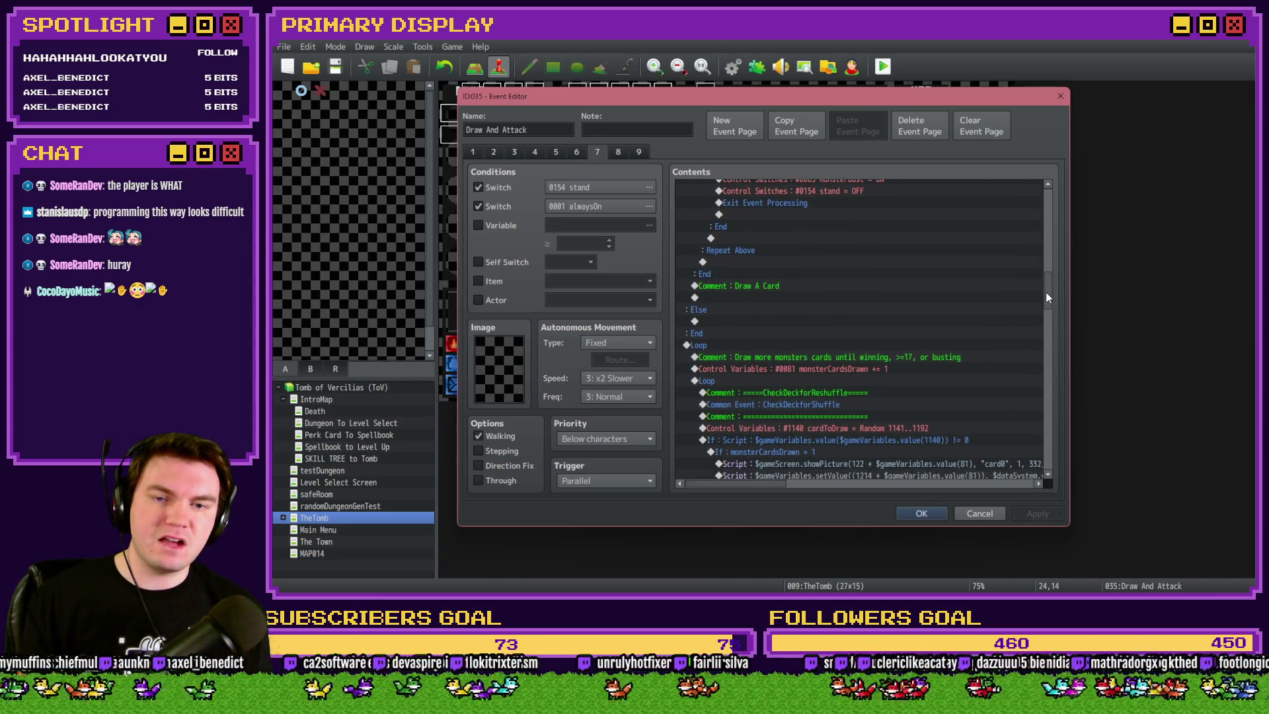
left_click(903, 339)
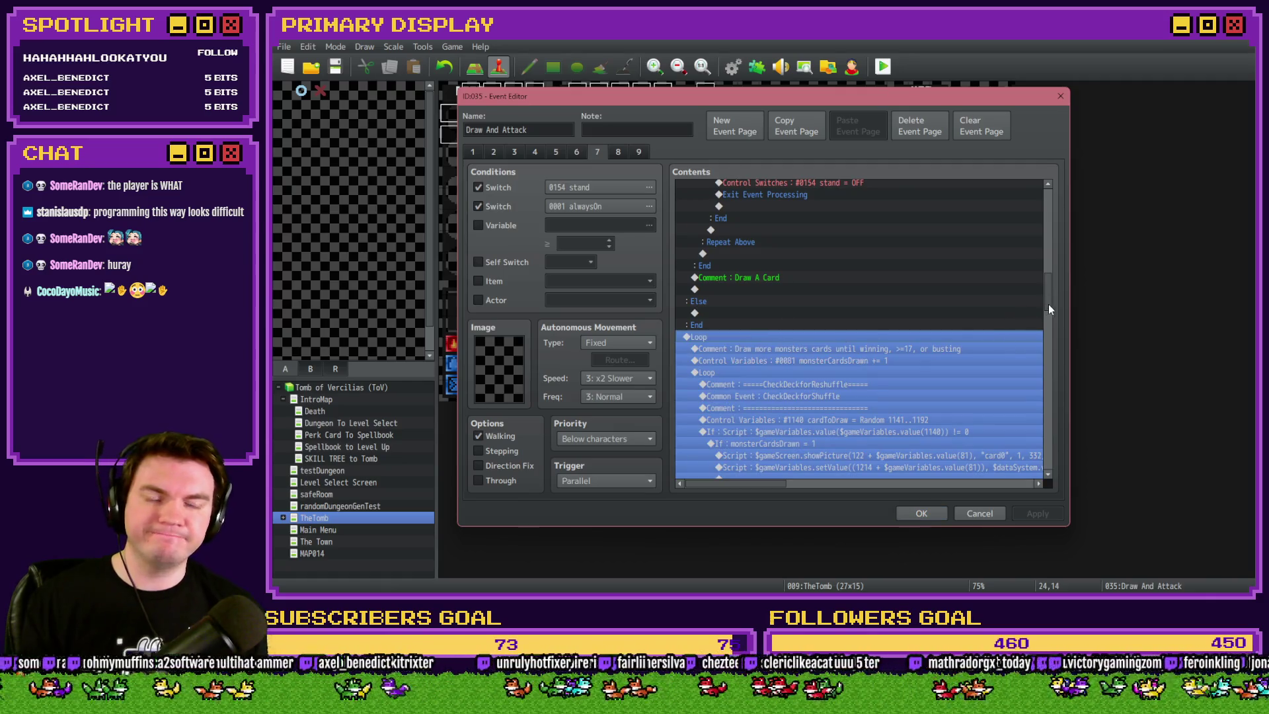
left_click_drag(1050, 301, 1051, 346)
left_click(1002, 304)
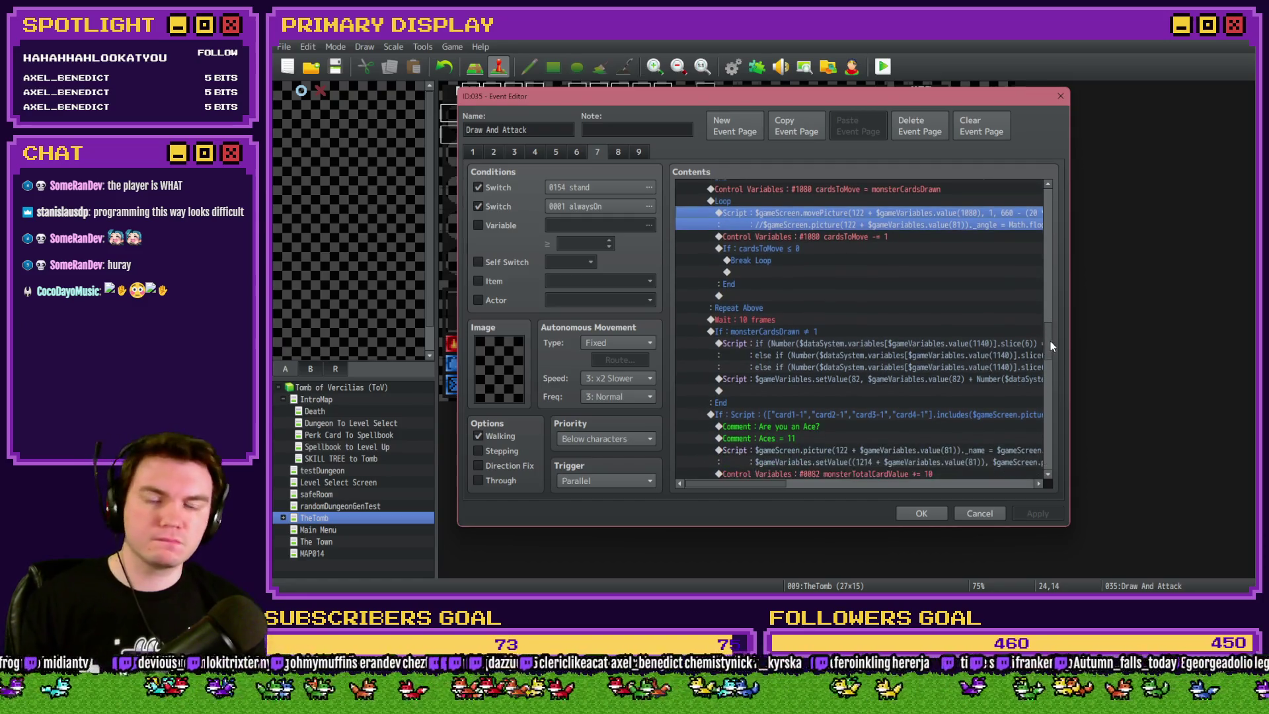
left_click(931, 514)
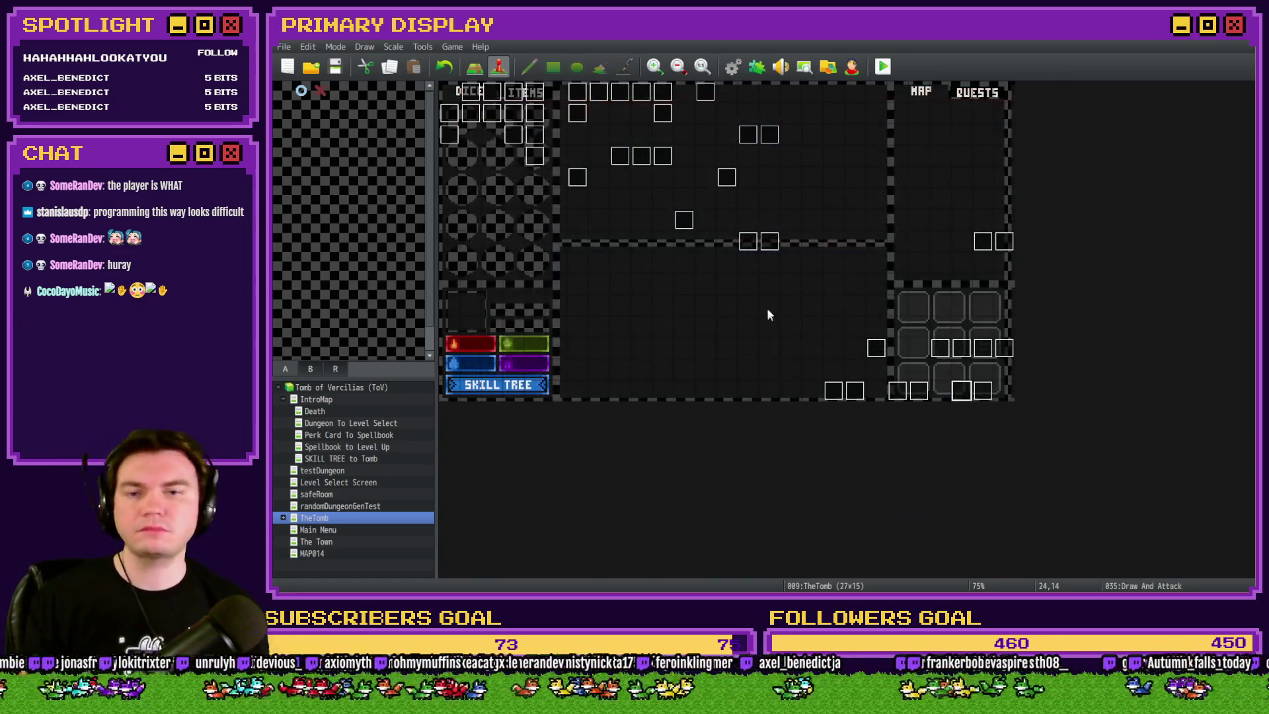
Look through the Monster Draw event unchanged, then reopen the Draw And Attack event
double_click(981, 398)
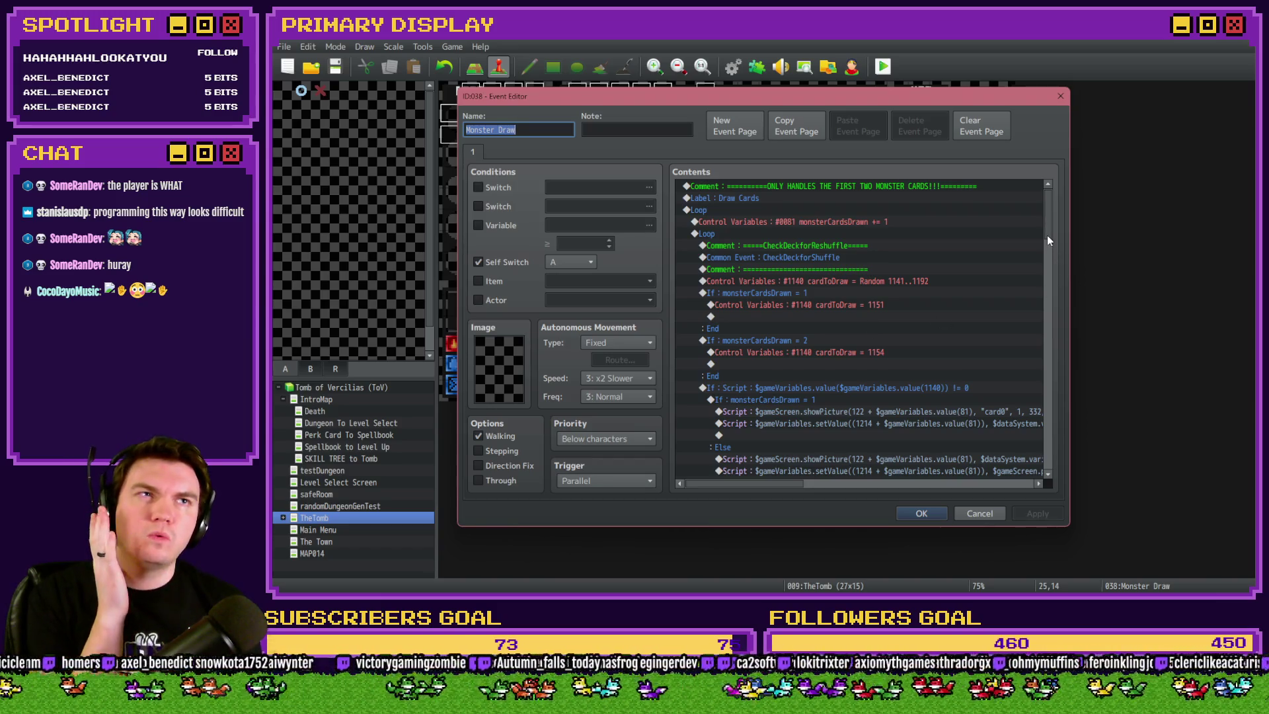
left_click_drag(1046, 232, 1054, 397)
left_click_drag(1055, 422, 1053, 466)
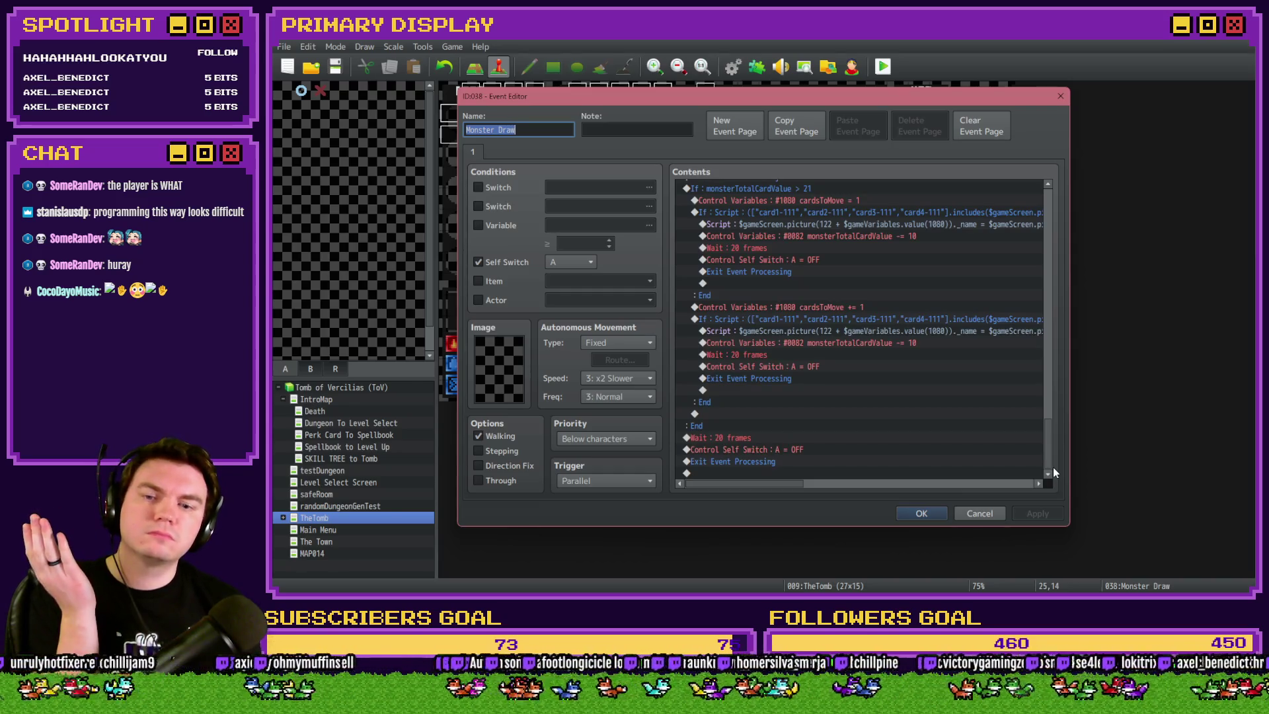
left_click_drag(1053, 467, 1061, 231)
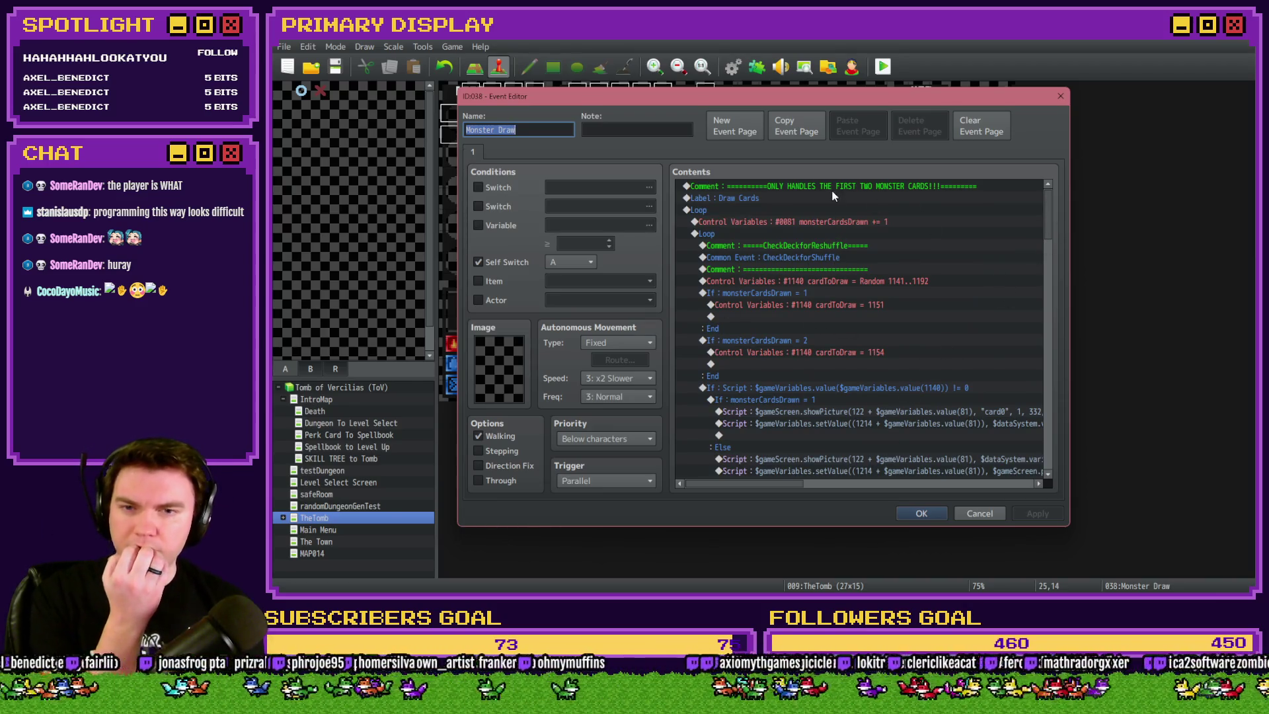
left_click(979, 516)
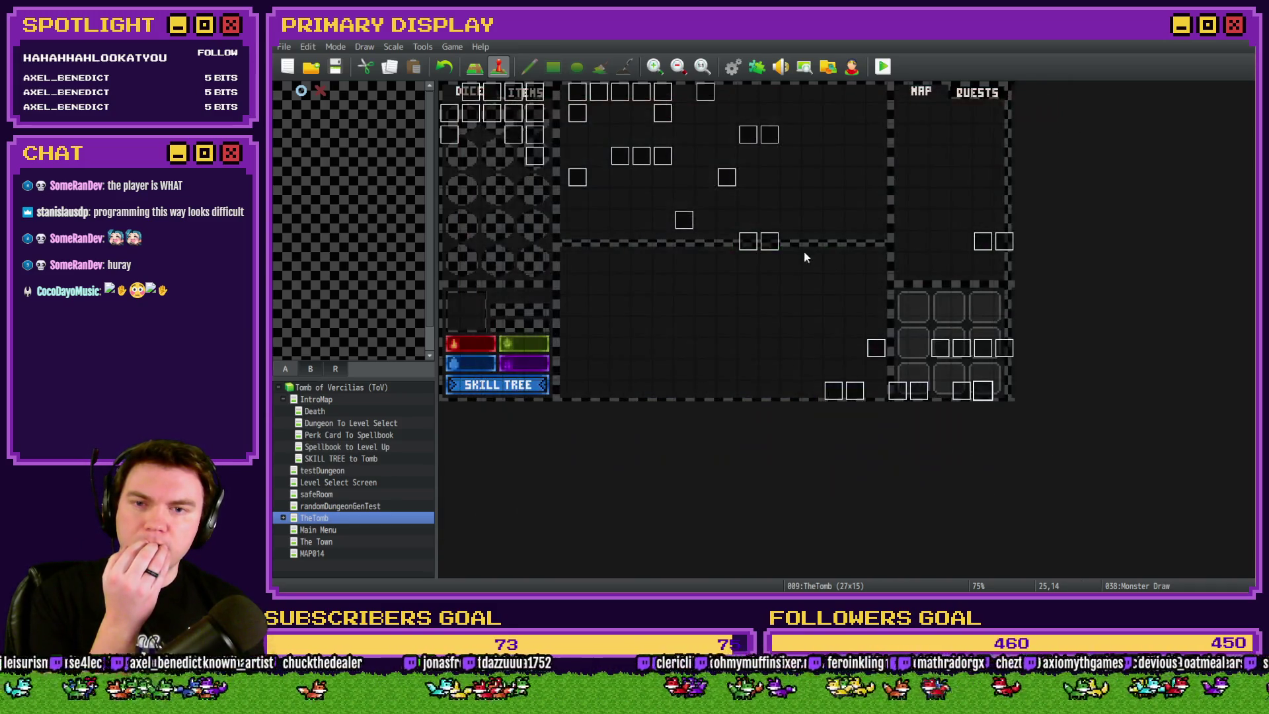
double_click(984, 391)
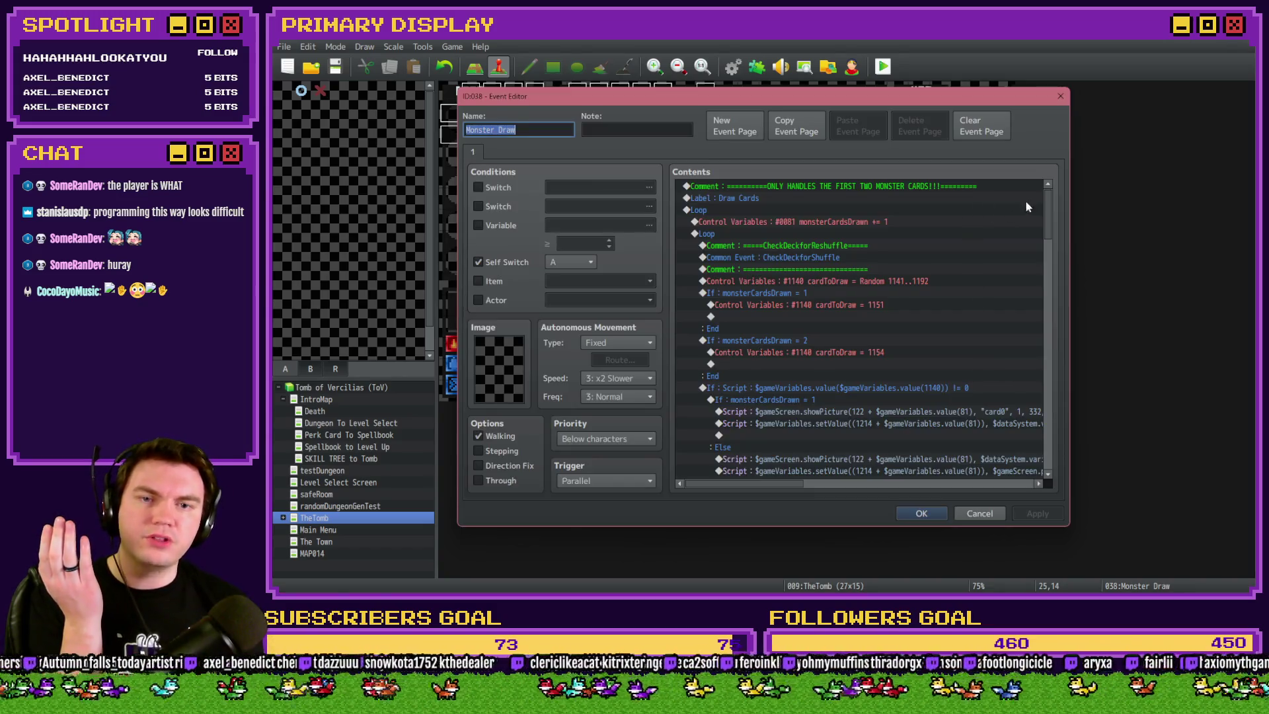
left_click(989, 518)
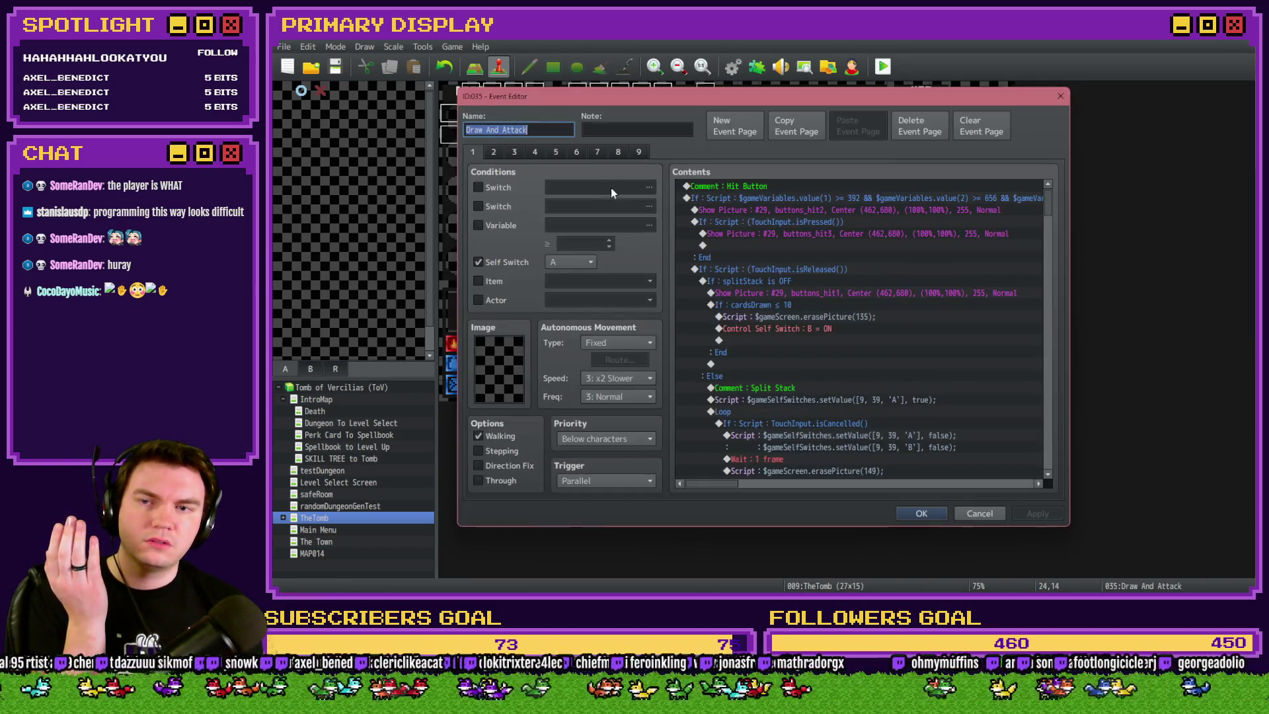
double_click(960, 392)
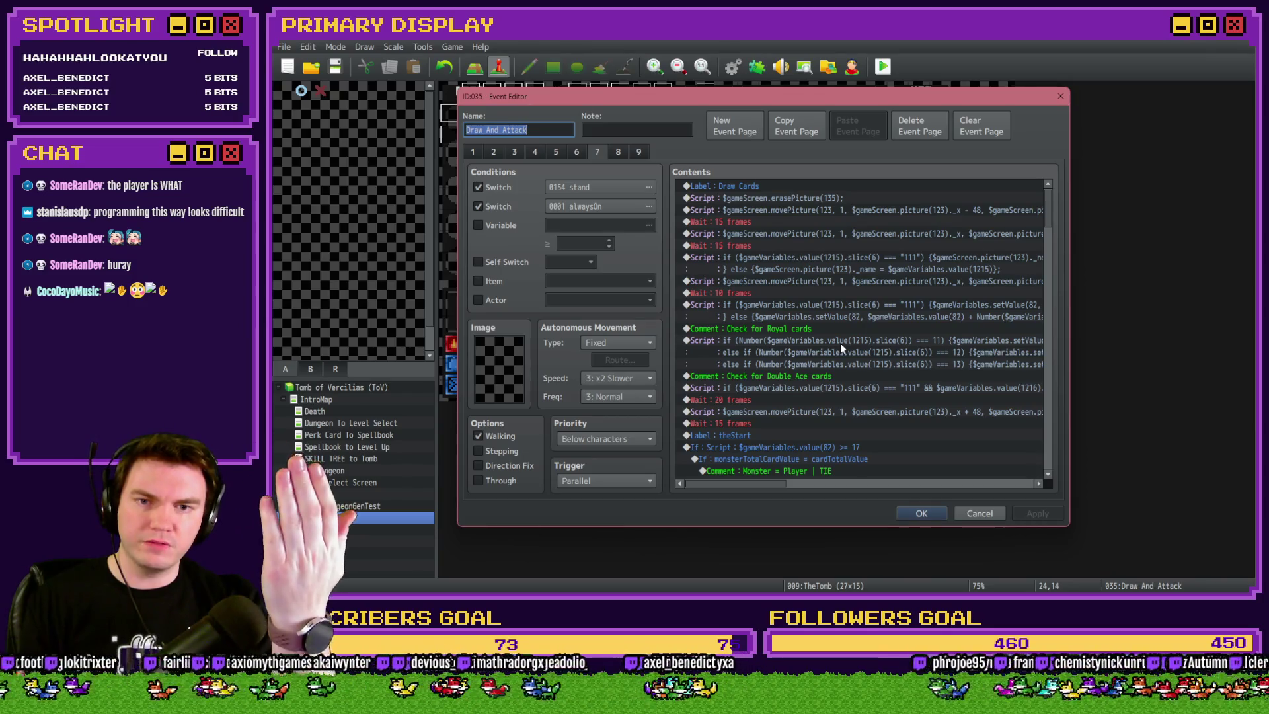
Copy the self-switch setValue line from the Int/Movement event's page 3 Move player icon script
scroll(819, 327, "down", 2)
scroll(818, 327, "down", 2)
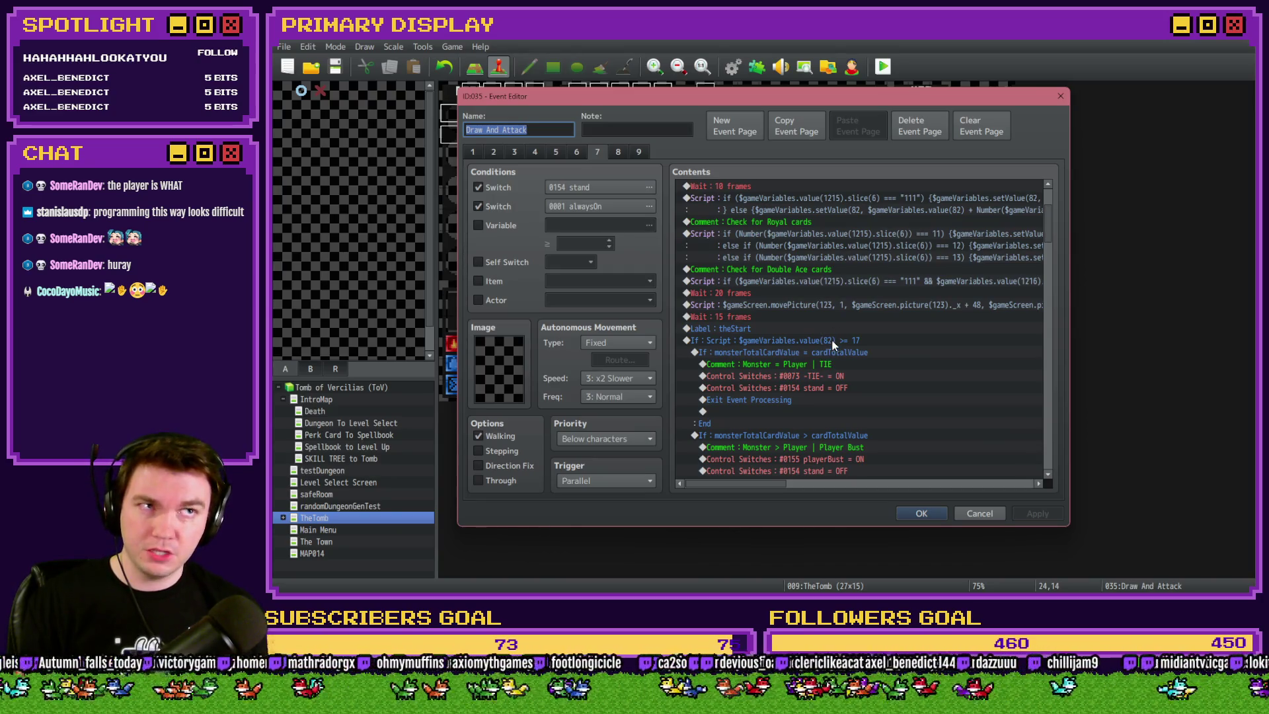
scroll(832, 339, "down", 8)
left_click(919, 514)
double_click(481, 92)
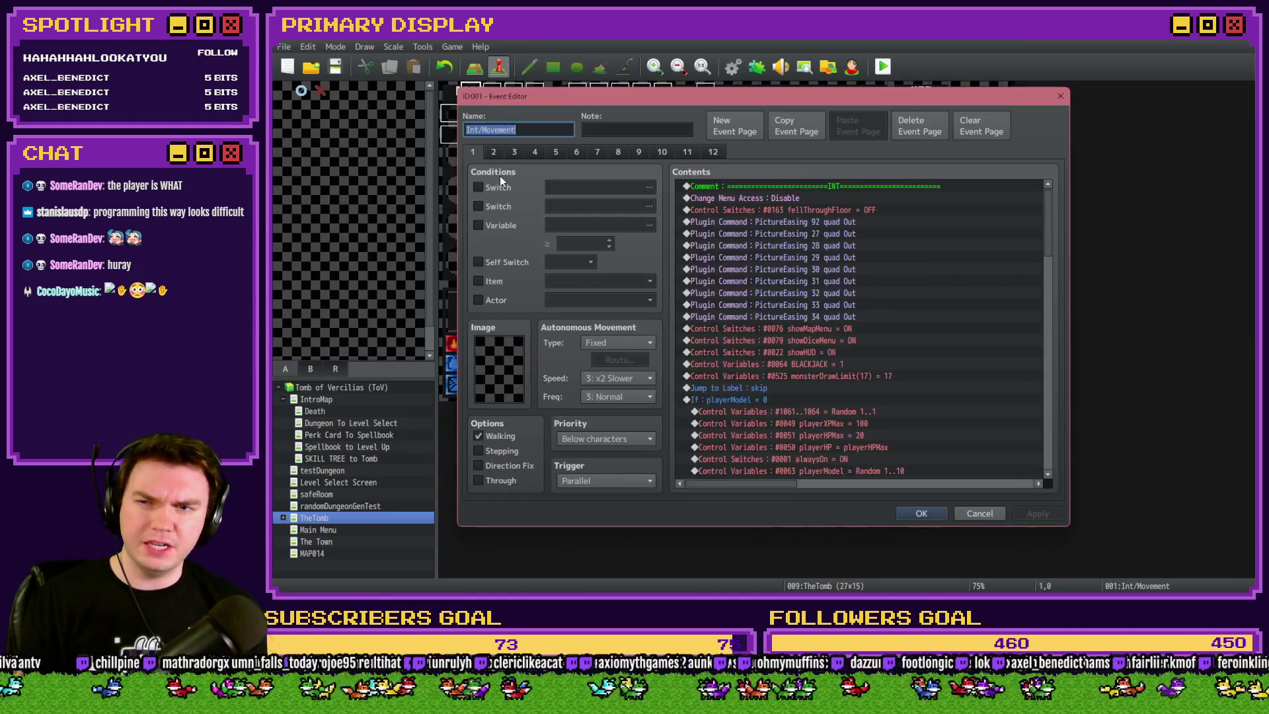
scroll(769, 326, "down", 10)
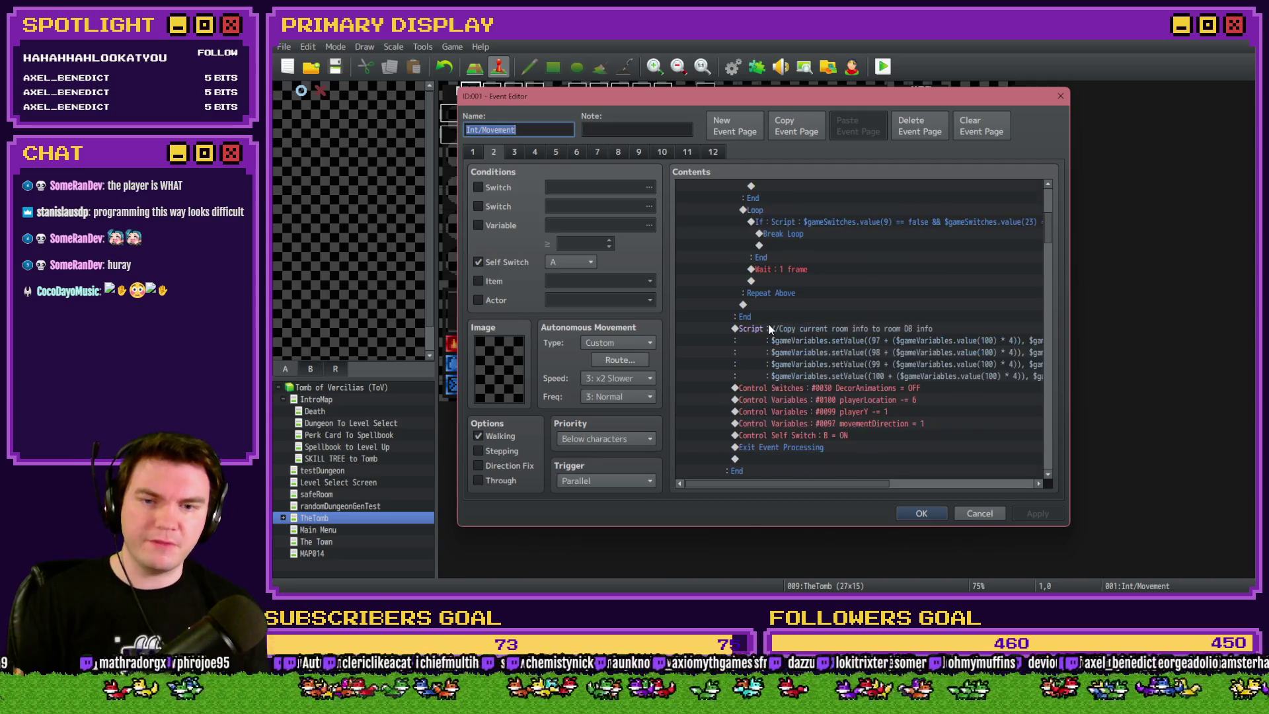
scroll(770, 327, "down", 6)
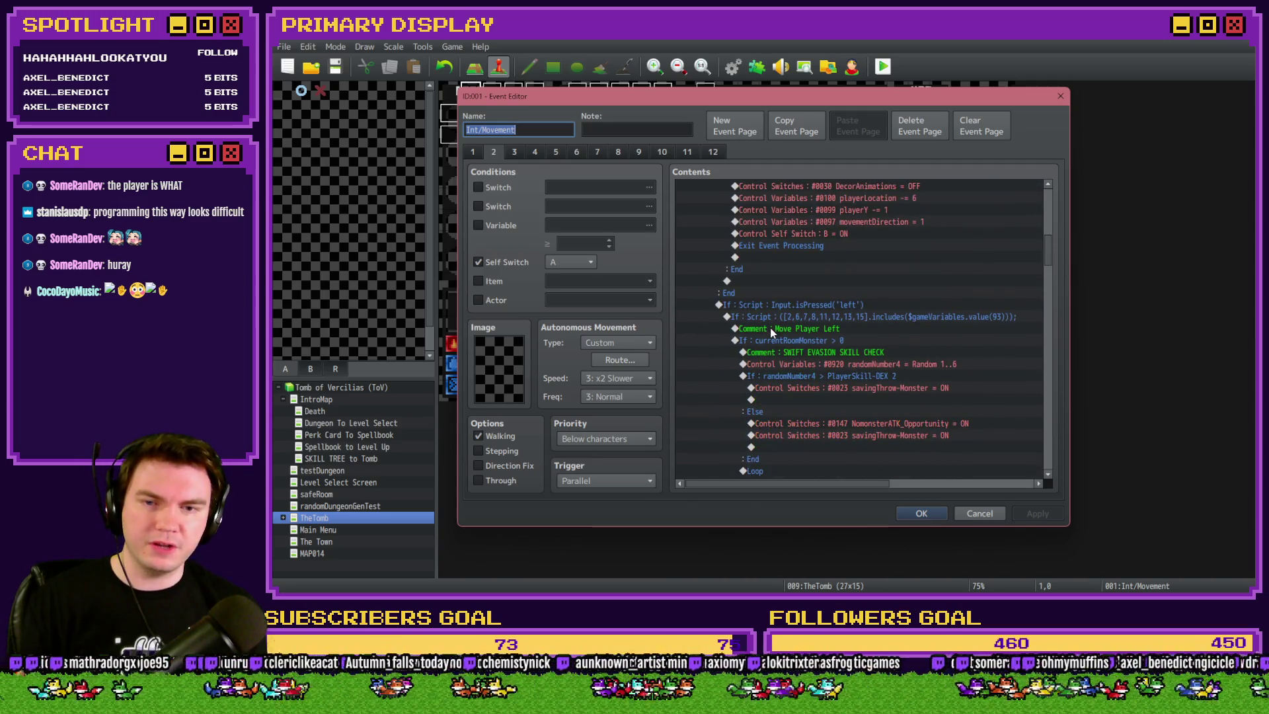
left_click(512, 154)
double_click(772, 223)
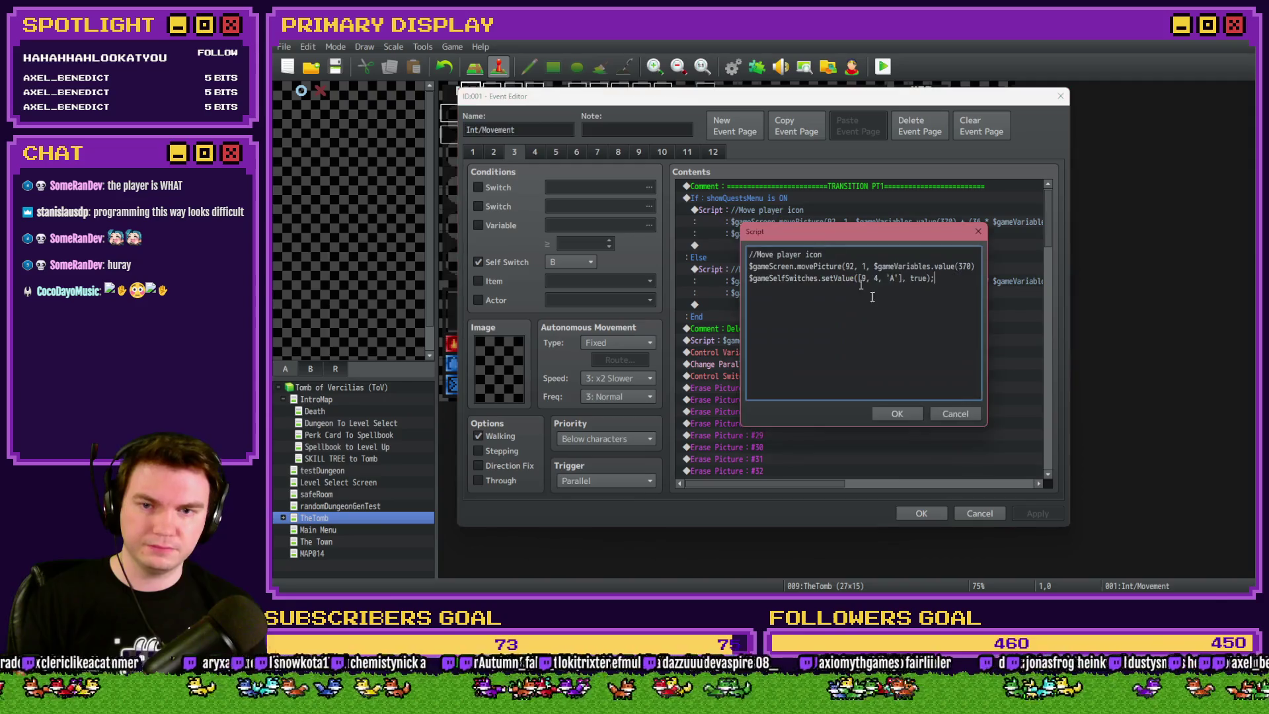
left_click_drag(958, 282, 733, 285)
key("ctrl+c")
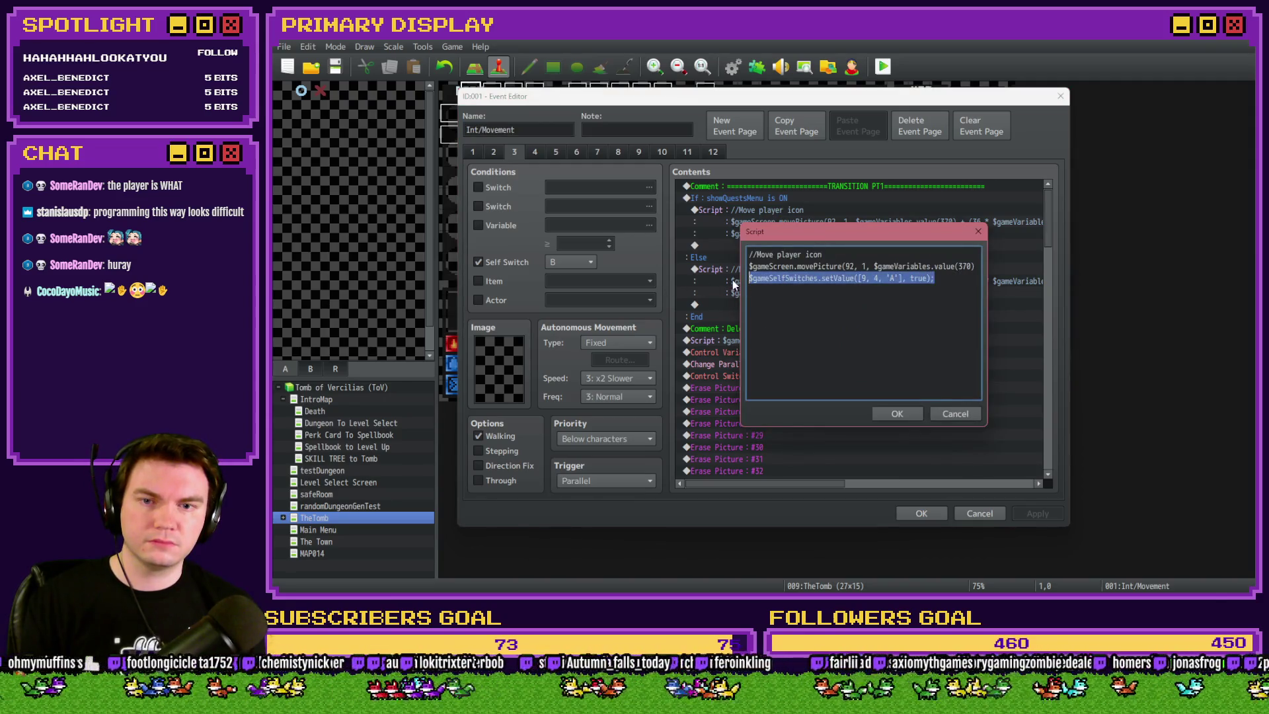
key("Escape")
key("Escape")
double_click(950, 391)
key("Escape")
Paste it as a Script command under Draw A Card, setting self switch [9, 4, 'A'] true
double_click(977, 391)
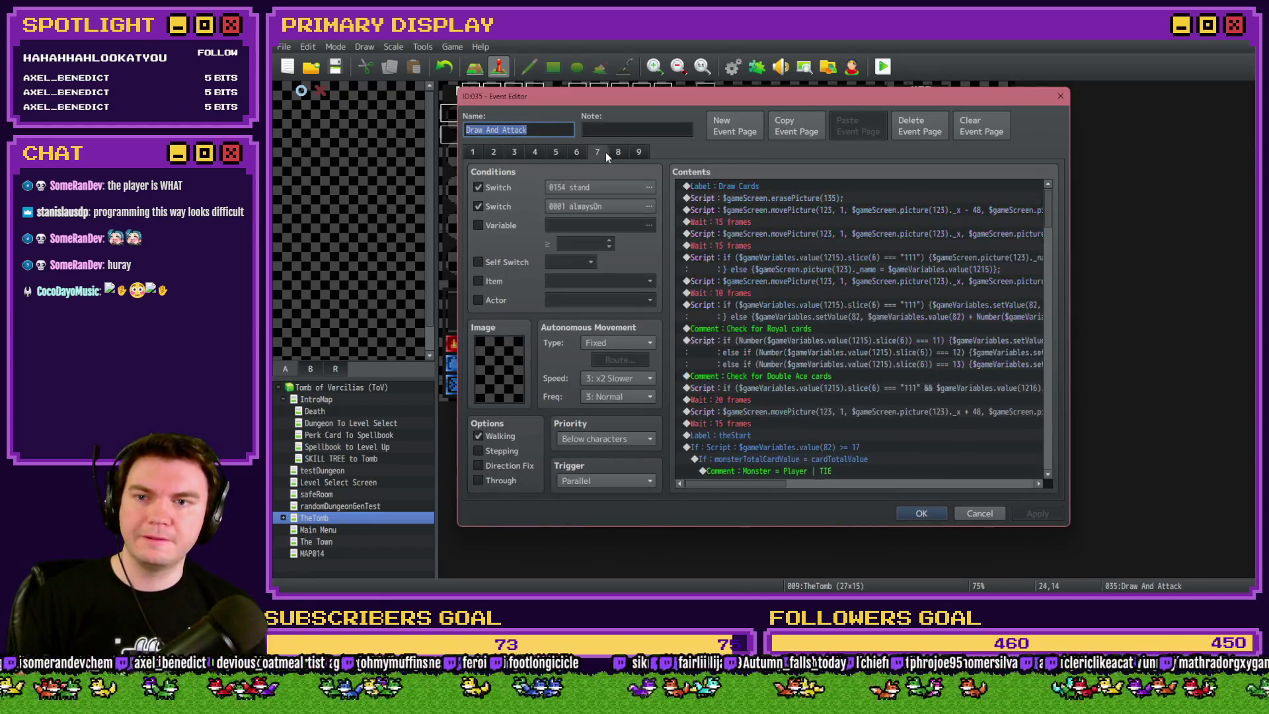
scroll(807, 363, "down", 10)
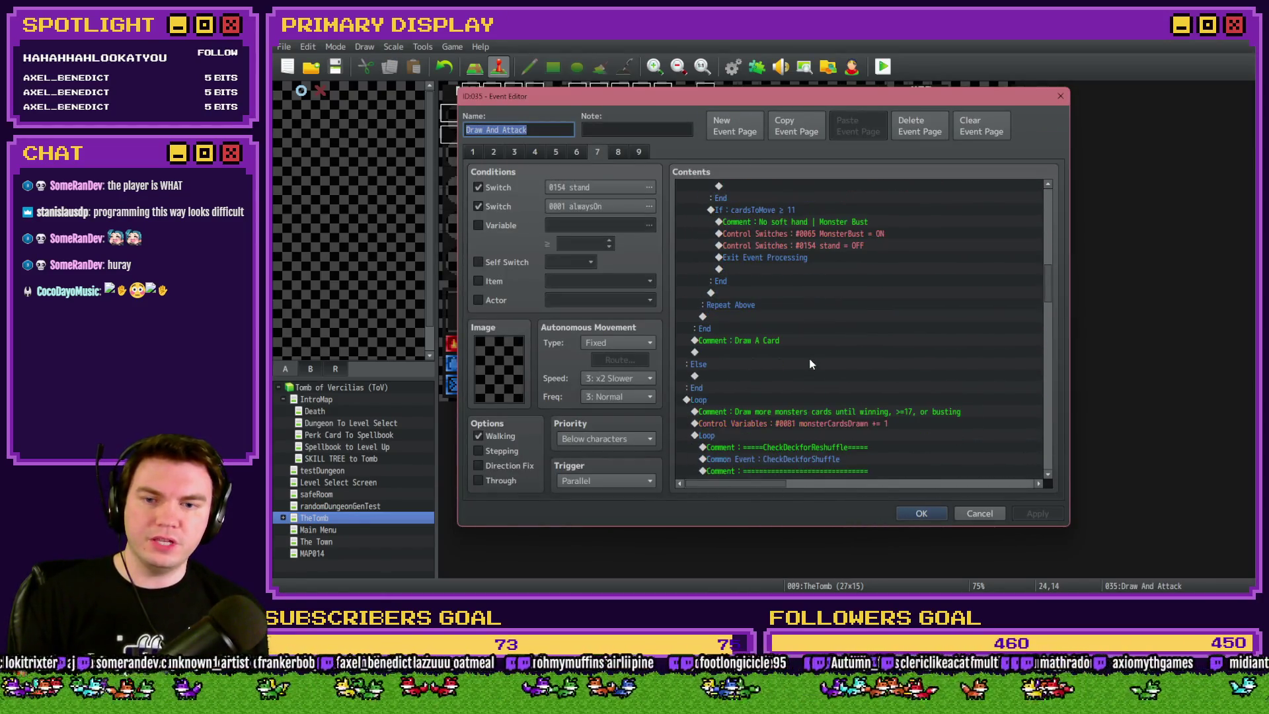
left_click(795, 341)
left_click(788, 354)
double_click(787, 350)
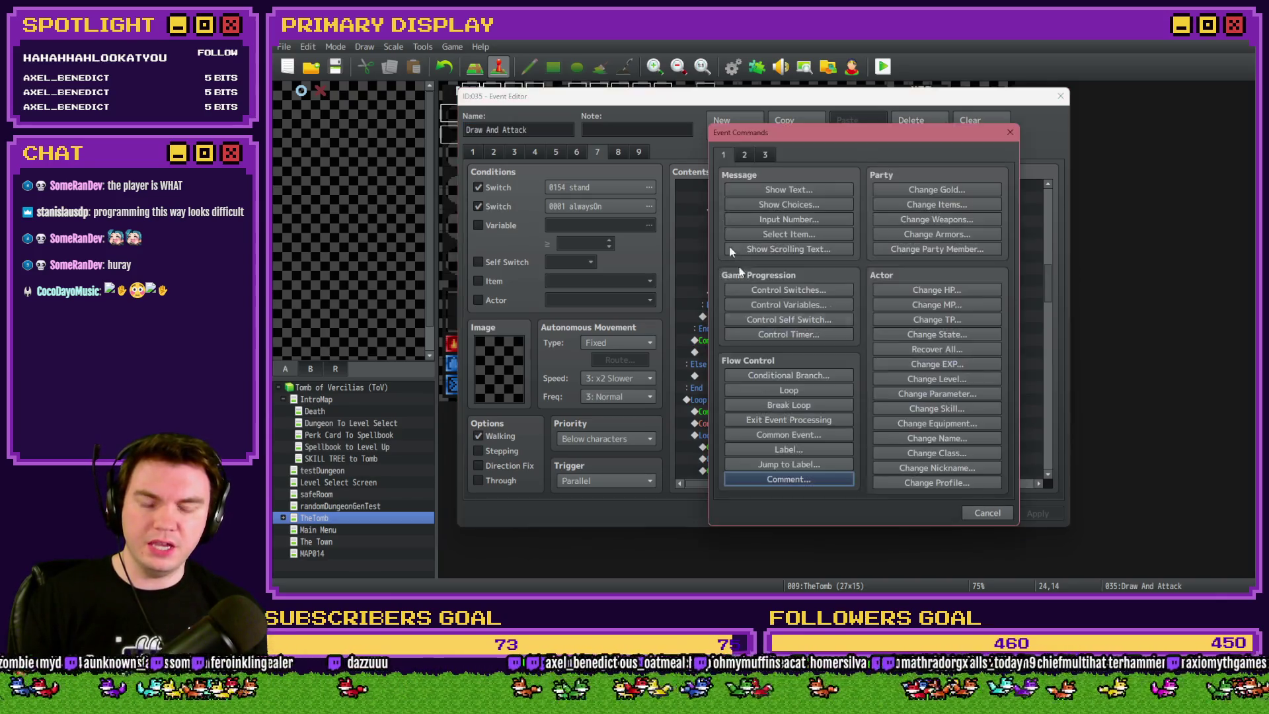
left_click(763, 156)
left_click(944, 465)
key("ctrl+v")
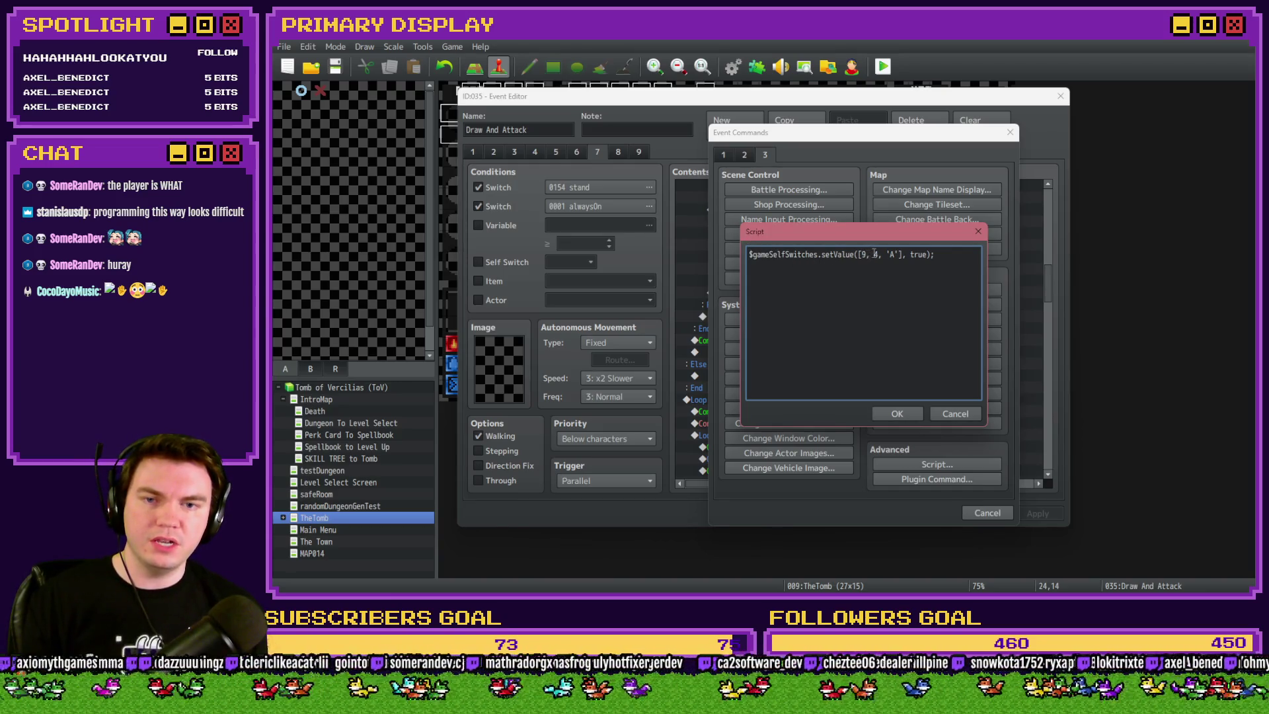
left_click(897, 413)
left_click(938, 513)
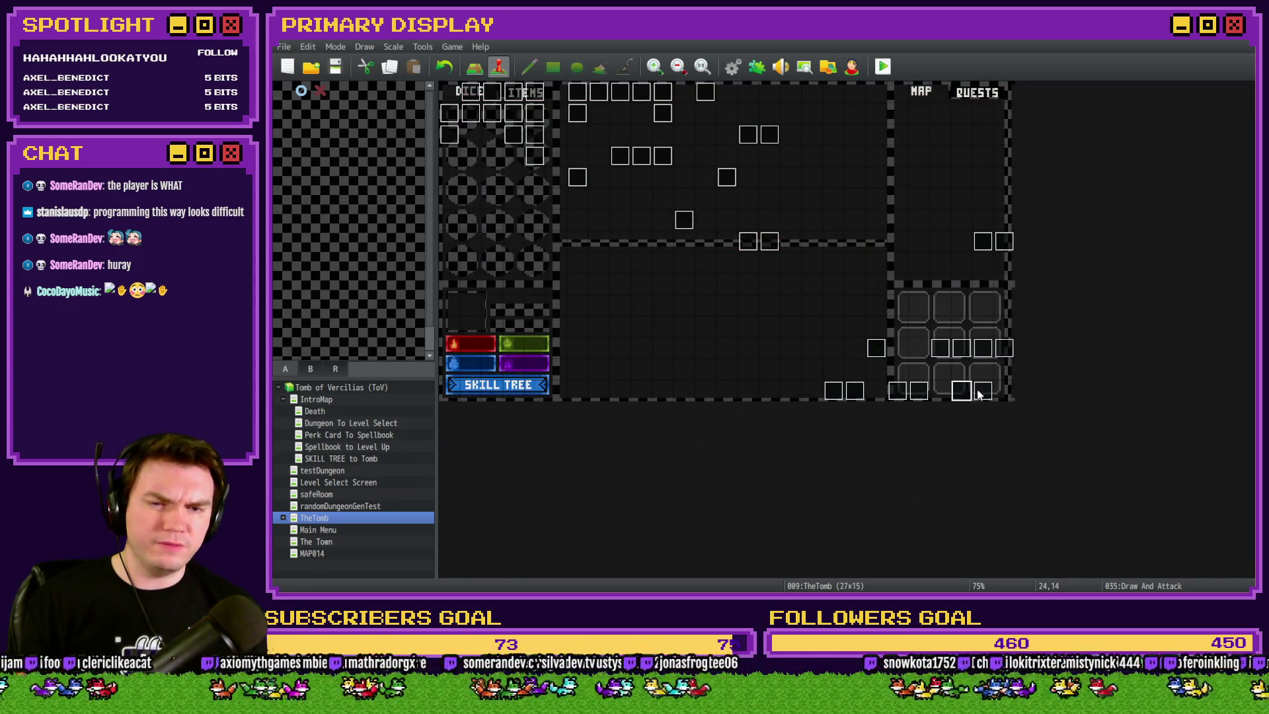
Check the ID of the neighbouring event 038 on TheTomb map
double_click(973, 394)
key("Escape")
double_click(984, 390)
key("Escape")
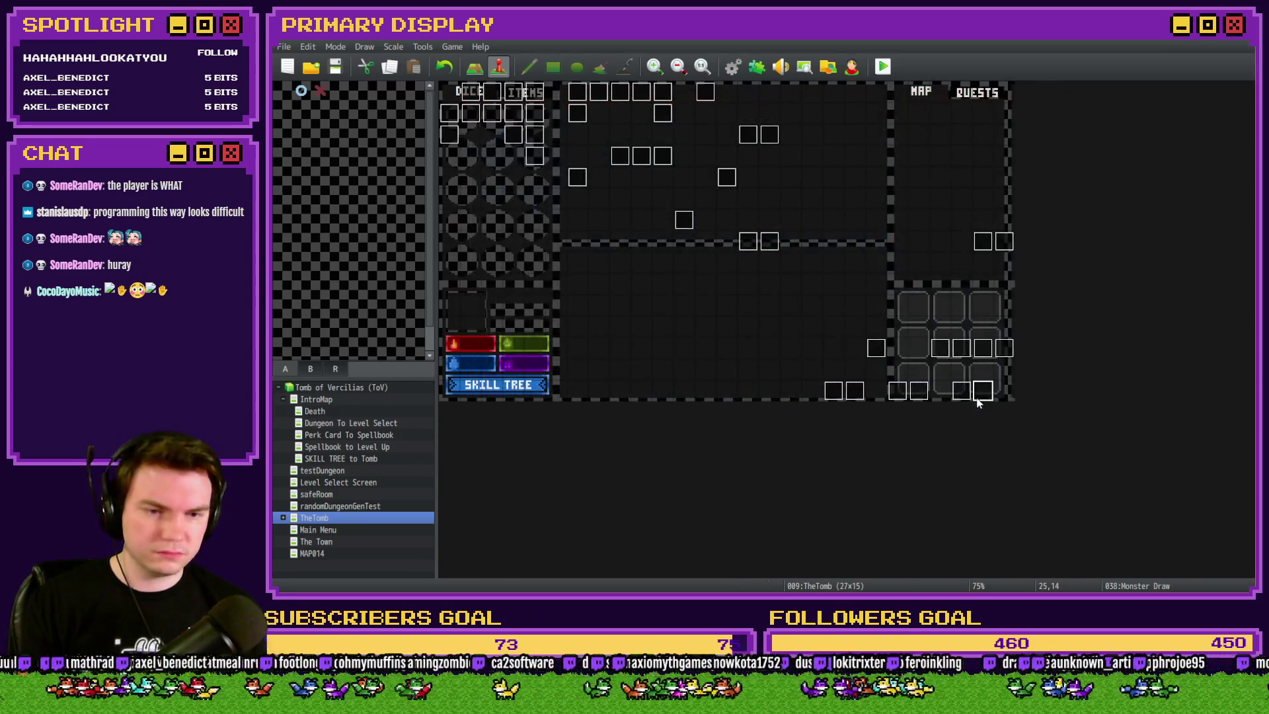
key("Left")
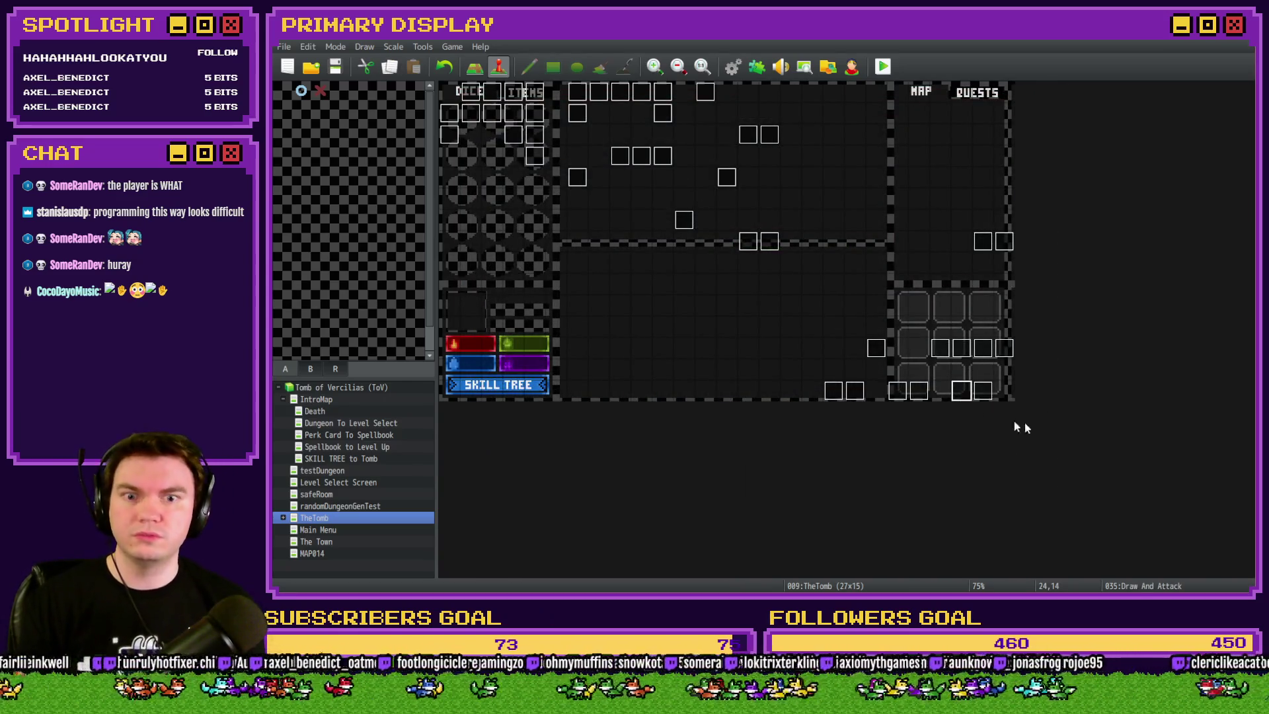
Change the Draw A Card script's self switch from [9, 4, 'A'] to [9, 38, 'A']
double_click(959, 389)
scroll(830, 371, "down", 10)
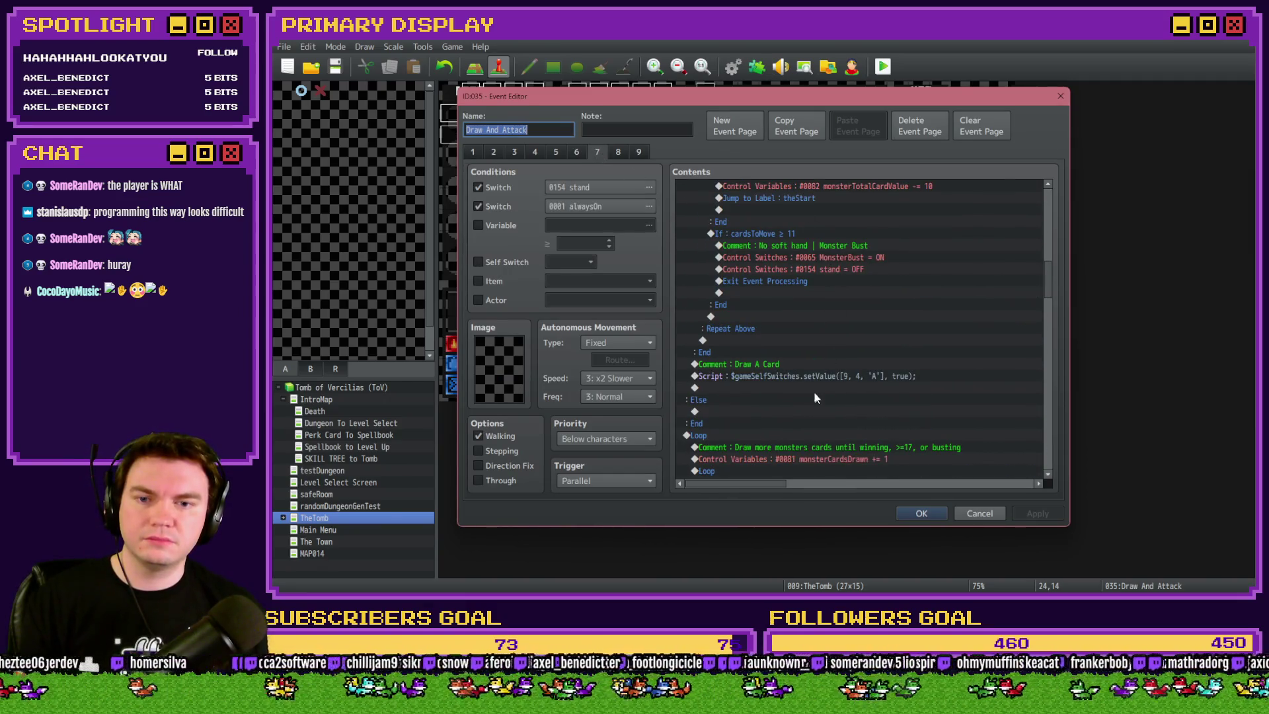
double_click(815, 375)
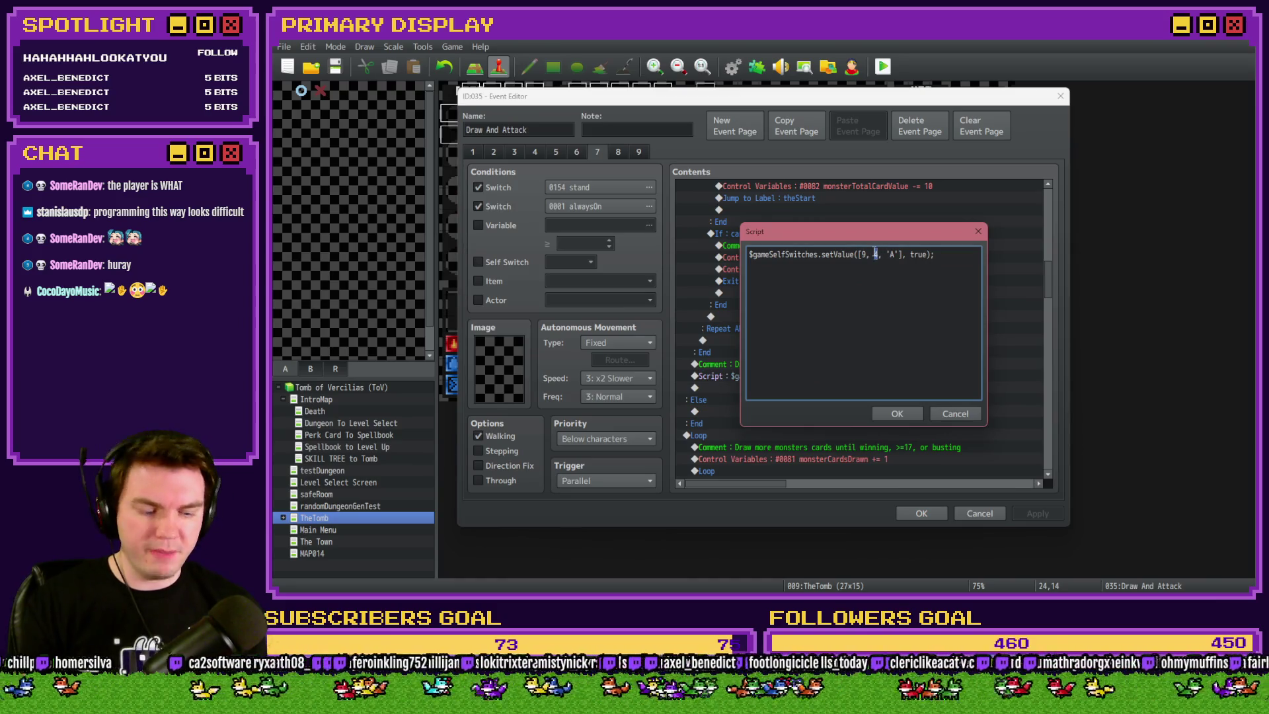
type("38")
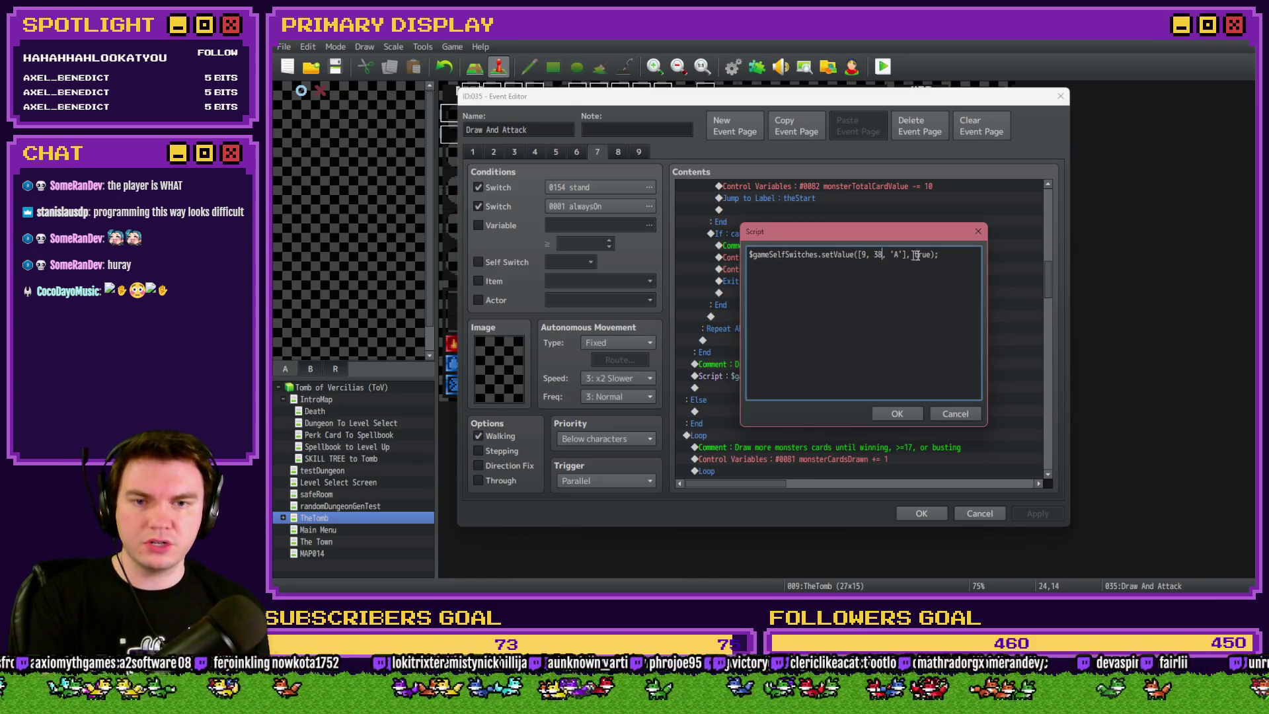
left_click_drag(940, 255, 685, 244)
key("ctrl+c")
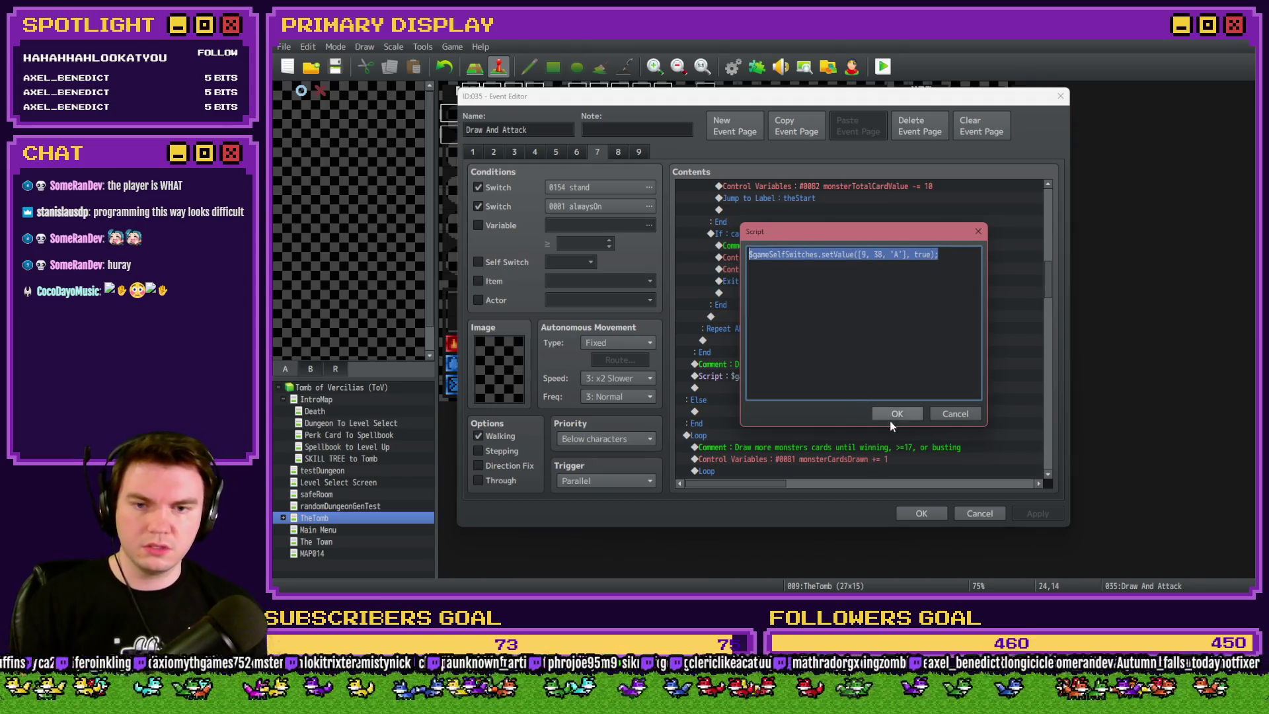
left_click(895, 413)
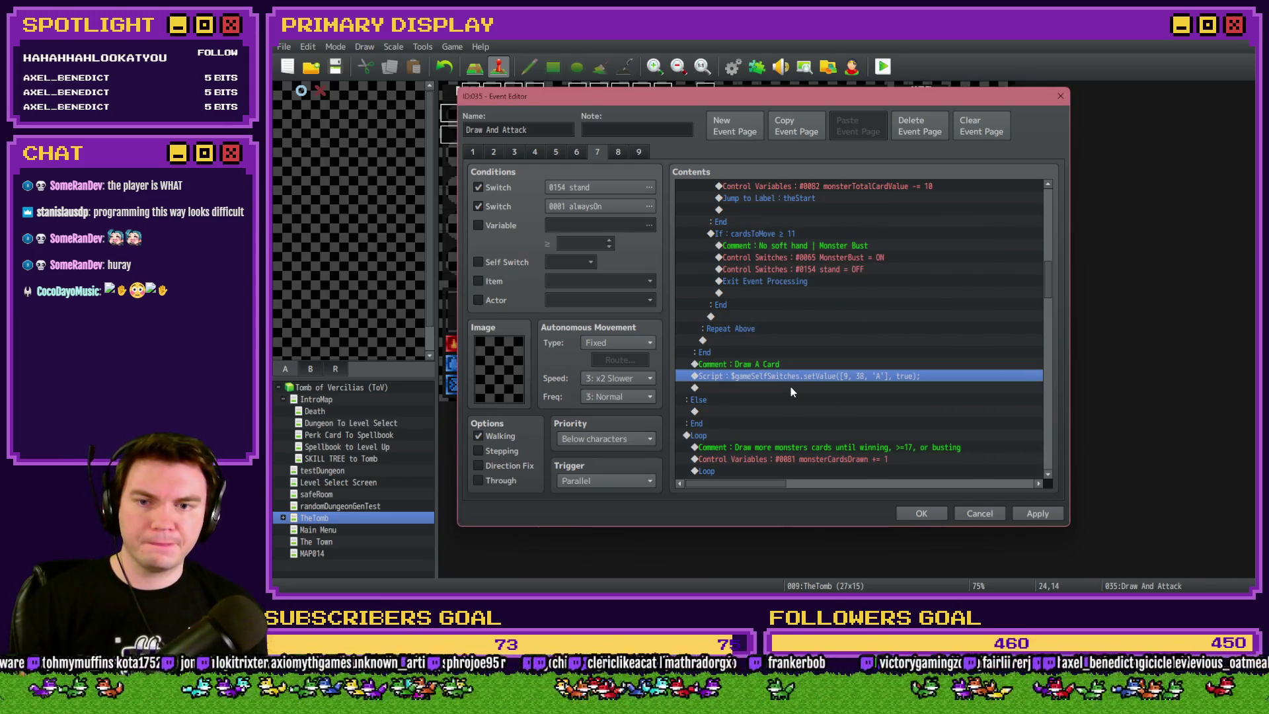
double_click(791, 388)
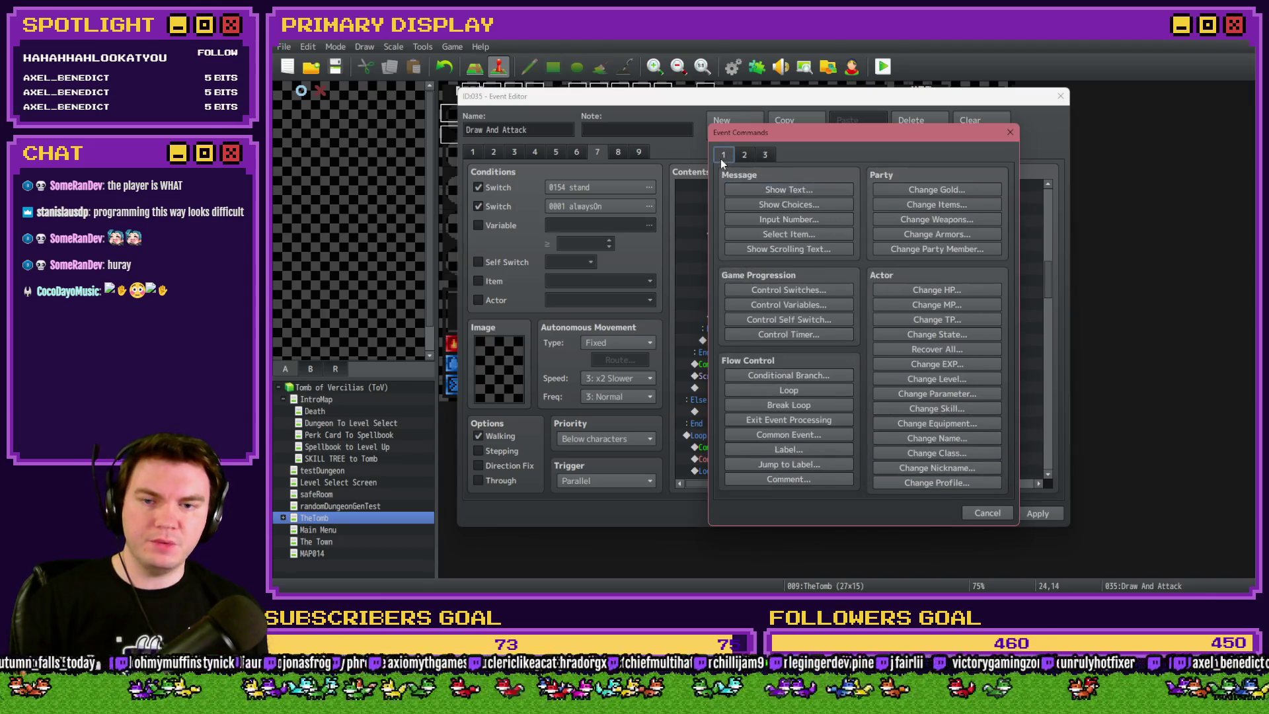
Insert a Loop after the script and start a script-based Conditional Branch inside it
left_click(791, 390)
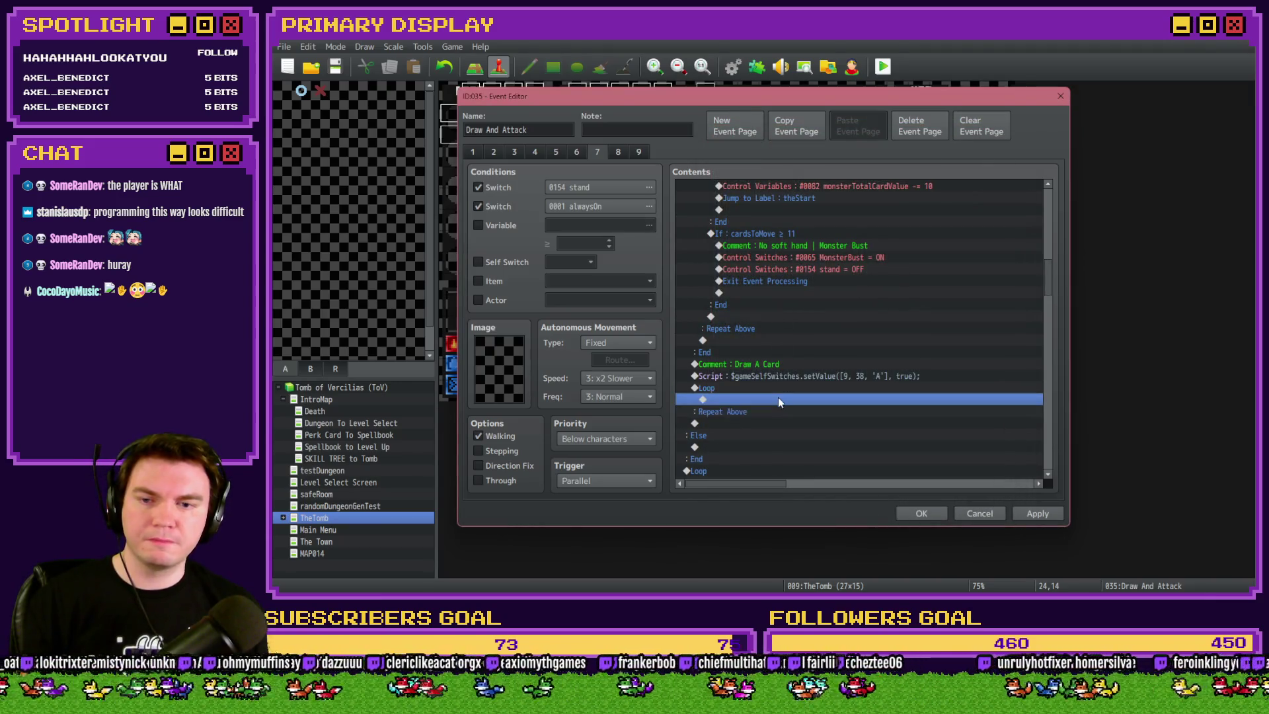
double_click(778, 398)
left_click(789, 375)
left_click(800, 234)
left_click(737, 386)
Set the branch condition to $gameSelfSwitches.value([9, 38, 'A']) == false
key("ctrl+v")
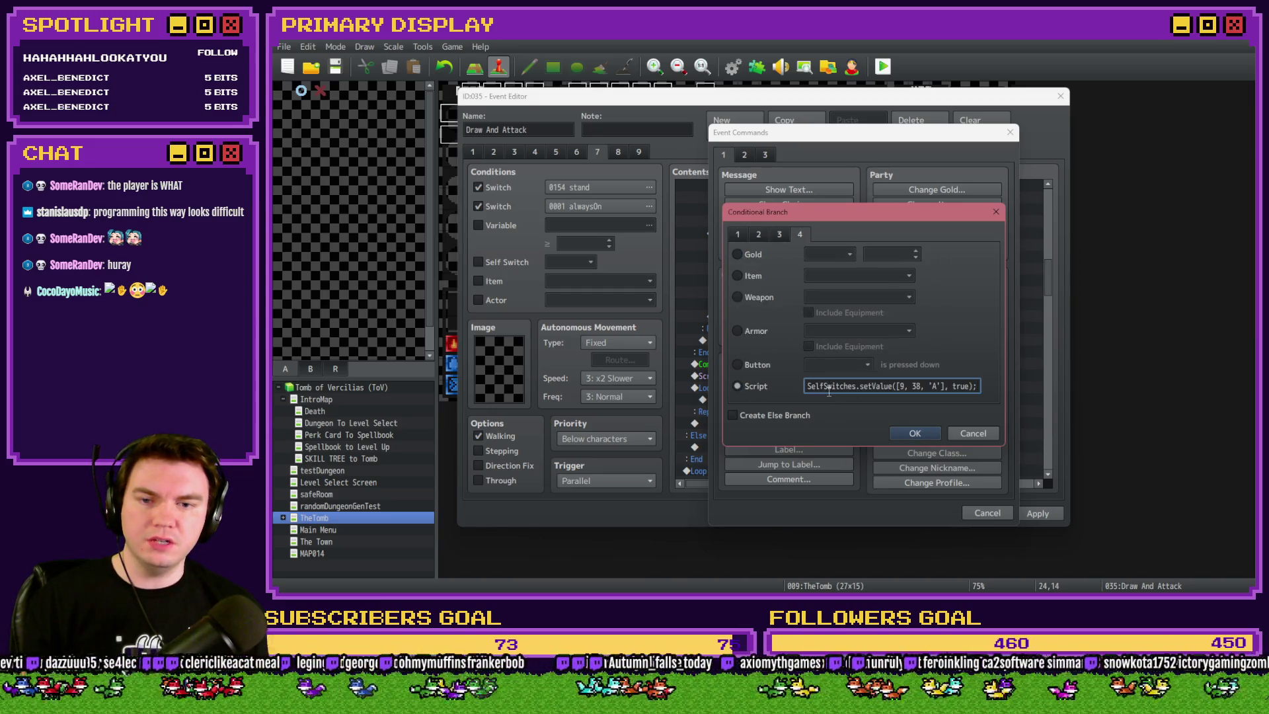
key("Home")
type("$game")
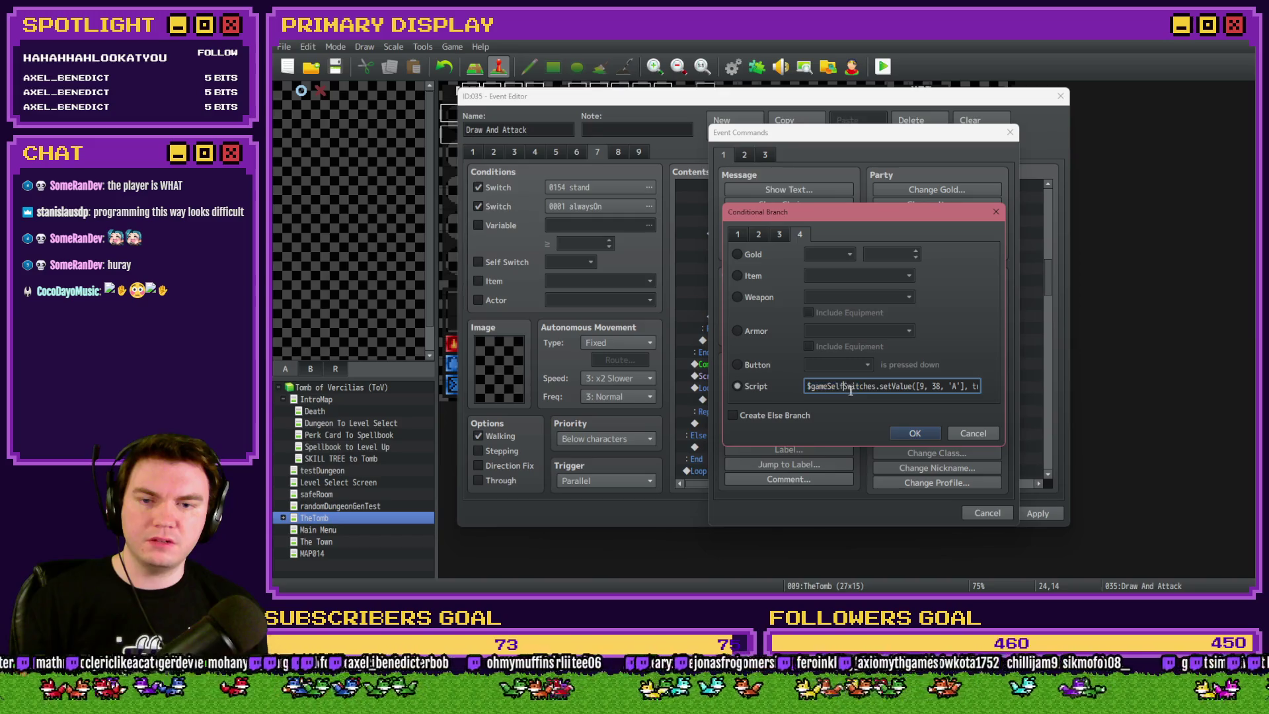
key("Delete")
key("Delete")
key("Delete")
type("v")
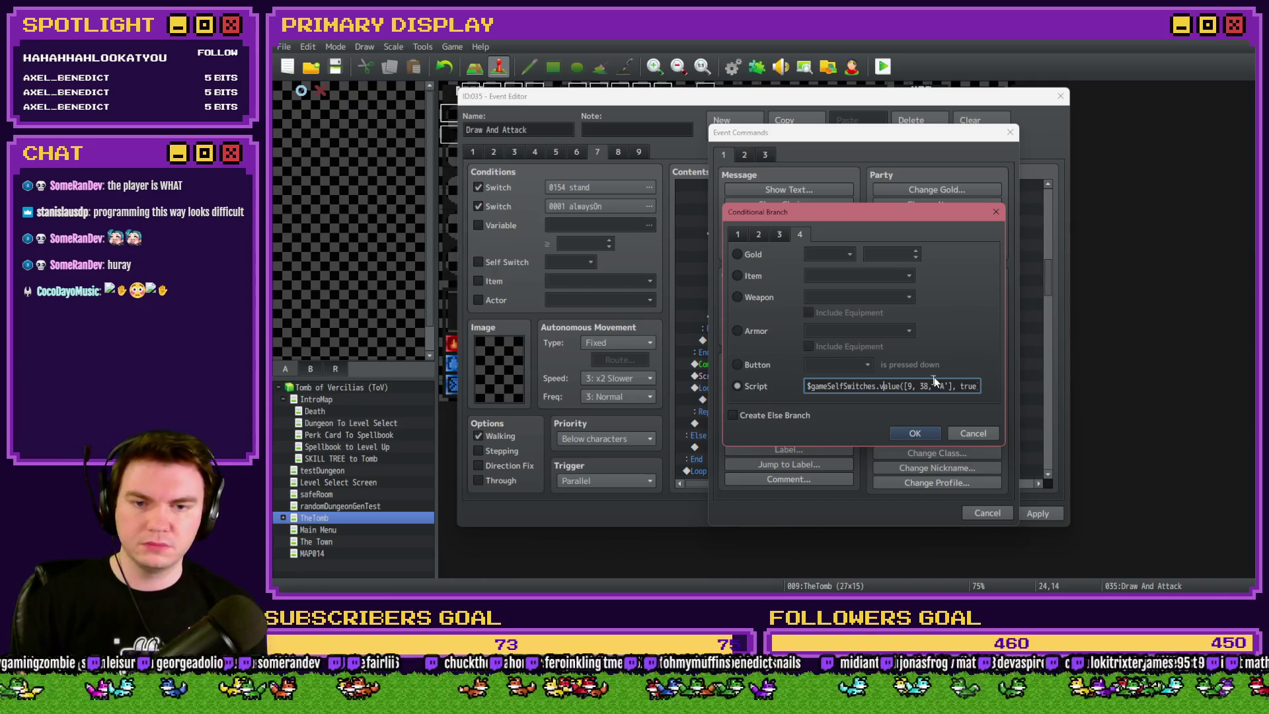
left_click(958, 387)
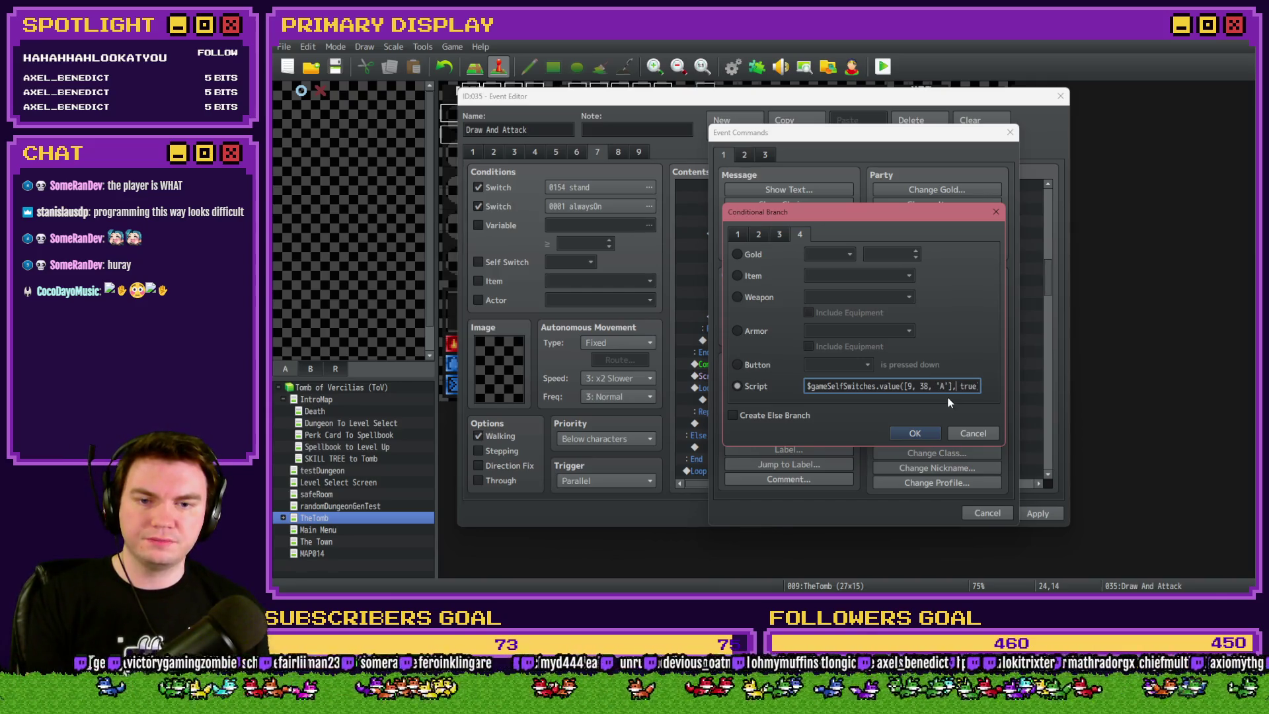
key("Delete")
key("Delete")
key("Delete")
key("BackSpace")
type(")")
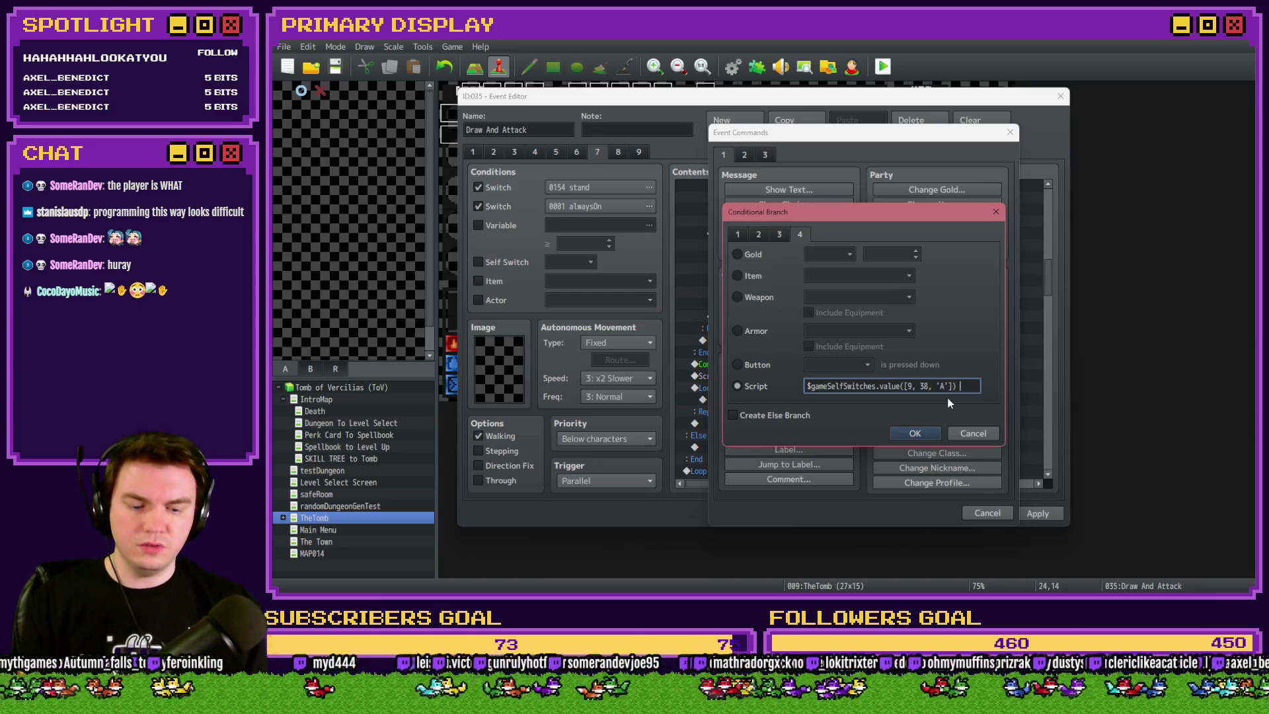
type("==")
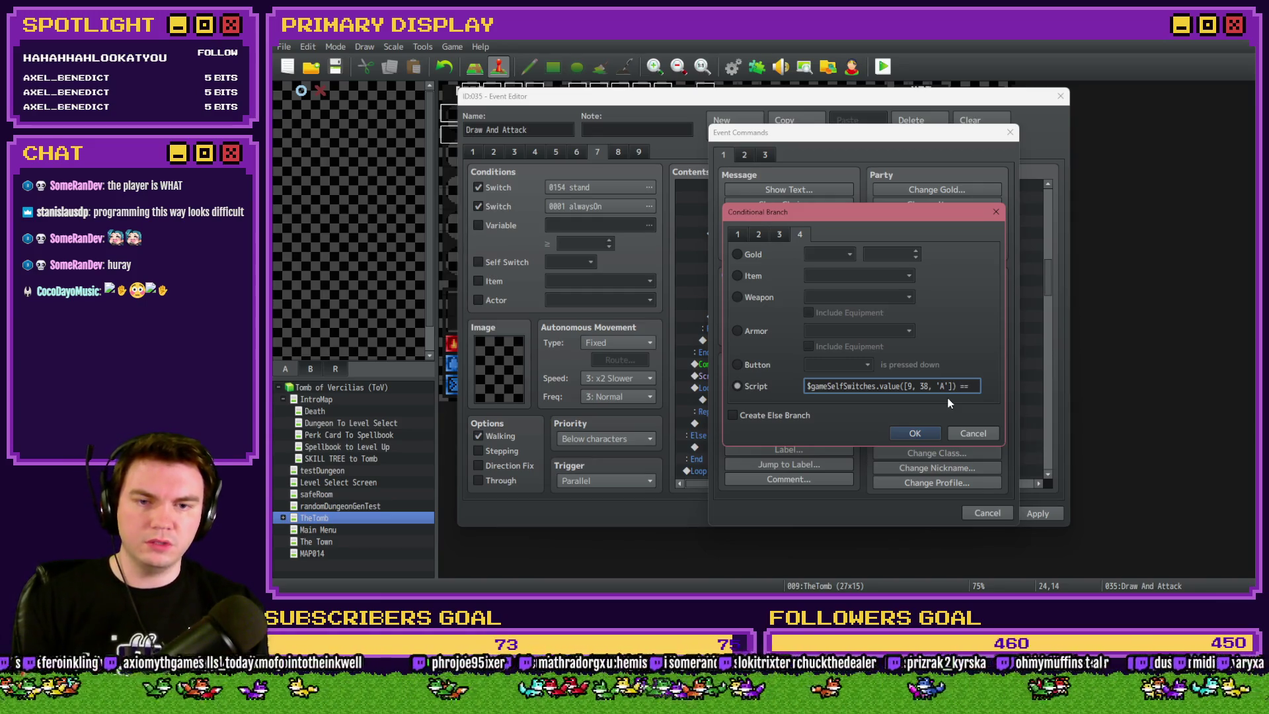
type(" tr")
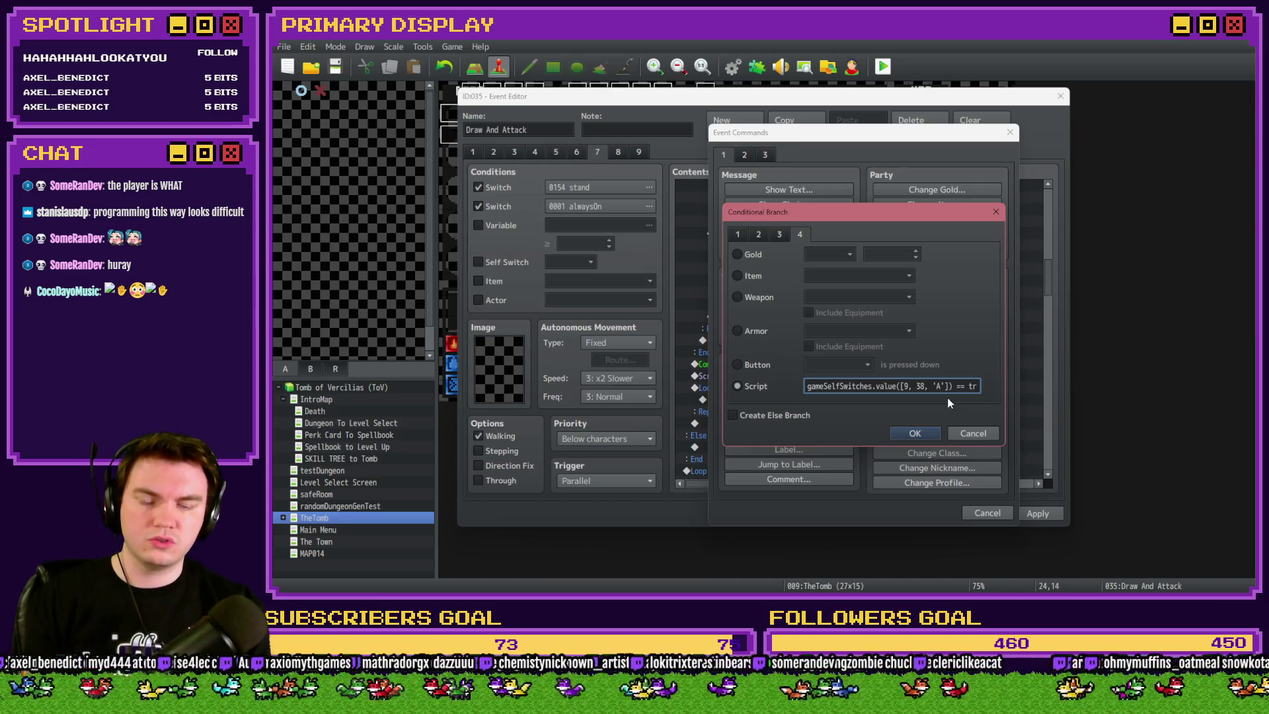
key("BackSpace")
key("BackSpace")
type("false")
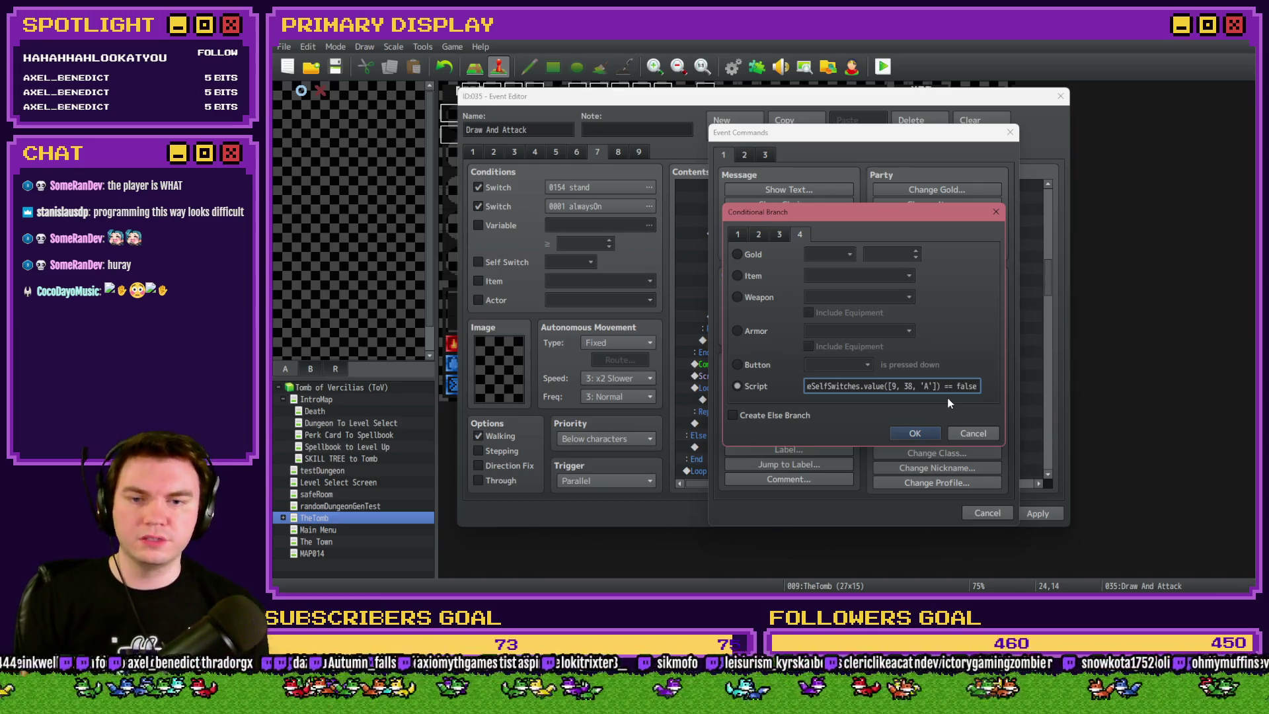
left_click(903, 438)
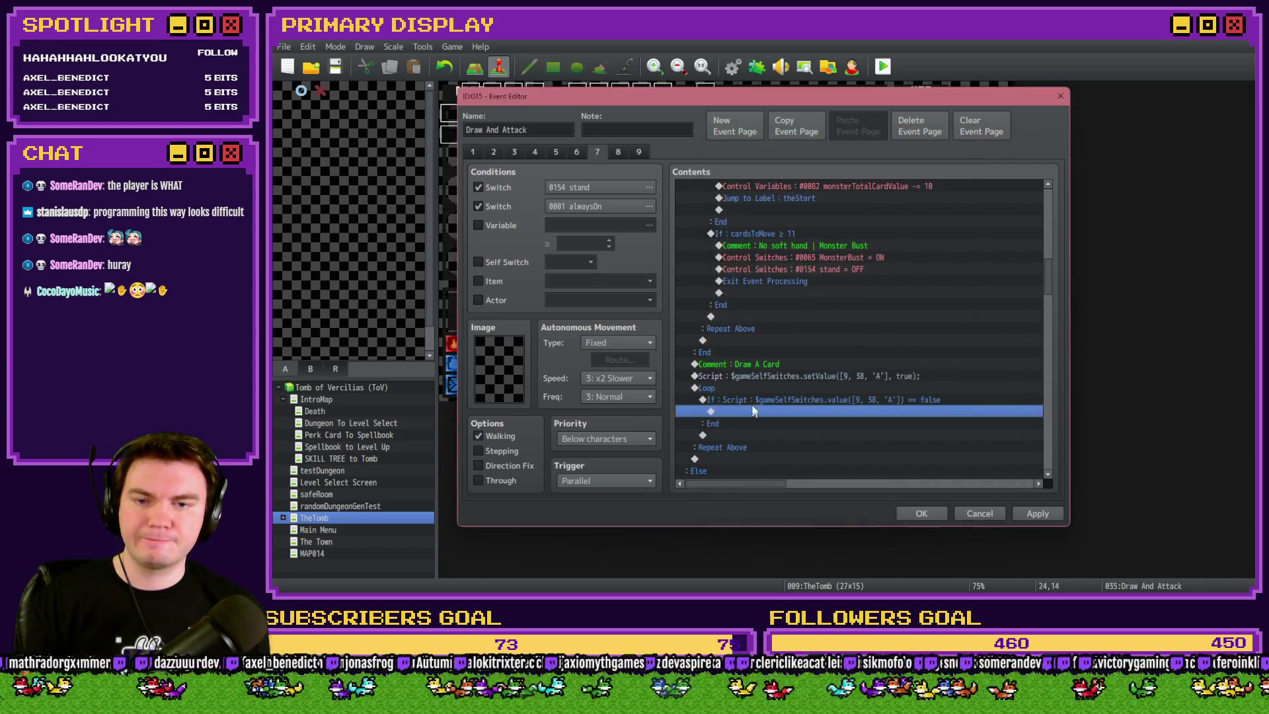
double_click(743, 435)
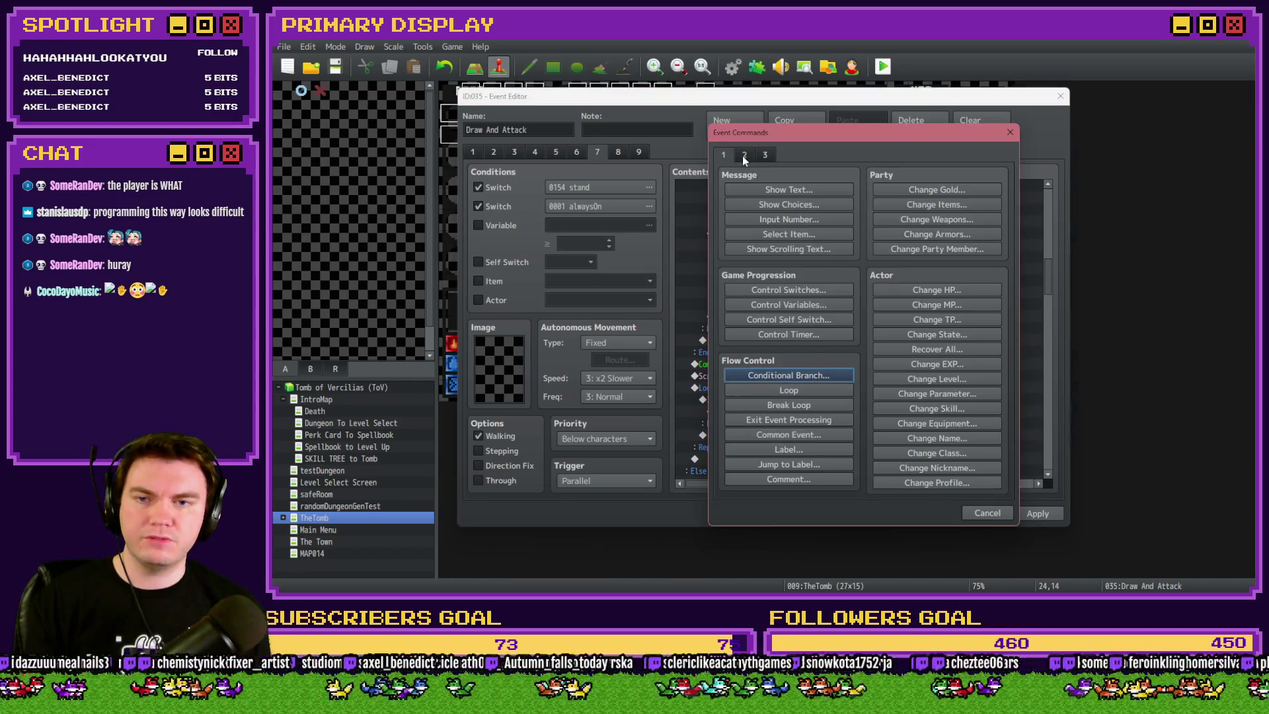
left_click(913, 190)
type("2")
left_click(866, 357)
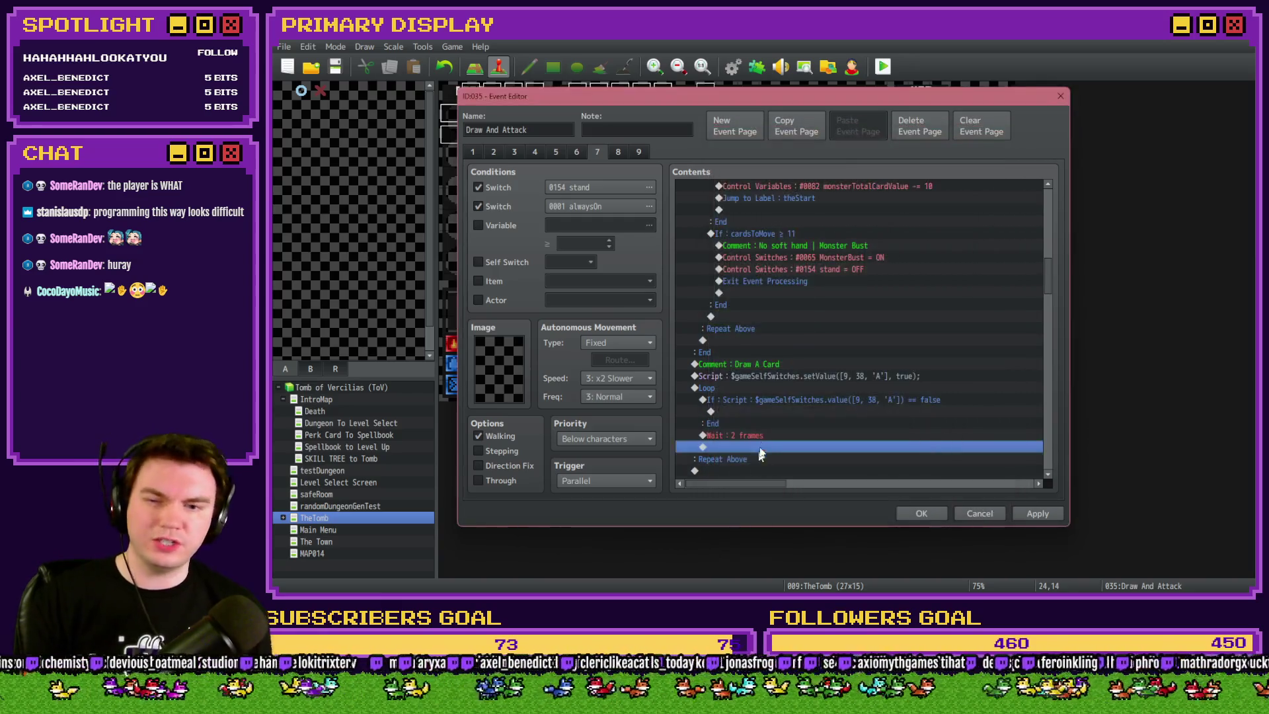
left_click(766, 411)
left_click(770, 400)
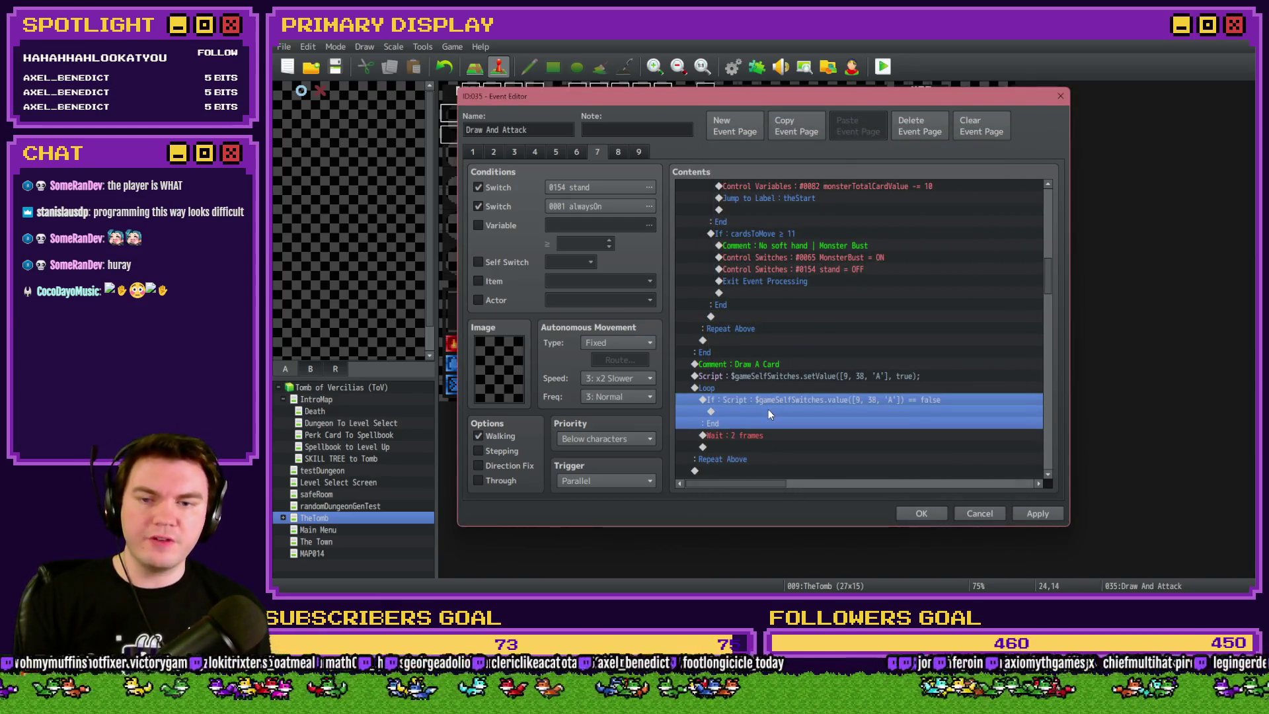
double_click(769, 409)
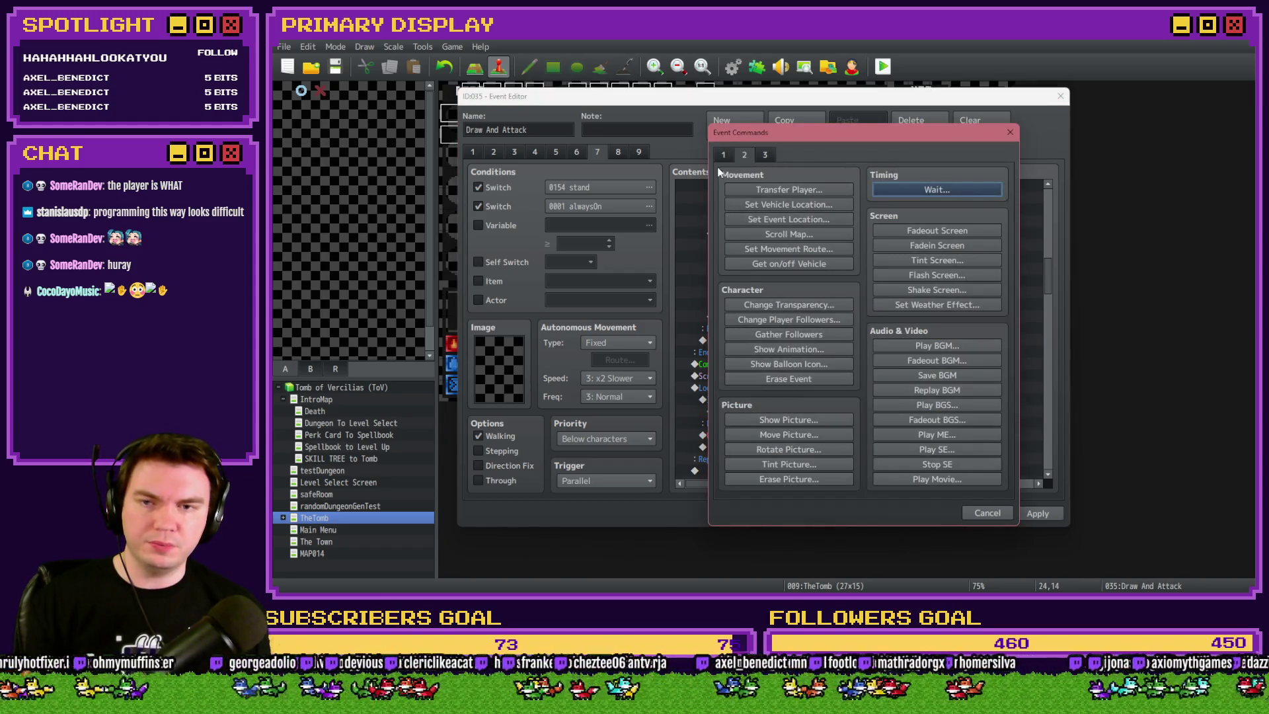
left_click(744, 154)
left_click(777, 405)
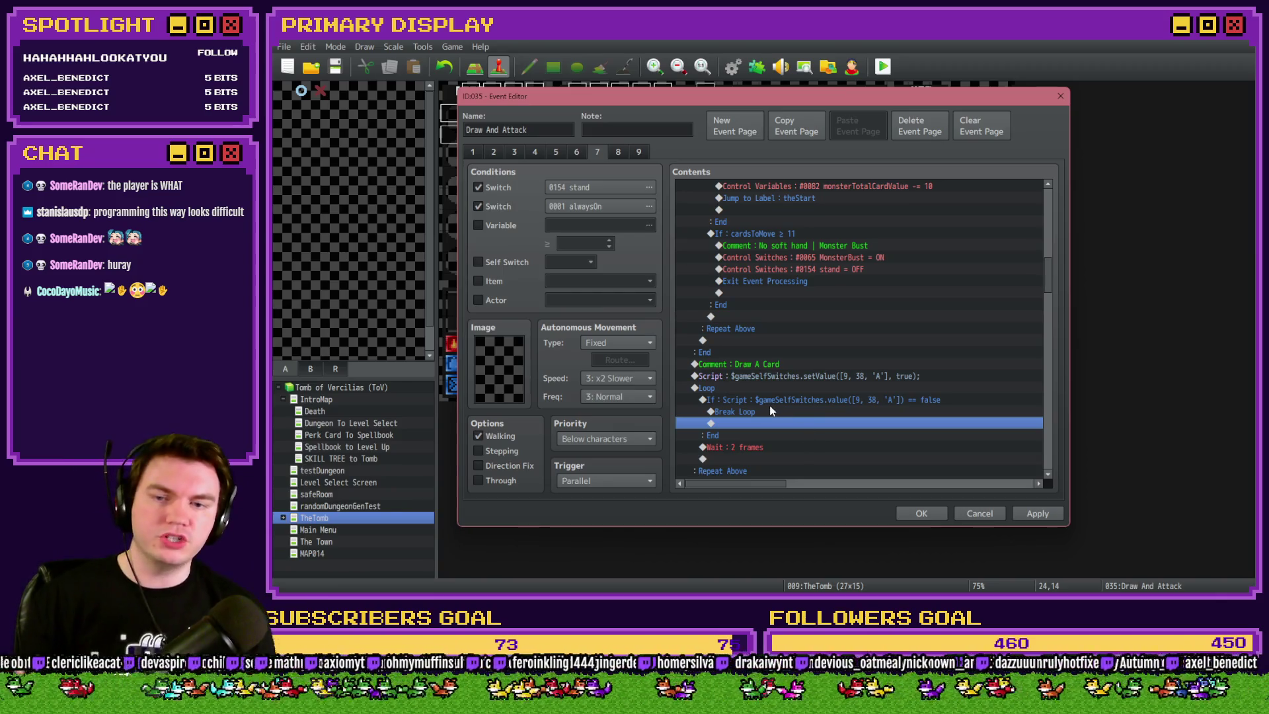
left_click(767, 391)
left_click(769, 377)
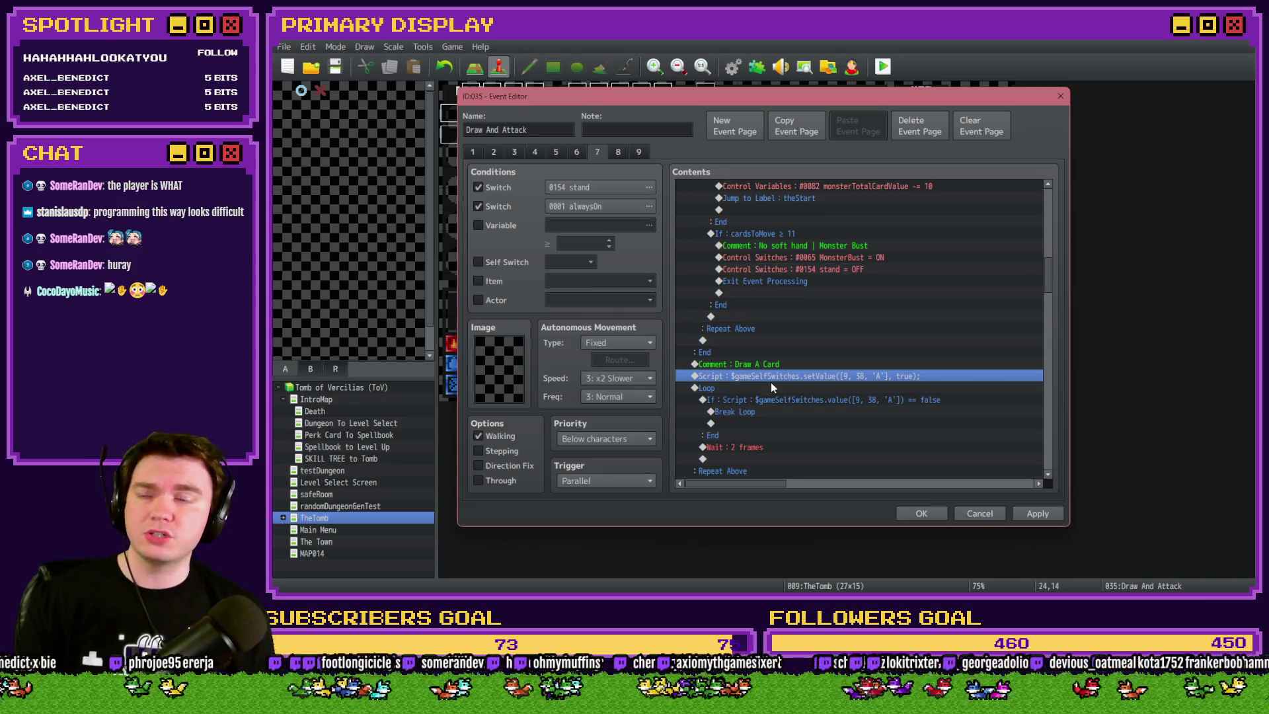
left_click(774, 388)
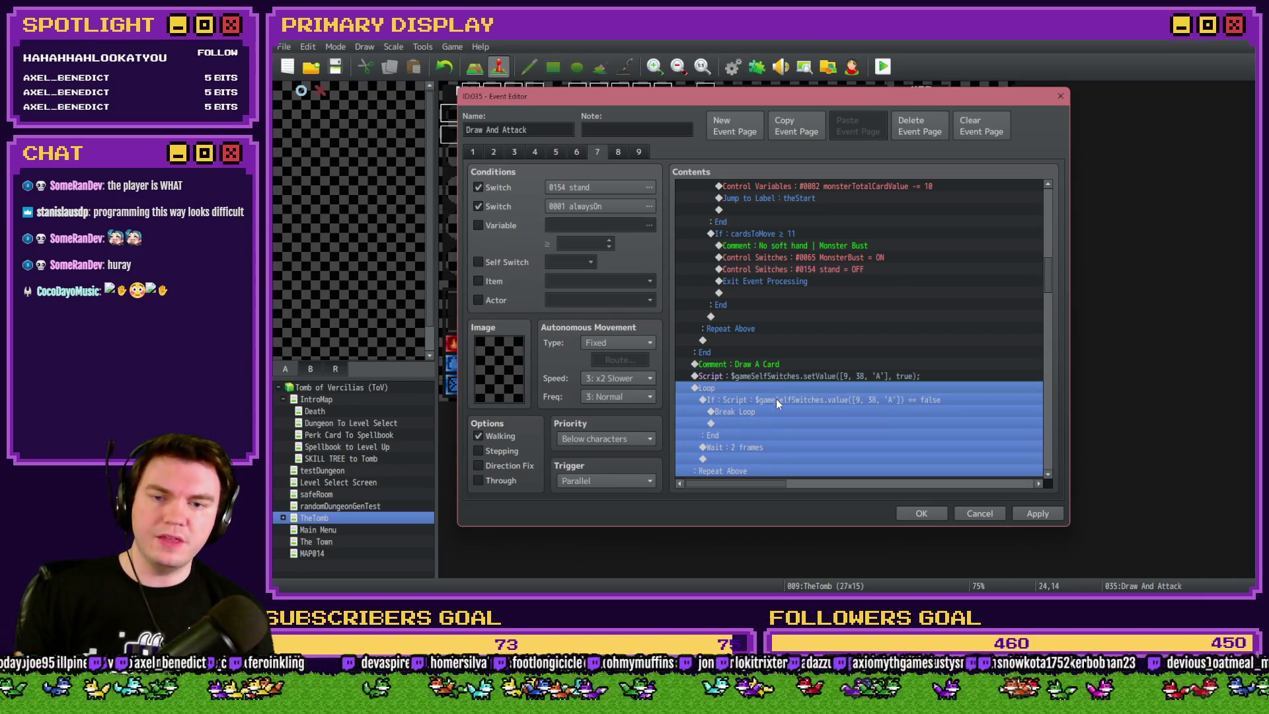
left_click(776, 402)
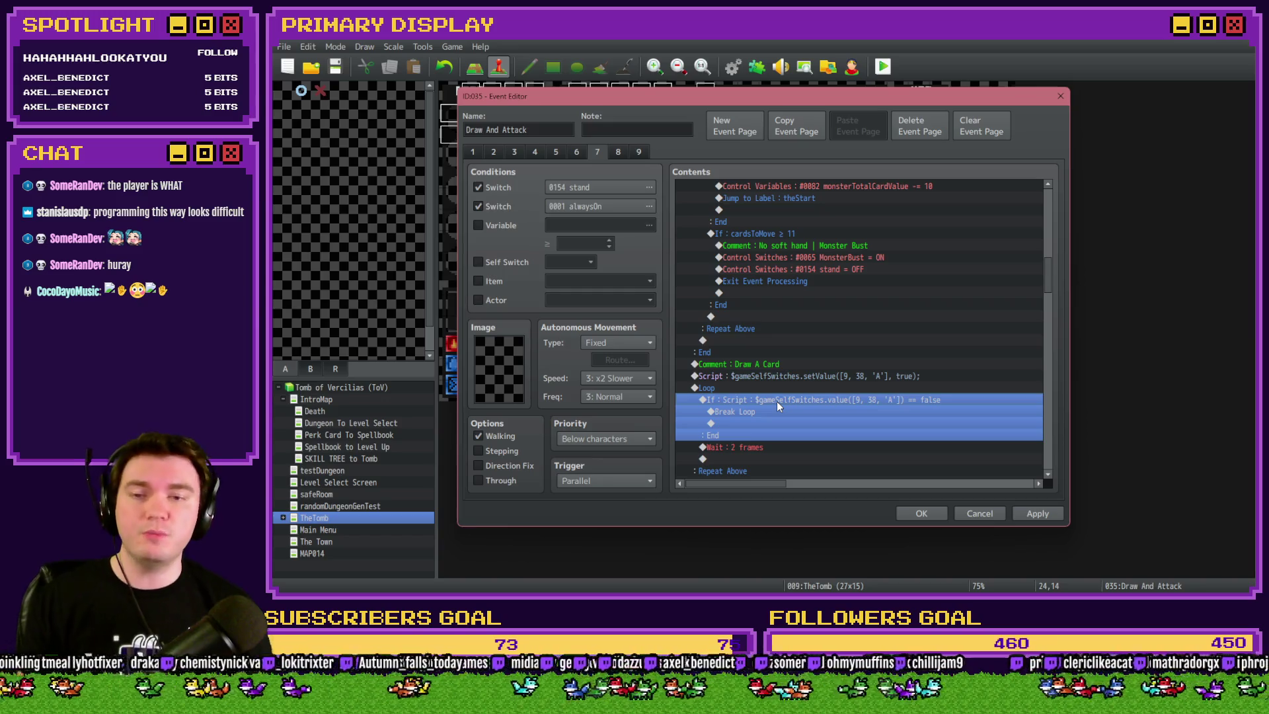
left_click(779, 421)
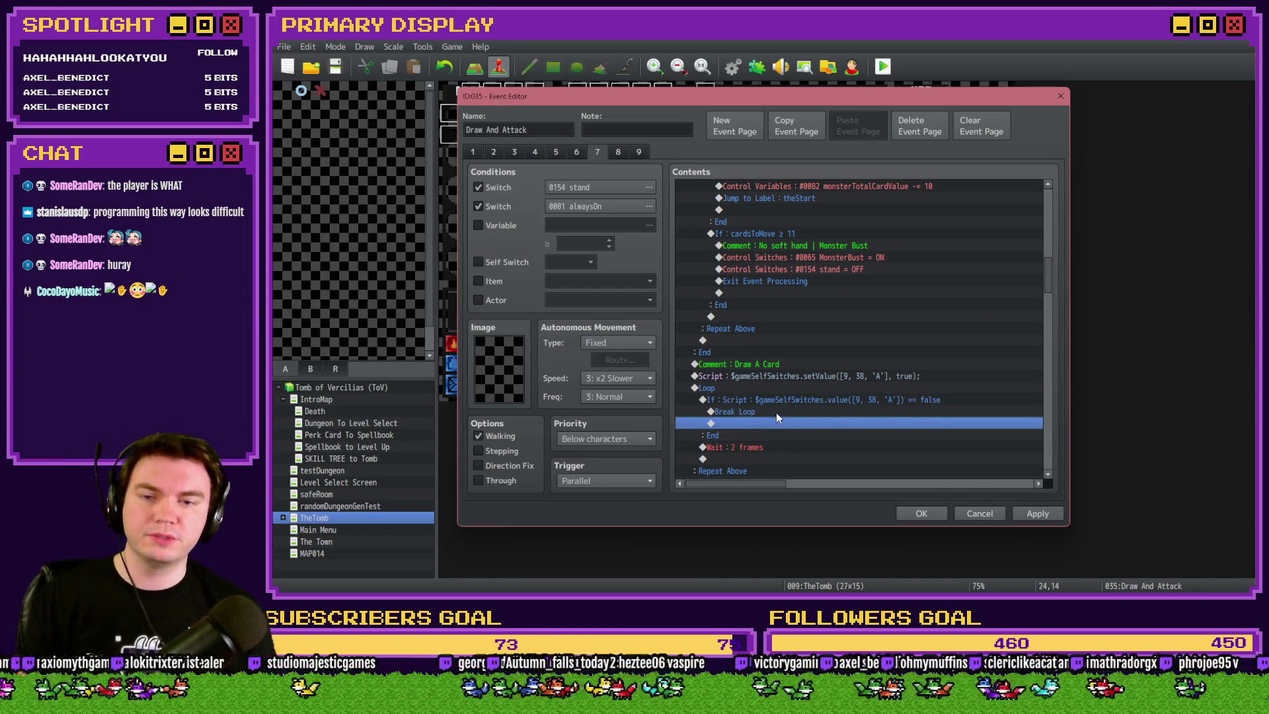
left_click(781, 411)
scroll(782, 401, "down", 3)
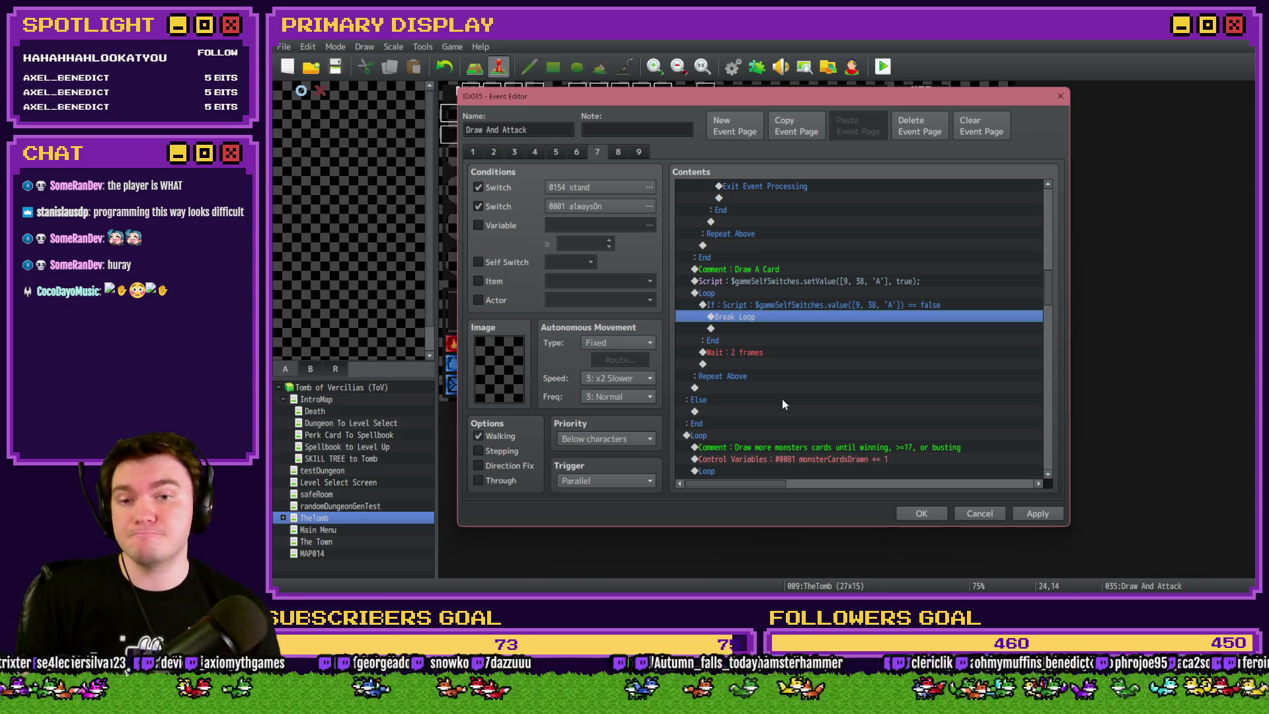
left_click(729, 300)
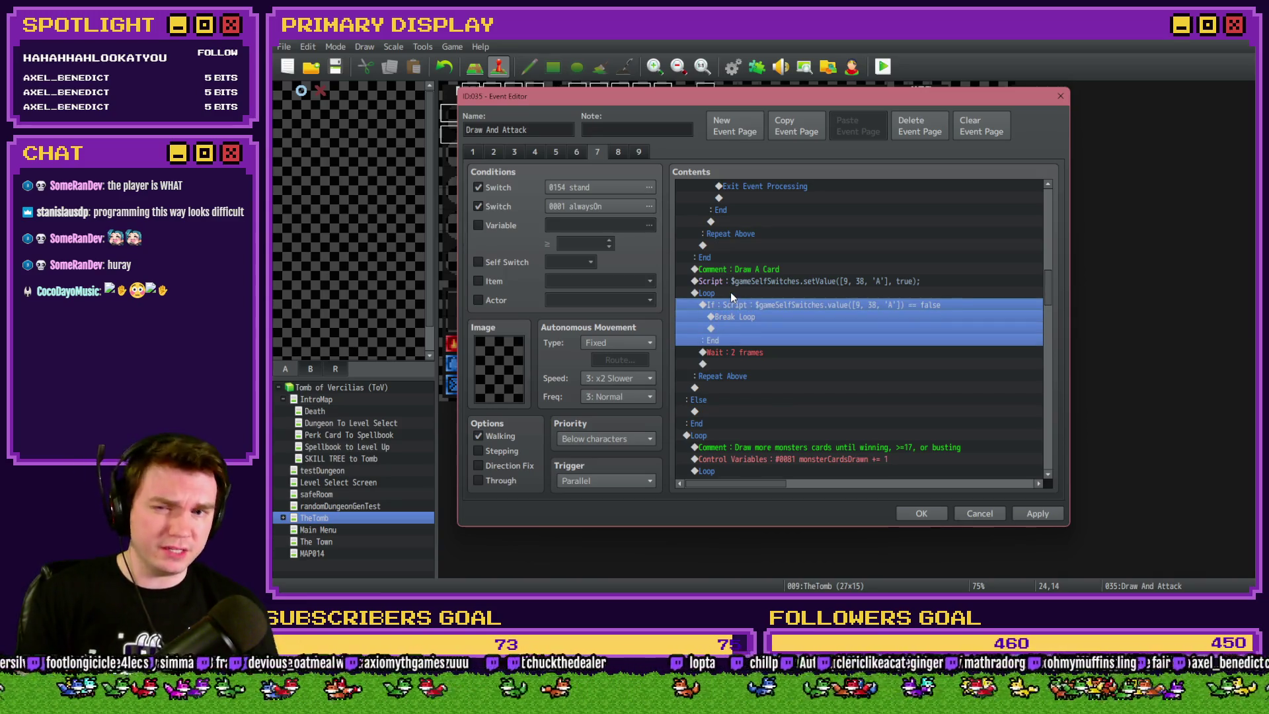
left_click(731, 292)
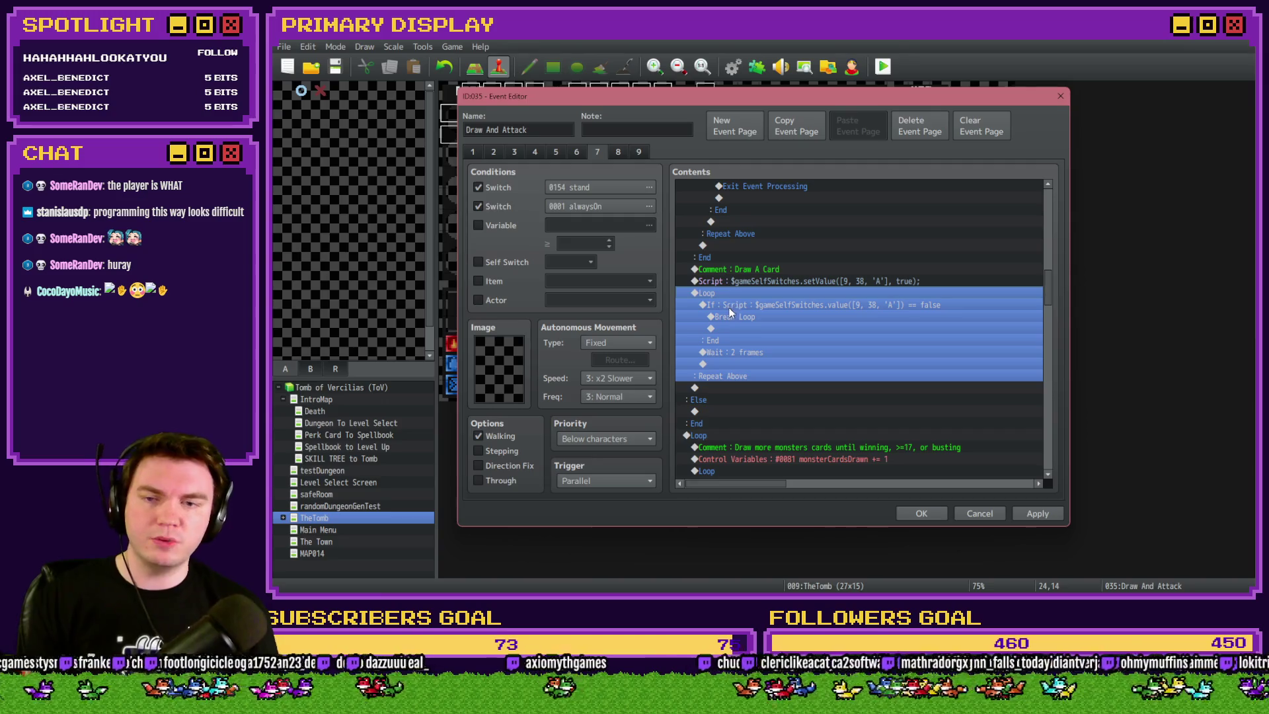
scroll(740, 330, "up", 2)
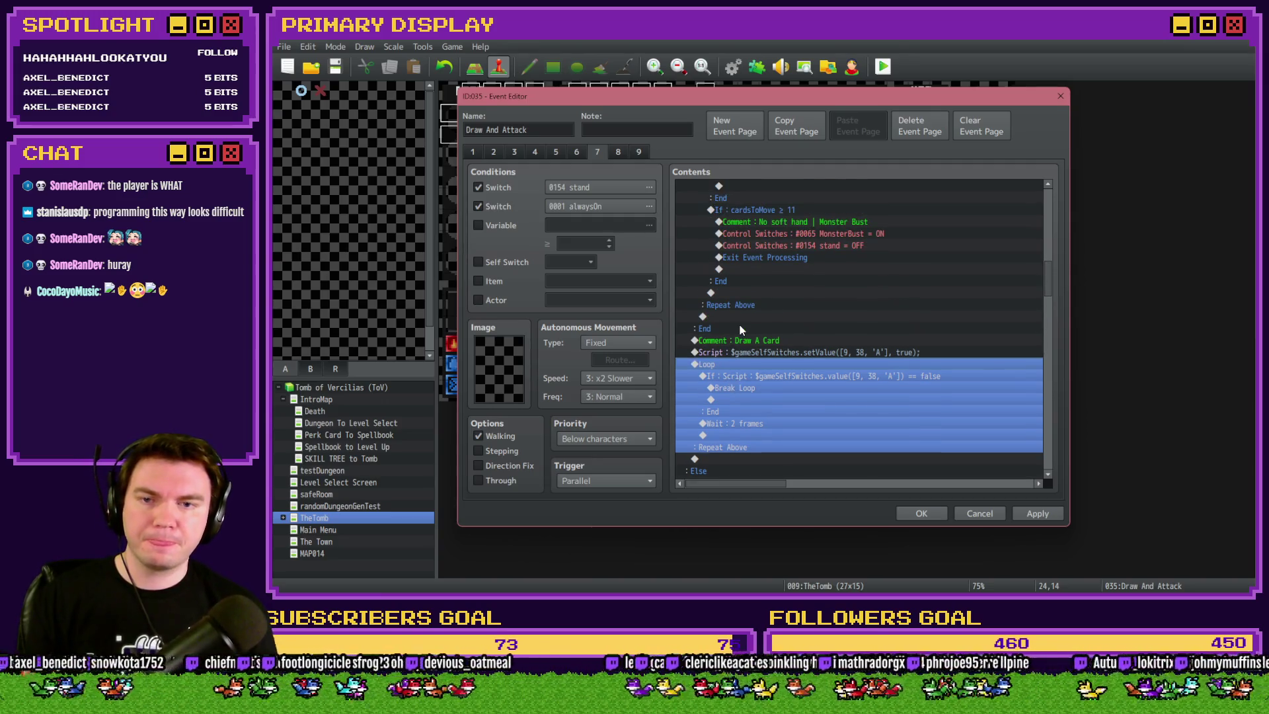
scroll(741, 329, "down", 1)
left_click(743, 304)
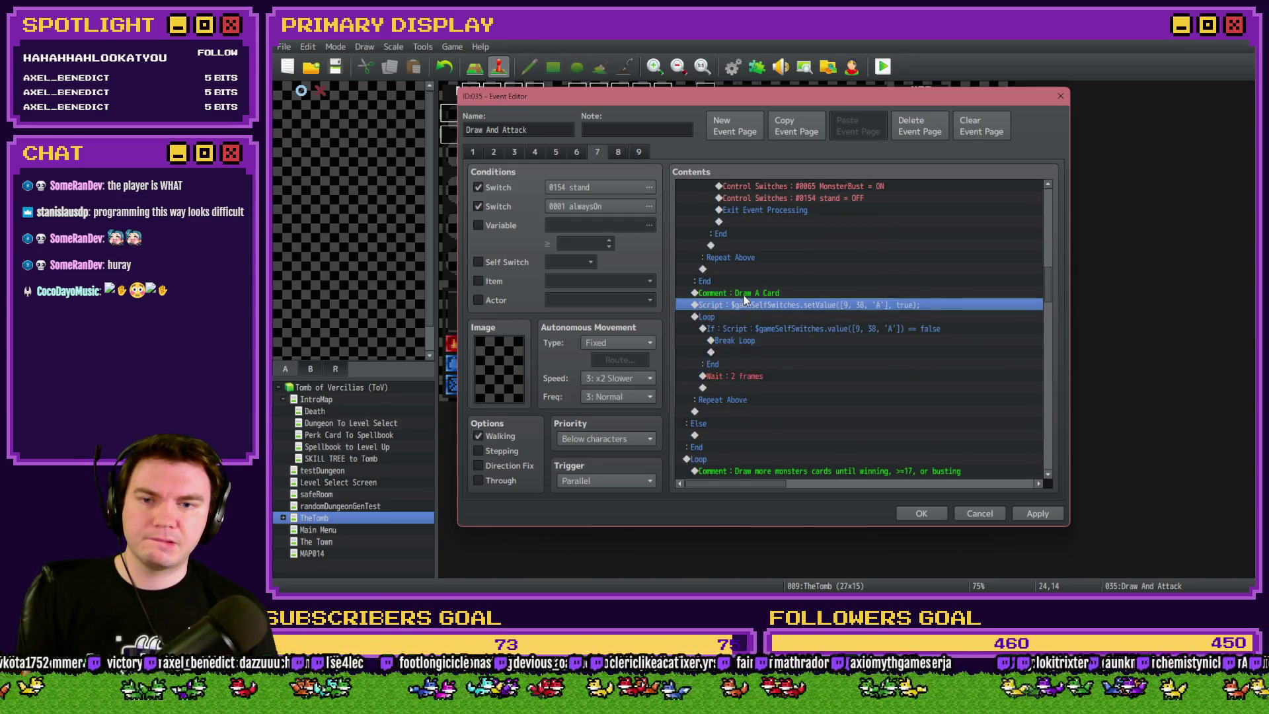
left_click(744, 295)
key("Insert")
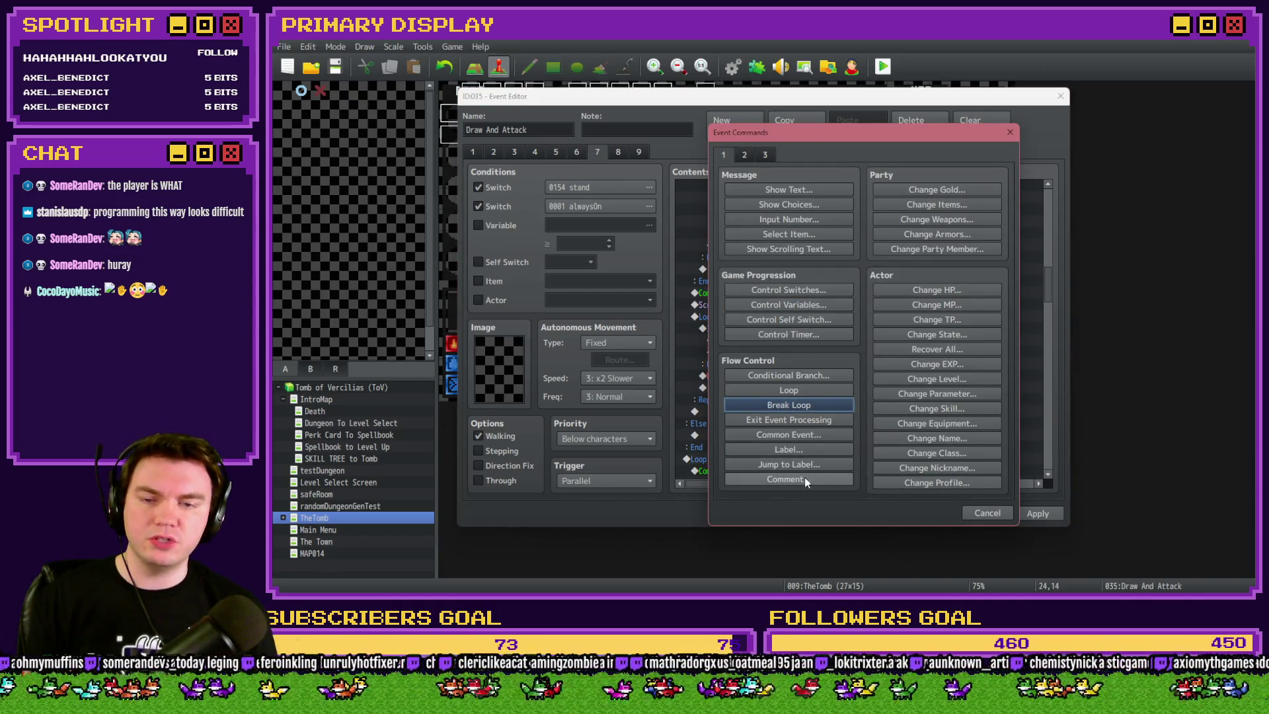
Add a drawACard label under the Draw A Card comment
left_click(810, 449)
type("drawACard")
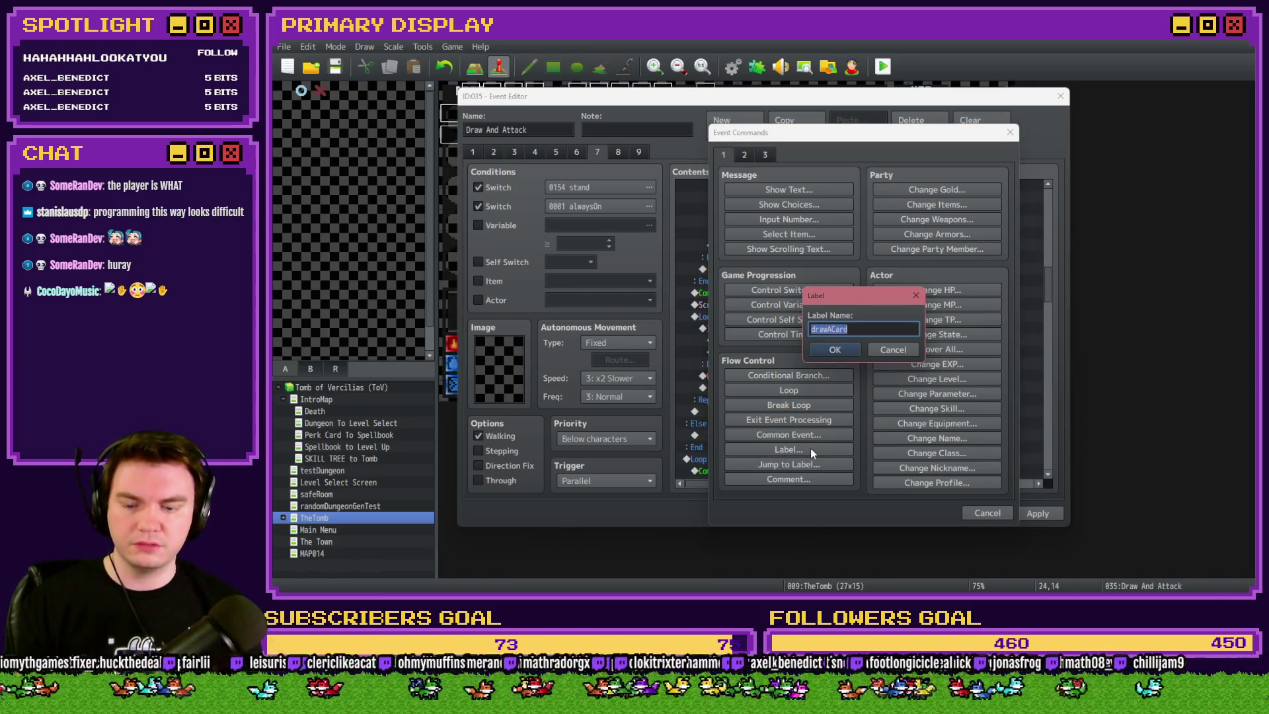
left_click(838, 351)
left_click(784, 307)
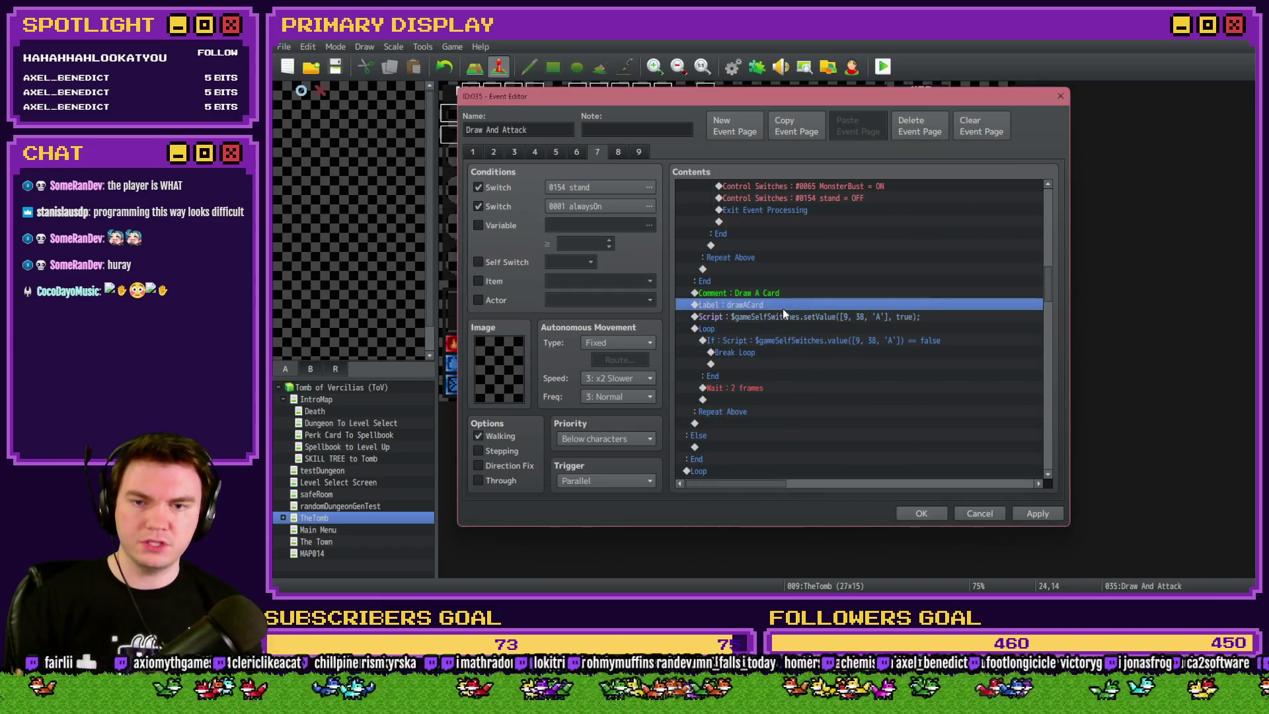
Retarget the soft-hand Jump to Label from theStart to drawACard
scroll(773, 337, "up", 4)
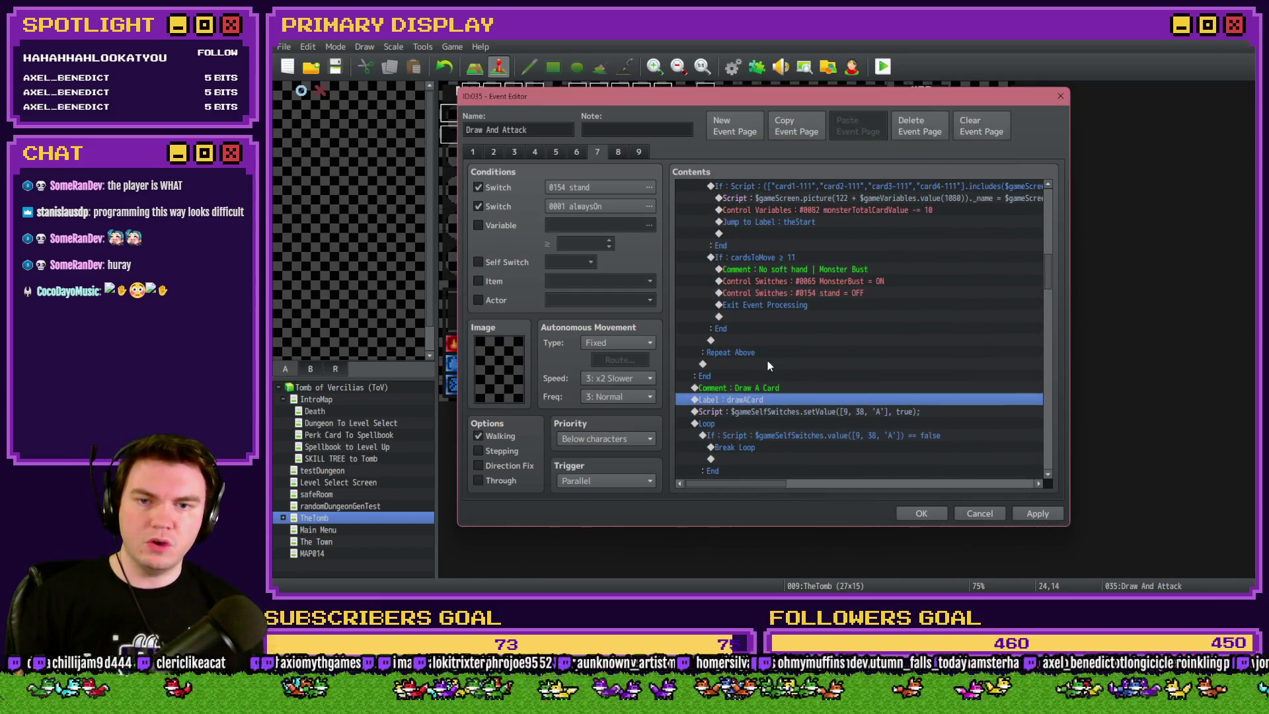
scroll(770, 377, "up", 1)
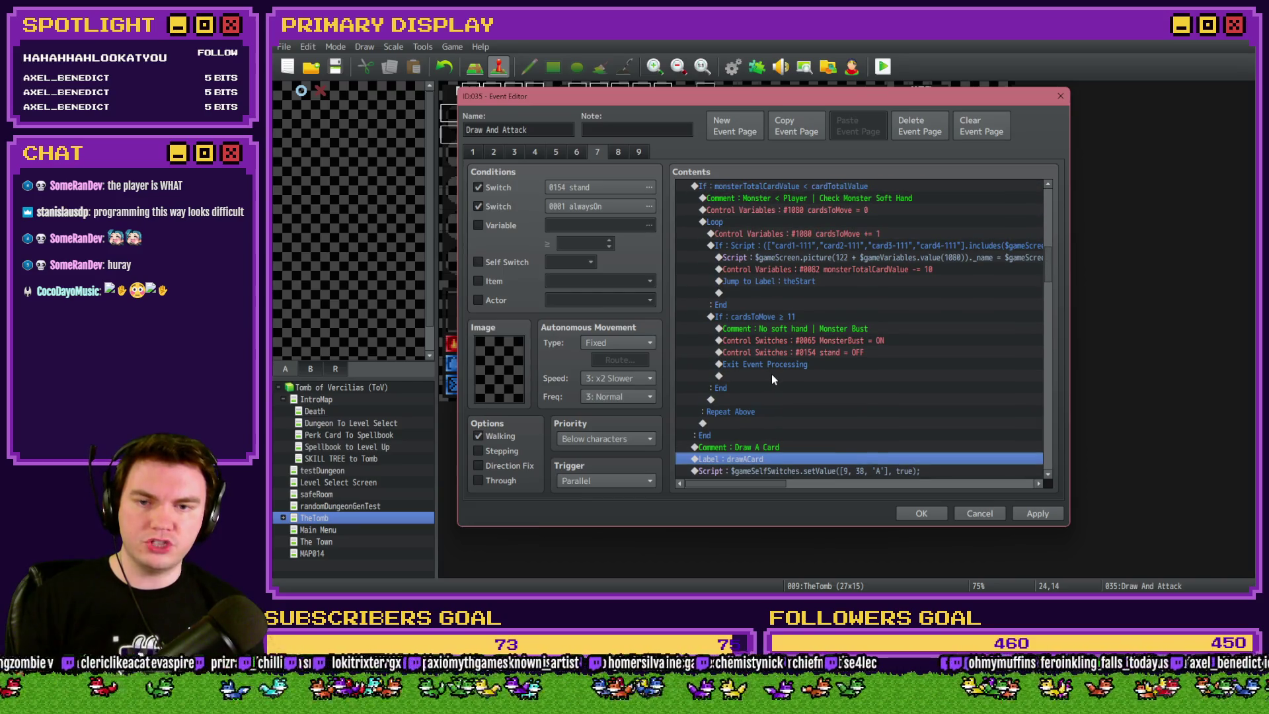
left_click(815, 283)
scroll(808, 304, "up", 2)
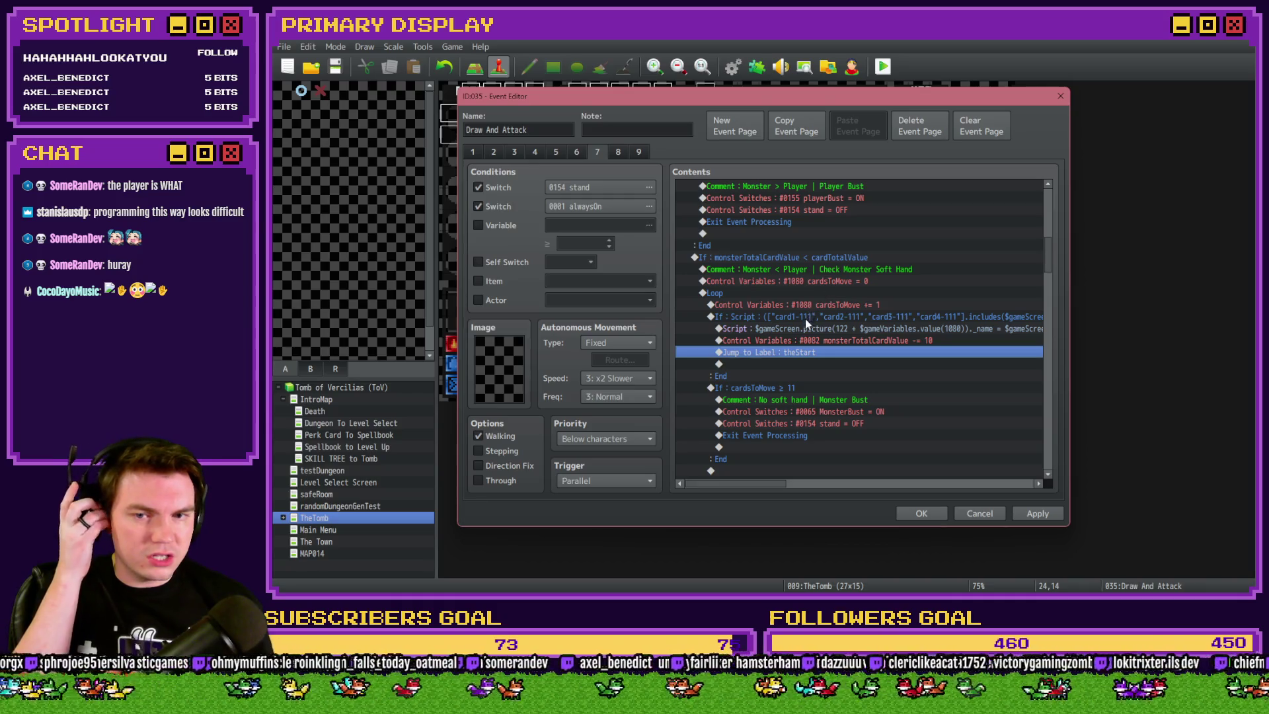
double_click(819, 353)
type("drawACard")
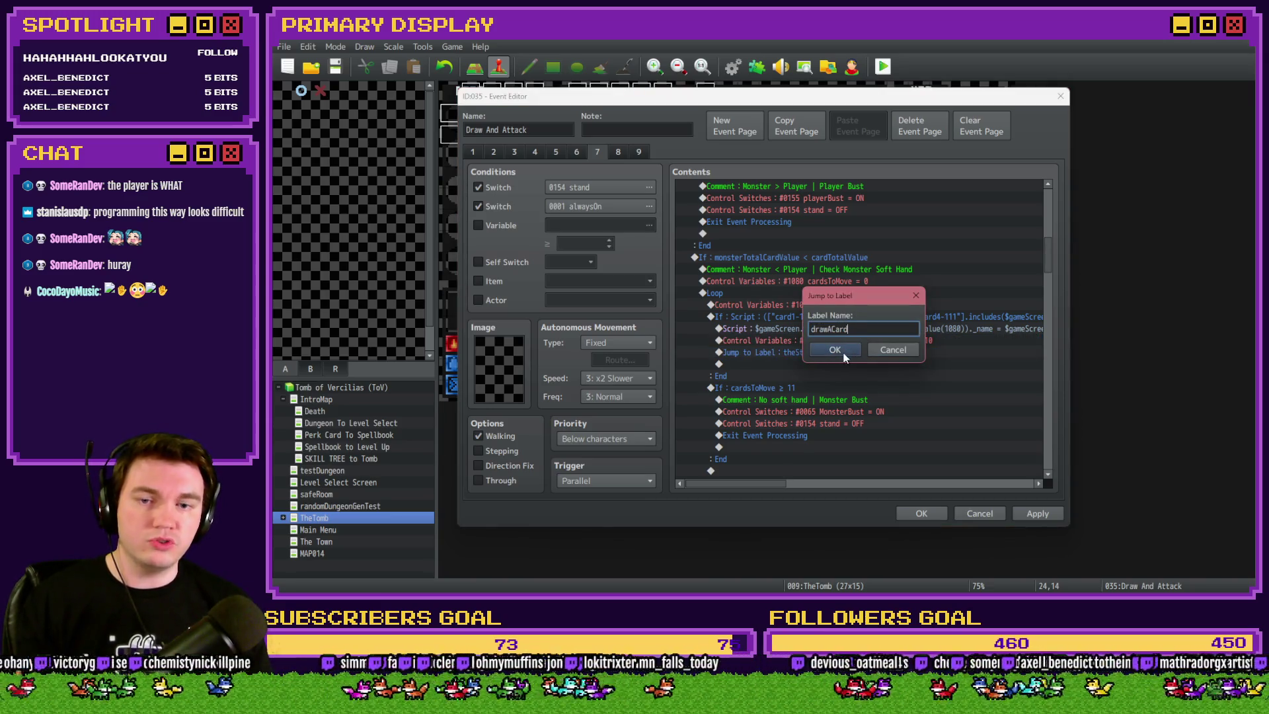
left_click(843, 354)
scroll(843, 358, "down", 5)
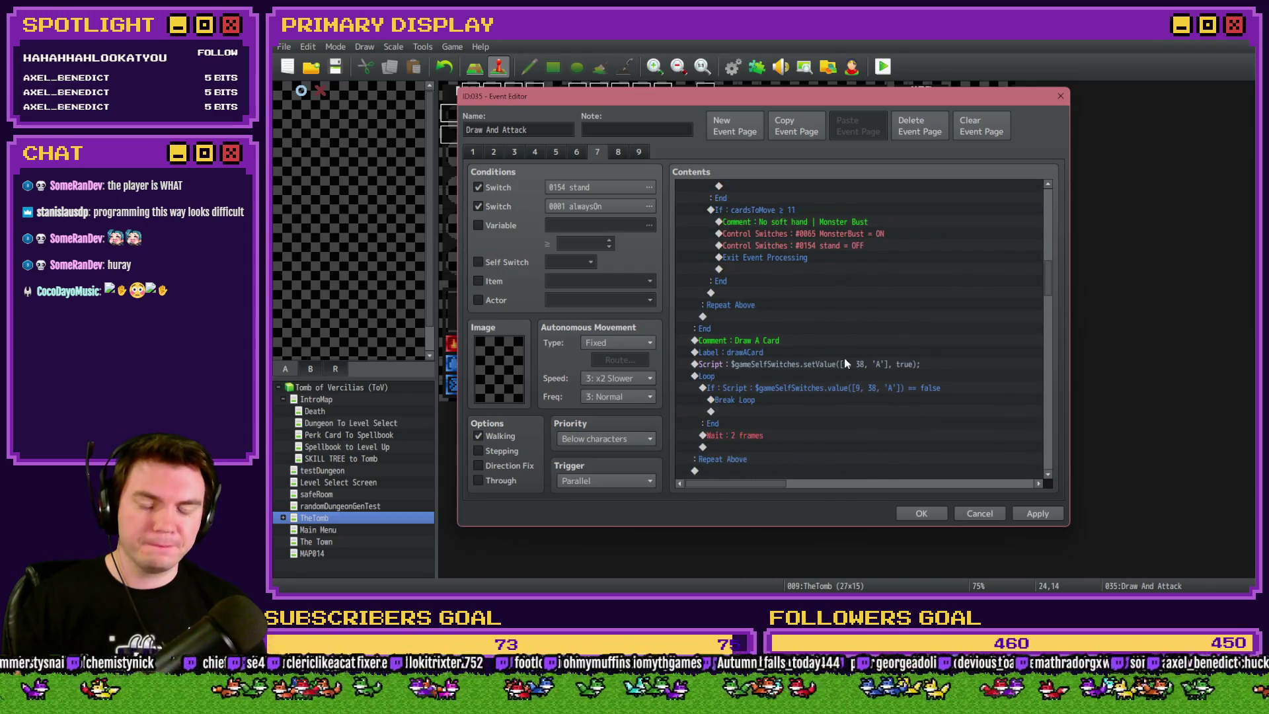
Add a Jump to Label theStart right after the Draw A Card loop's Repeat Above
scroll(730, 418, "down", 2)
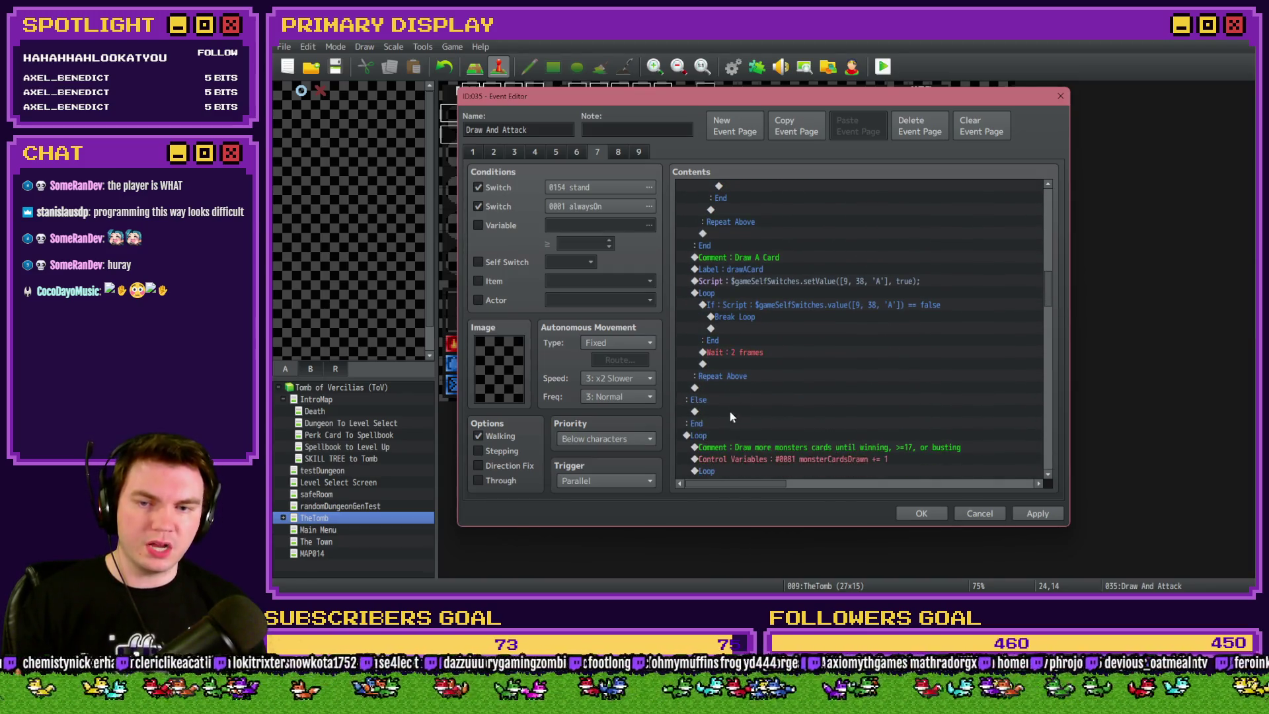
left_click(750, 296)
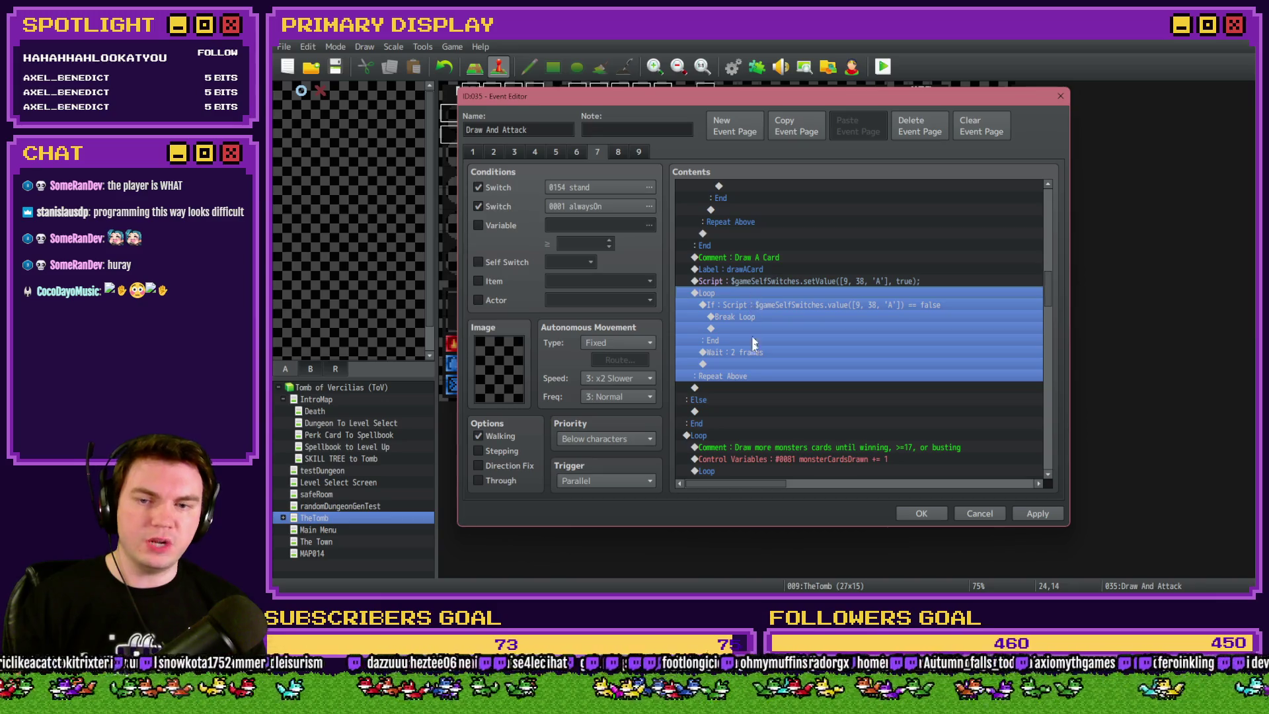
double_click(748, 387)
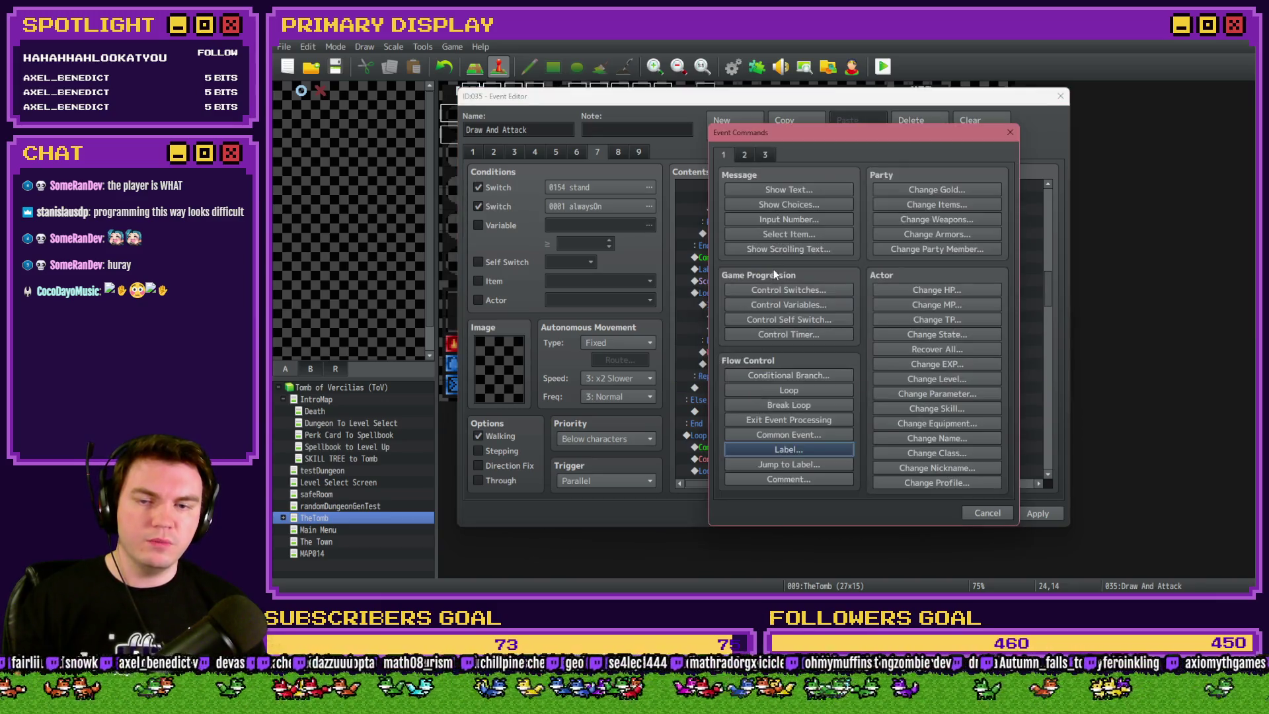
left_click(799, 465)
type("theStart")
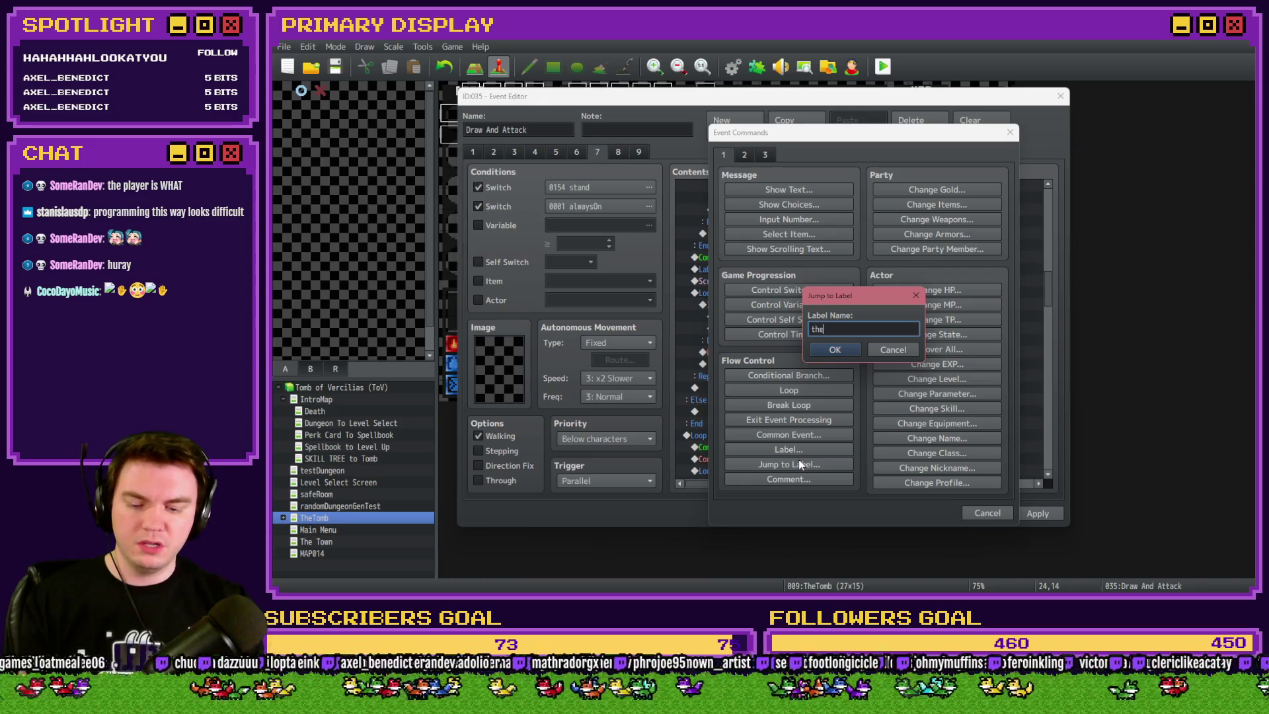
key("Return")
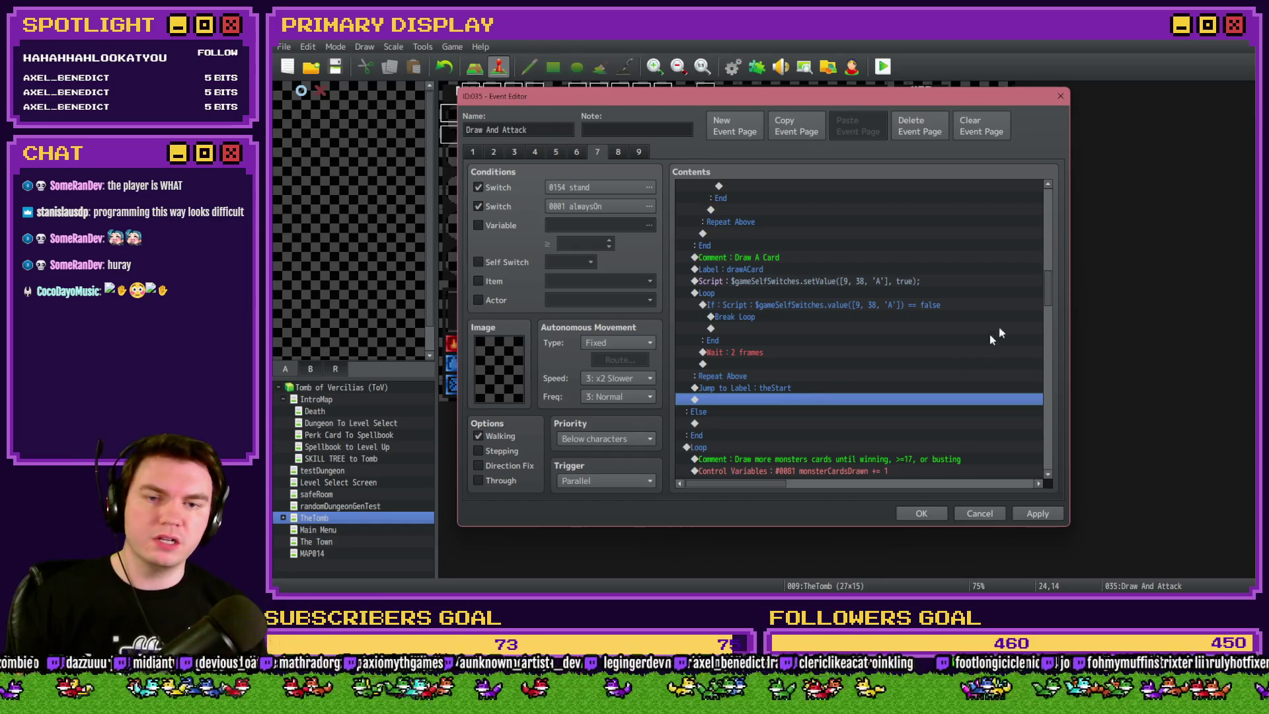
left_click_drag(1049, 297, 1052, 239)
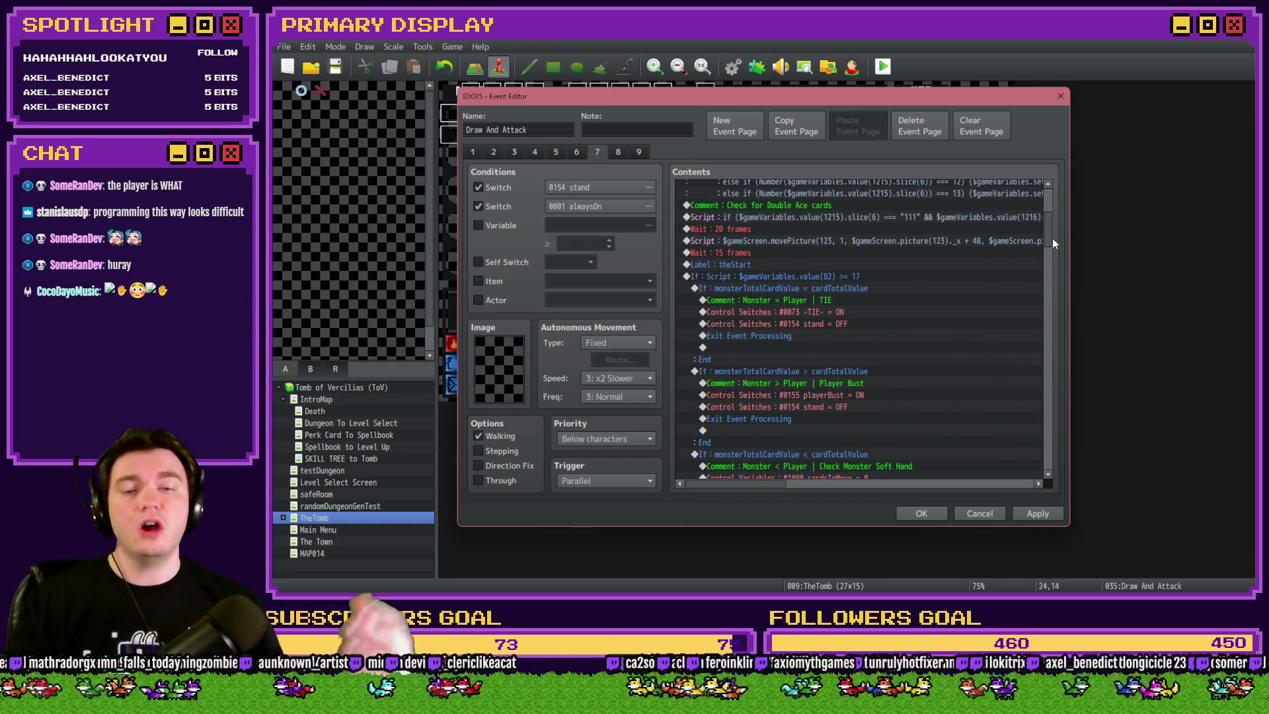
key("alt+Tab")
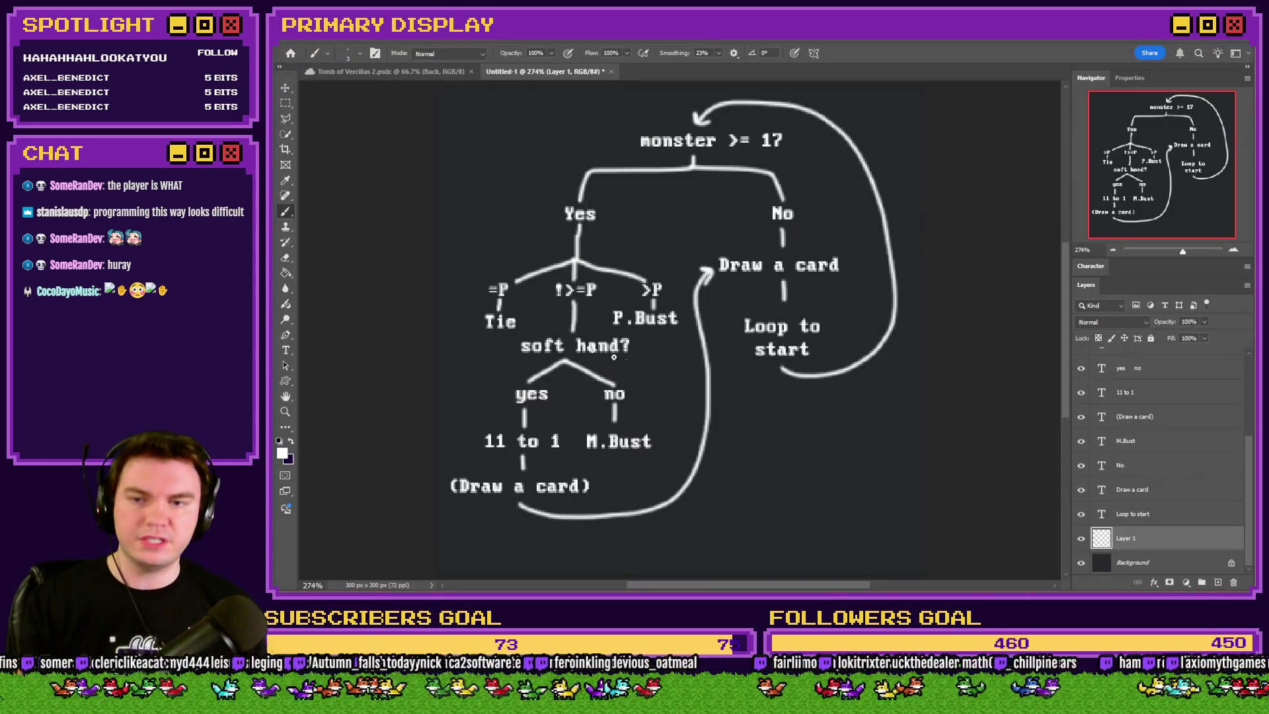
key("alt+Tab")
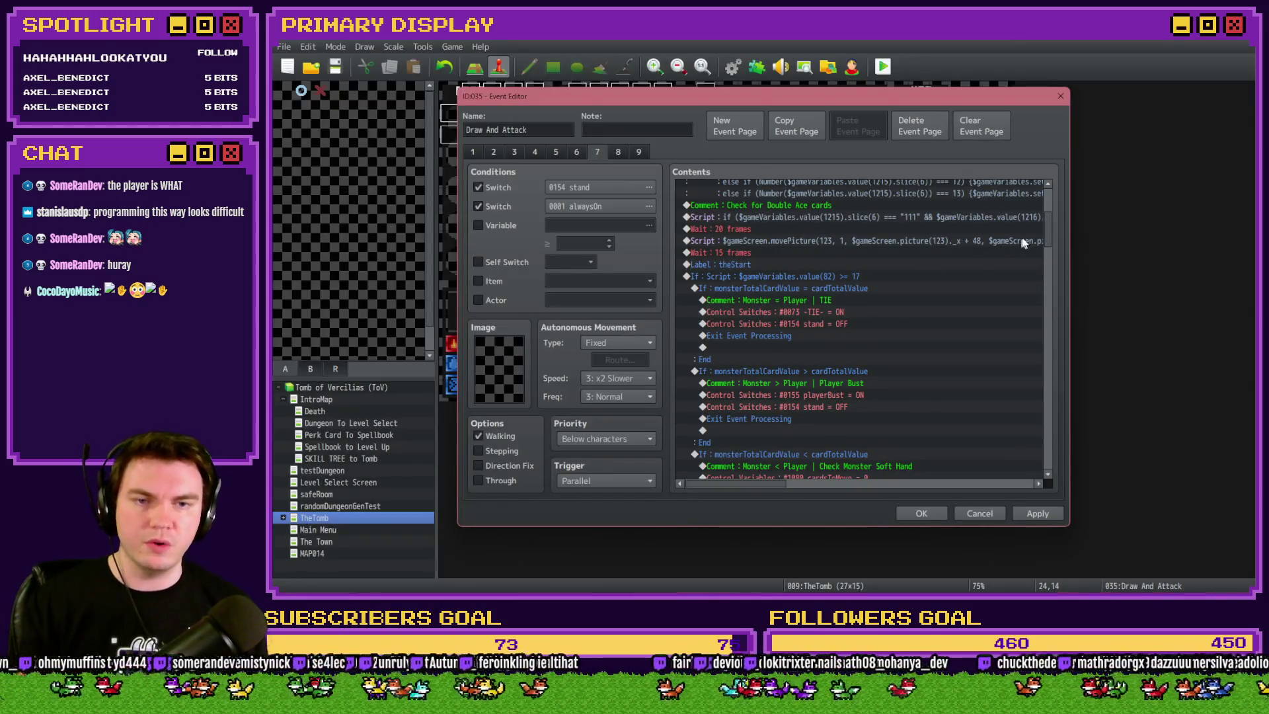
mouse_move(1046, 231)
left_mouse_down()
mouse_move(1055, 291)
mouse_move(1060, 240)
mouse_move(1061, 297)
mouse_move(1061, 283)
left_mouse_up()
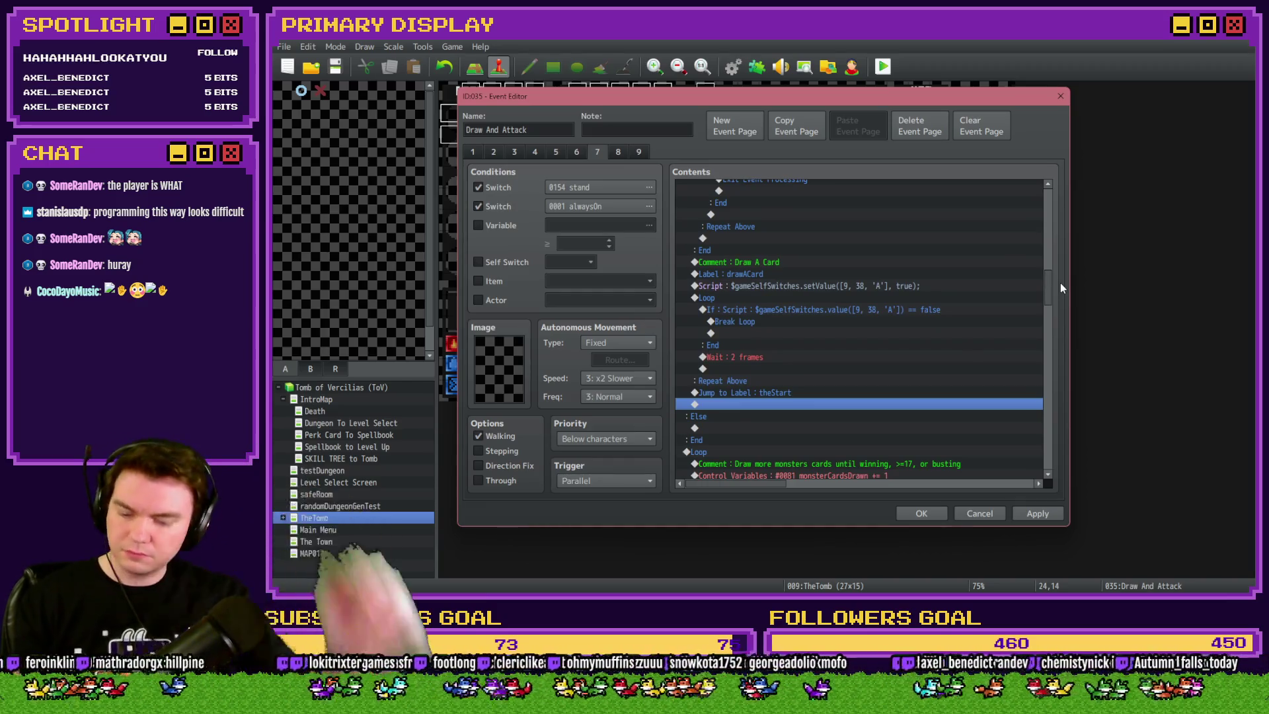
key("alt+Tab")
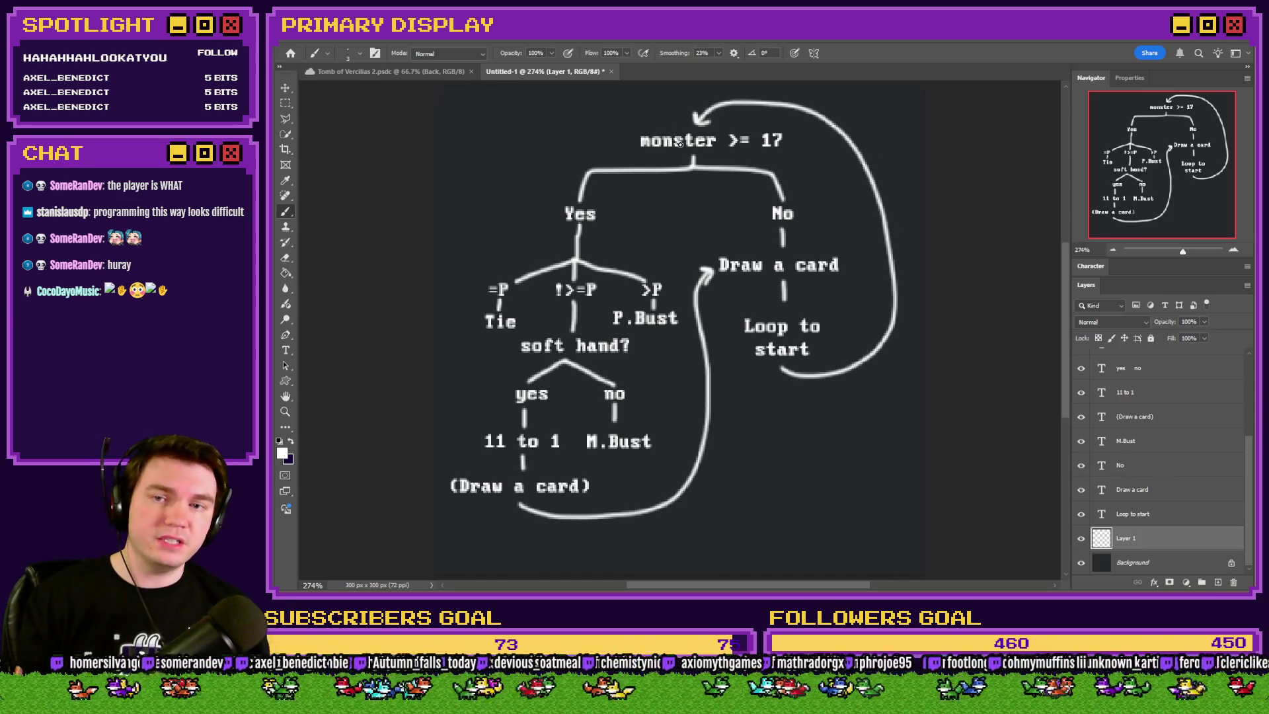
key("alt+Tab")
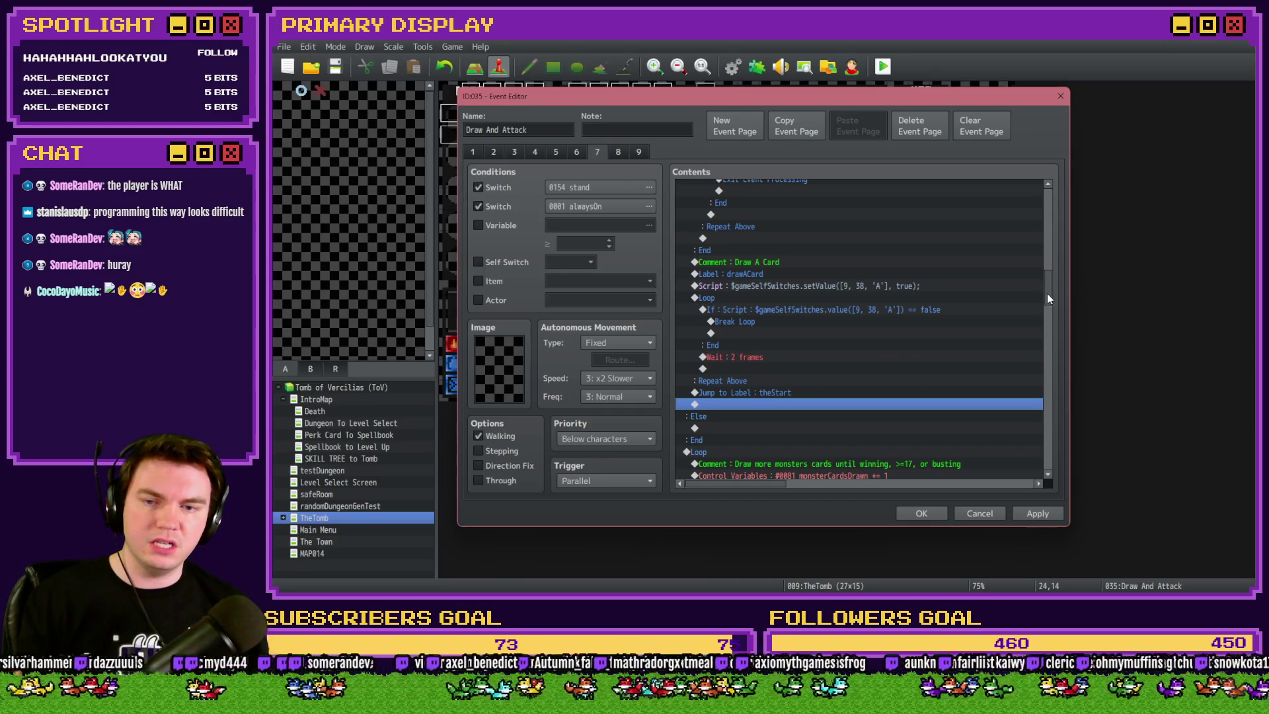
scroll(802, 379, "down", 2)
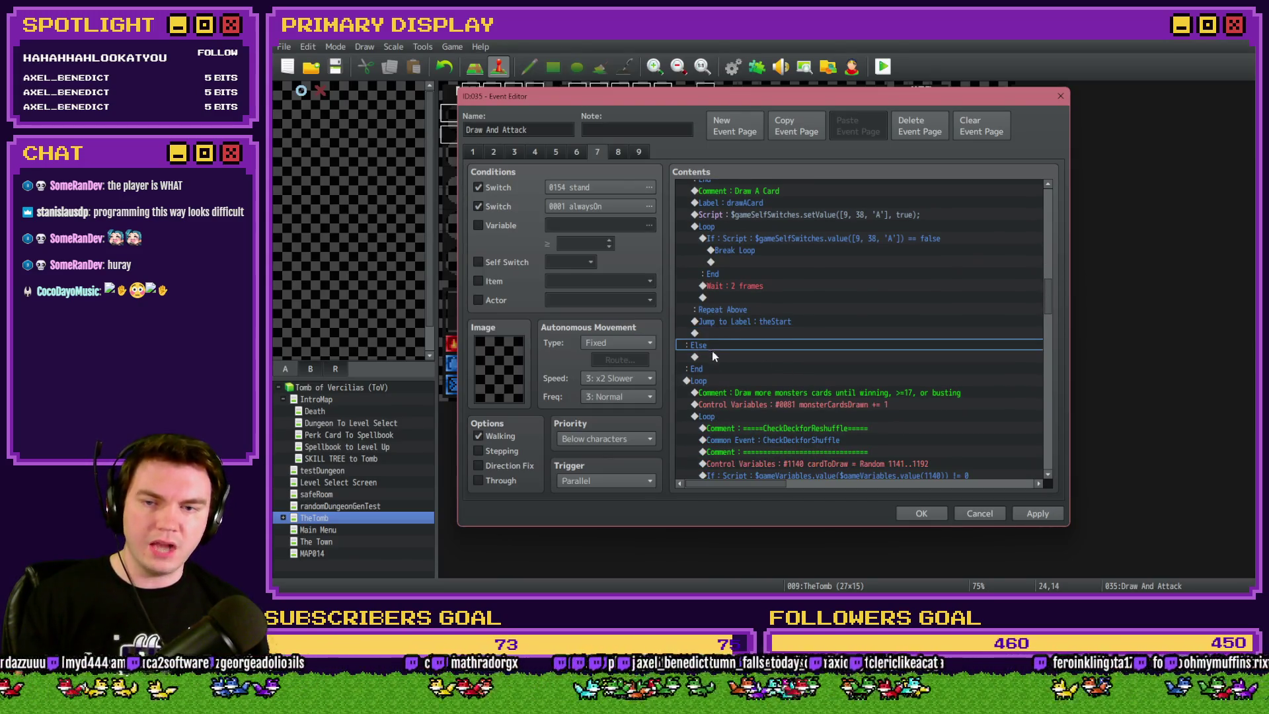
scroll(803, 400, "down", 5)
scroll(795, 399, "up", 10)
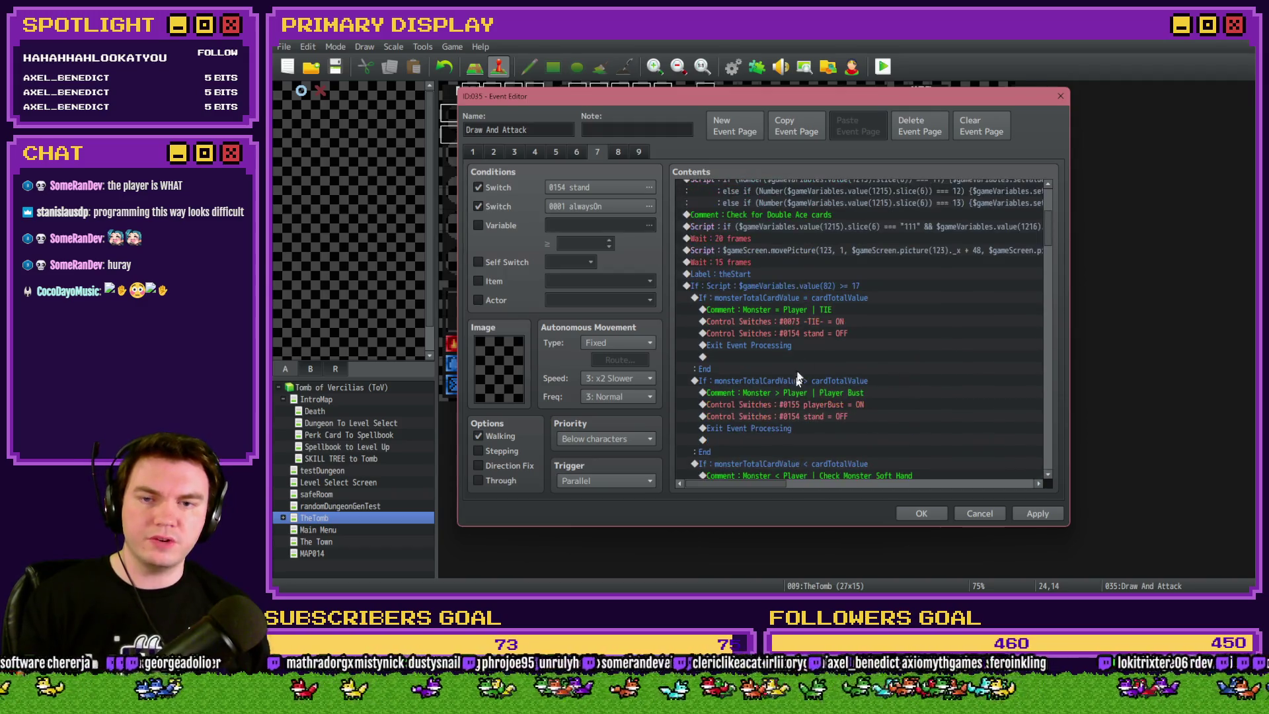
scroll(782, 308, "down", 5)
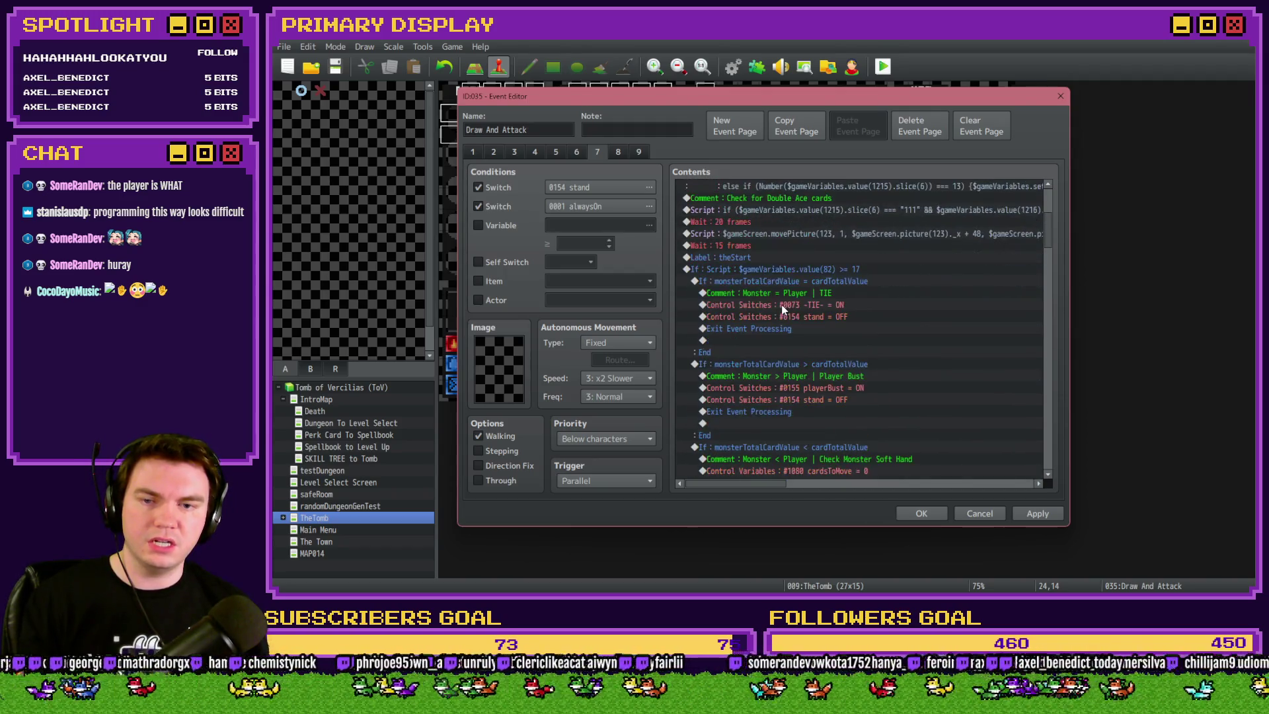
Insert a 'Monster >= 17' comment at the top of the If Script ≥ 17 block
left_click(751, 271)
left_click(748, 280)
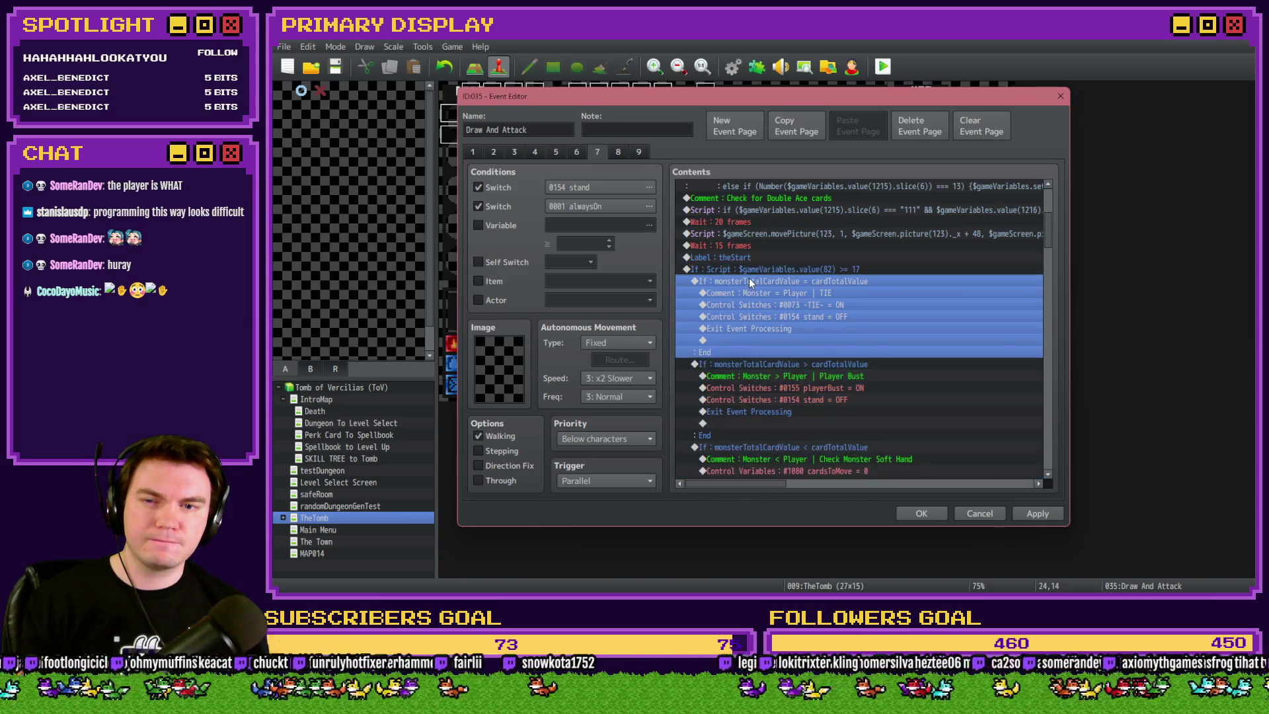
left_click(754, 268)
key("Insert")
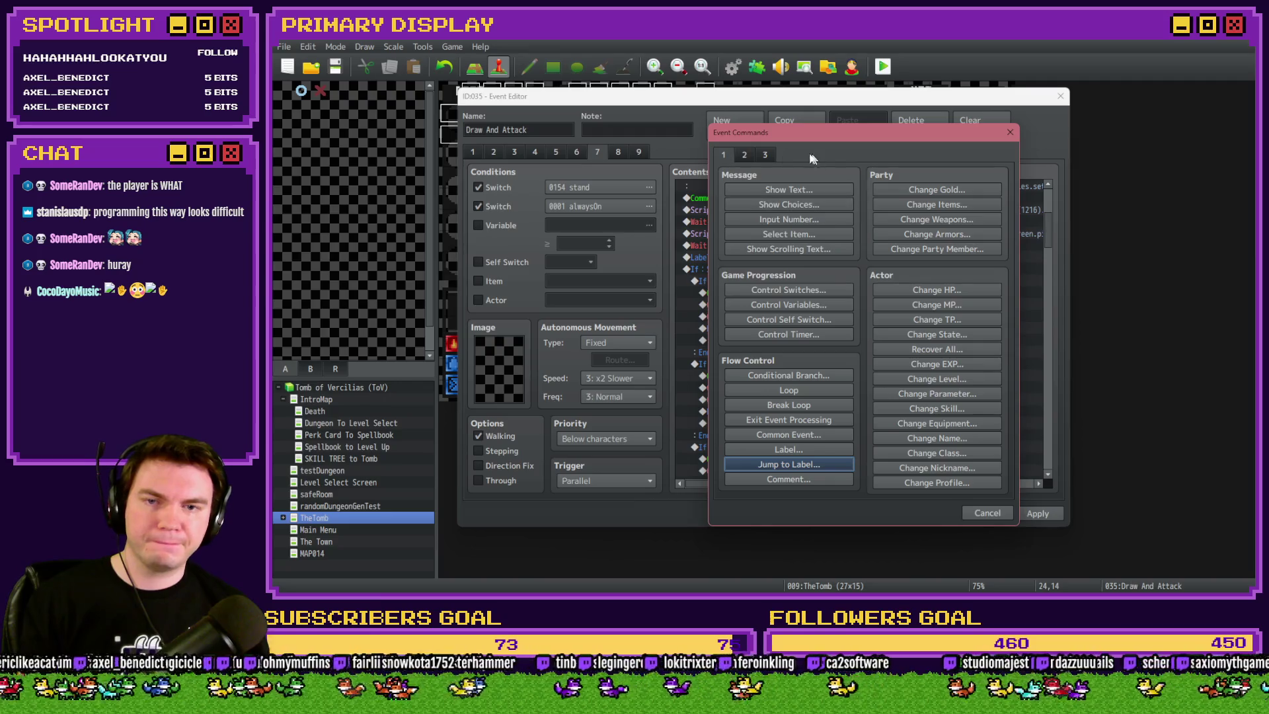
left_click(812, 475)
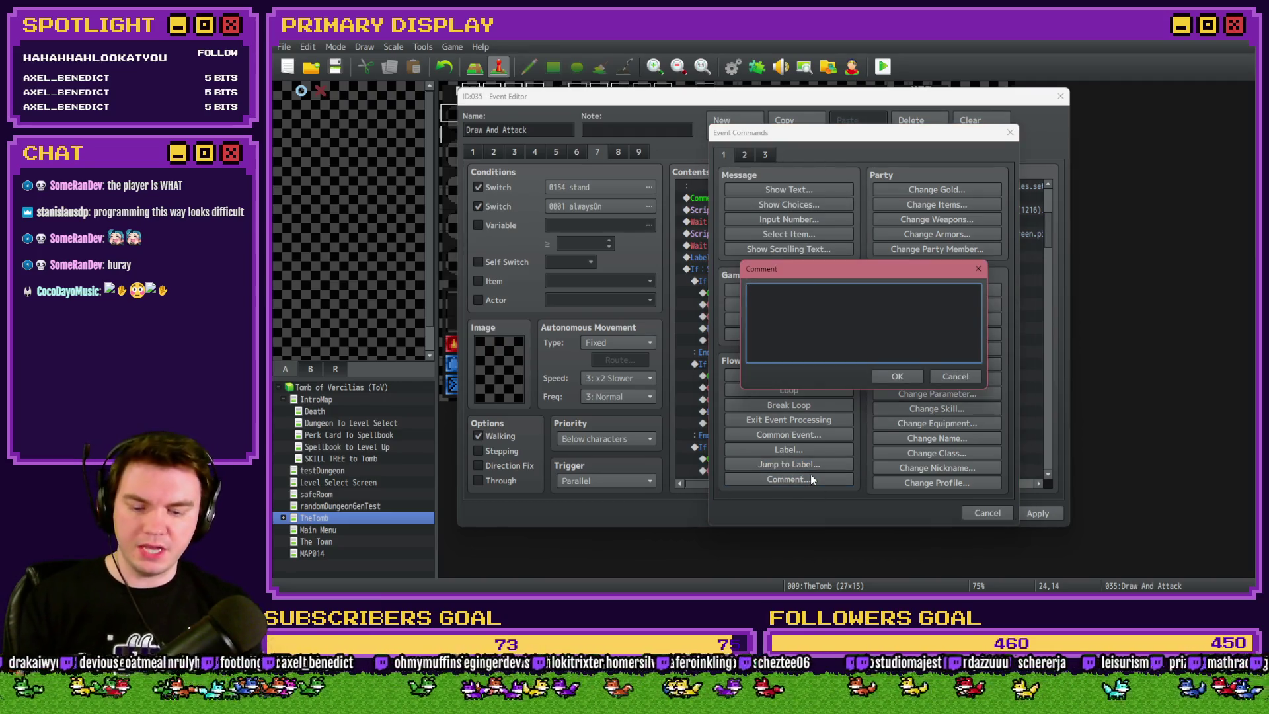
type("Monster >=")
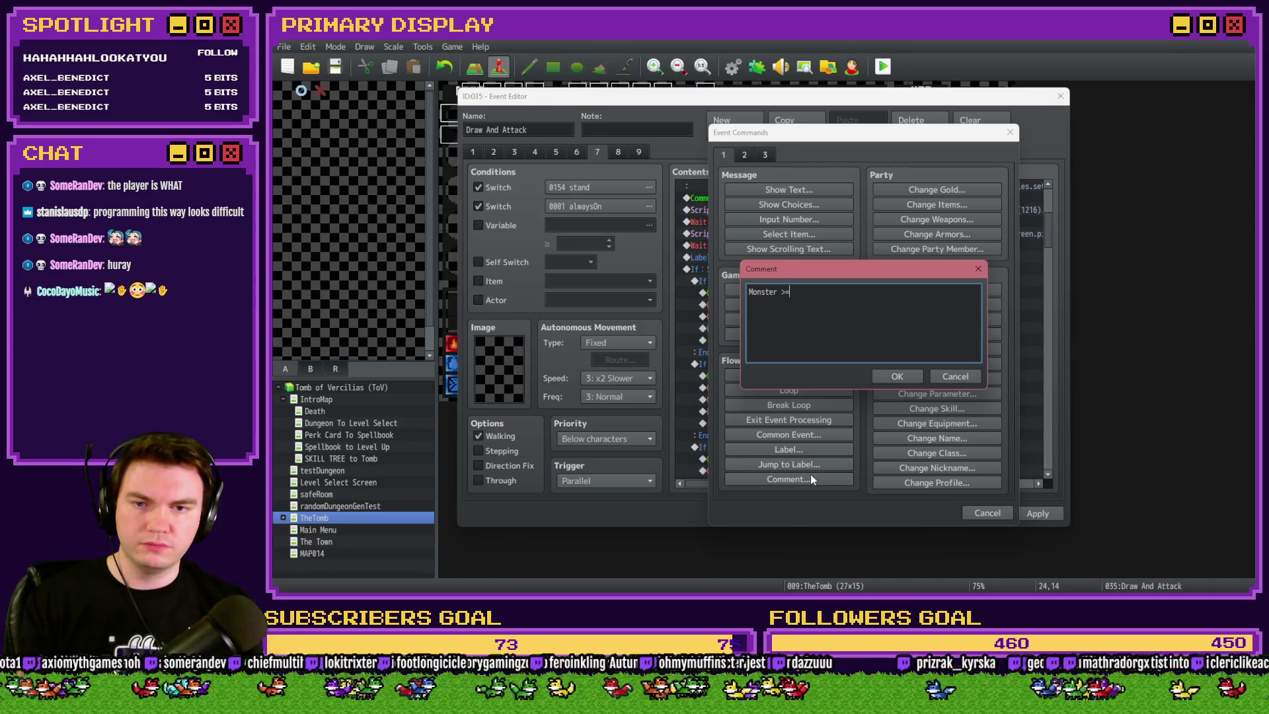
type(" 17")
key("ctrl+a")
left_click(873, 301)
left_click(882, 377)
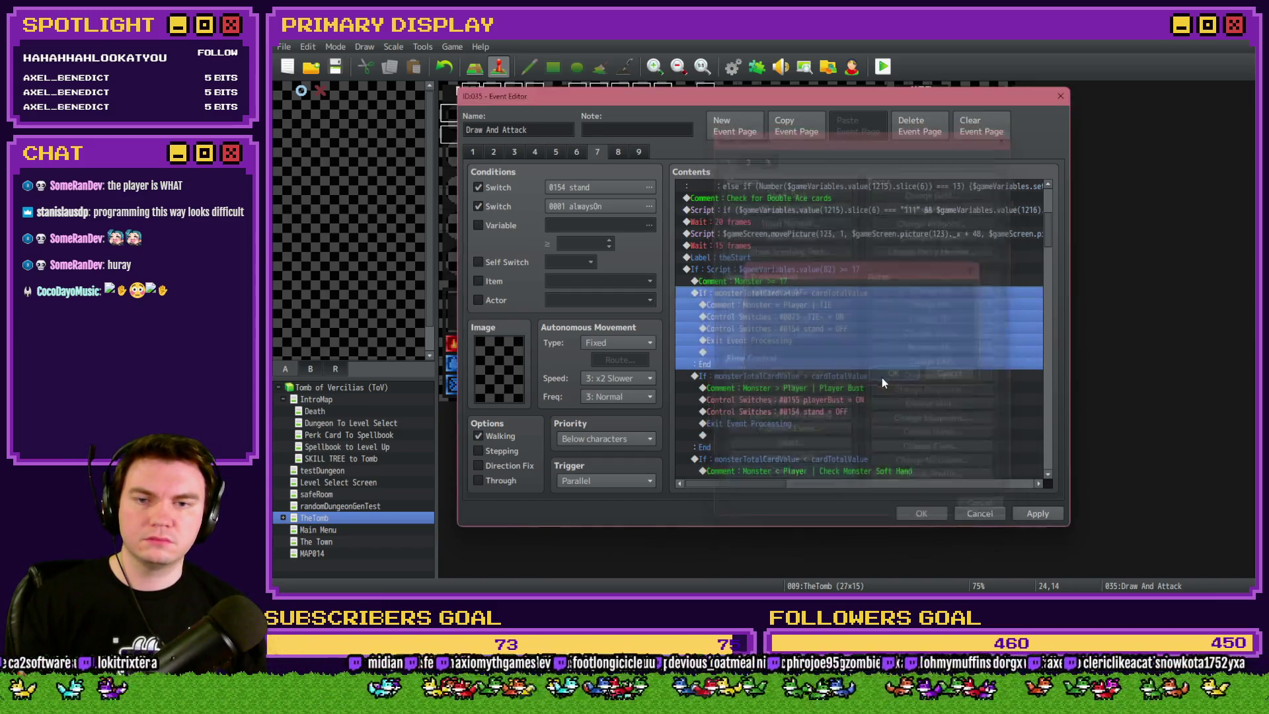
key("alt+Tab")
key("alt+Tab")
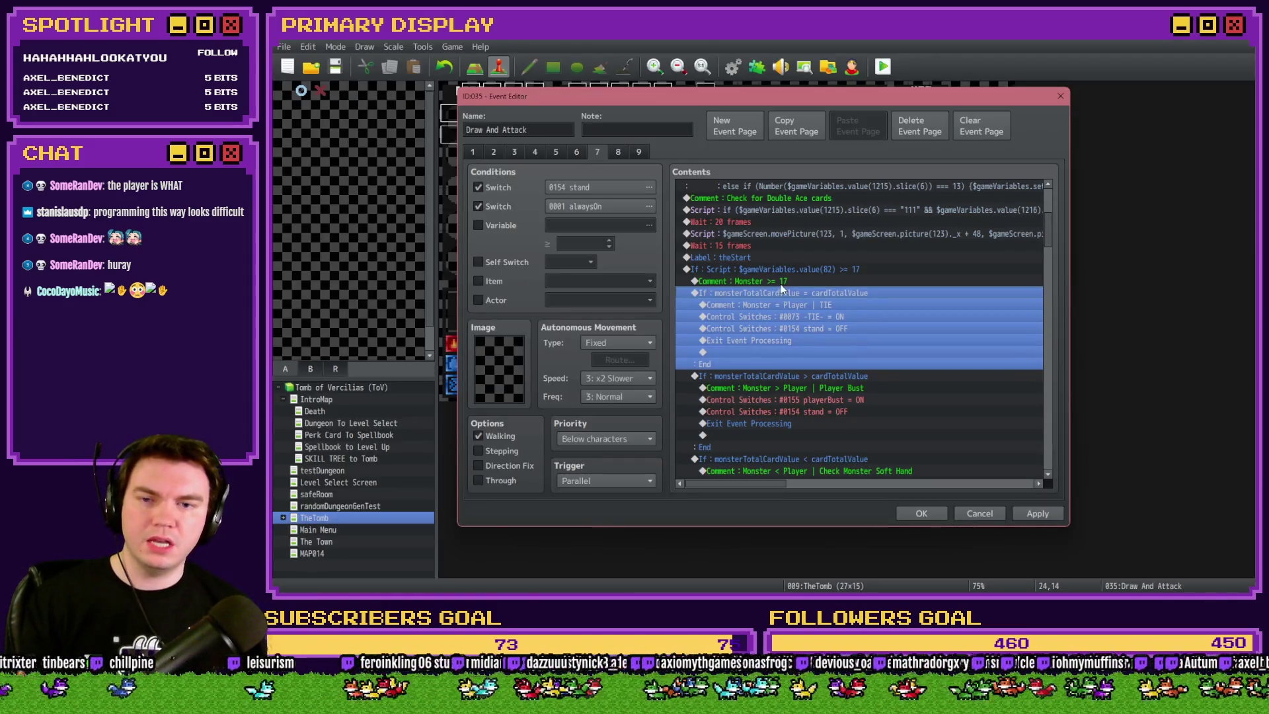
Extend the comment to 'Monster >= 17 | Yes' and copy it for reuse
double_click(781, 283)
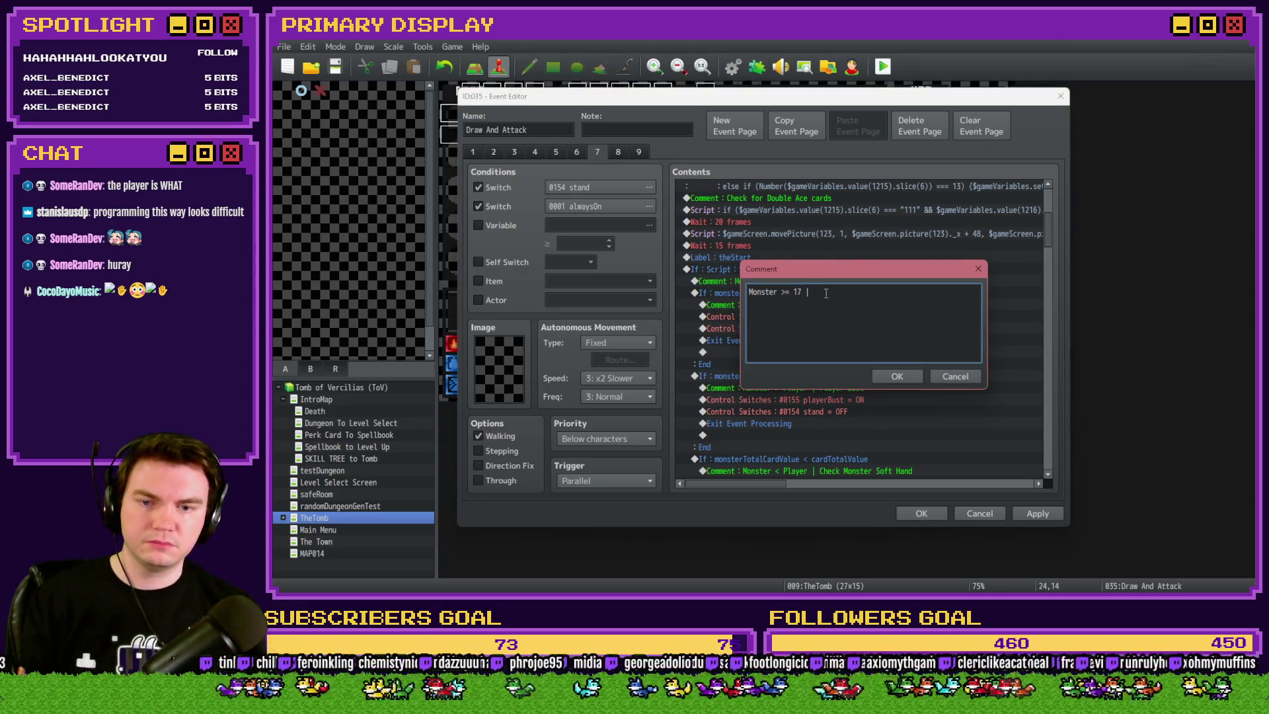
type("Yes")
key("ctrl+Return")
key("Up")
key("Up")
key("Up")
left_click(802, 352)
scroll(802, 352, "down", 10)
scroll(791, 336, "down", 3)
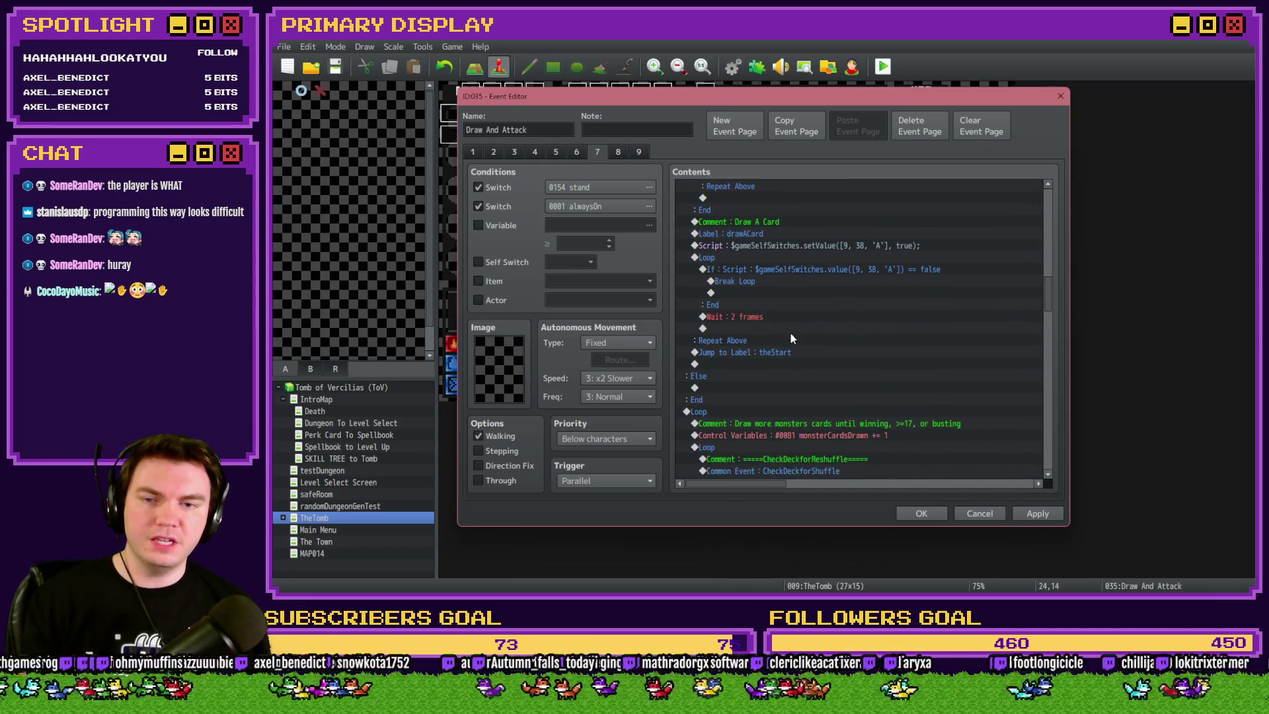
Paste the comment under Else and change it to 'Monster >= 17 | No'
left_click(717, 397)
key("ctrl+v")
double_click(716, 400)
double_click(817, 294)
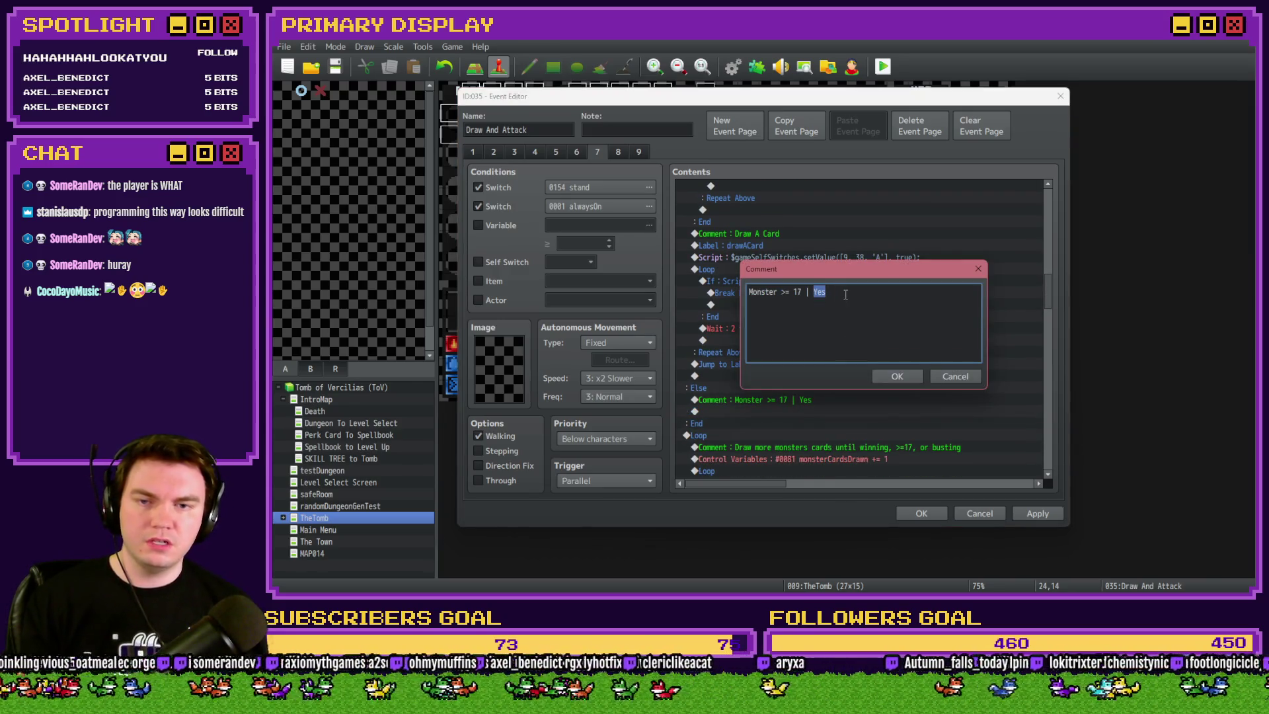
type("No")
key("Return")
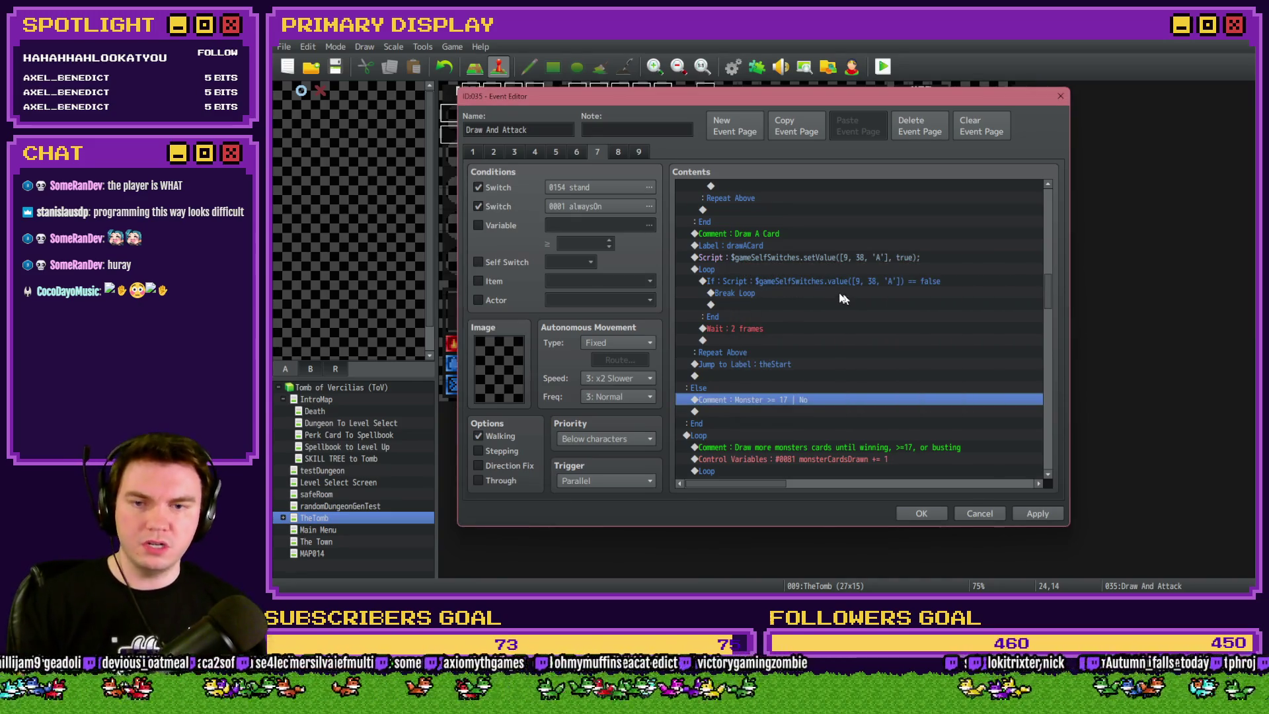
Copy the existing Jump to Label drawACard and paste it below the No comment
left_click(763, 248)
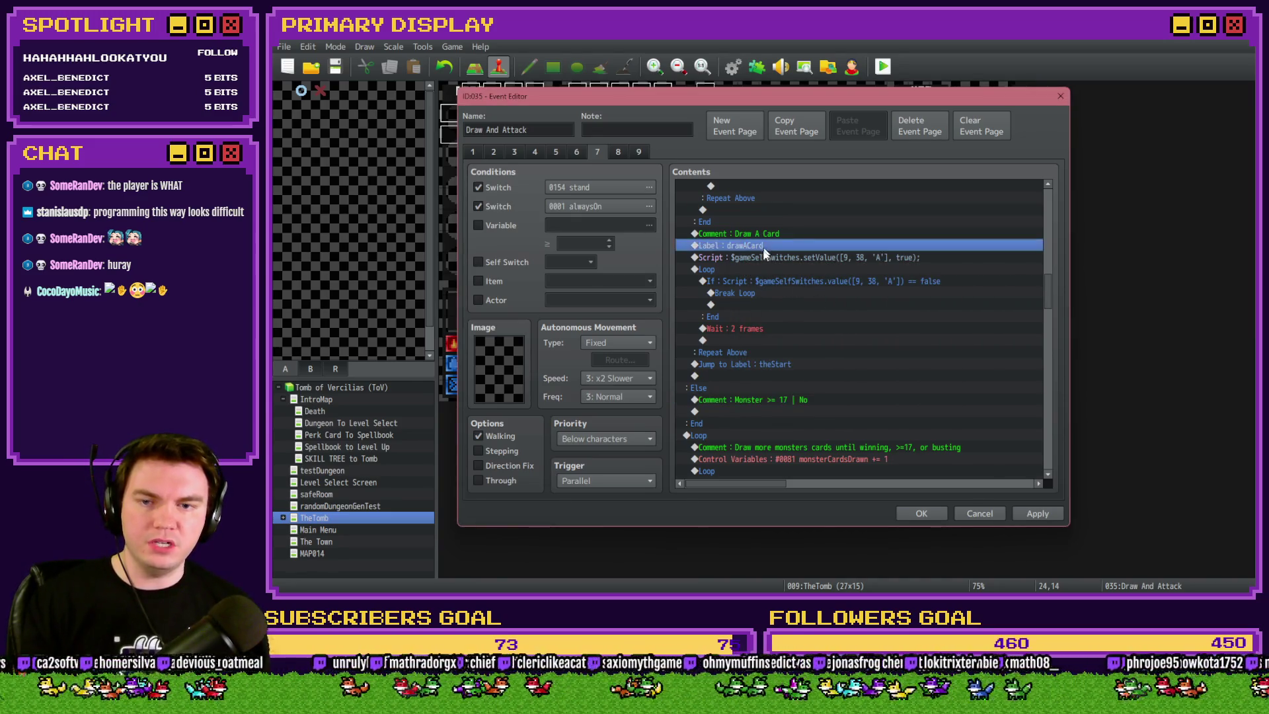
scroll(762, 368, "up", 10)
left_click(786, 330)
scroll(784, 337, "down", 3)
left_click(766, 390)
left_click(765, 399)
key("ctrl+v")
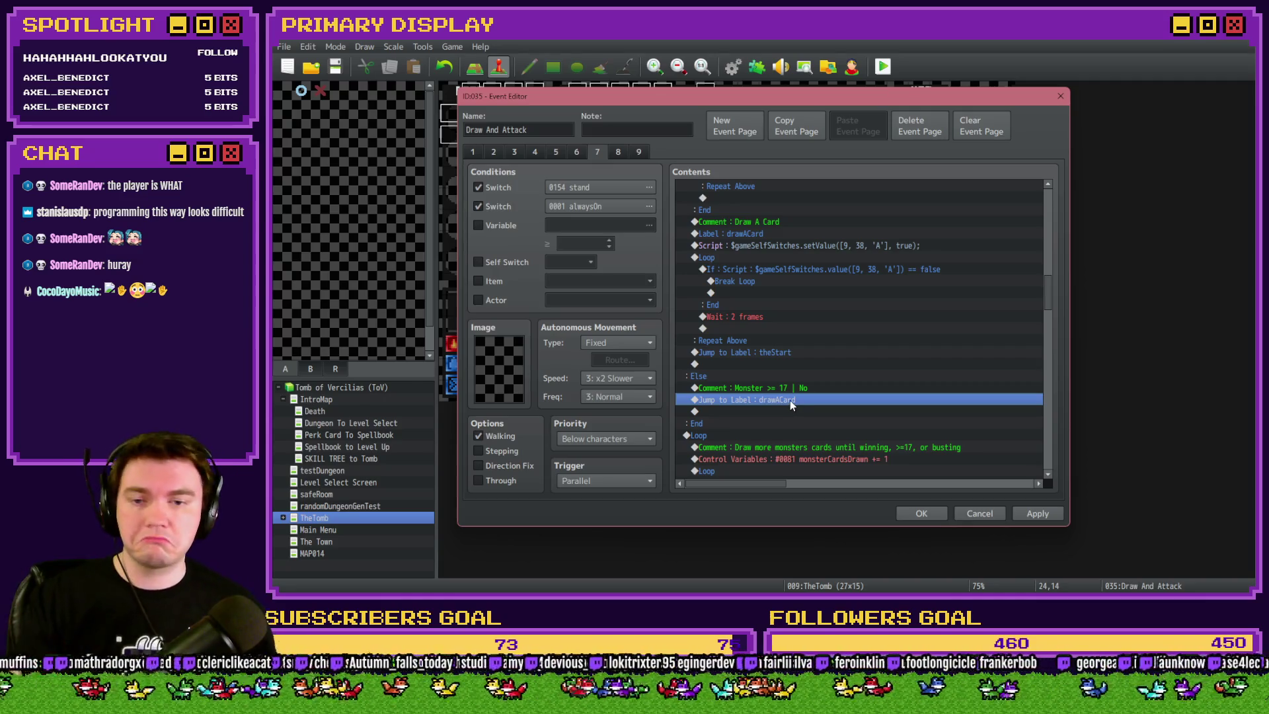
scroll(790, 400, "up", 3)
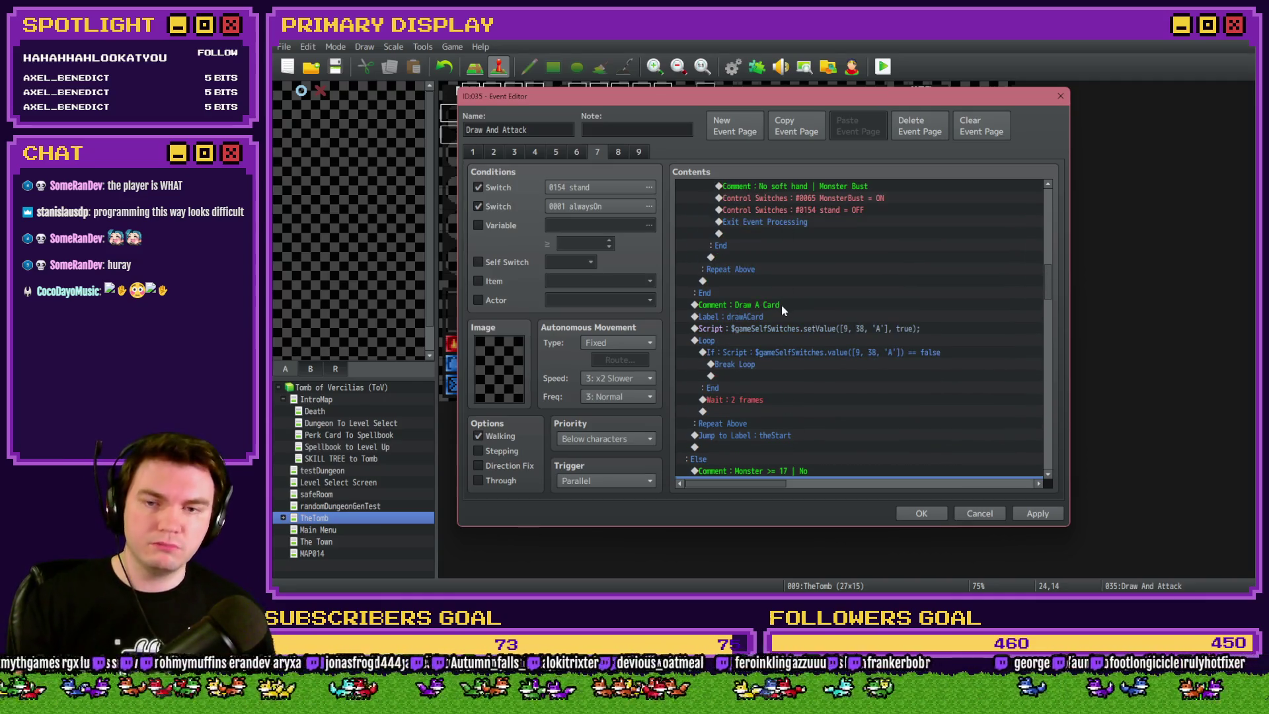
scroll(794, 332, "down", 3)
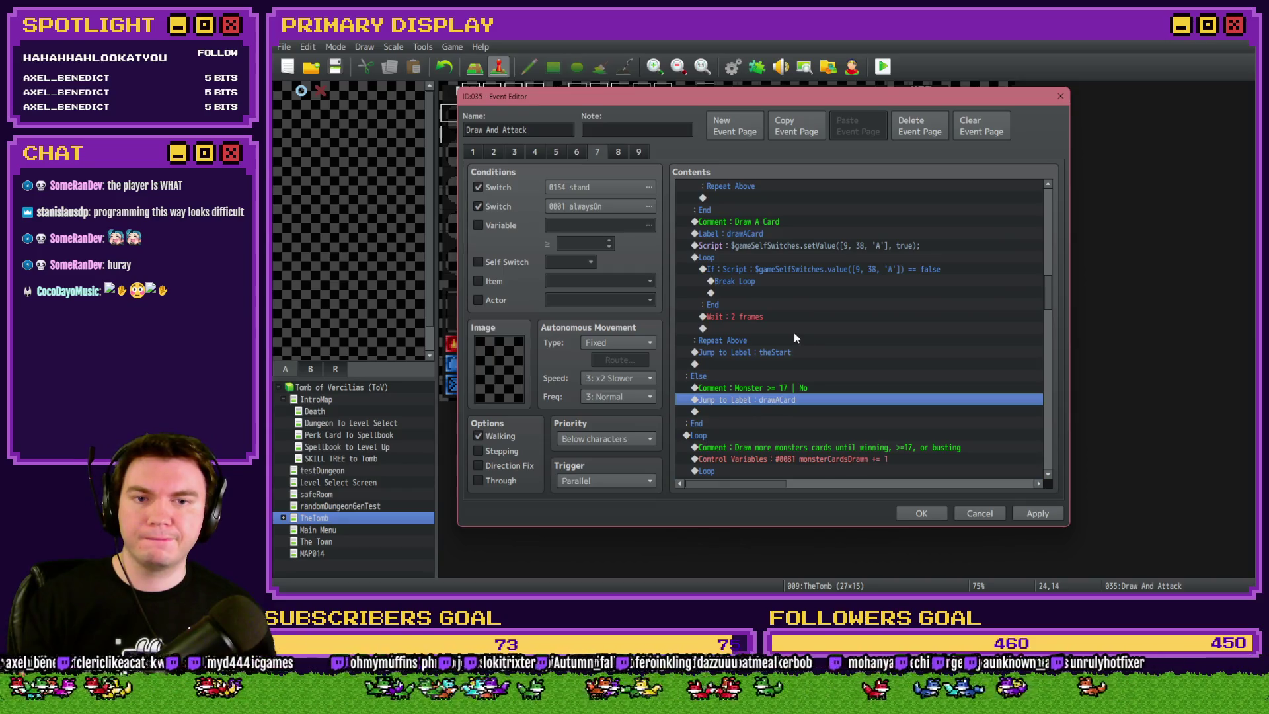
mouse_move(1047, 294)
left_mouse_down()
mouse_move(1056, 238)
mouse_move(1035, 423)
mouse_move(1052, 447)
left_mouse_up()
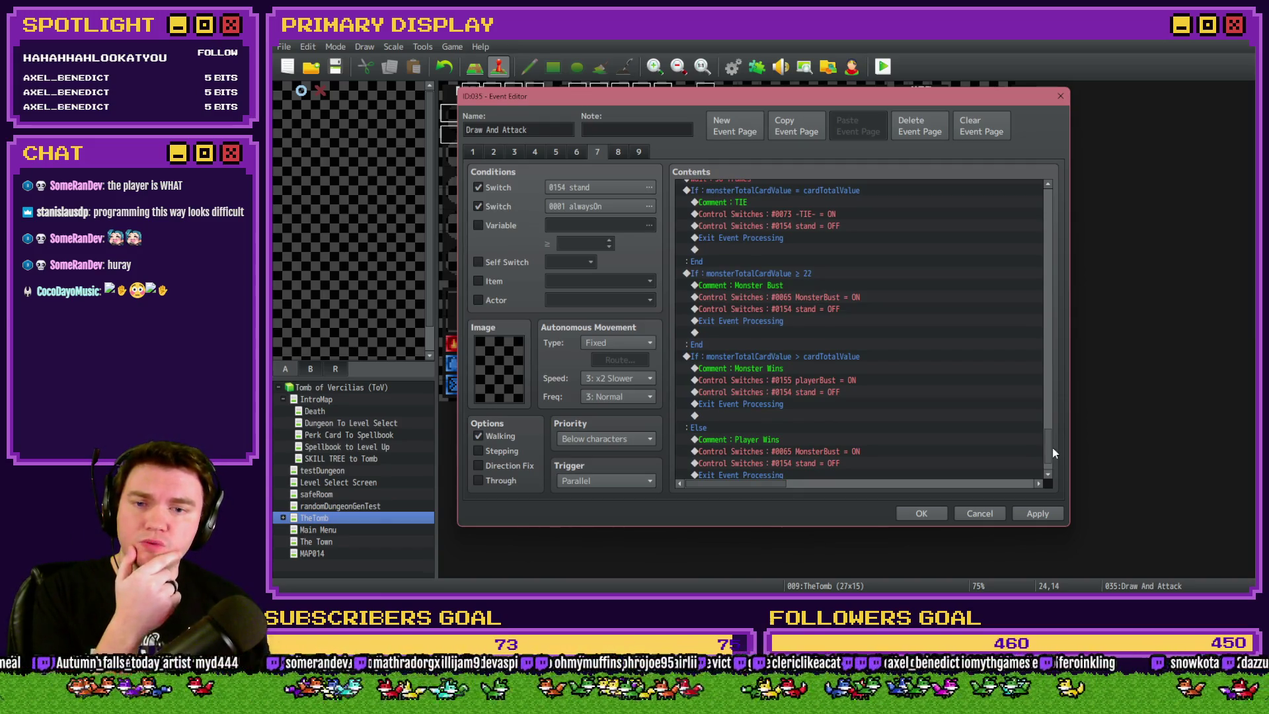
mouse_move(1053, 447)
left_mouse_down()
mouse_move(1056, 214)
mouse_move(1056, 234)
left_mouse_up()
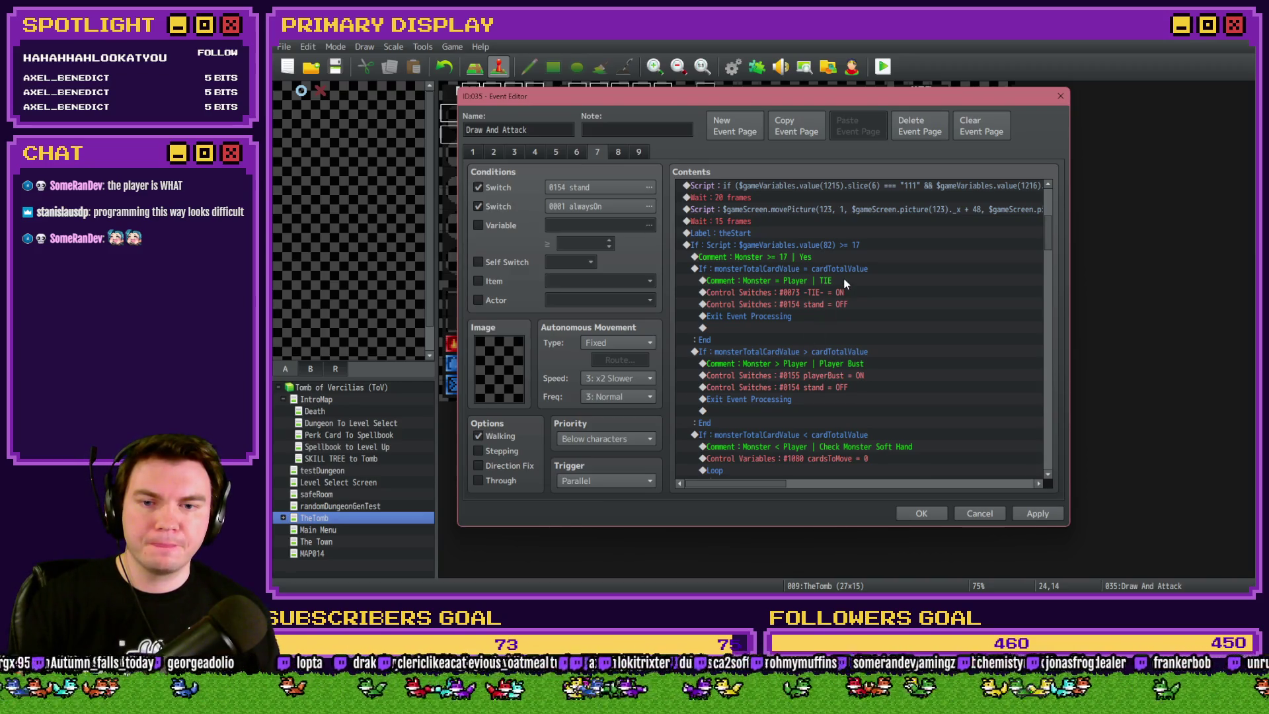
scroll(843, 283, "down", 1)
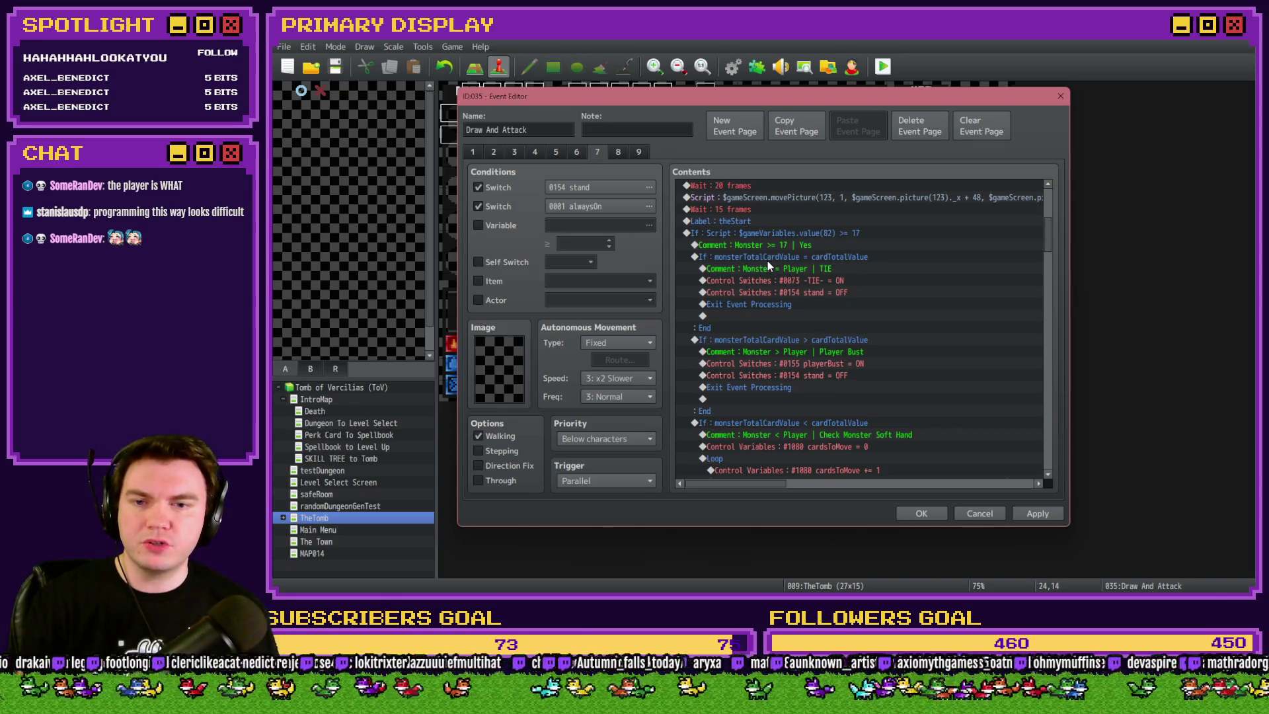
left_click(833, 258)
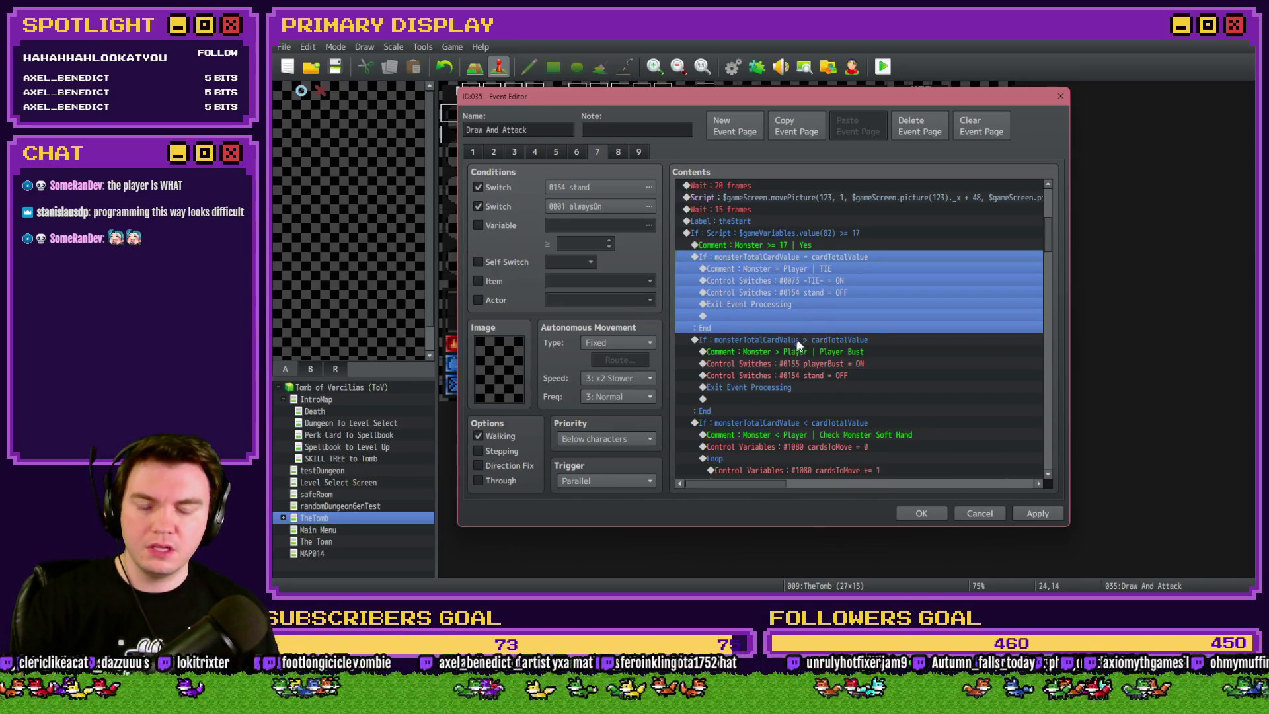
left_click(797, 338)
scroll(805, 340, "down", 2)
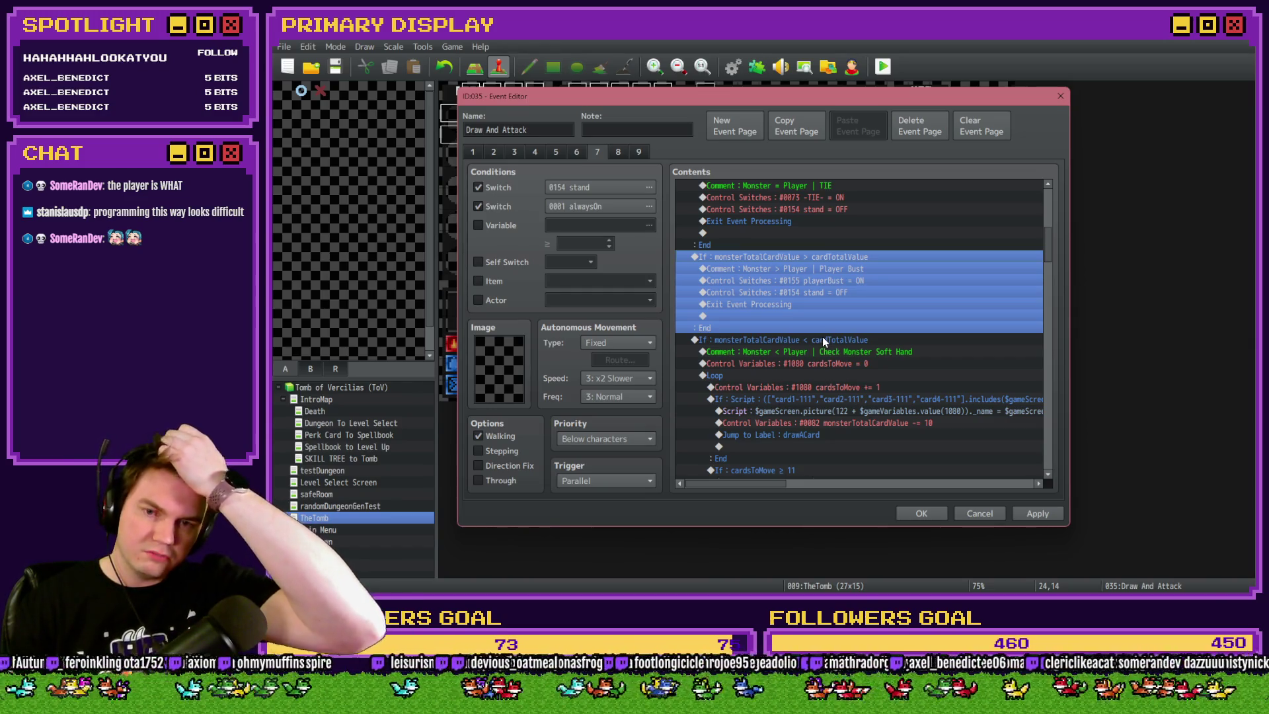
left_click(823, 338)
scroll(819, 357, "down", 3)
scroll(820, 357, "up", 1)
left_click(791, 257)
left_click(793, 275, "shift")
left_click(798, 260)
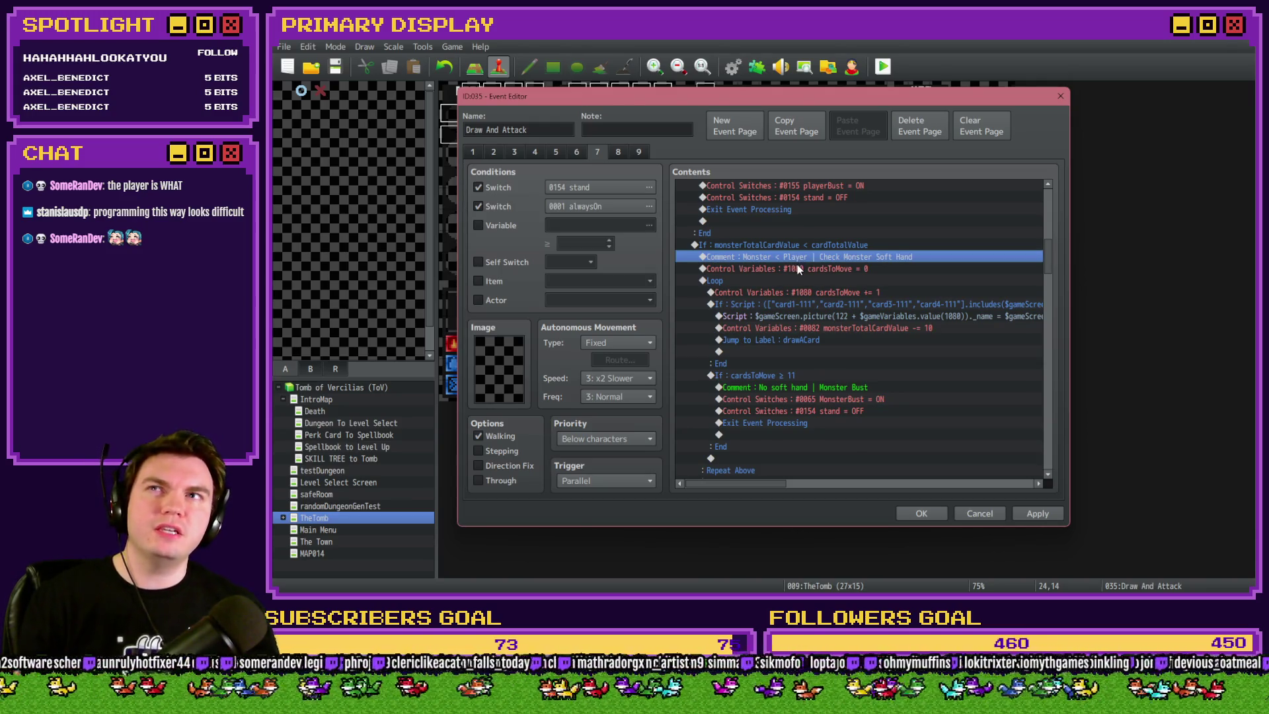
scroll(796, 323, "up", 3)
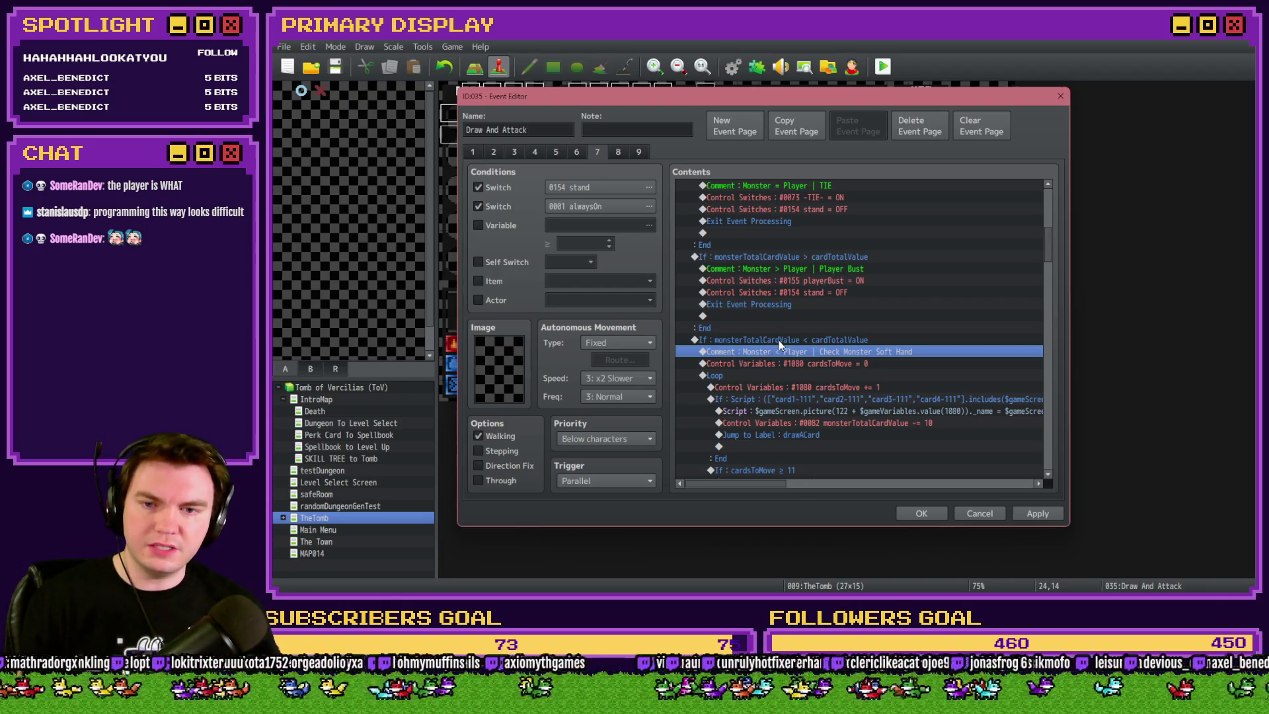
left_click(779, 339)
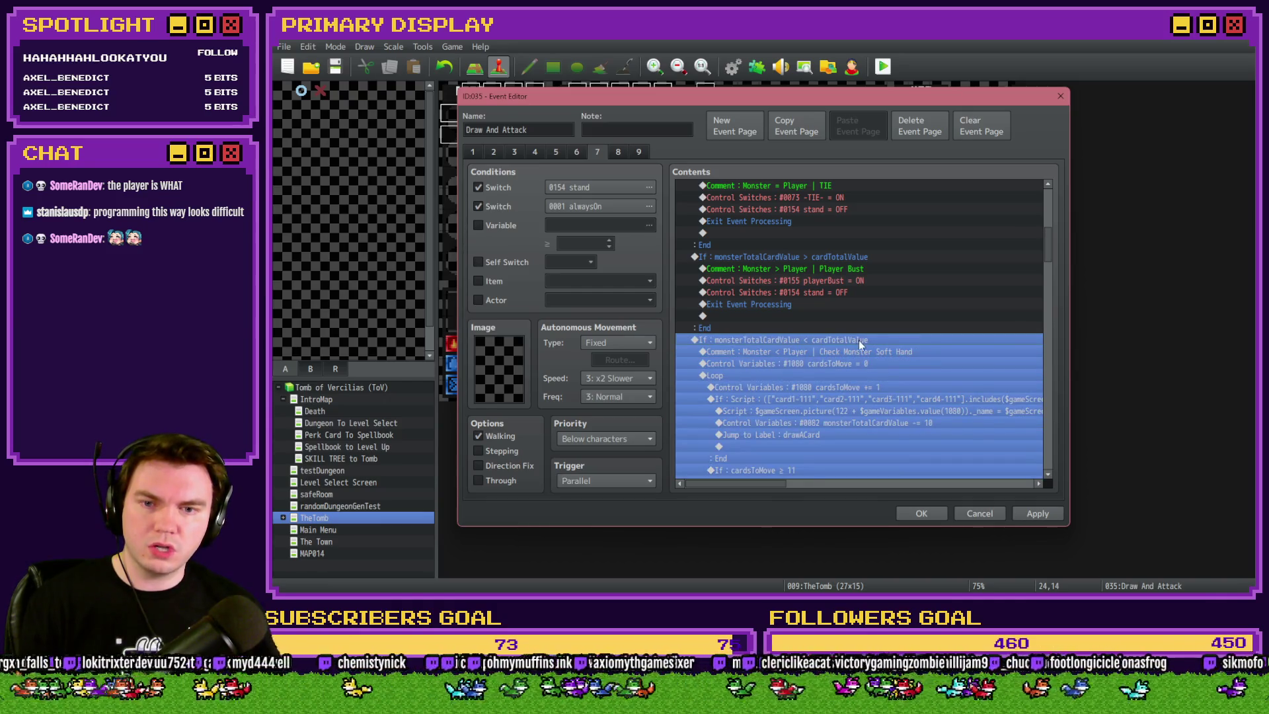
scroll(859, 341, "down", 5)
scroll(859, 341, "down", 1)
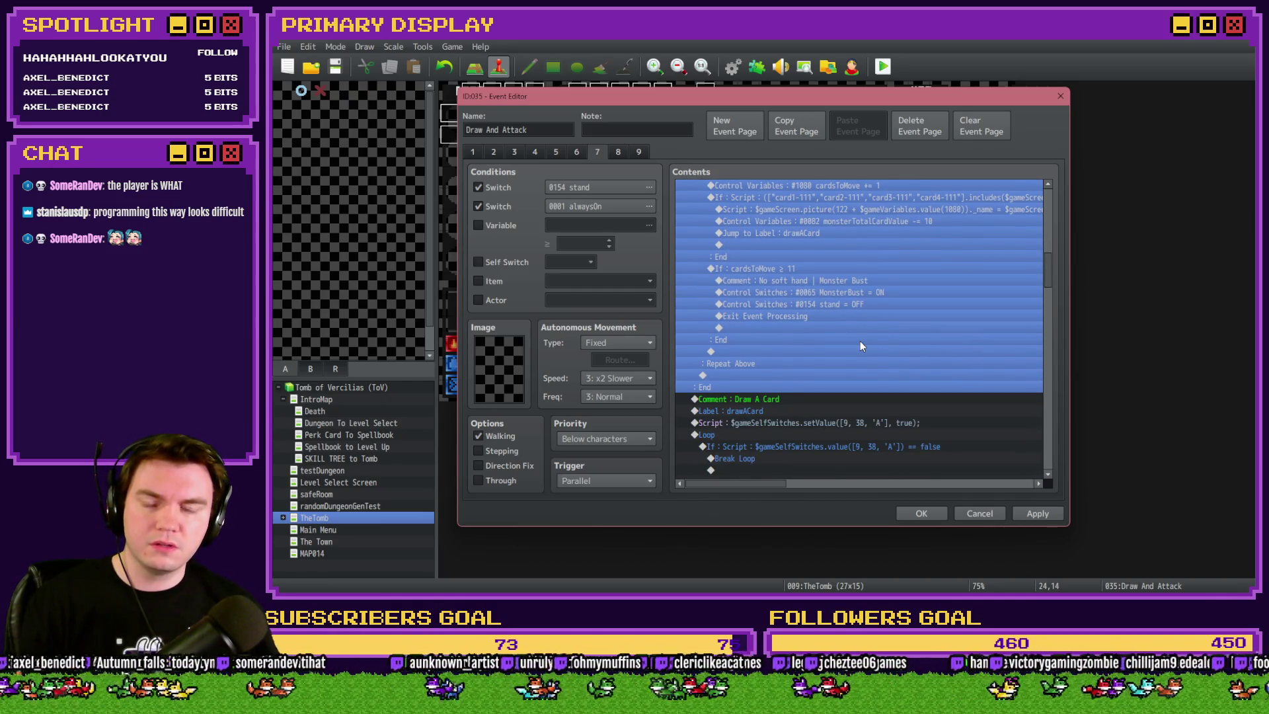
scroll(786, 402, "up", 2)
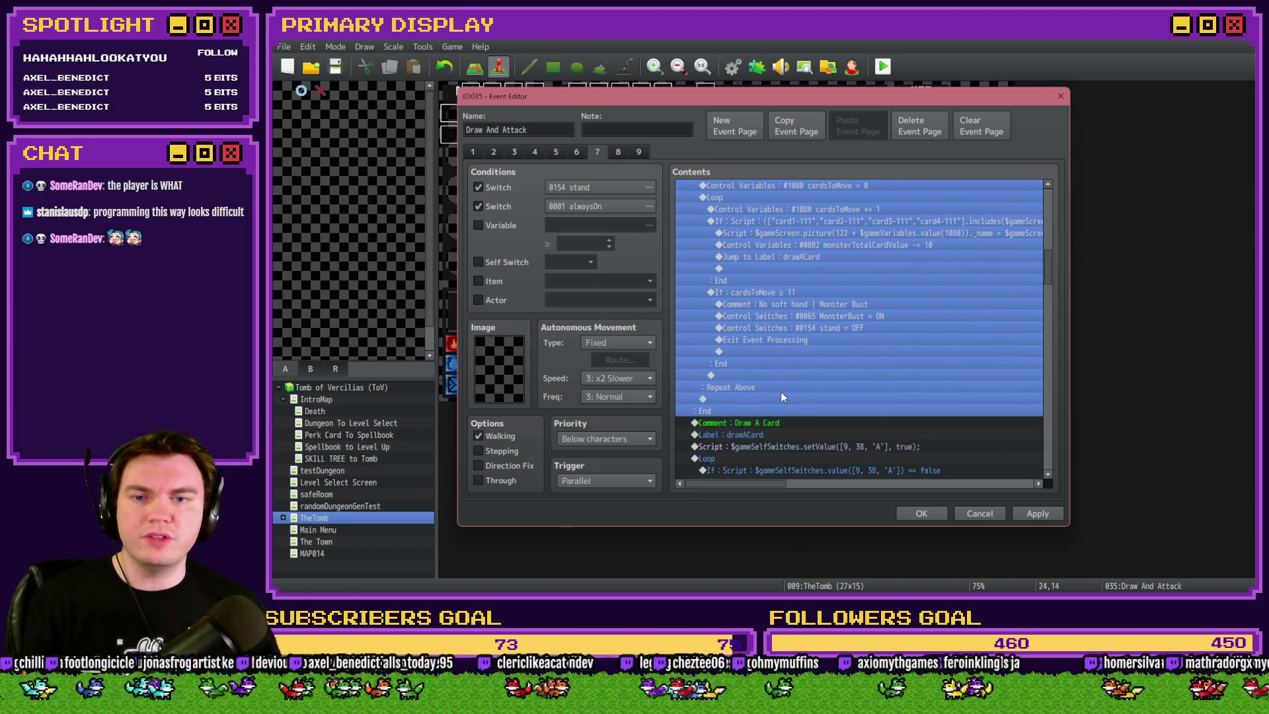
scroll(780, 390, "up", 1)
left_click(790, 280)
left_click(791, 295)
left_click(790, 303)
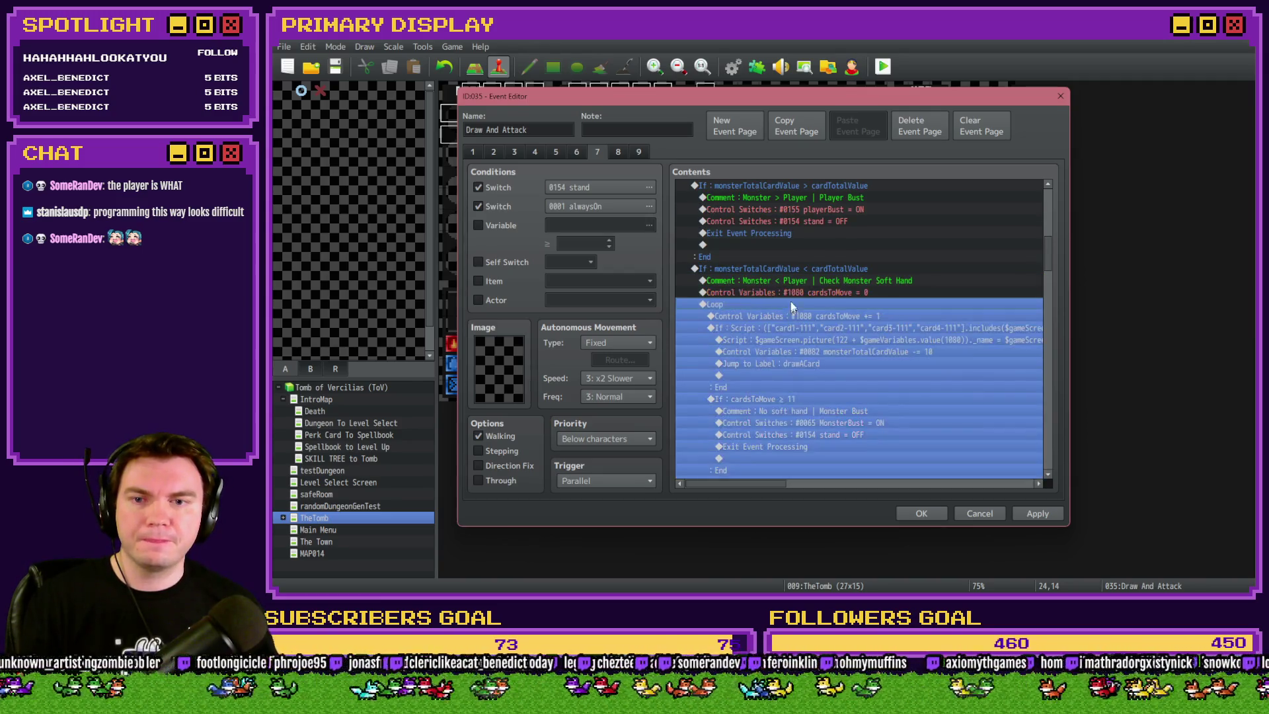
left_click(799, 271)
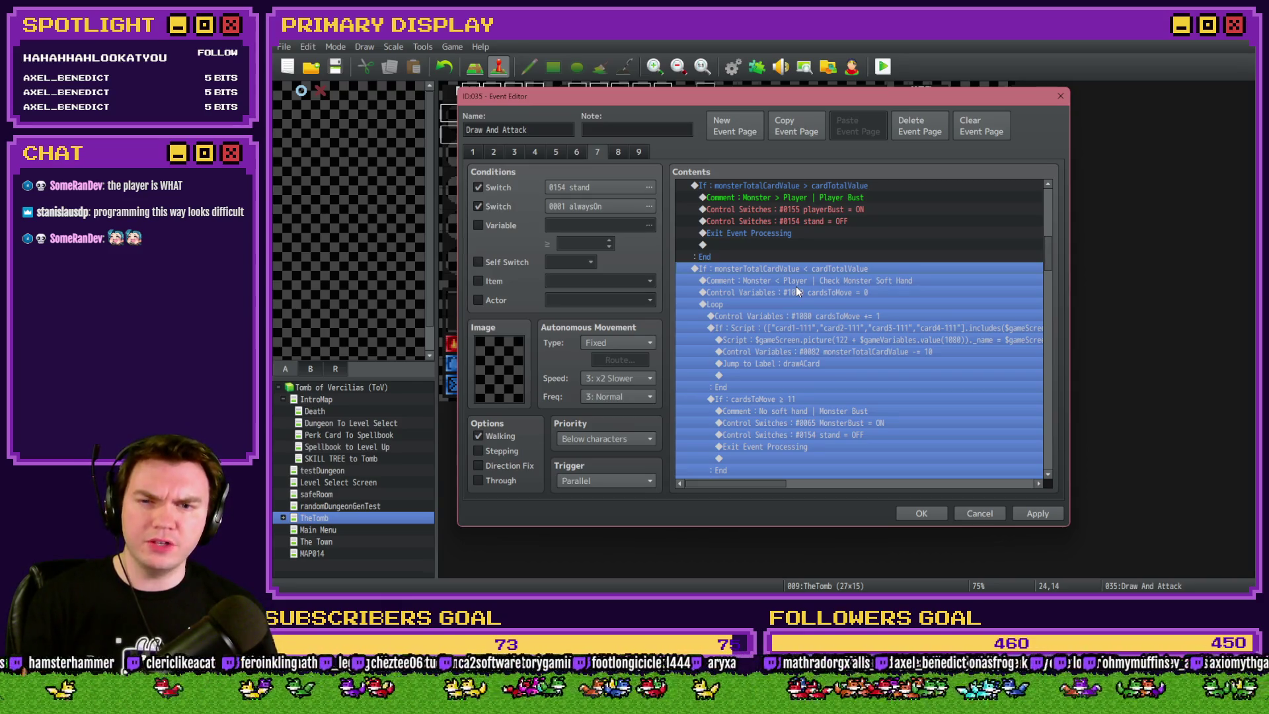
left_click(796, 287)
left_click(794, 279)
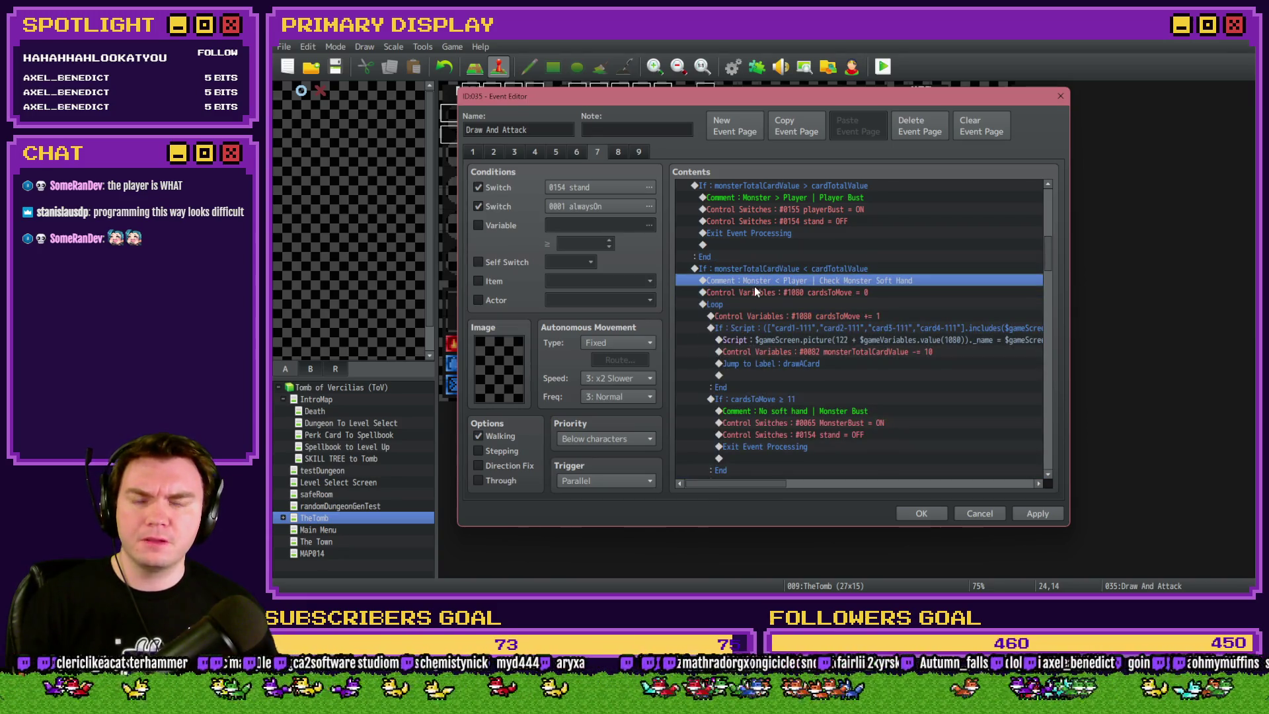
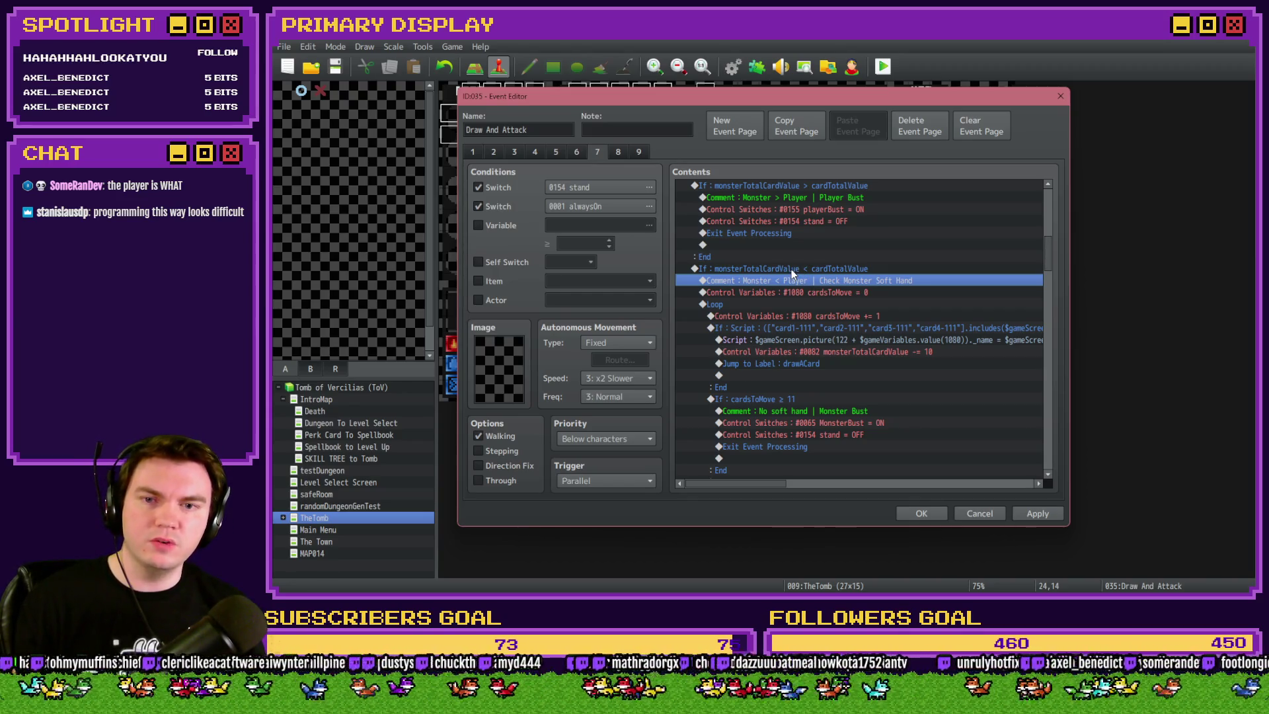
Open the monster-below-player conditional branch for editing
key("alt+Tab")
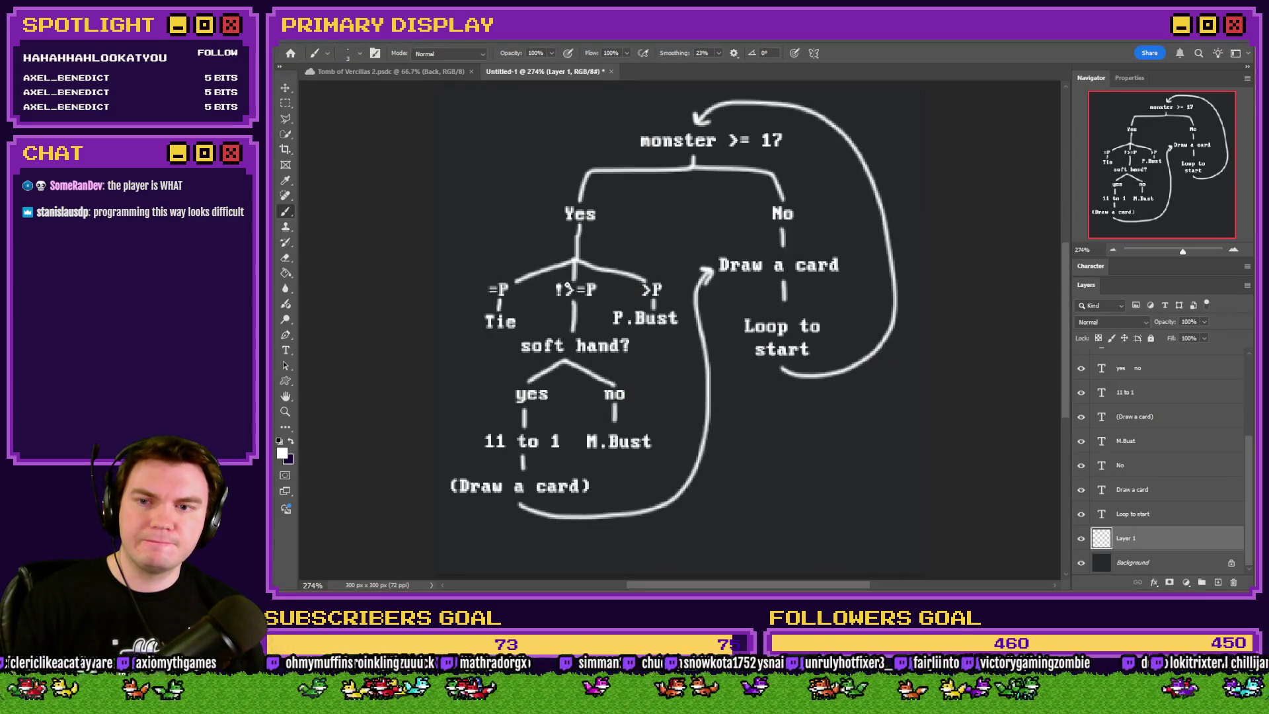
key("alt+Tab")
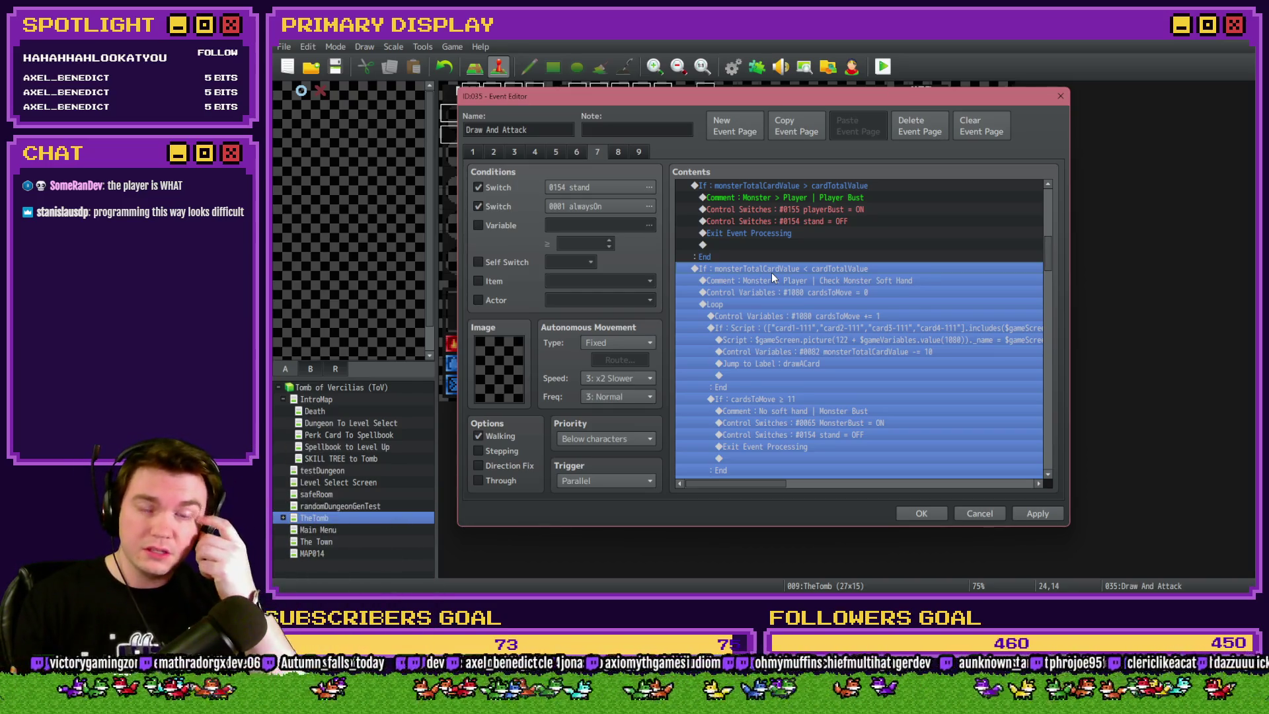
left_click(793, 293)
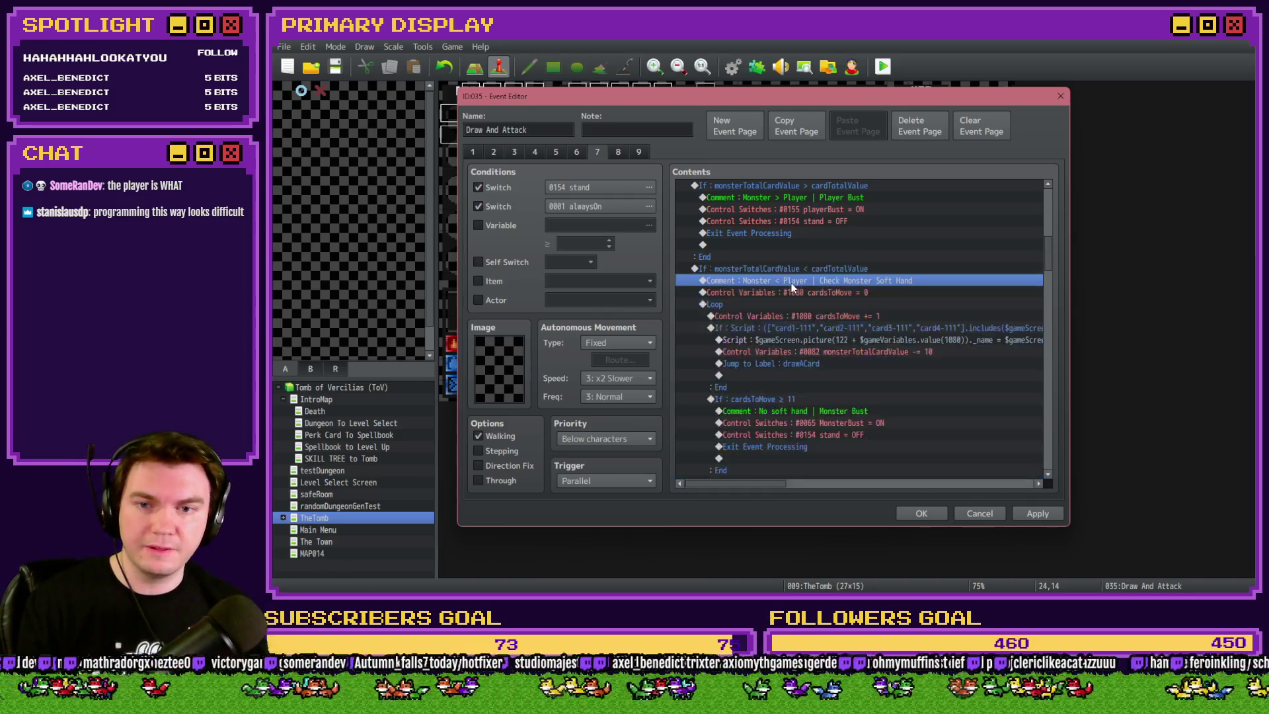
left_click(837, 283)
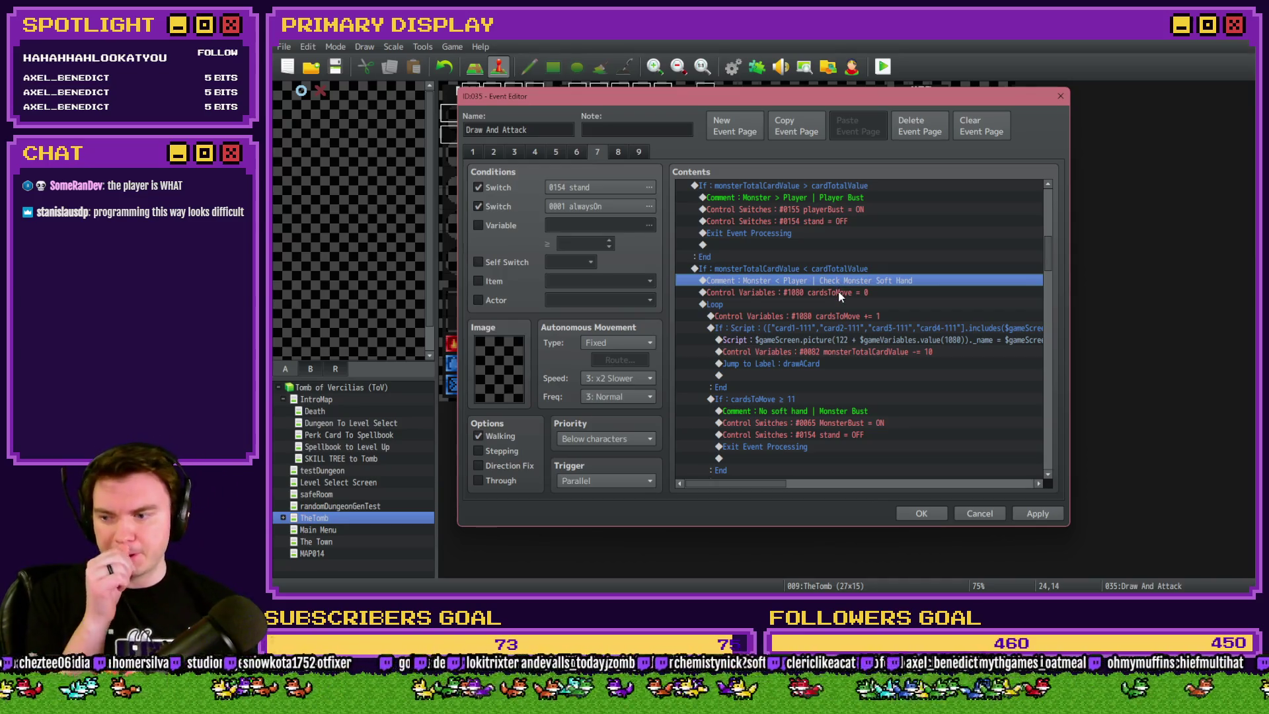
double_click(850, 267)
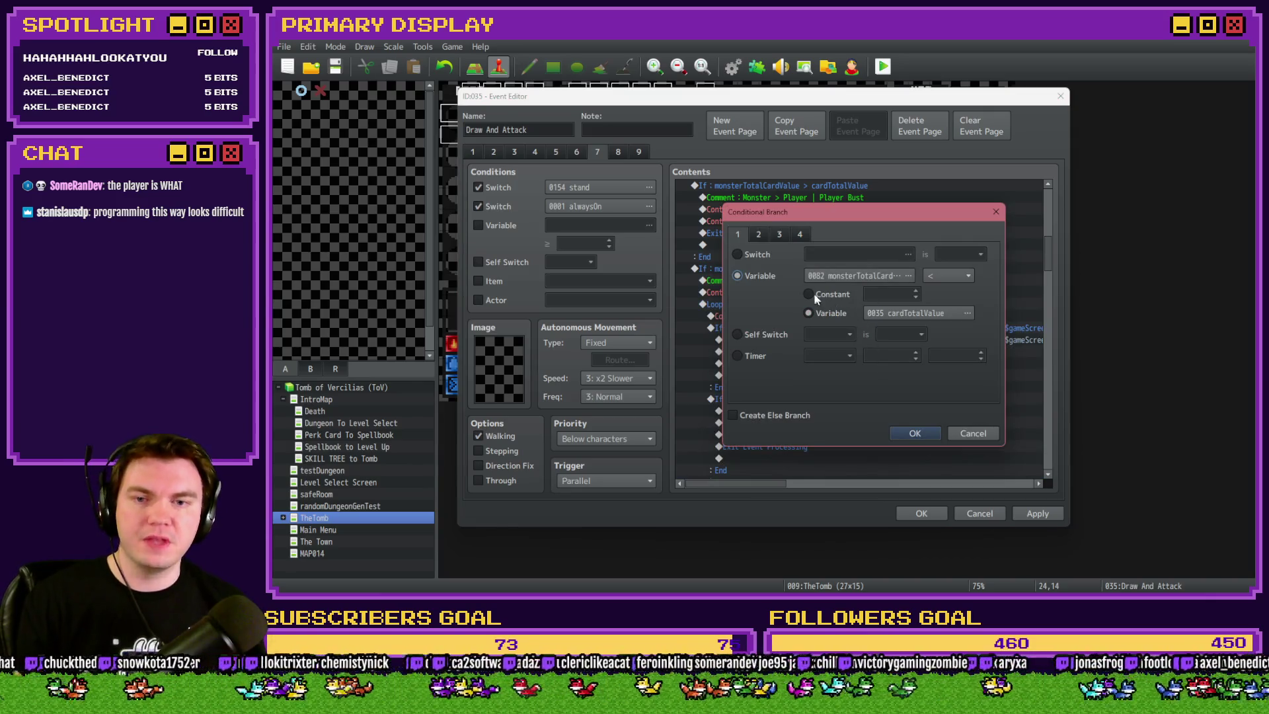
Make the condition the script $gameVariables.value(82) < $gameVariables.value(35) || $gameVariables.value(82) >21
left_click(801, 234)
left_click(782, 382)
type("8")
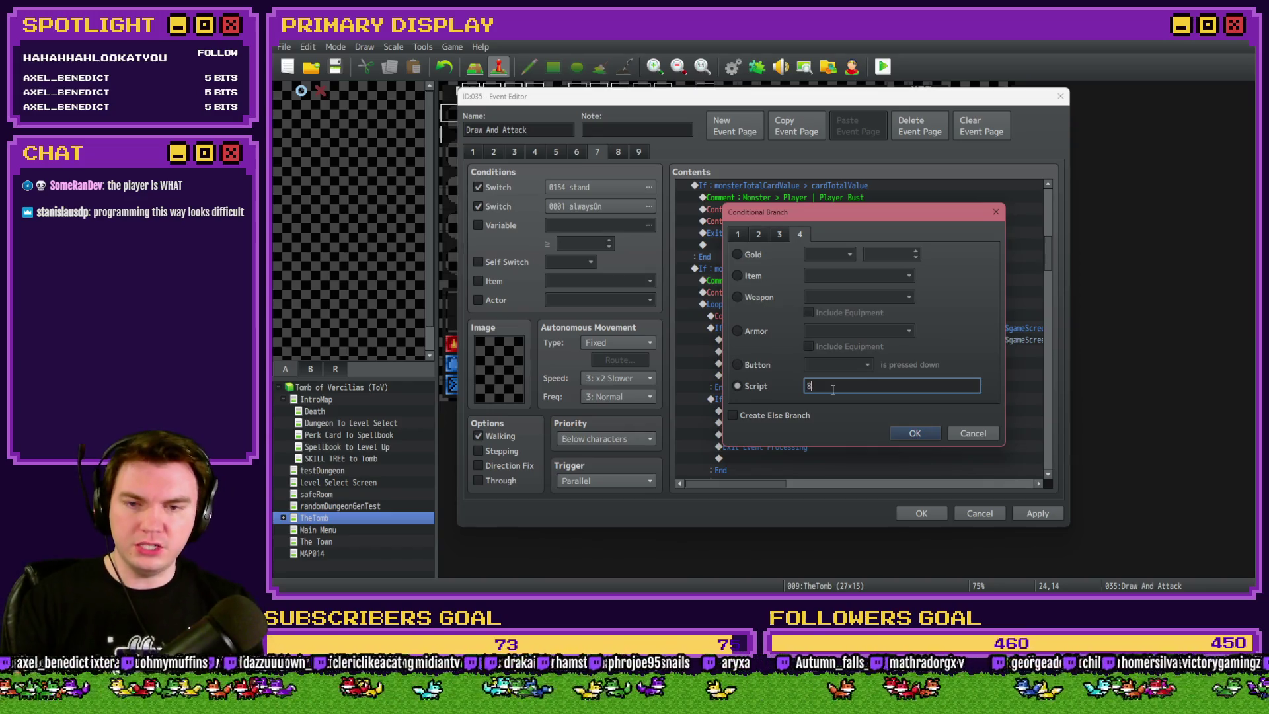
type("2$")
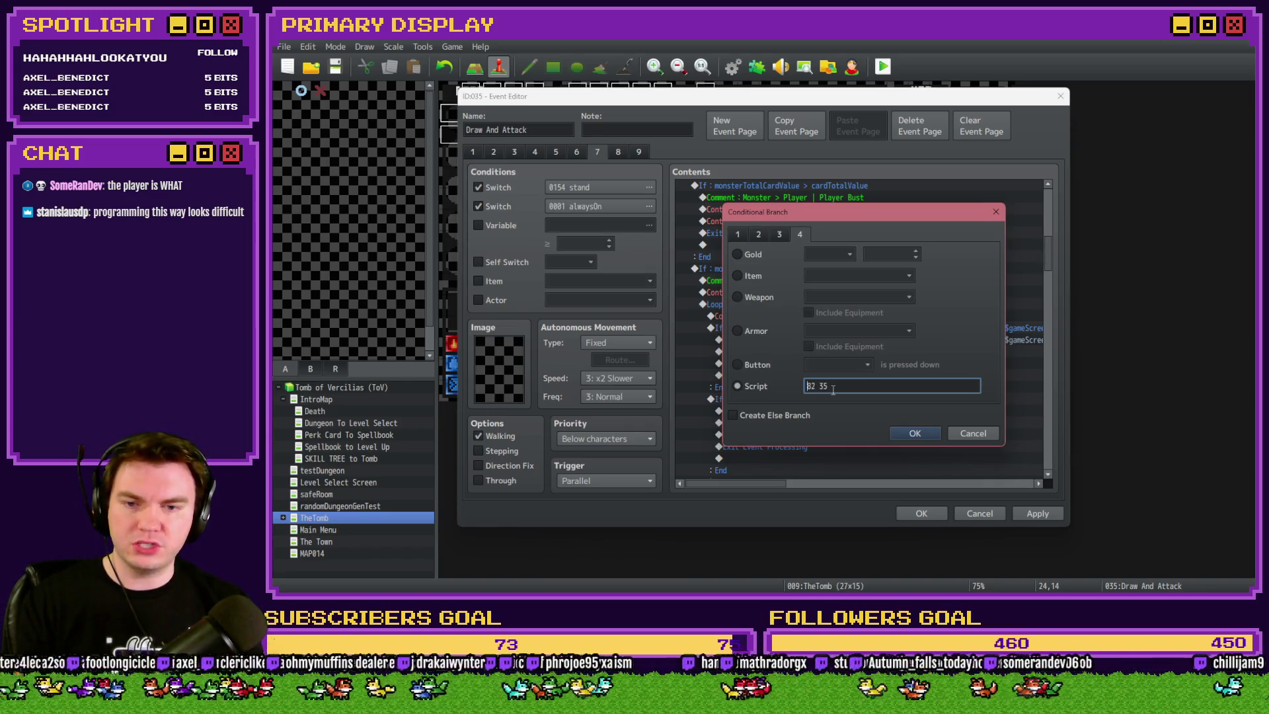
type("$gameVariables")
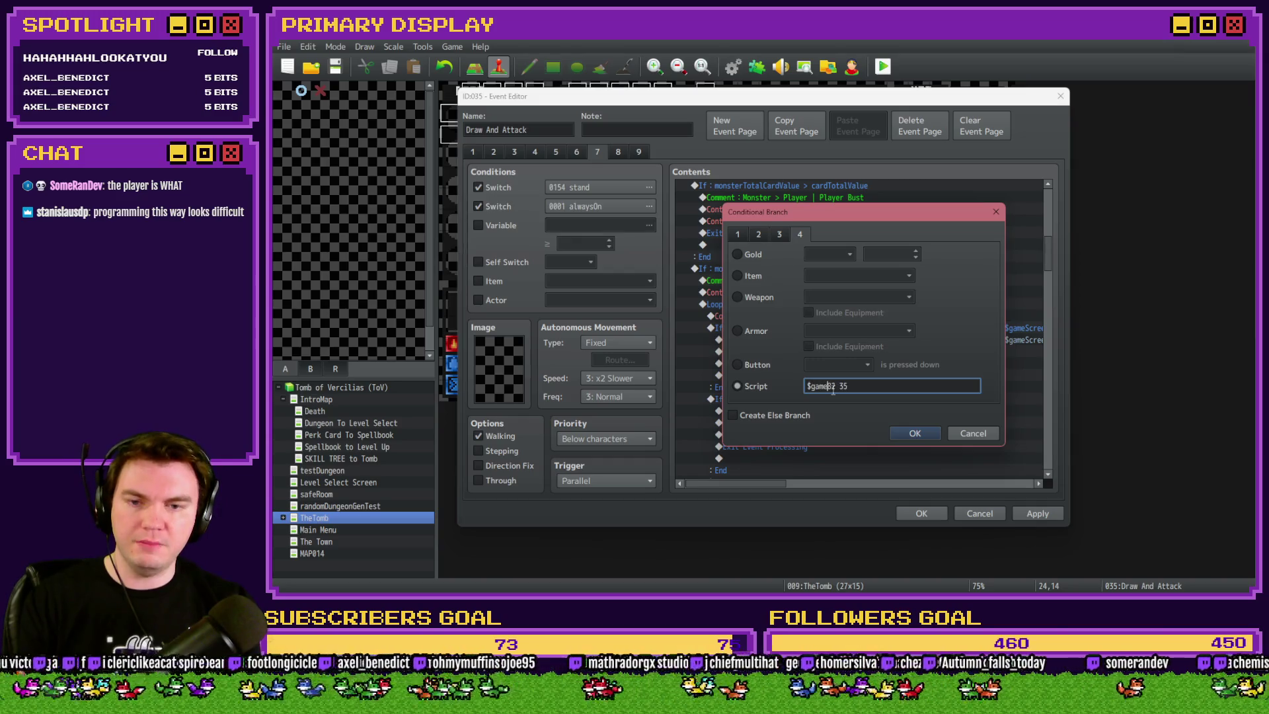
type(".value")
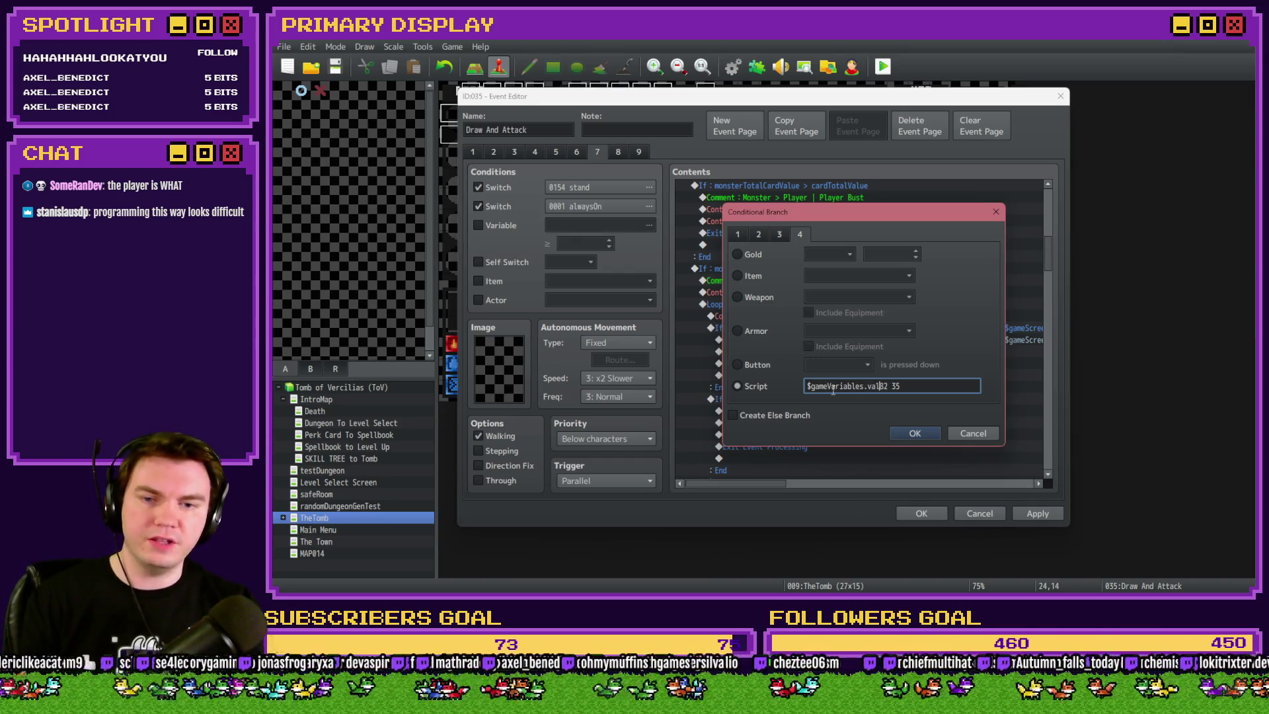
type("(")
key("Right")
key("Right")
type(") < $gameVariables.value(")
key("Delete")
type(") ||")
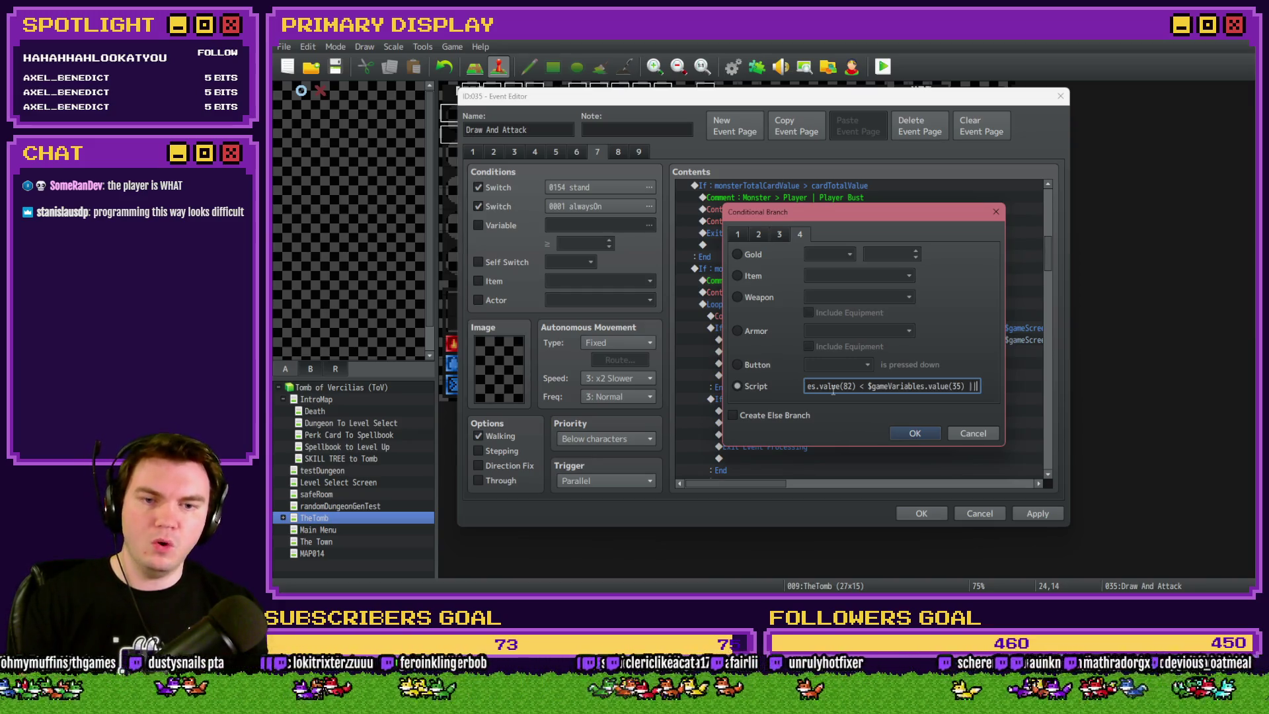
key("ctrl+a")
key("ctrl+c")
key("Home")
key("End")
key("ctrl+v")
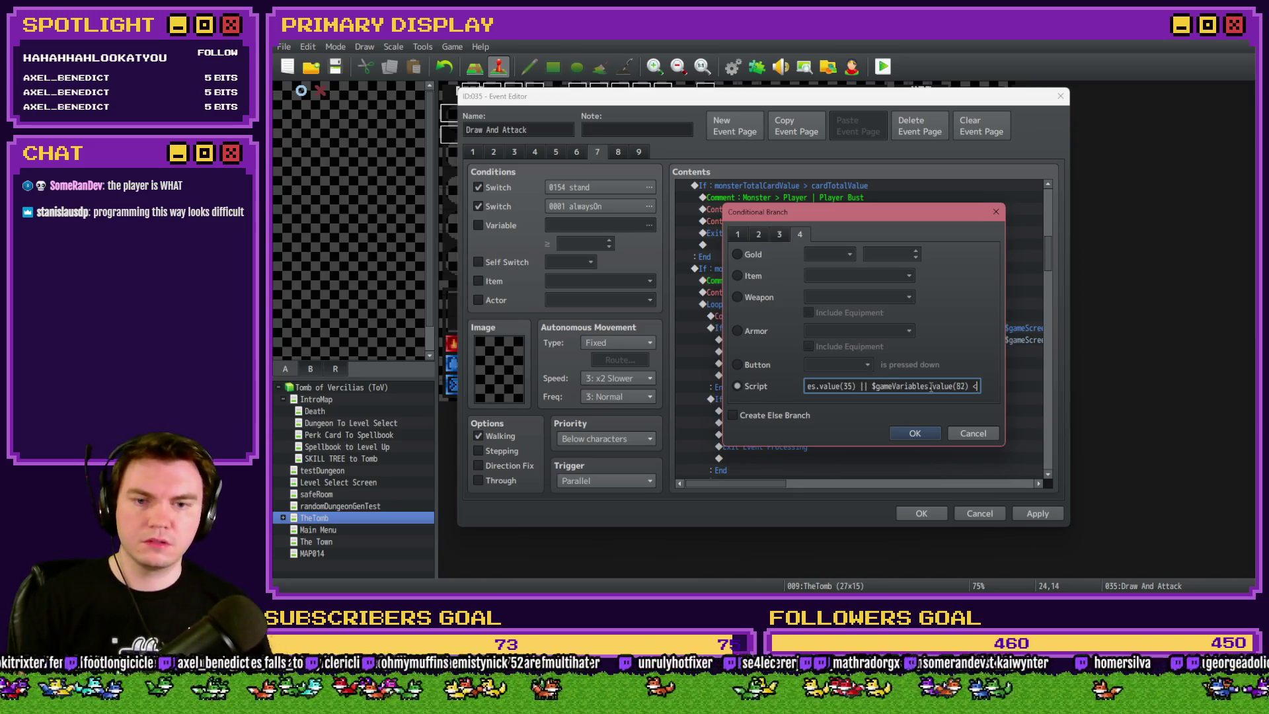
key("BackSpace")
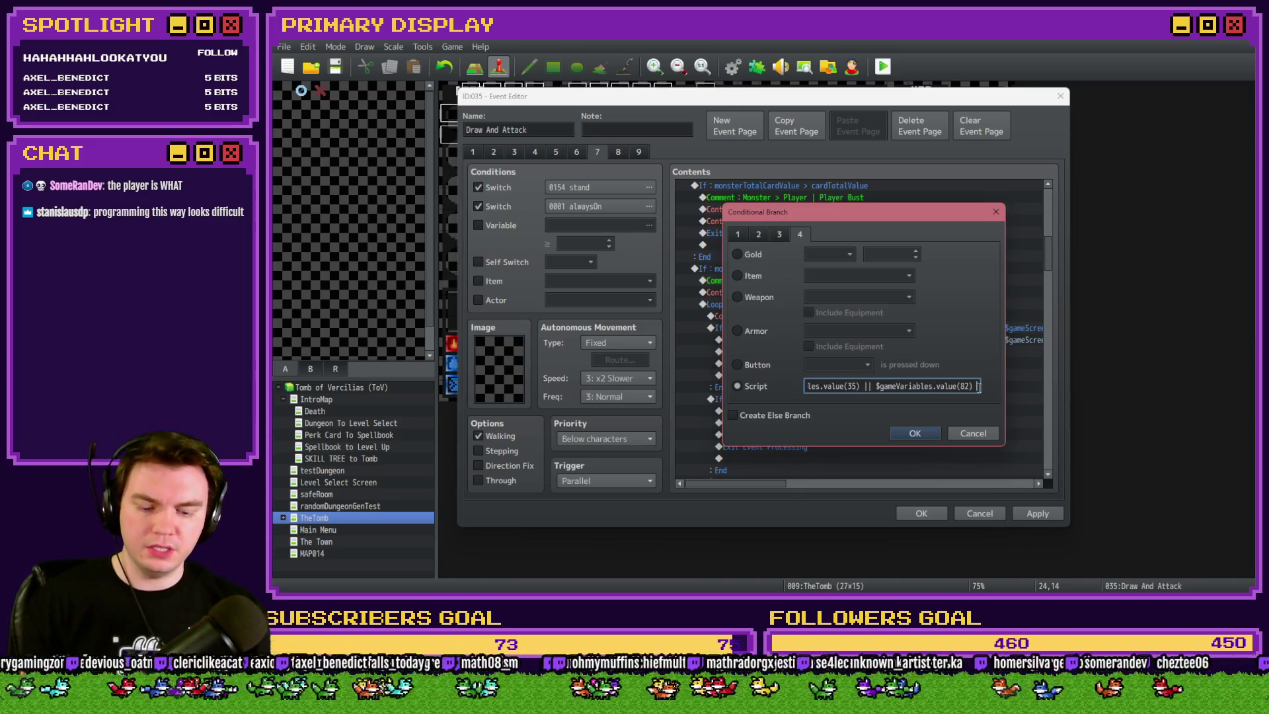
type(">21")
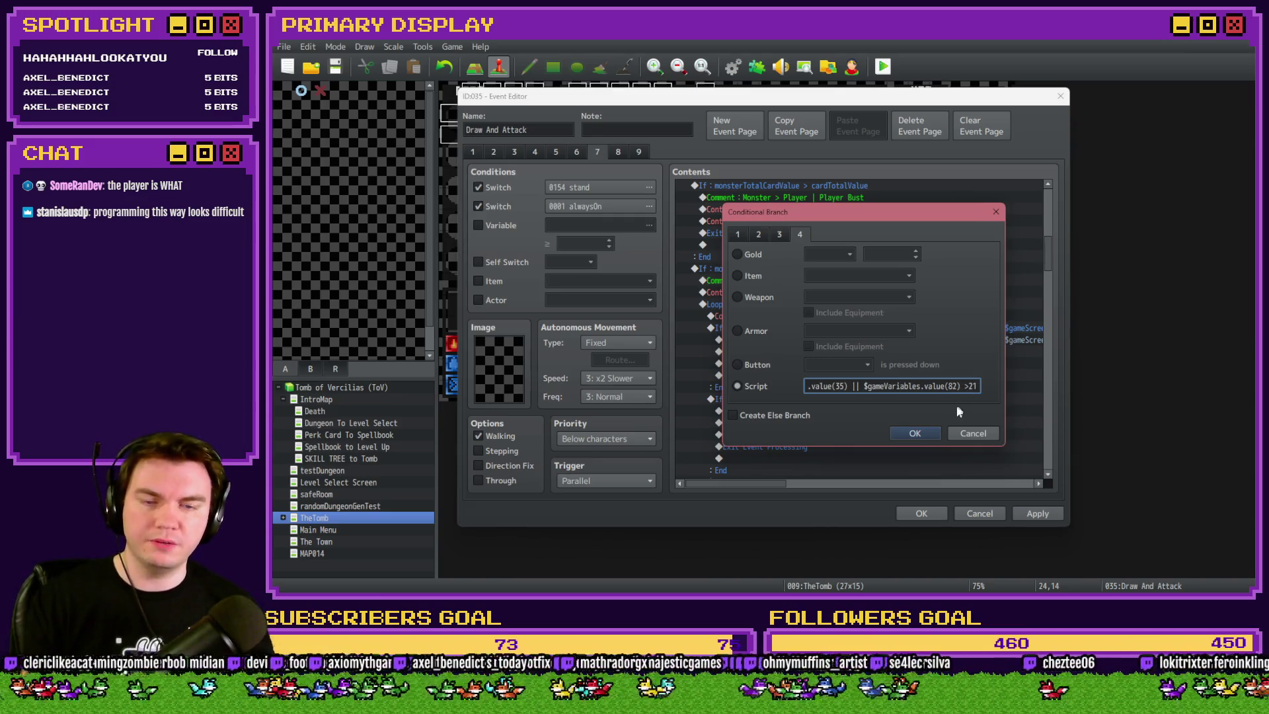
left_click(915, 433)
Open the branch's Check Monster Soft Hand comment for editing
left_click(794, 282)
double_click(794, 282)
key("Escape")
double_click(811, 281)
left_click_drag(950, 293, 700, 296)
key("ctrl+c")
left_click(931, 288)
Add an 'OR' line and a third line 'Monster > 21 | Check Monster Soft Hand' to the comment
type("OR")
key("Return")
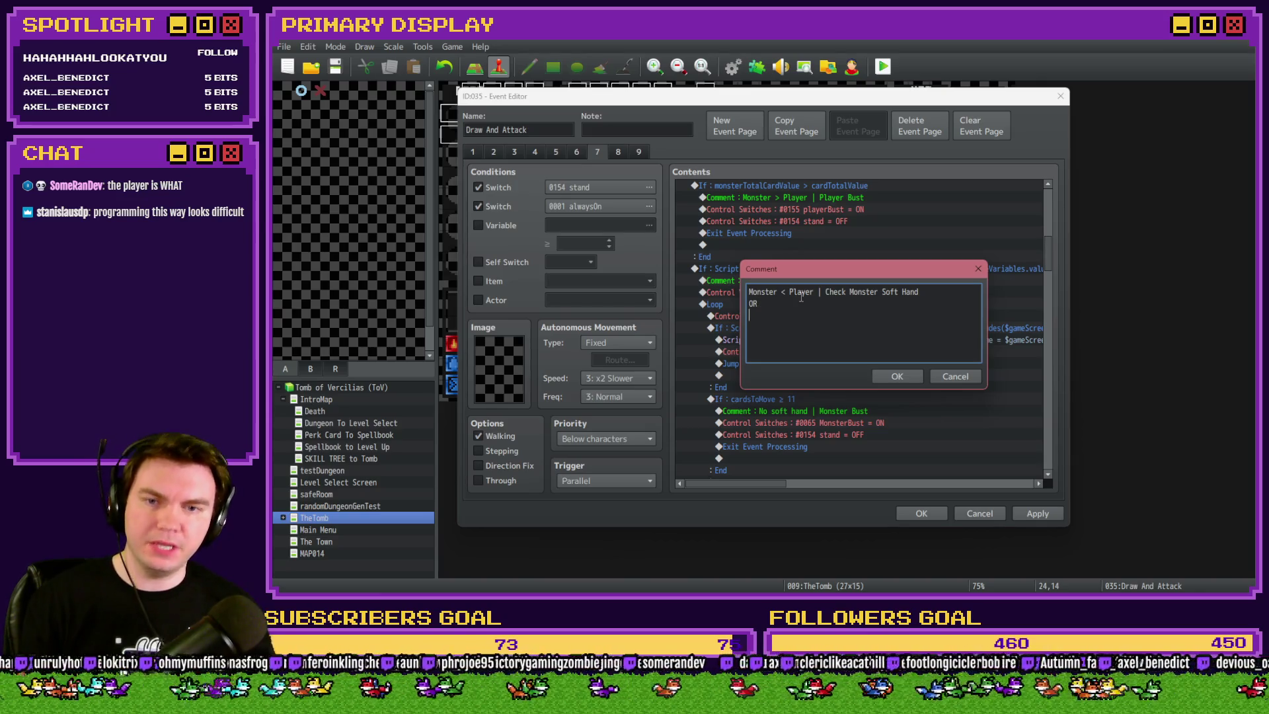
key("ctrl+v")
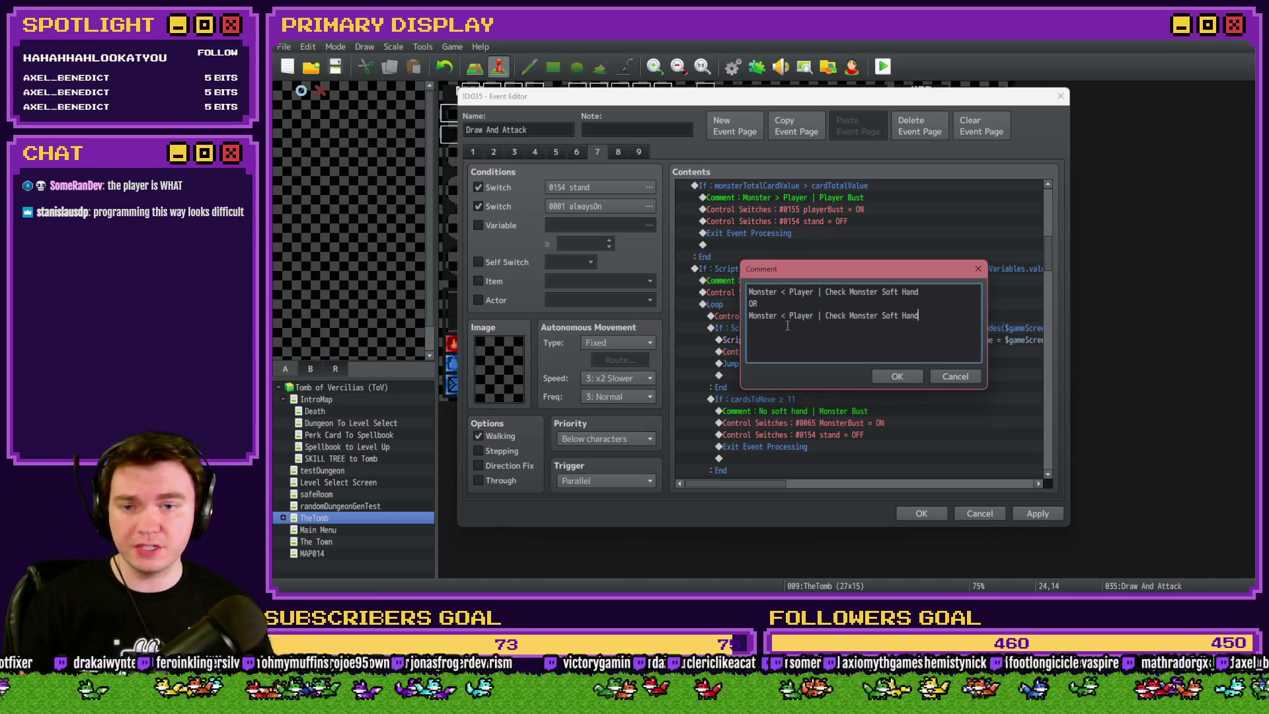
left_click(786, 317)
key("BackSpace")
type(">")
key("Delete")
key("Delete")
key("Delete")
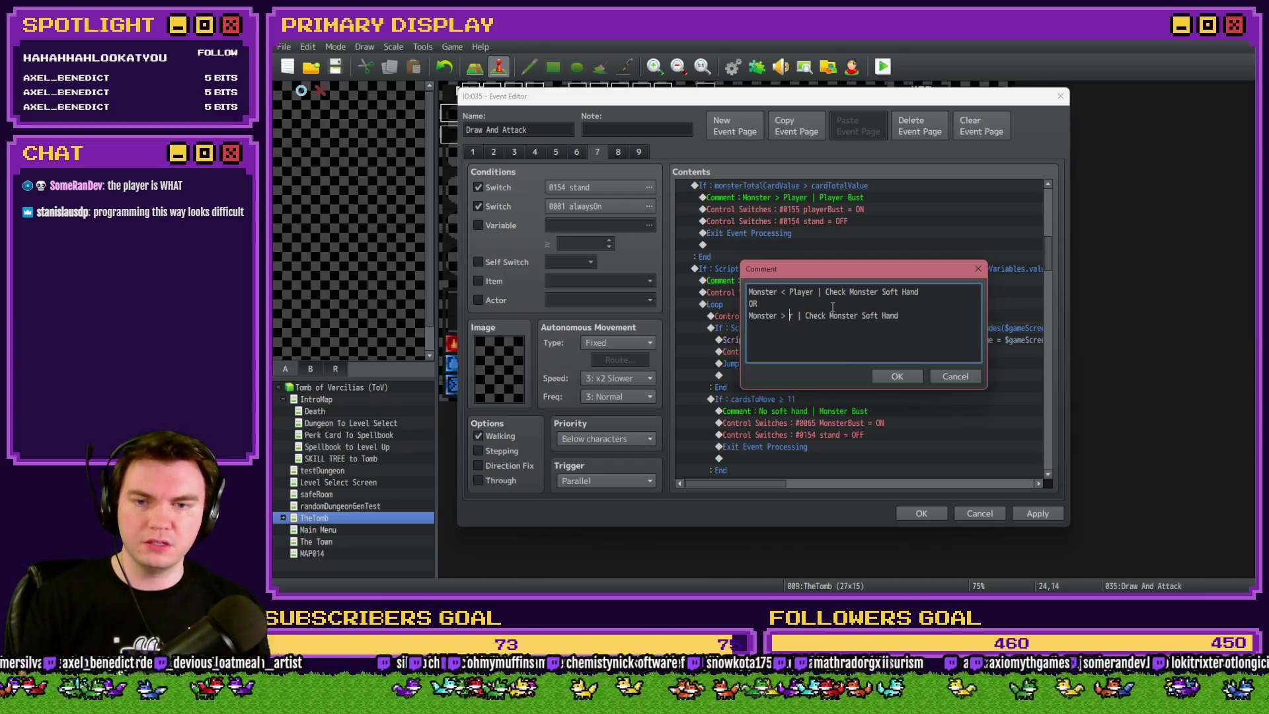
key("Delete")
type("21")
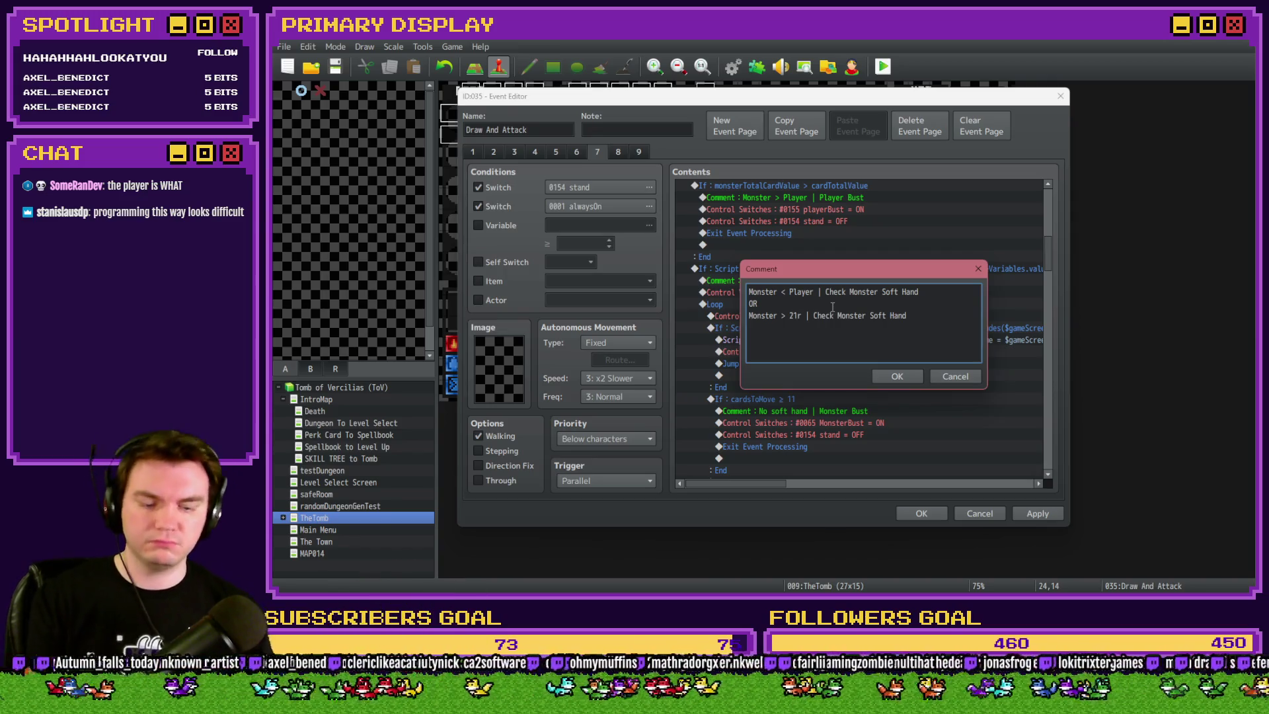
left_click(892, 377)
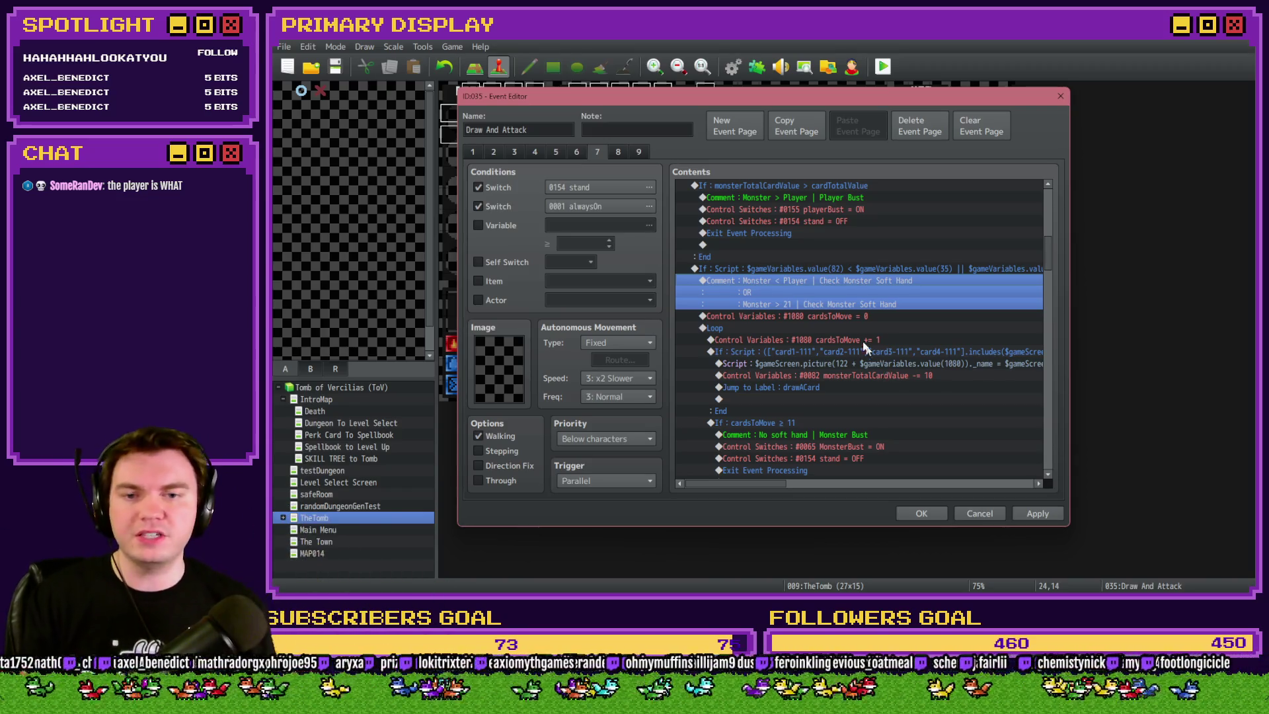
left_click(896, 270)
left_click(884, 299)
left_click(873, 323)
left_click(889, 352)
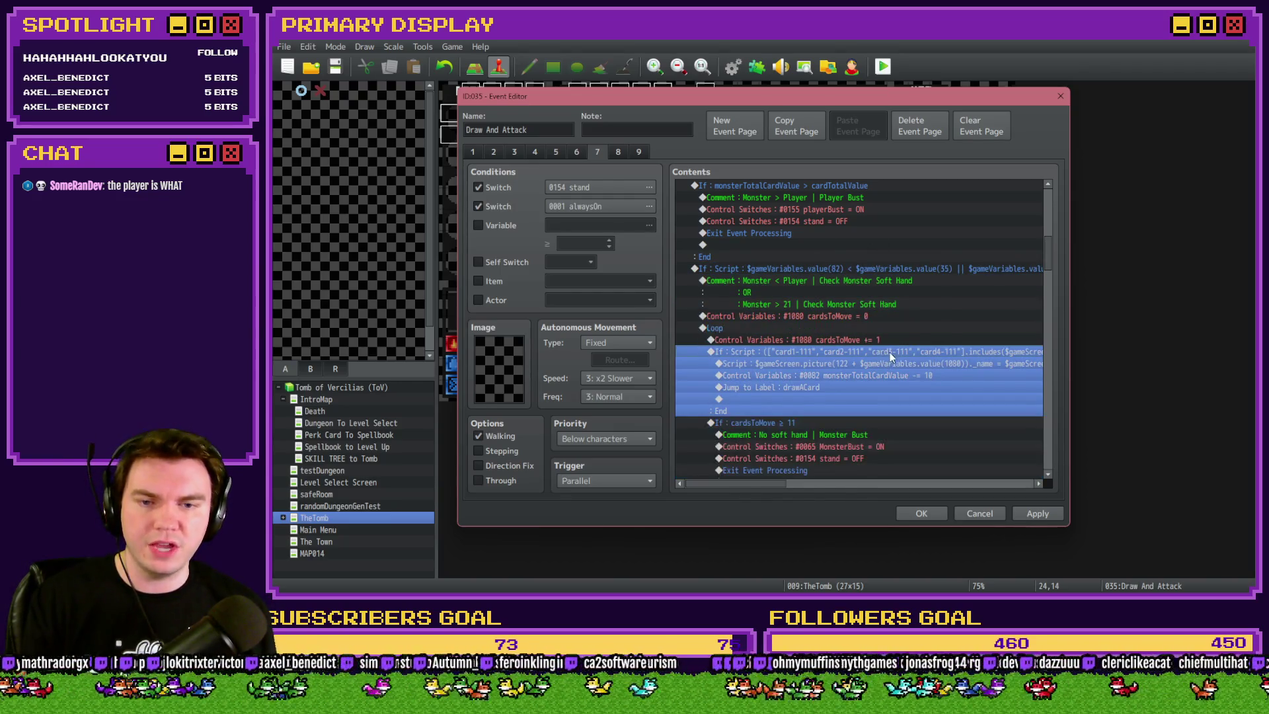
scroll(881, 350, "down", 3)
key("alt+Tab")
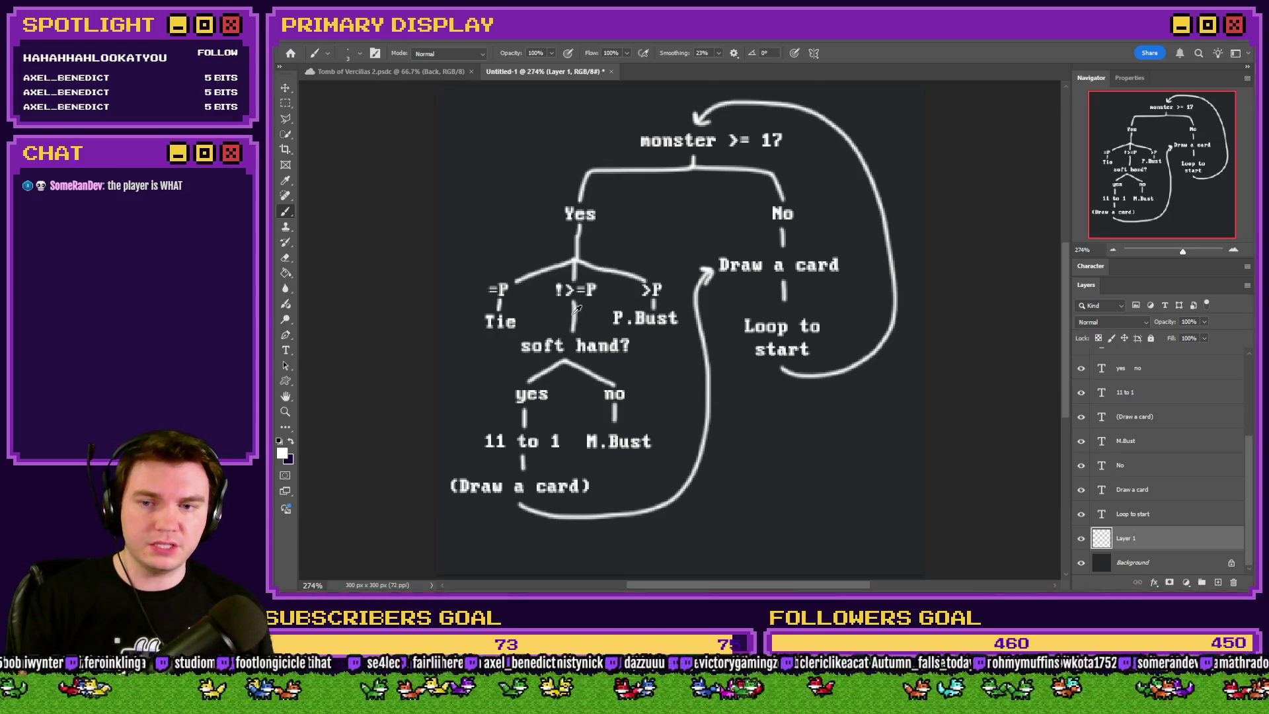
key("alt+Tab")
left_click(778, 315)
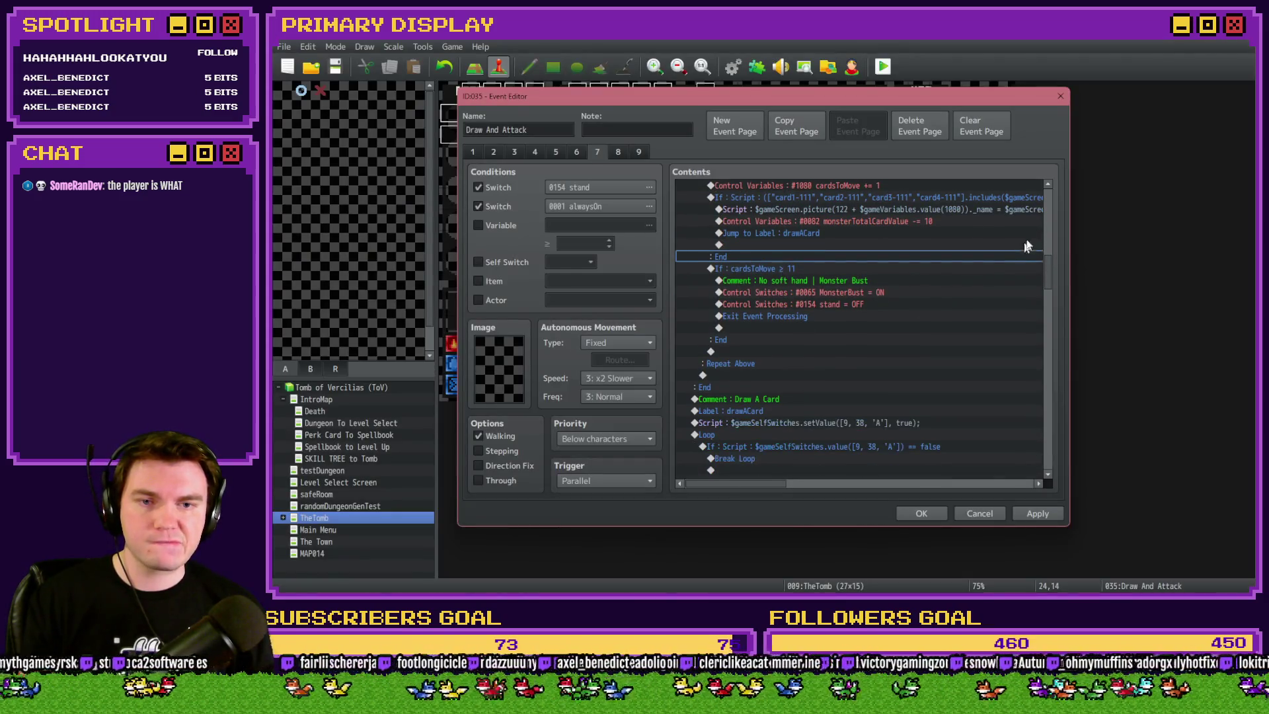
left_click_drag(1048, 270, 1053, 457)
scroll(1053, 442, "up", 2)
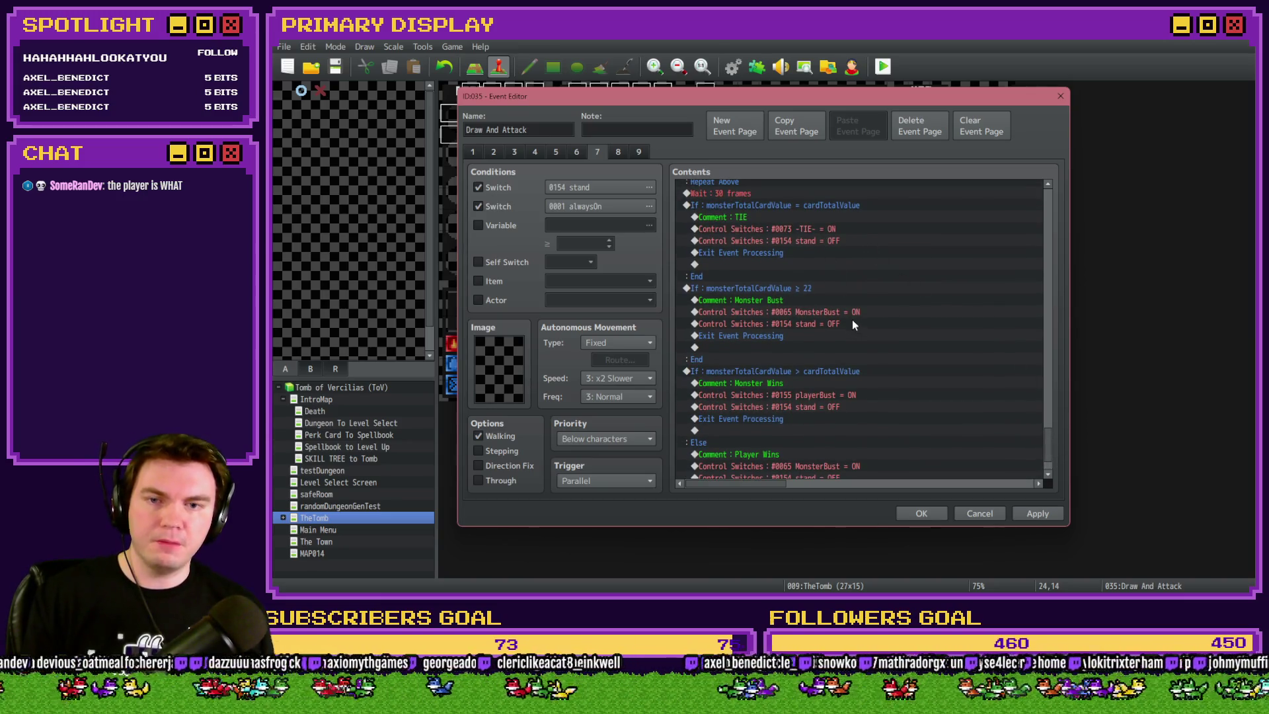
scroll(852, 314, "down", 2)
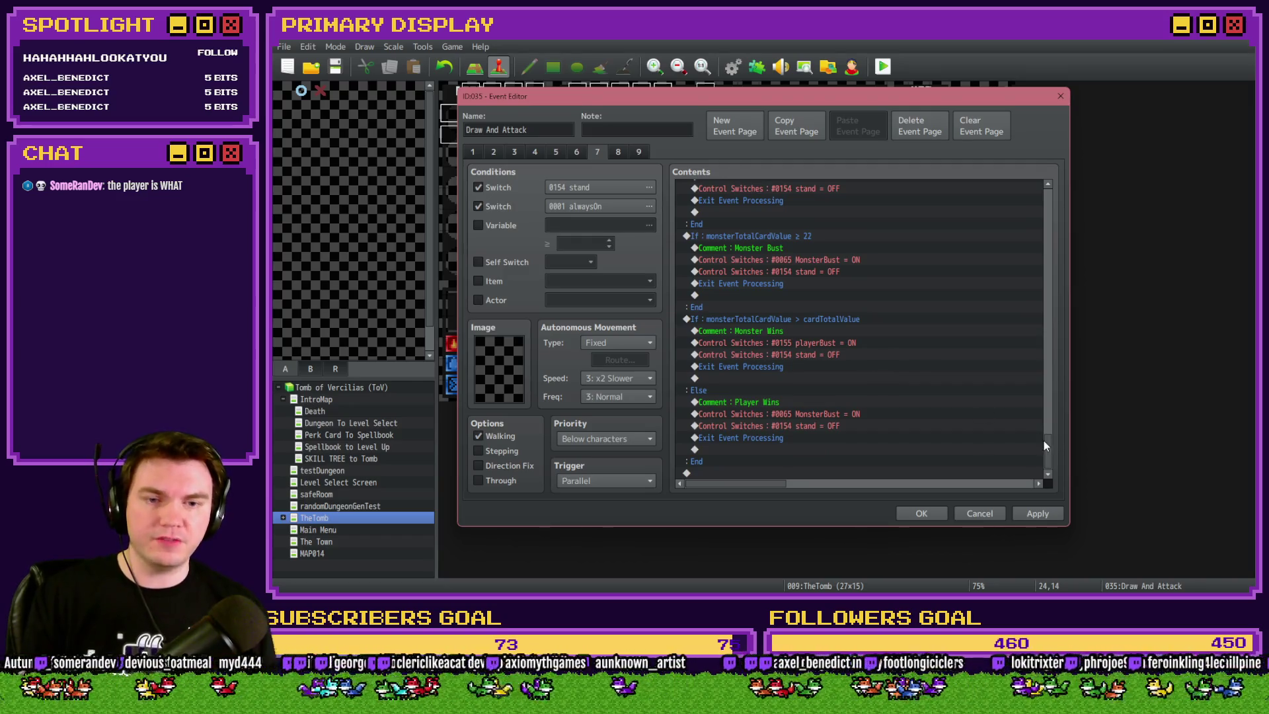
left_click_drag(1048, 446, 1066, 233)
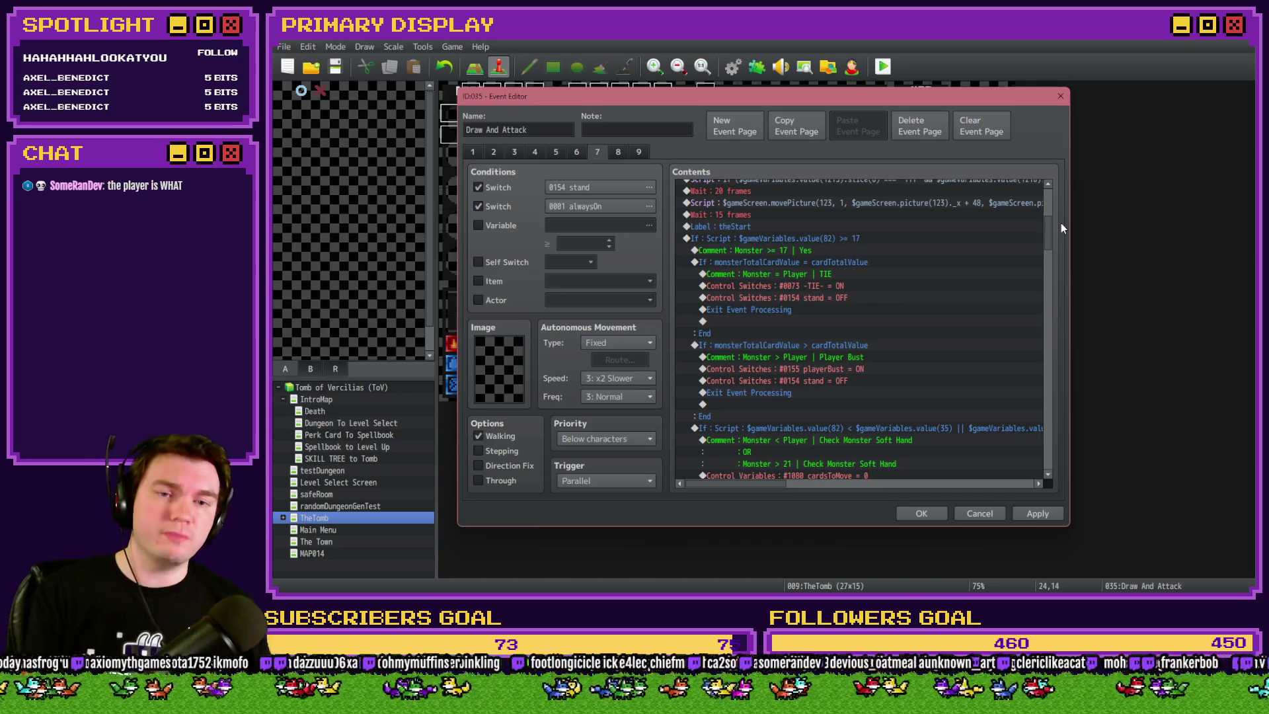
left_click_drag(1047, 233, 1047, 237)
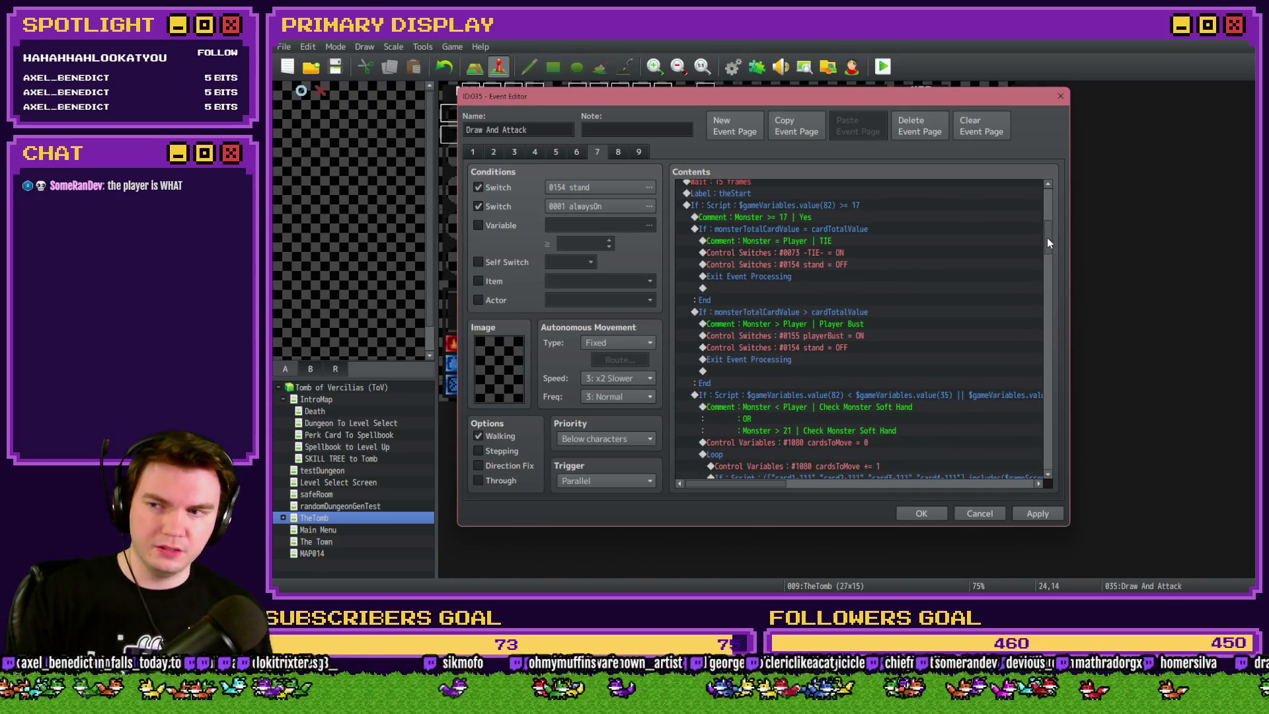
left_click_drag(1047, 237, 1056, 449)
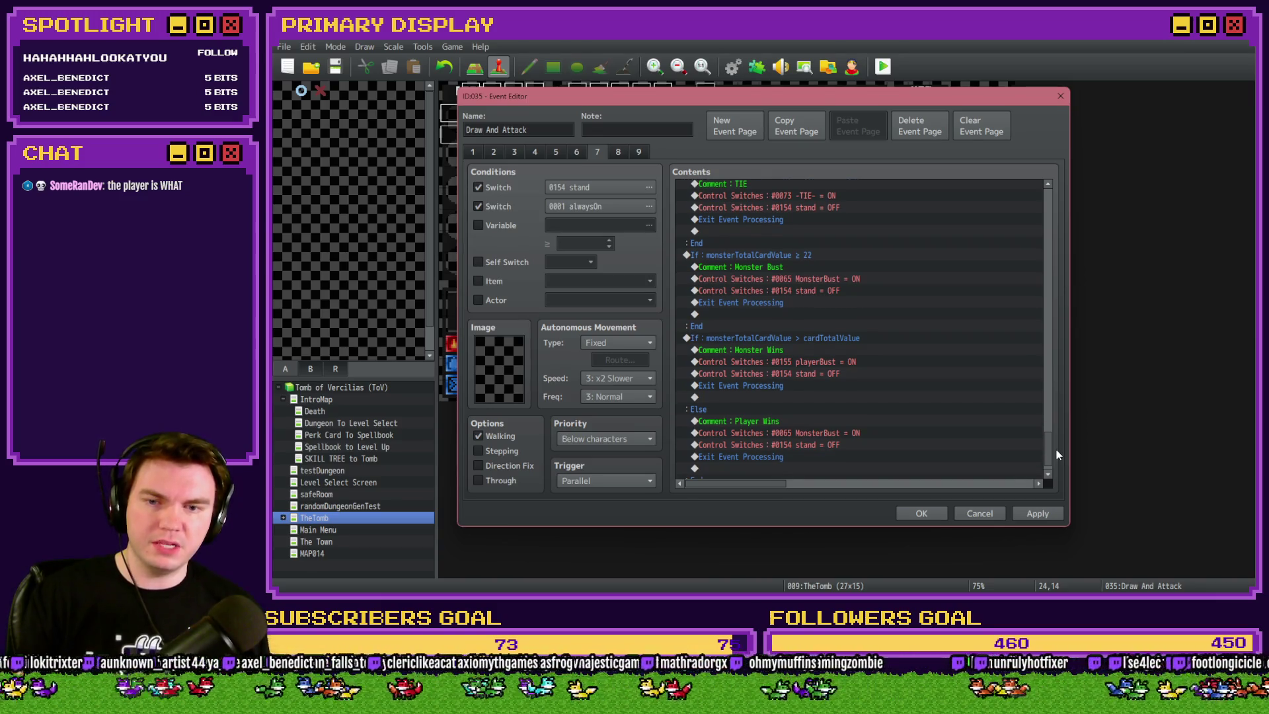
scroll(811, 369, "up", 2)
scroll(809, 370, "up", 8)
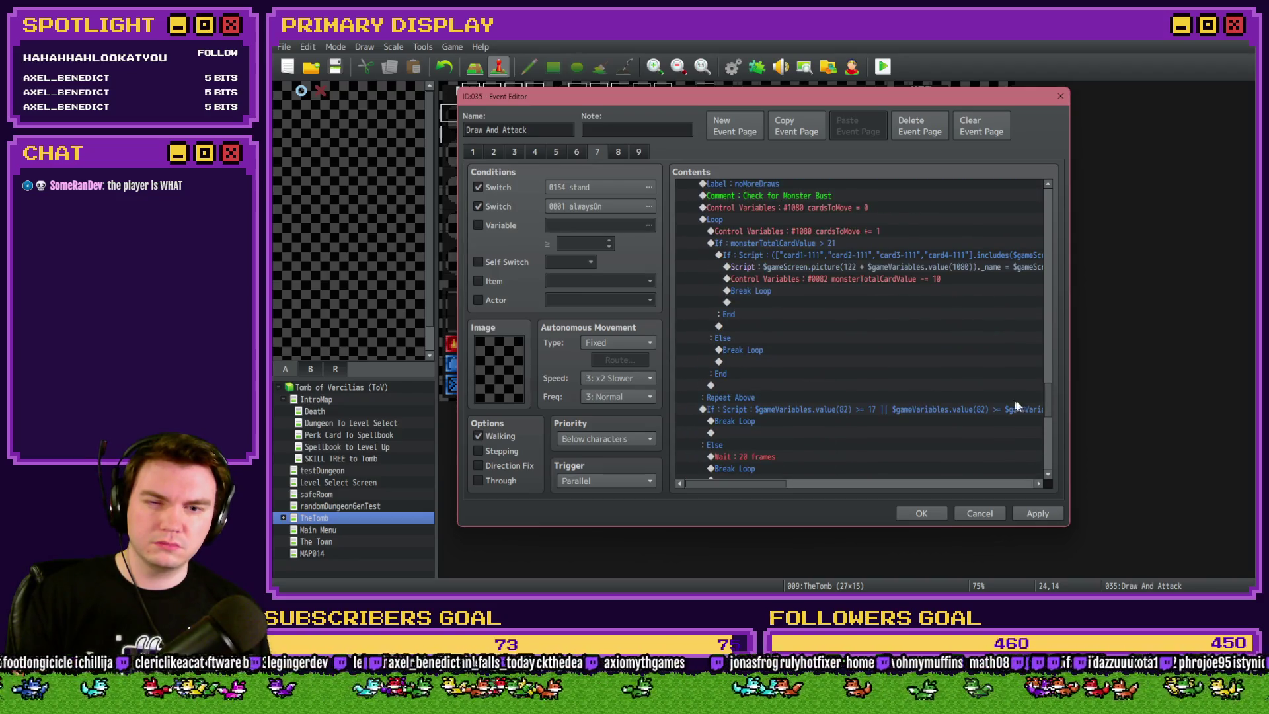
left_click_drag(1047, 405, 1042, 386)
left_click_drag(1043, 387, 1047, 311)
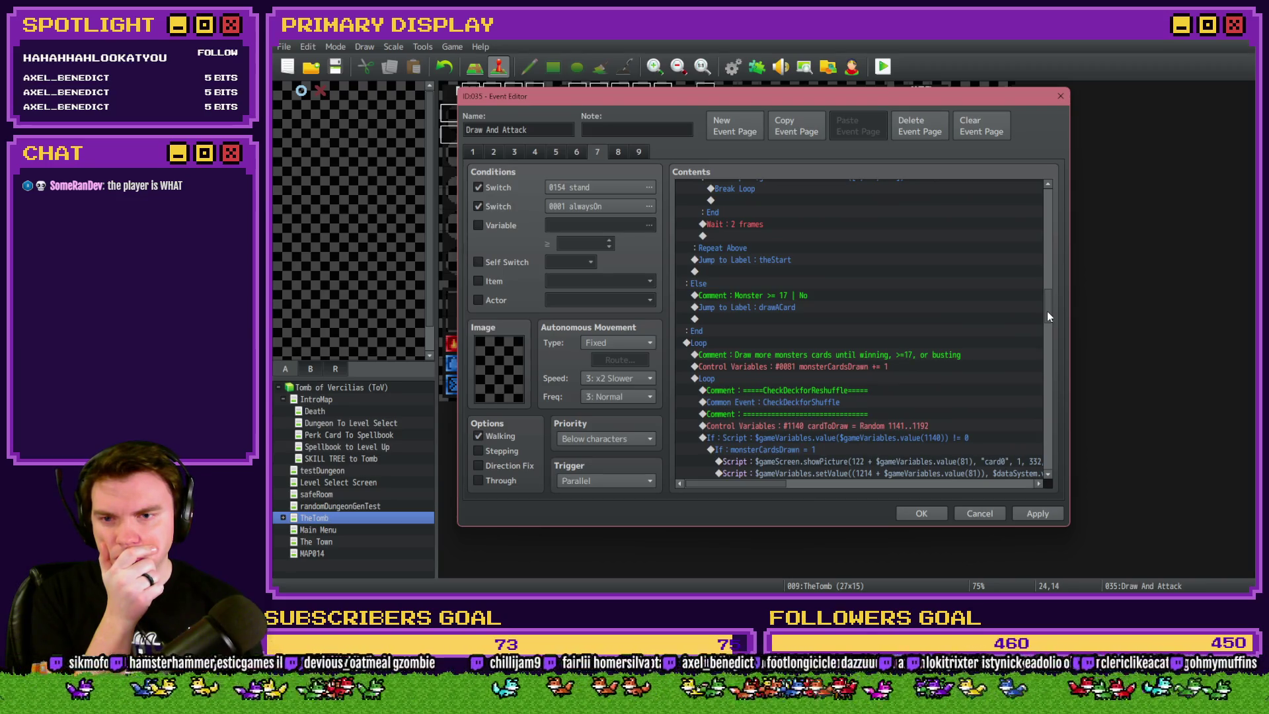
left_click(737, 344)
key("Up")
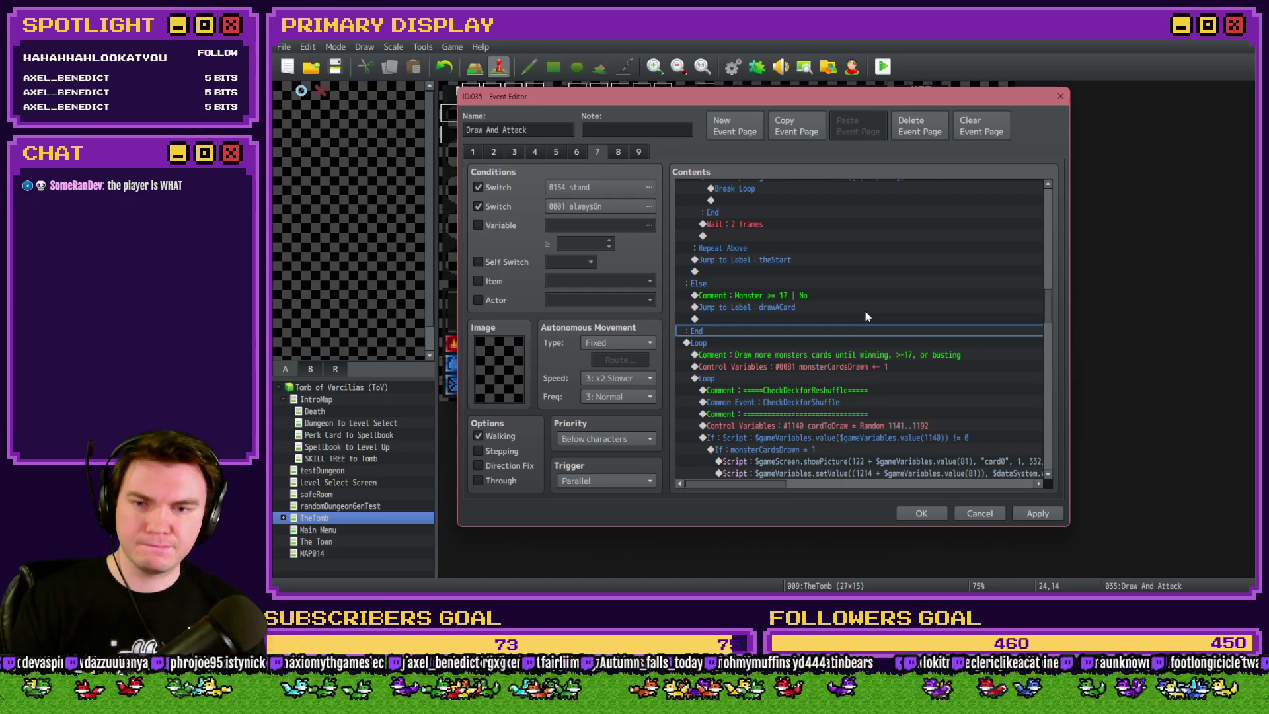
left_click(879, 341)
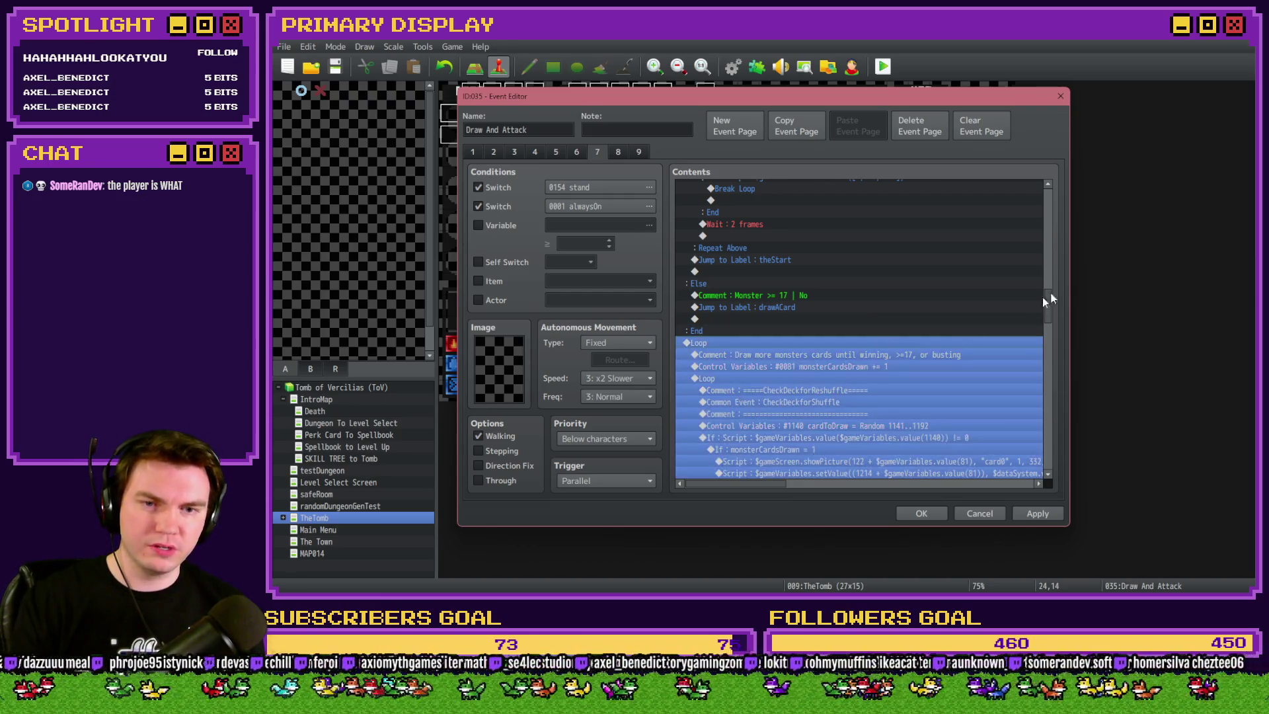
Delete the card-drawing Loop, the 30-frame Wait and the tie/bust/win If blocks, then apply and close
mouse_move(1049, 304)
left_mouse_down()
mouse_move(1057, 434)
mouse_move(1052, 309)
left_mouse_up()
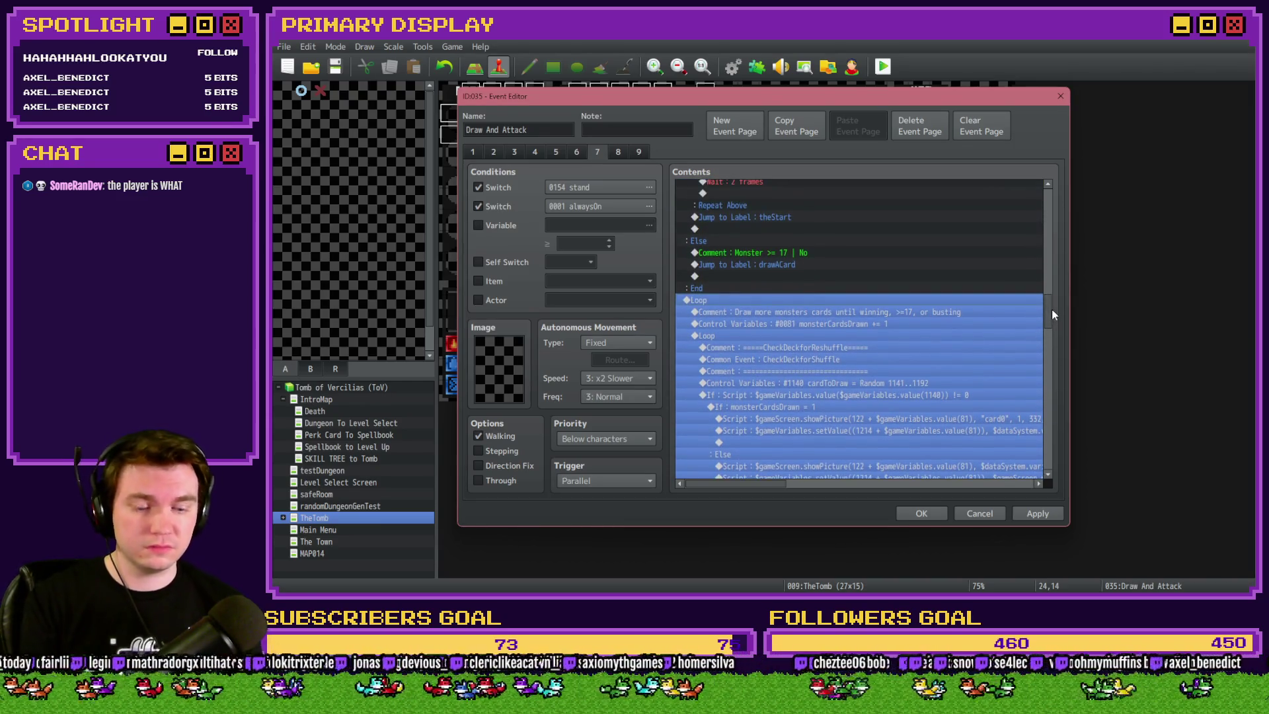
key("Delete")
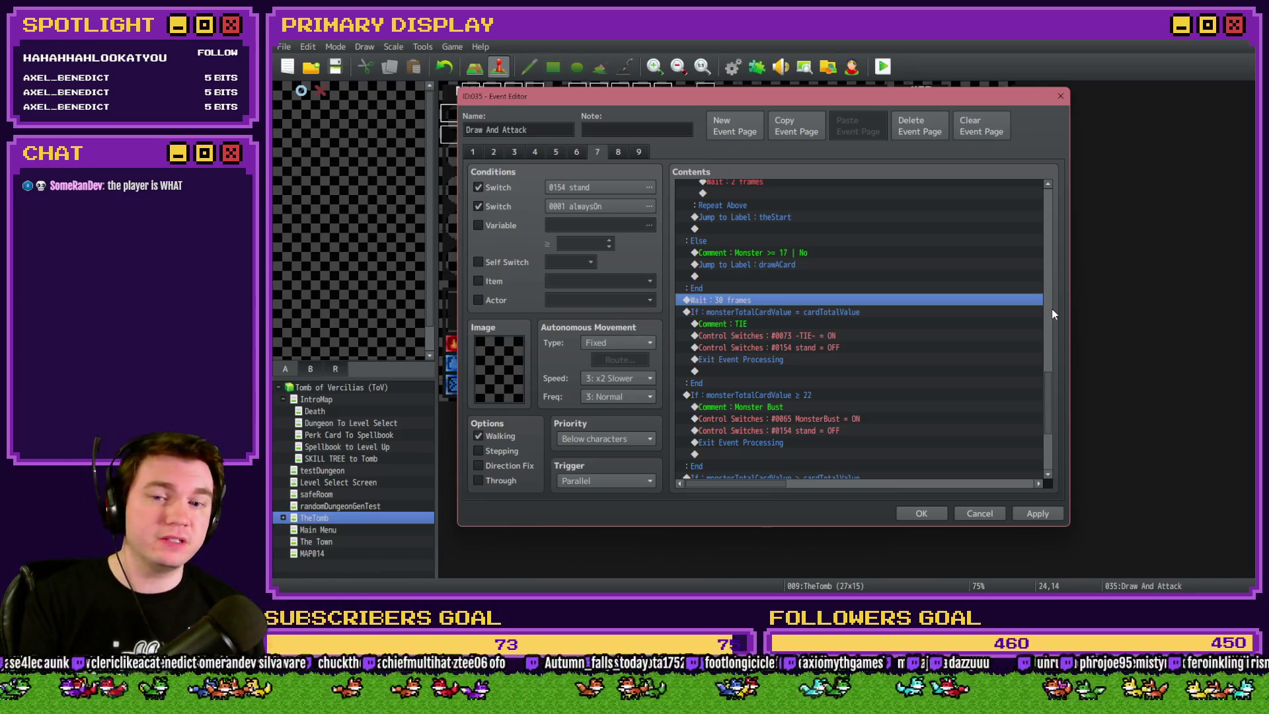
key("Delete")
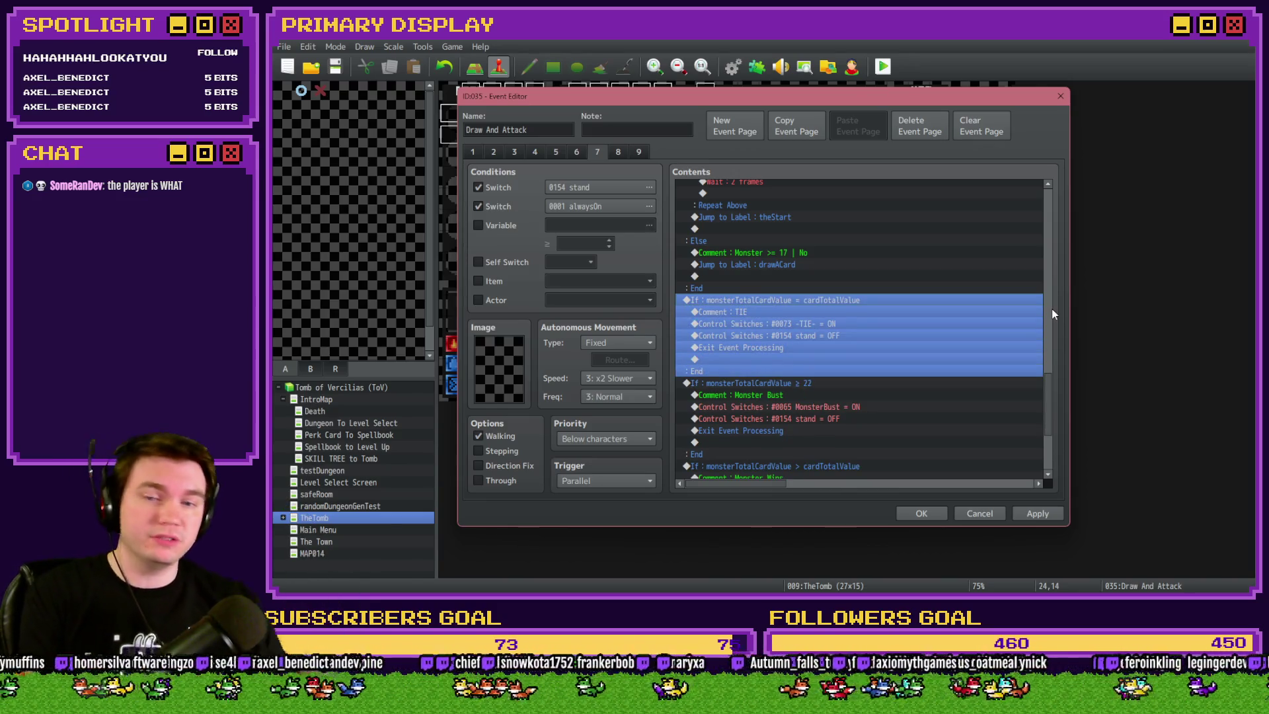
key("Delete")
key("Delete")
key("Delete")
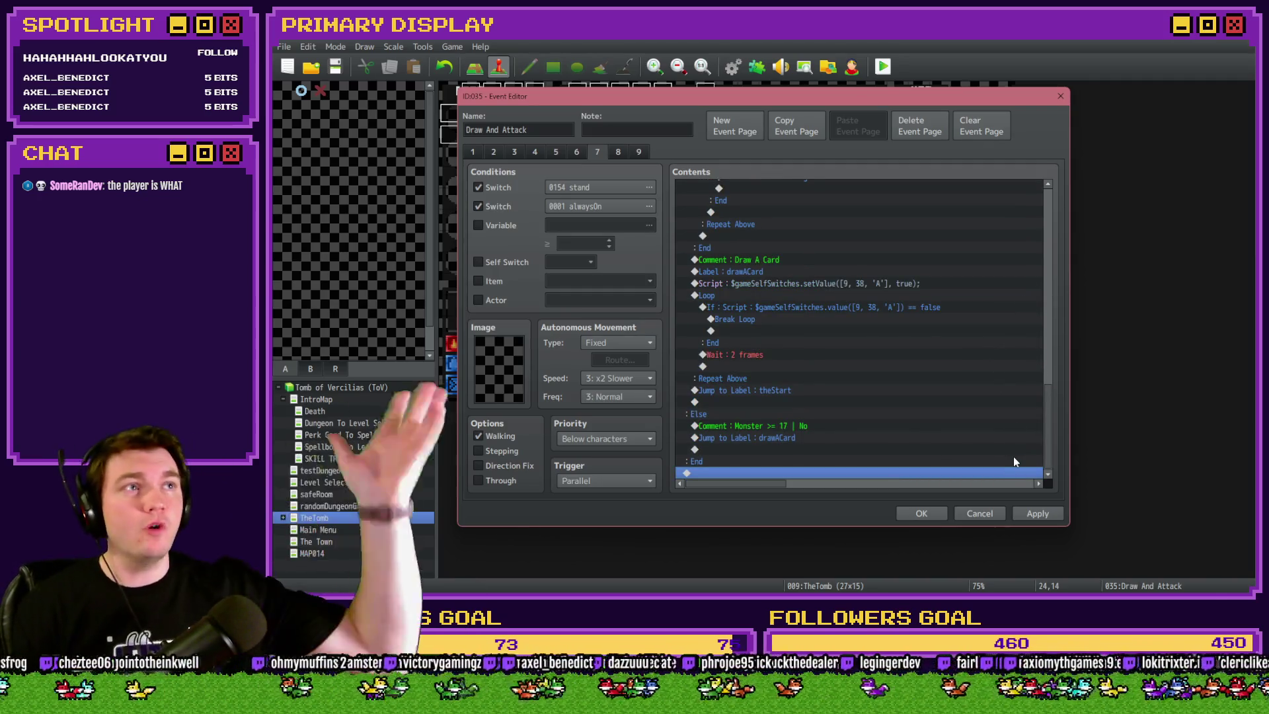
left_click(1029, 514)
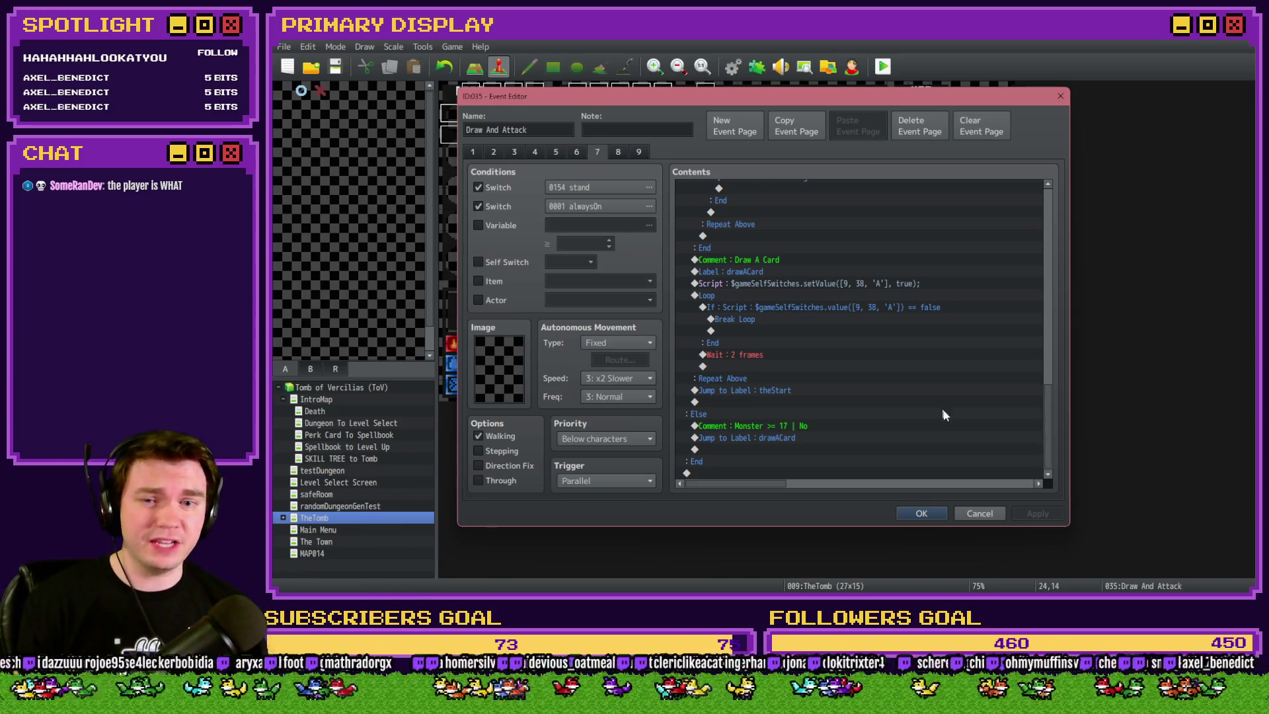
left_click(925, 515)
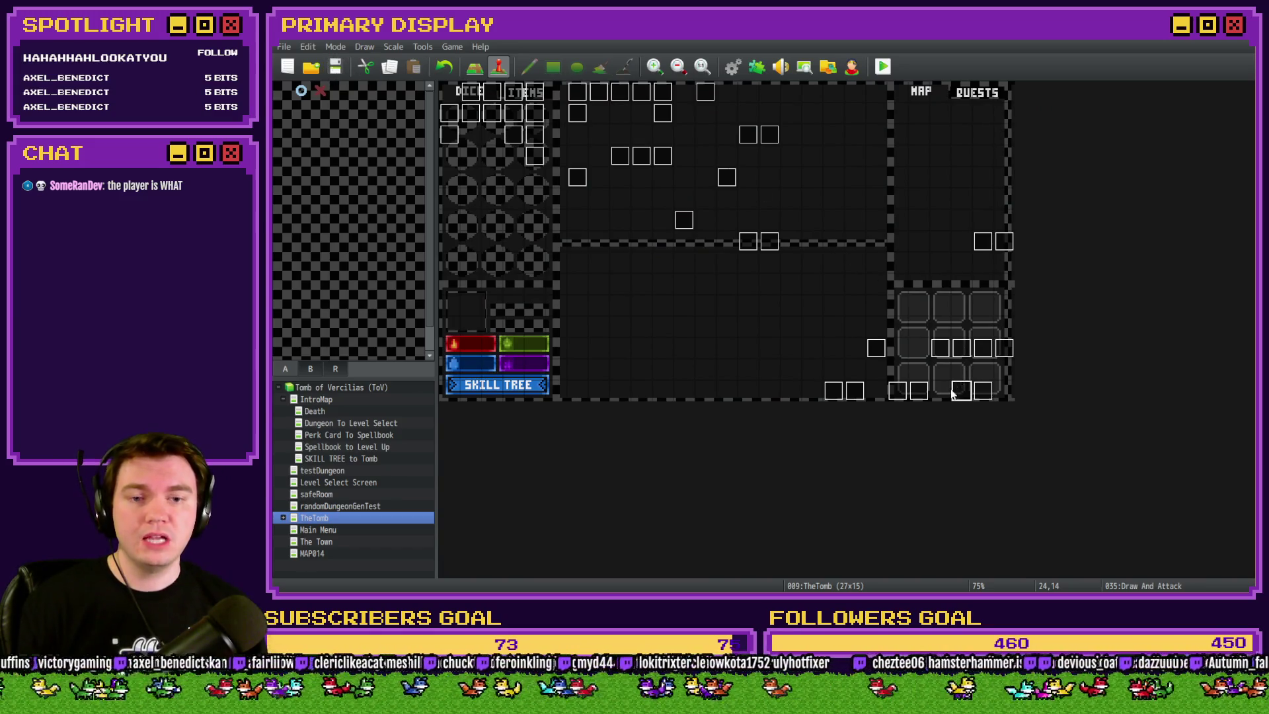
double_click(983, 394)
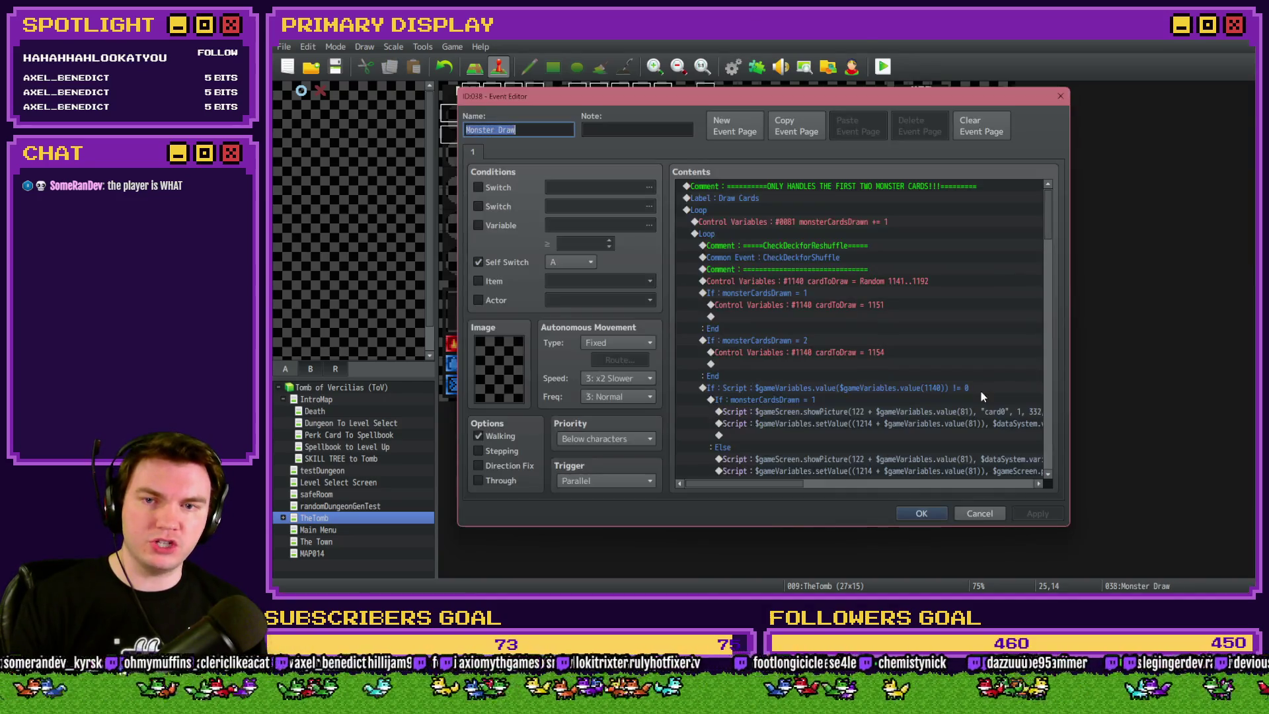
left_click_drag(1046, 216, 1053, 447)
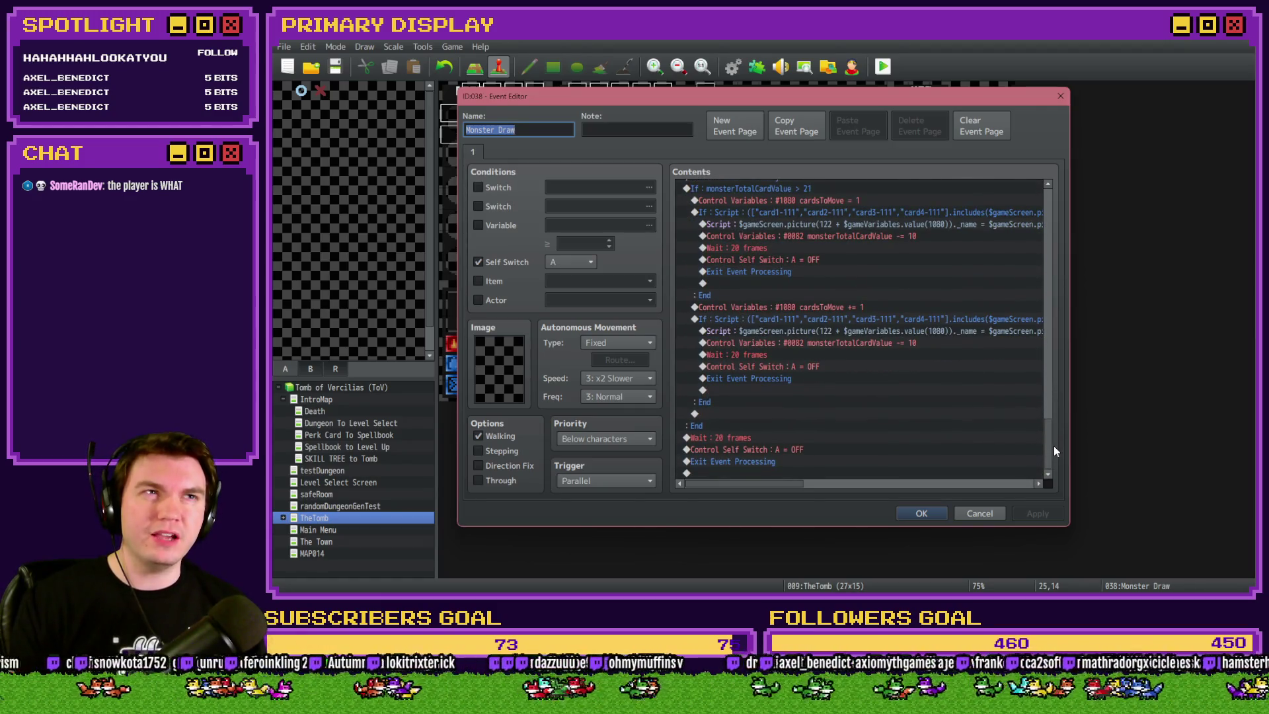
left_click_drag(1053, 446, 1062, 201)
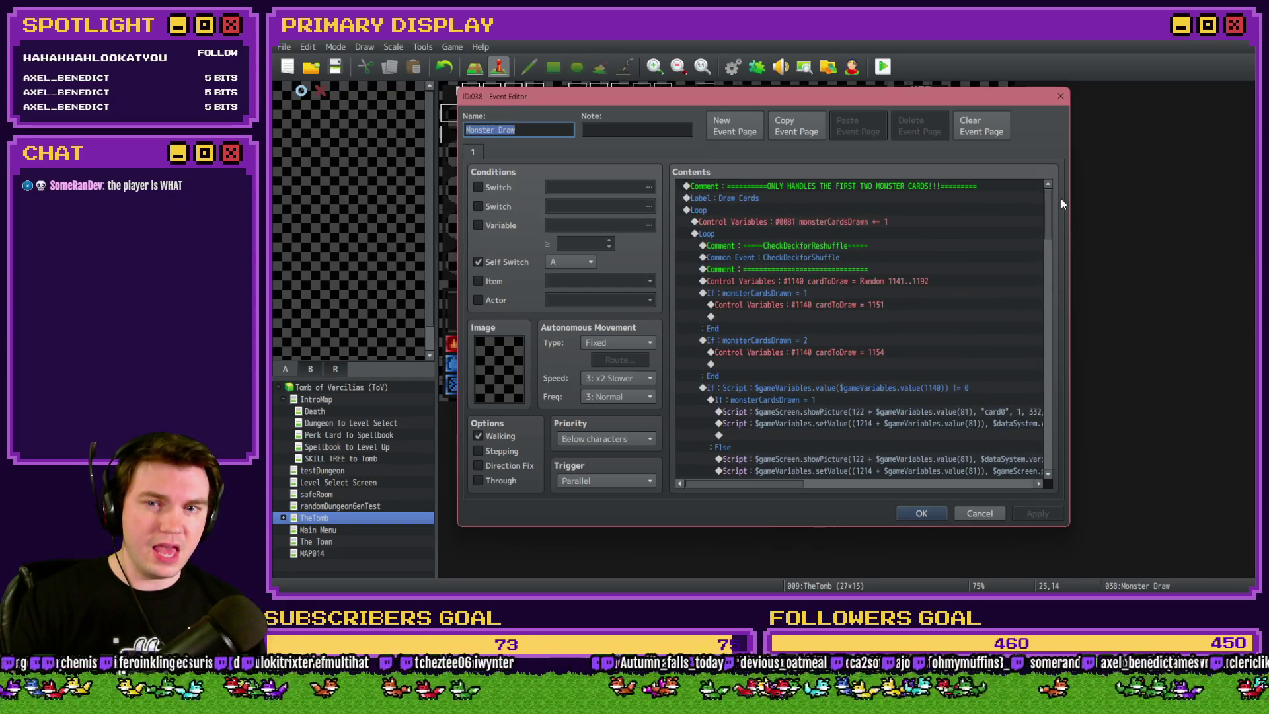
left_click(924, 513)
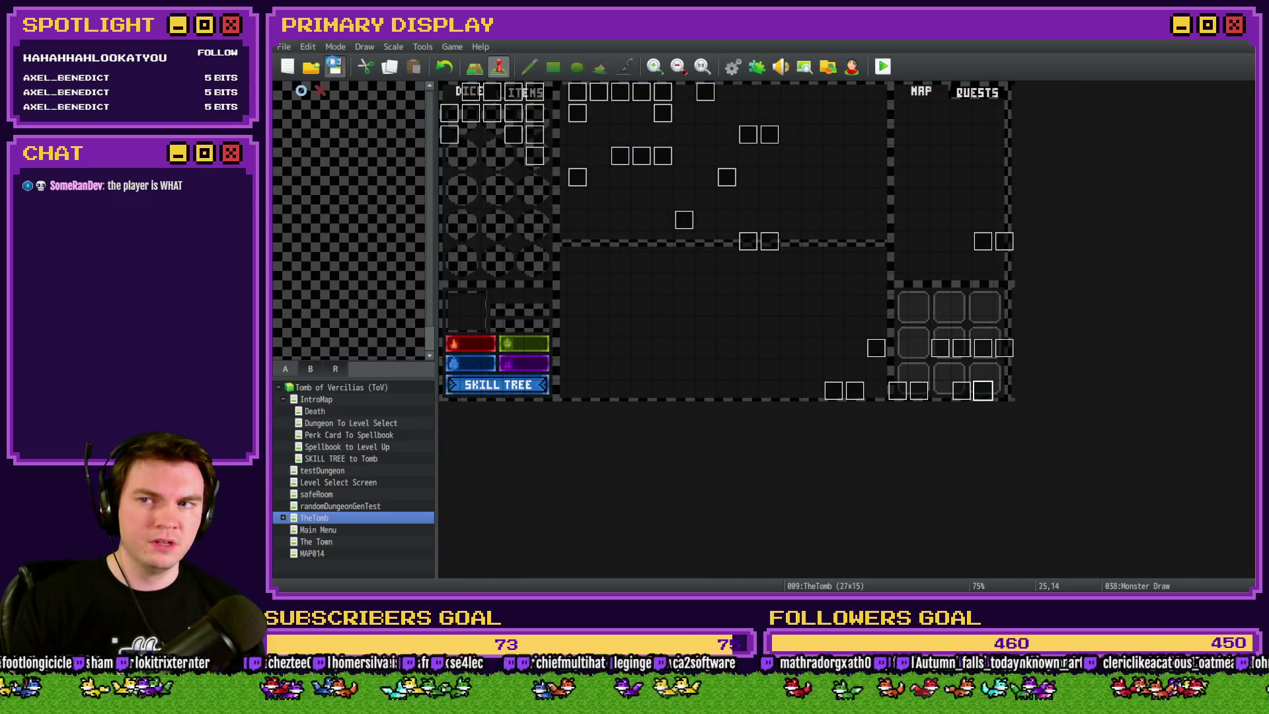
left_click(882, 67)
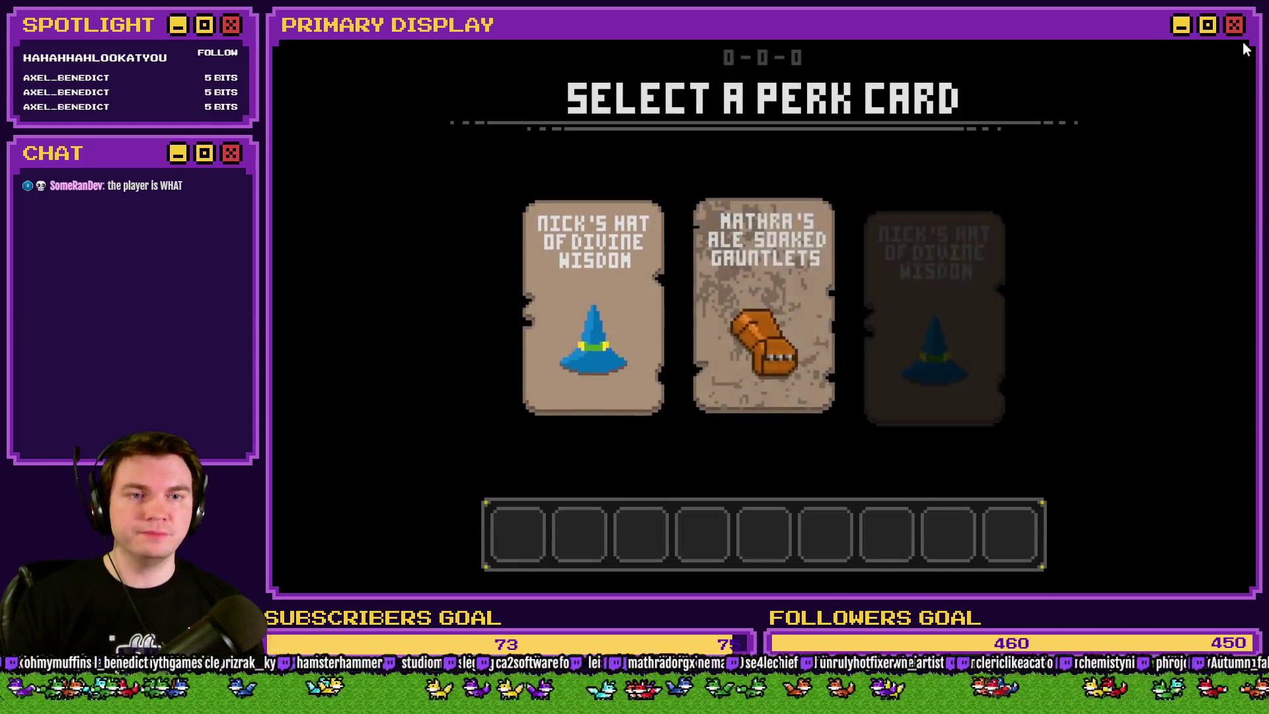
End the playtest and move Monster Draw's Random 1141..1192 card draw below its two card checks
left_click(971, 340)
double_click(982, 392)
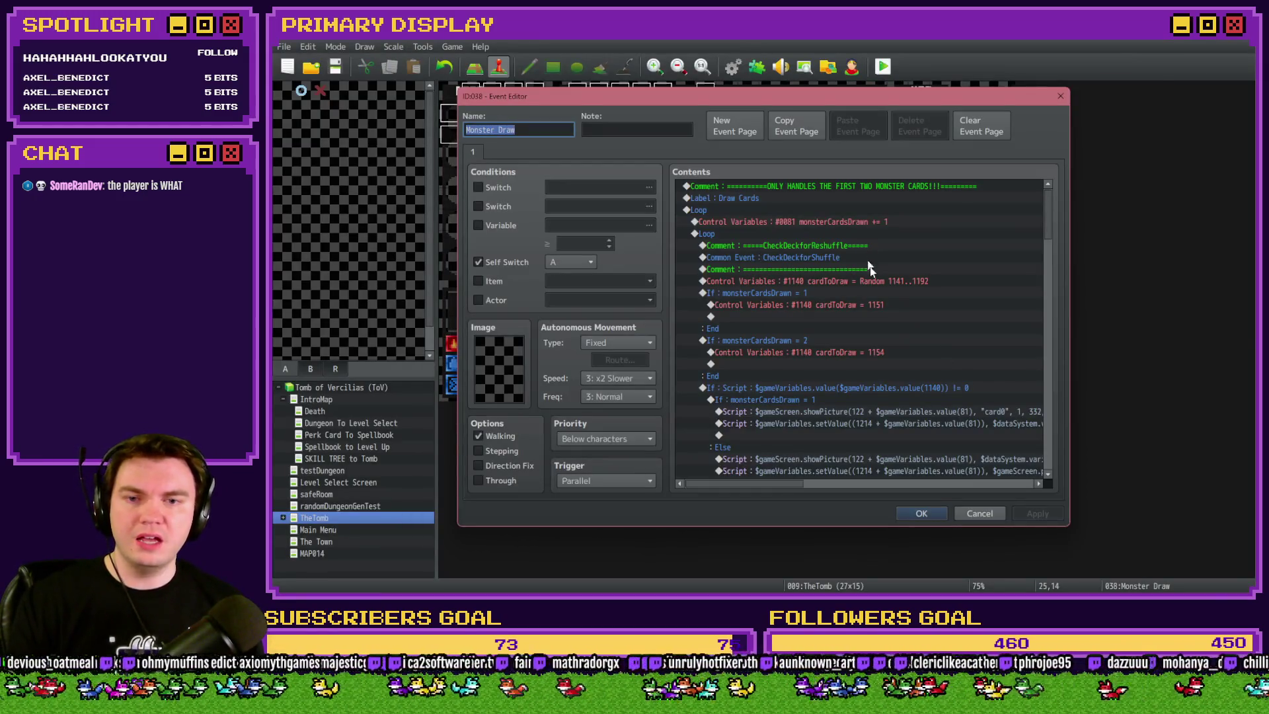
left_click(882, 284)
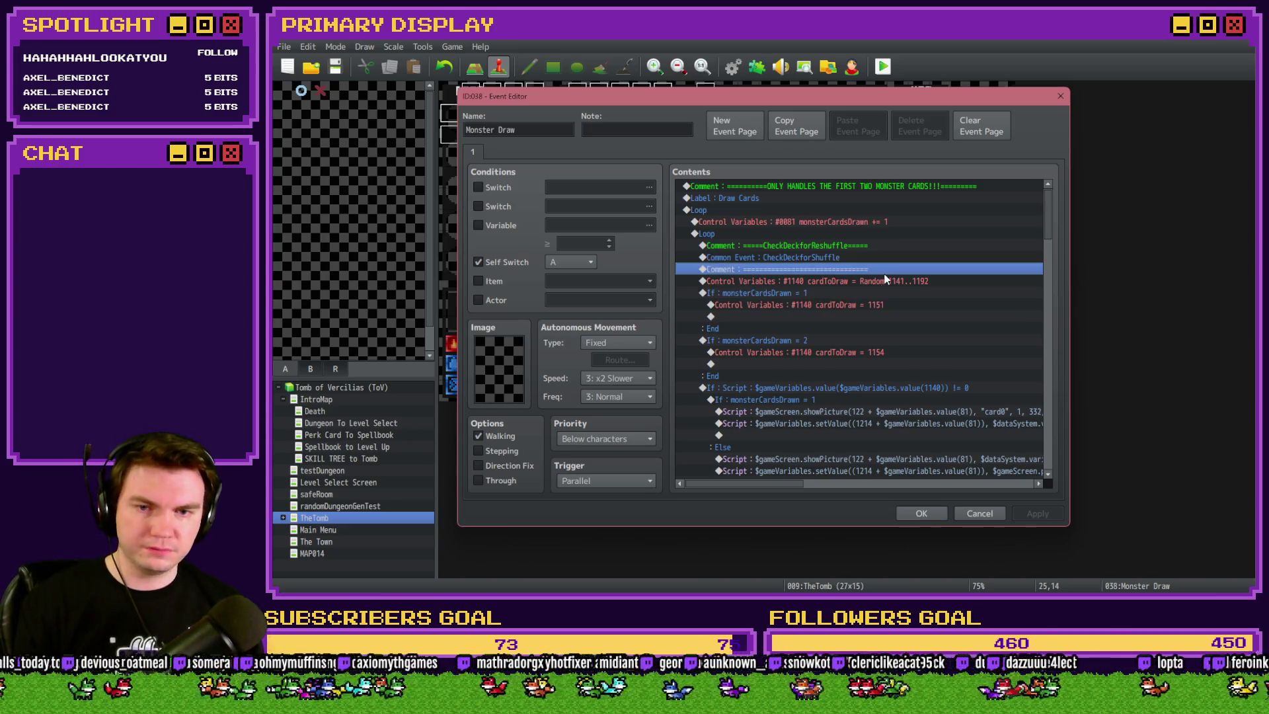
left_click_drag(872, 310, 798, 374)
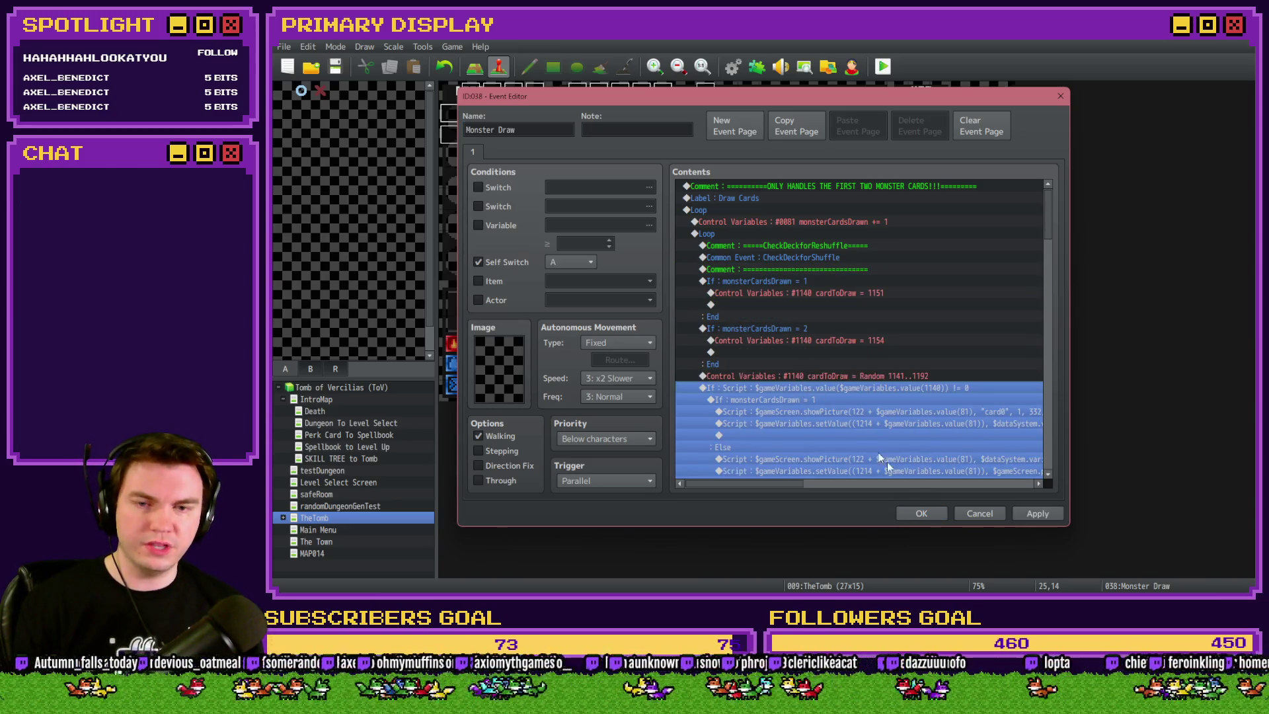
left_click(939, 521)
left_click(722, 332)
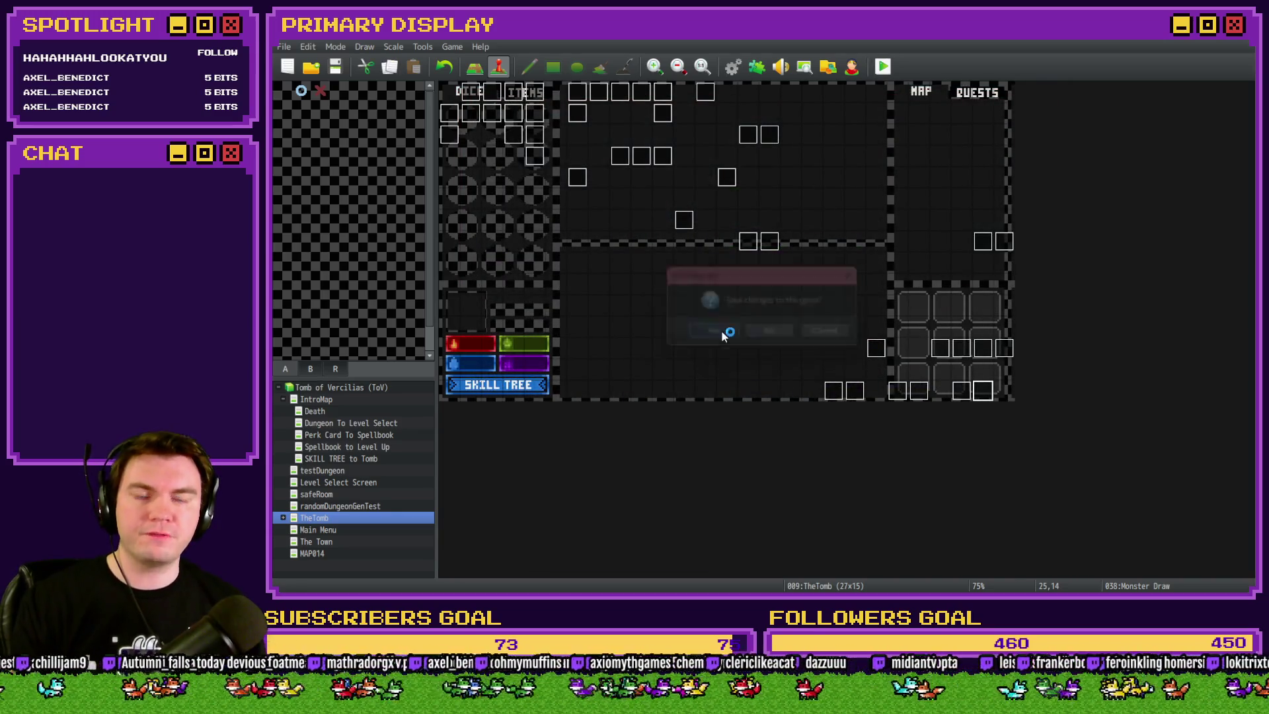
Start a new playtest, choose the Potion of Power perk card and play a first hand
key("ctrl+r")
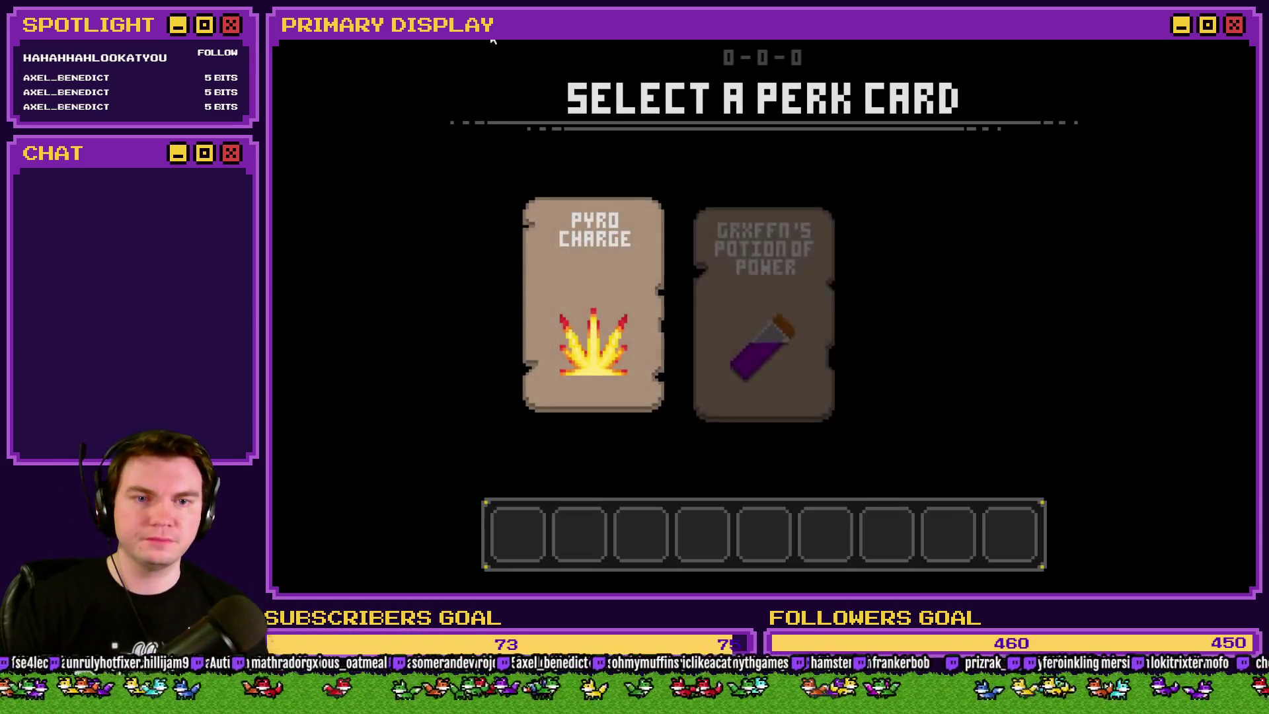
left_click(745, 237)
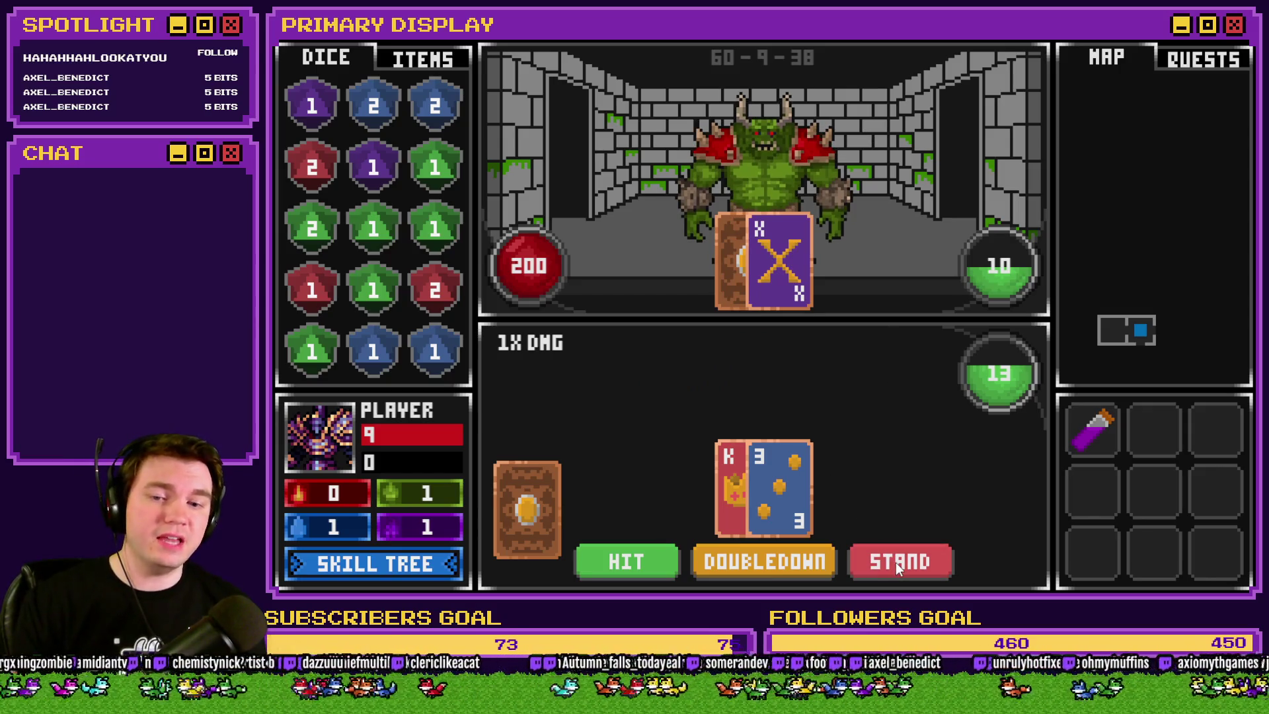
left_click(648, 569)
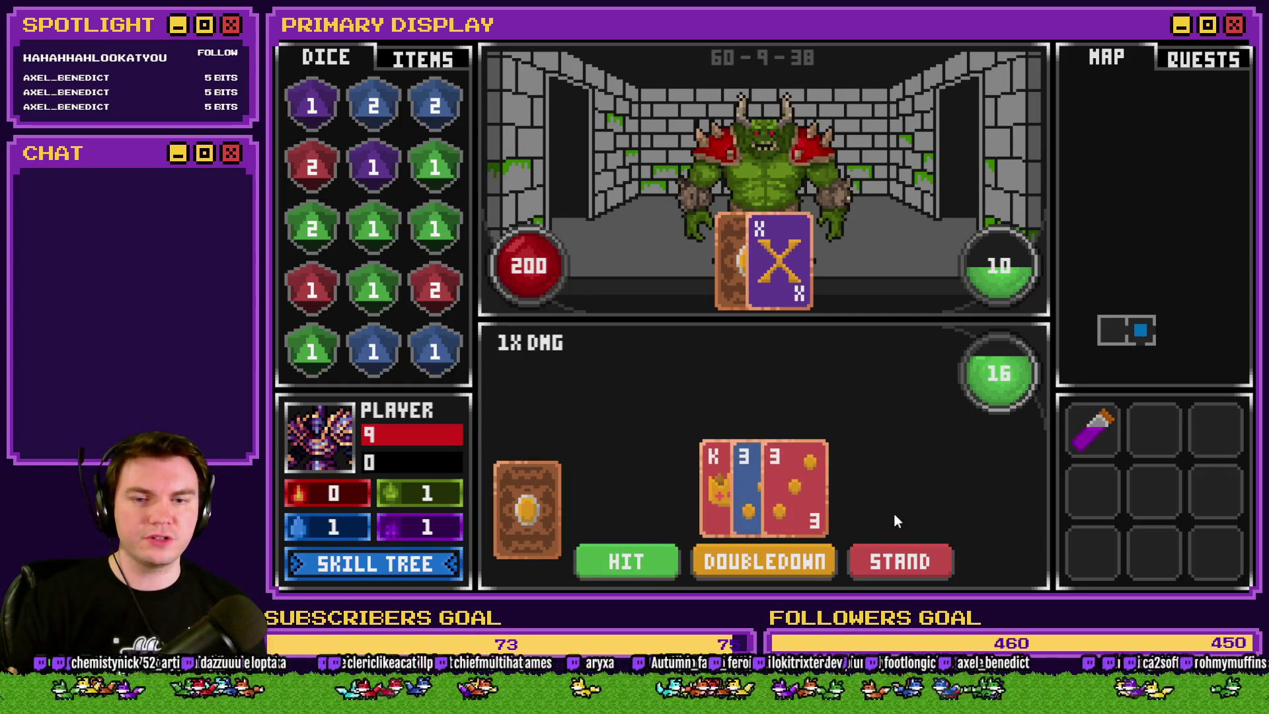
left_click(911, 561)
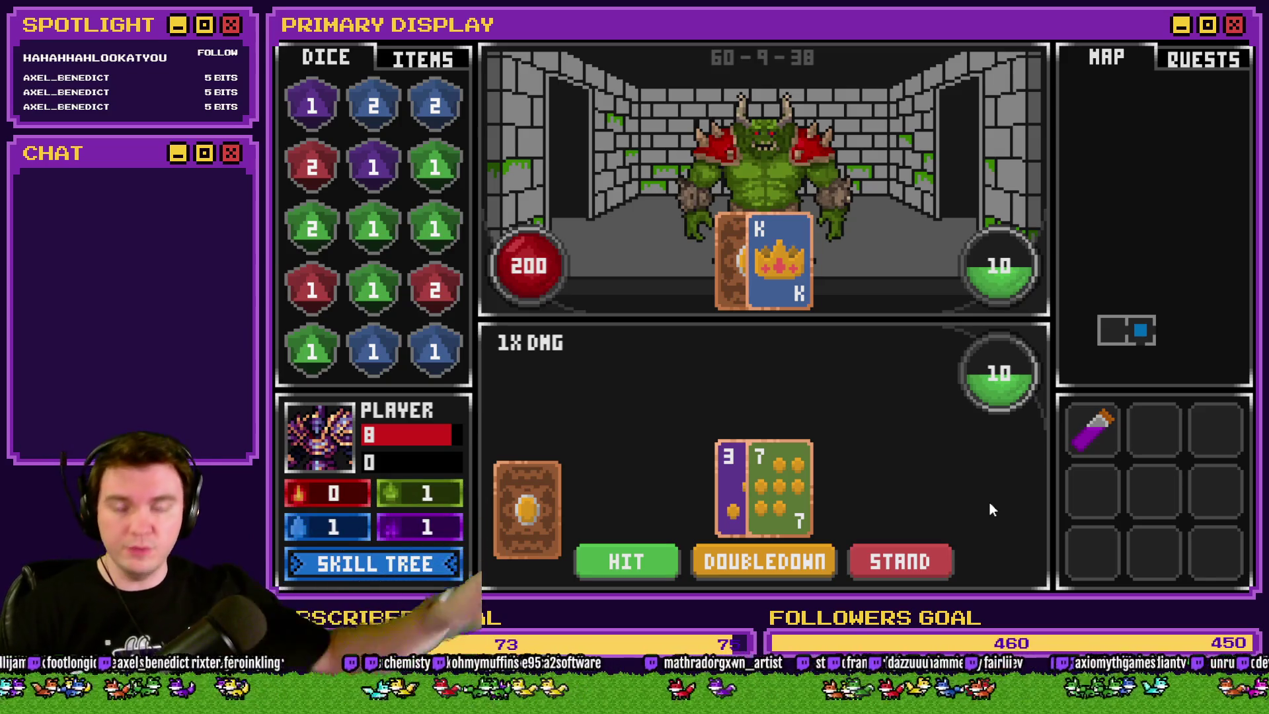
Play two more hands, standing on 18 and then on 20, until the TypeError appears
left_click(641, 556)
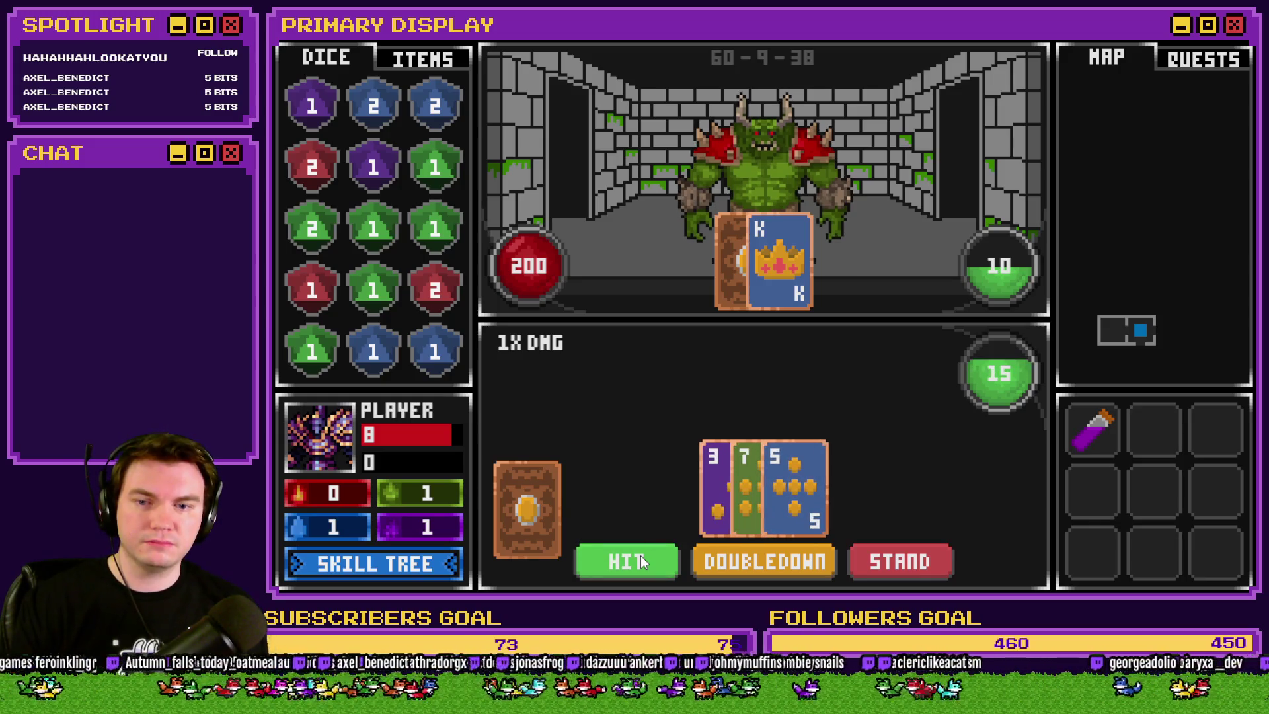
left_click(641, 556)
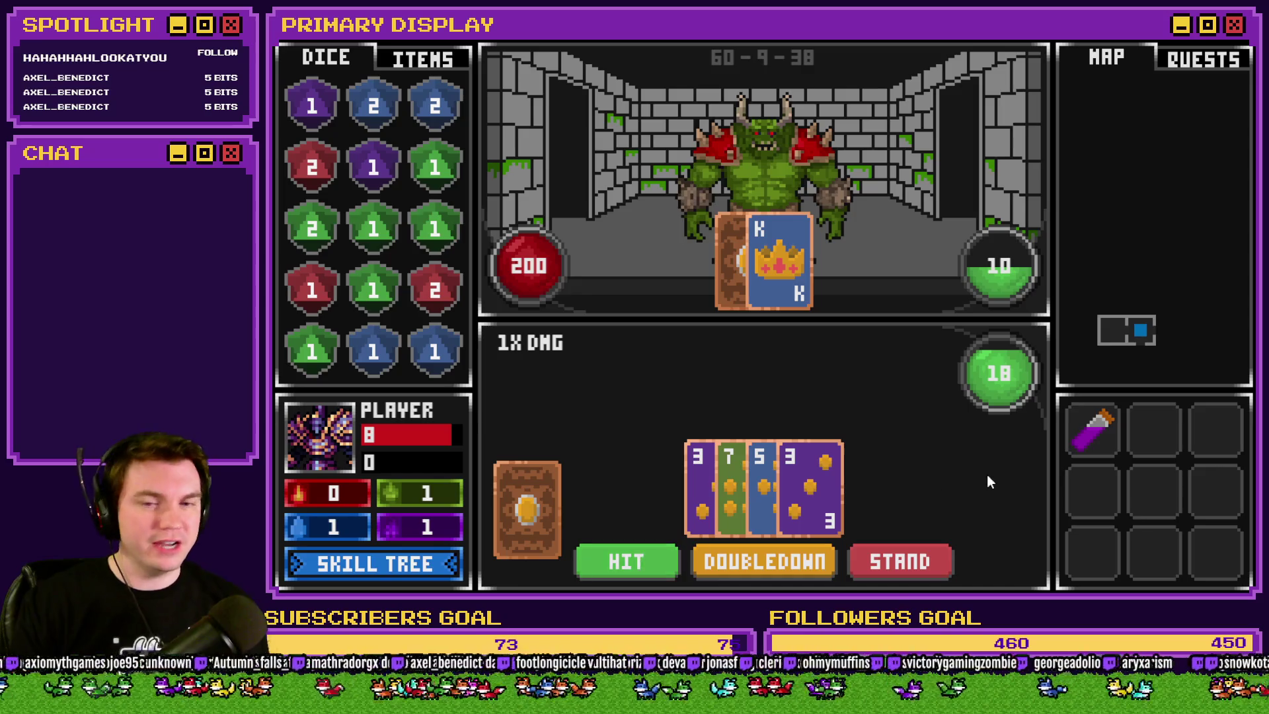
left_click(901, 561)
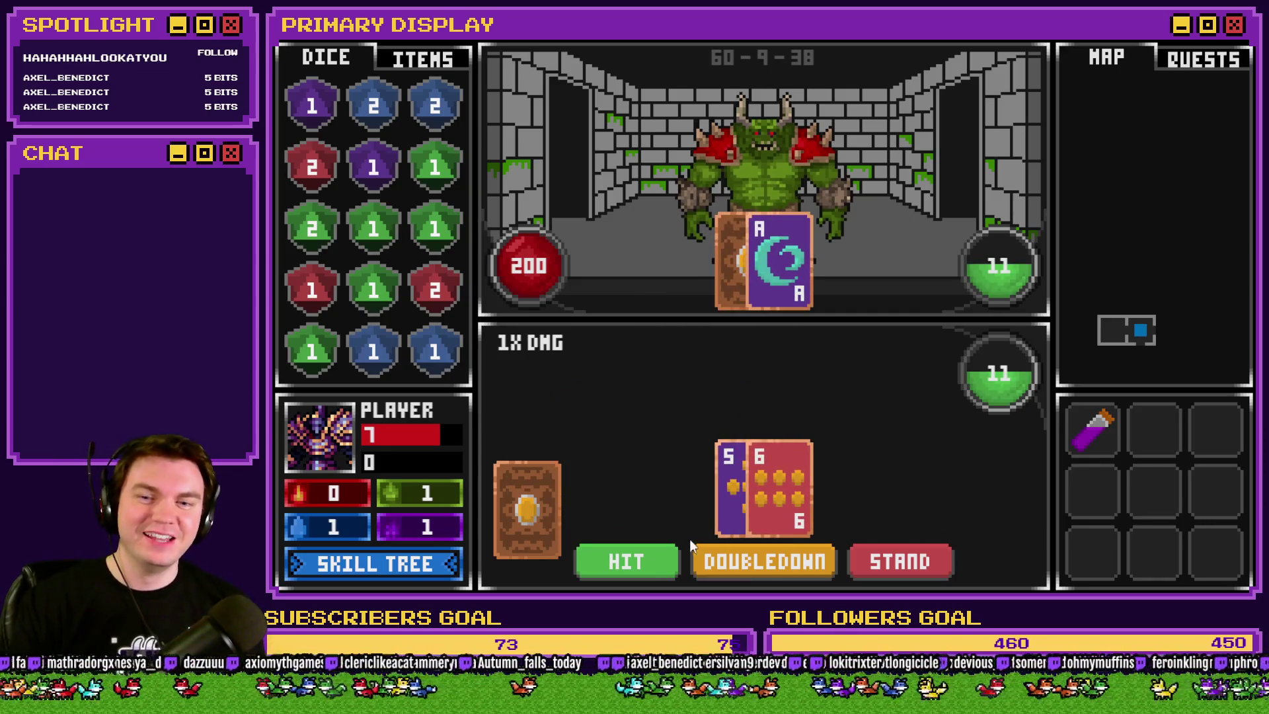
left_click(632, 558)
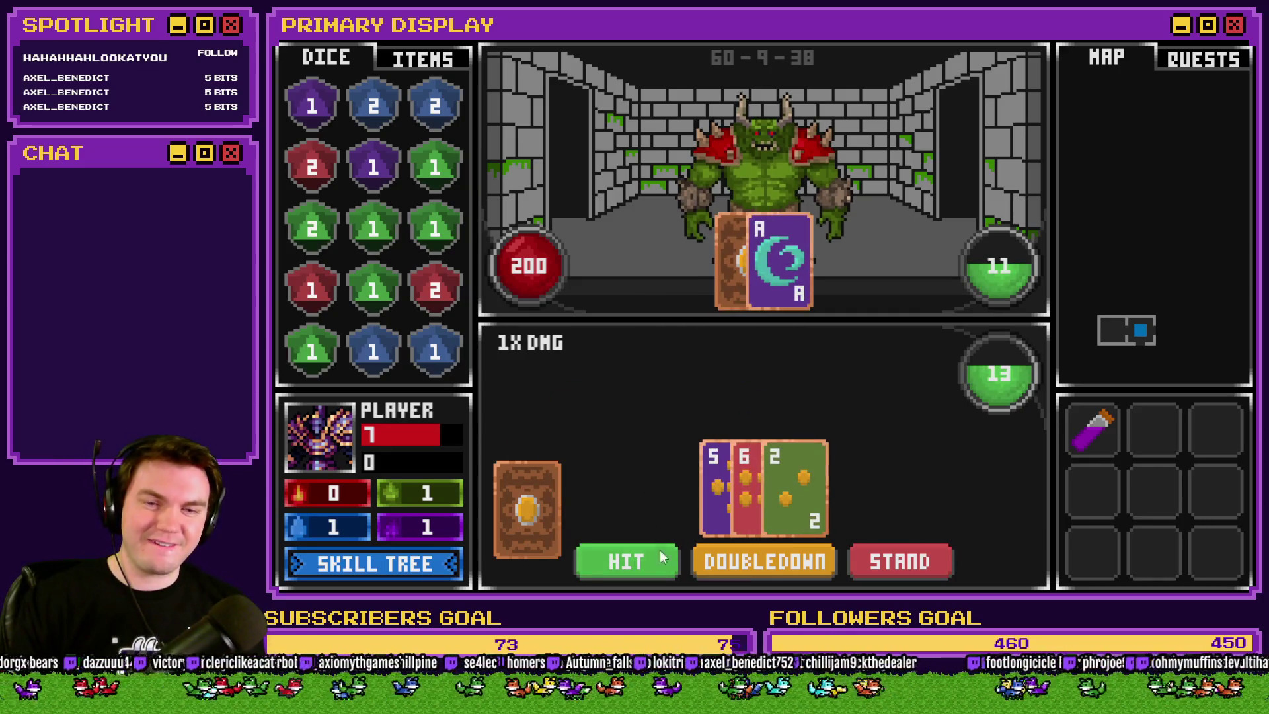
left_click(651, 570)
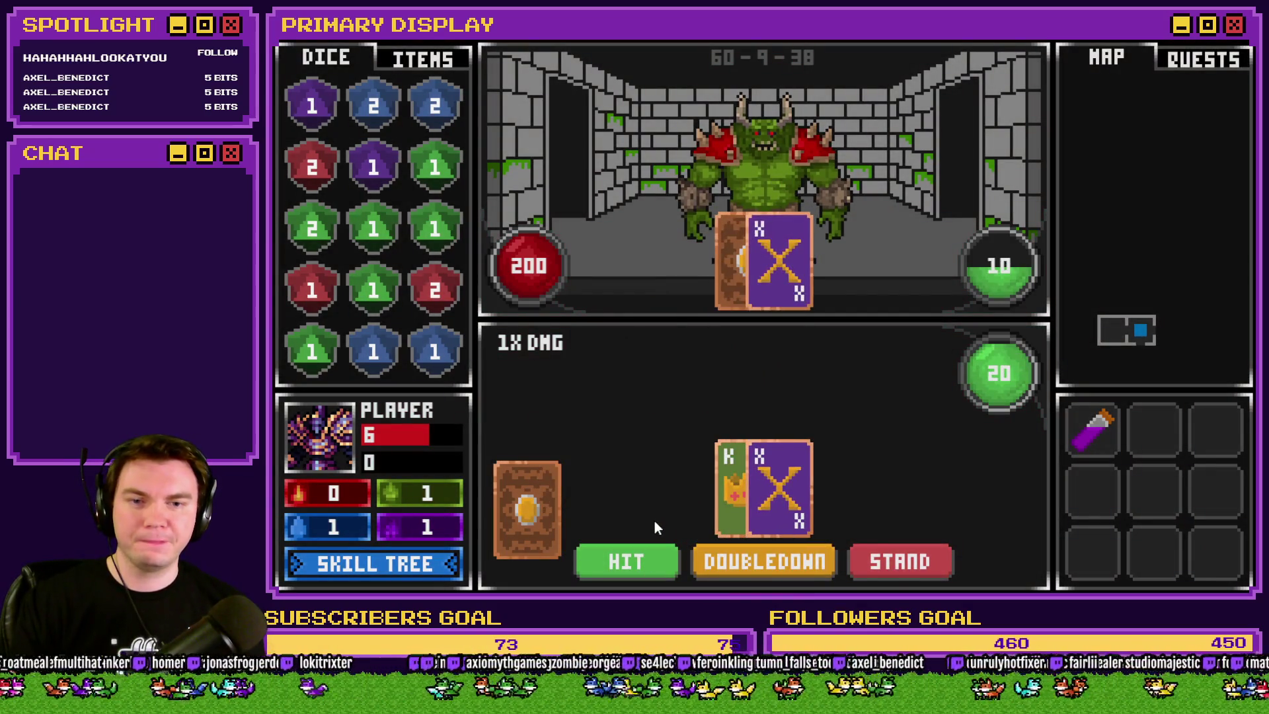
left_click(901, 560)
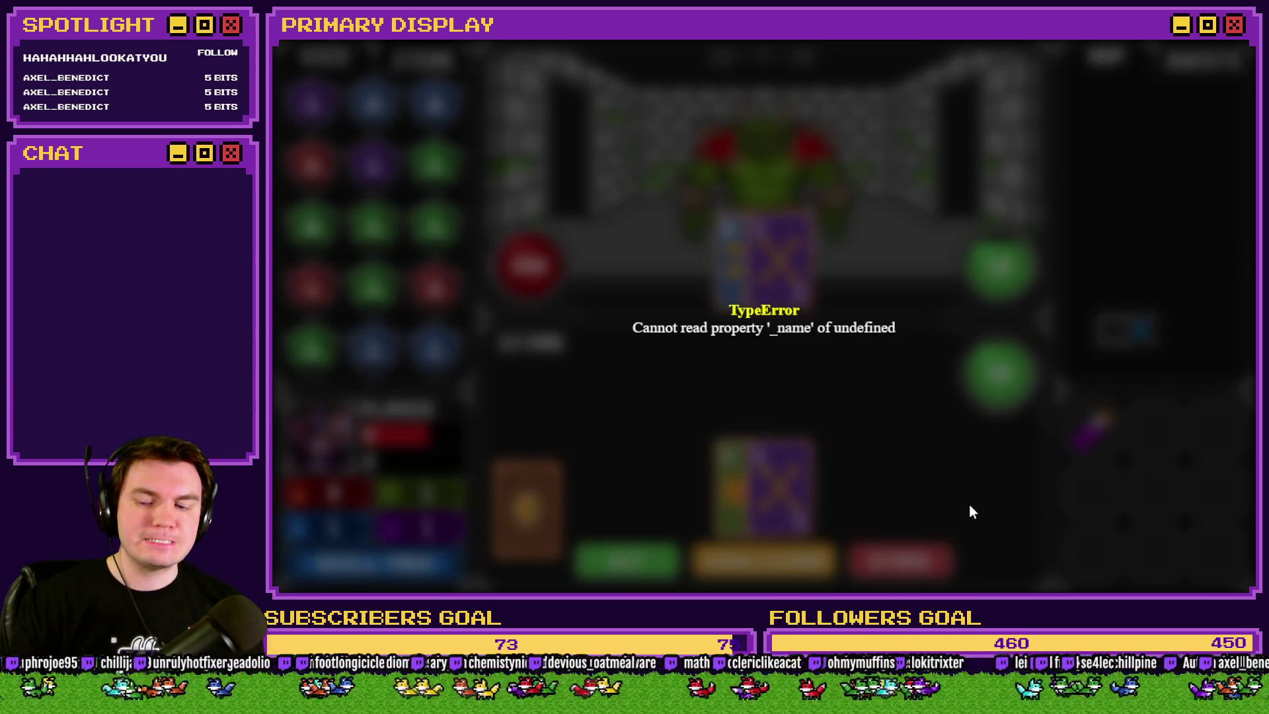
left_click(1220, 62)
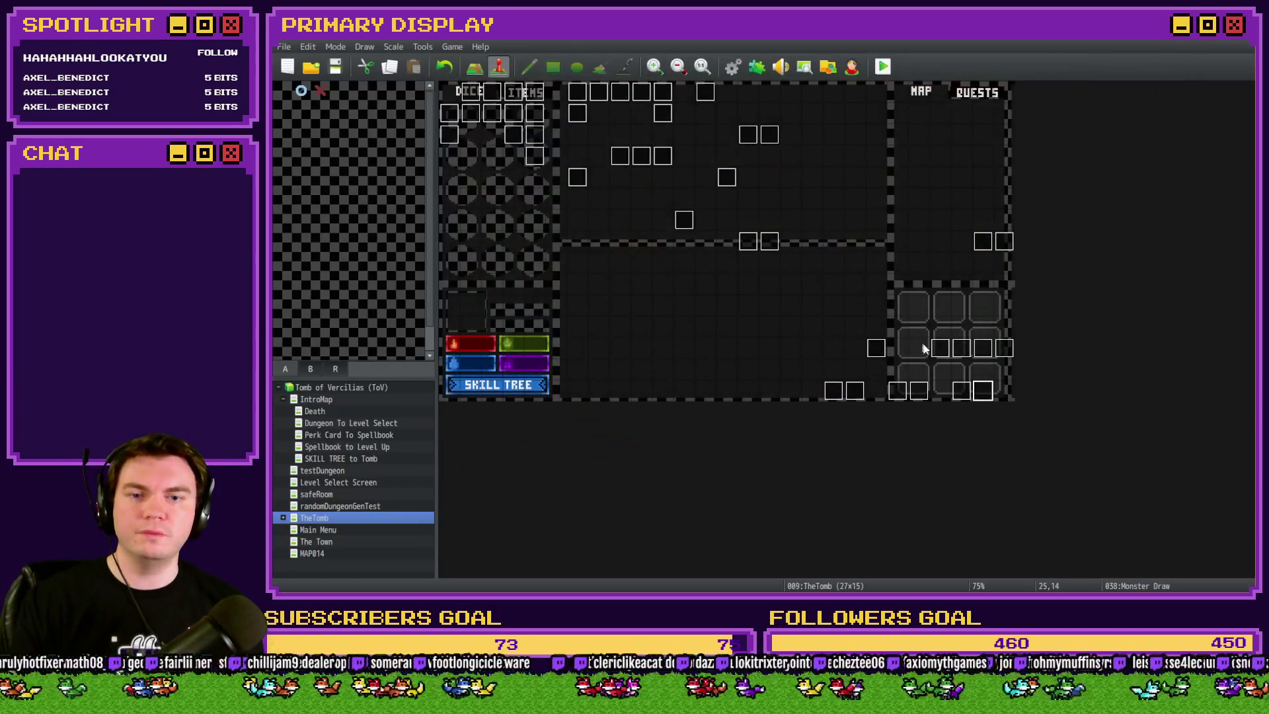
double_click(982, 392)
scroll(1040, 217, "down", 5)
left_click_drag(1053, 235, 1055, 278)
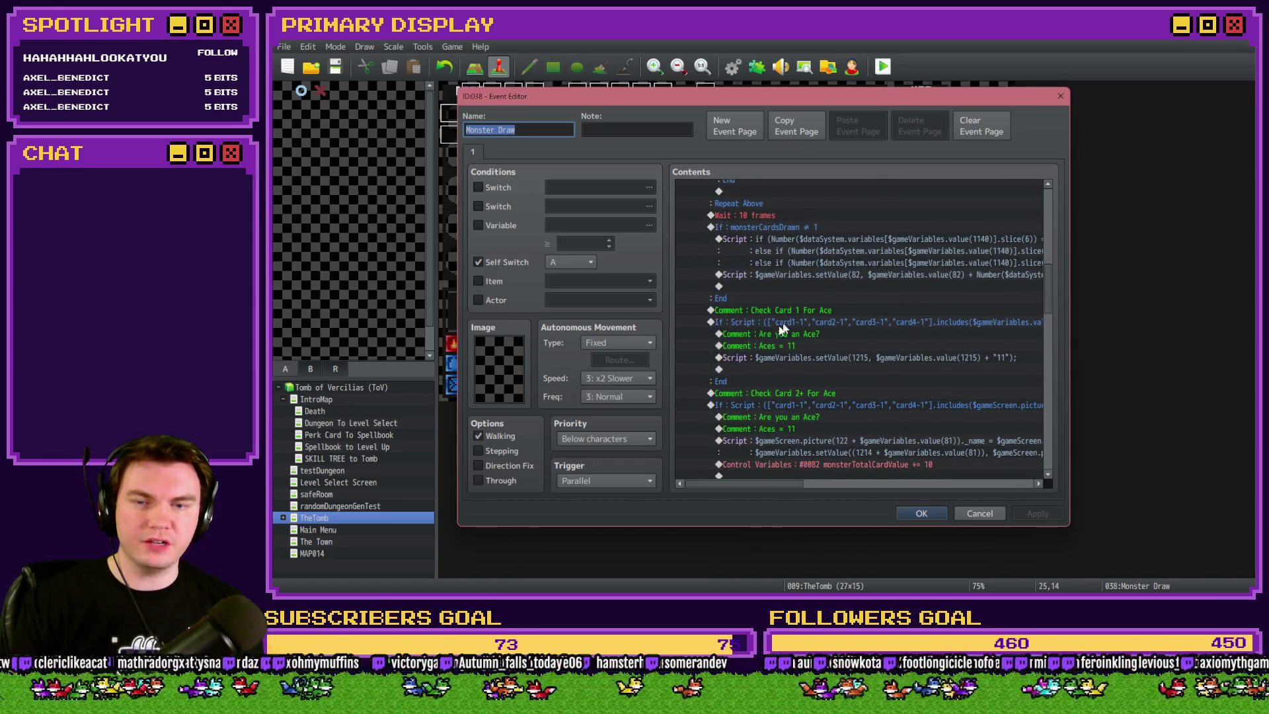
left_click_drag(775, 483, 783, 494)
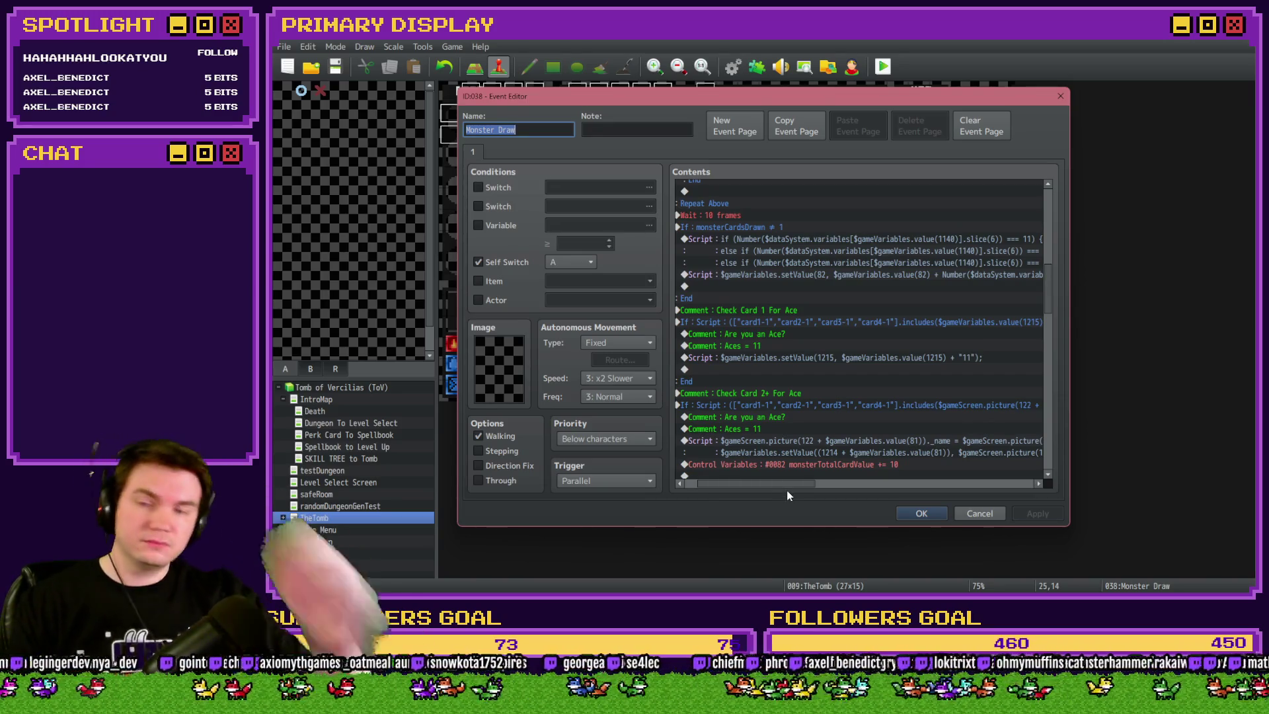
left_click_drag(771, 487, 854, 486)
scroll(783, 465, "down", 2)
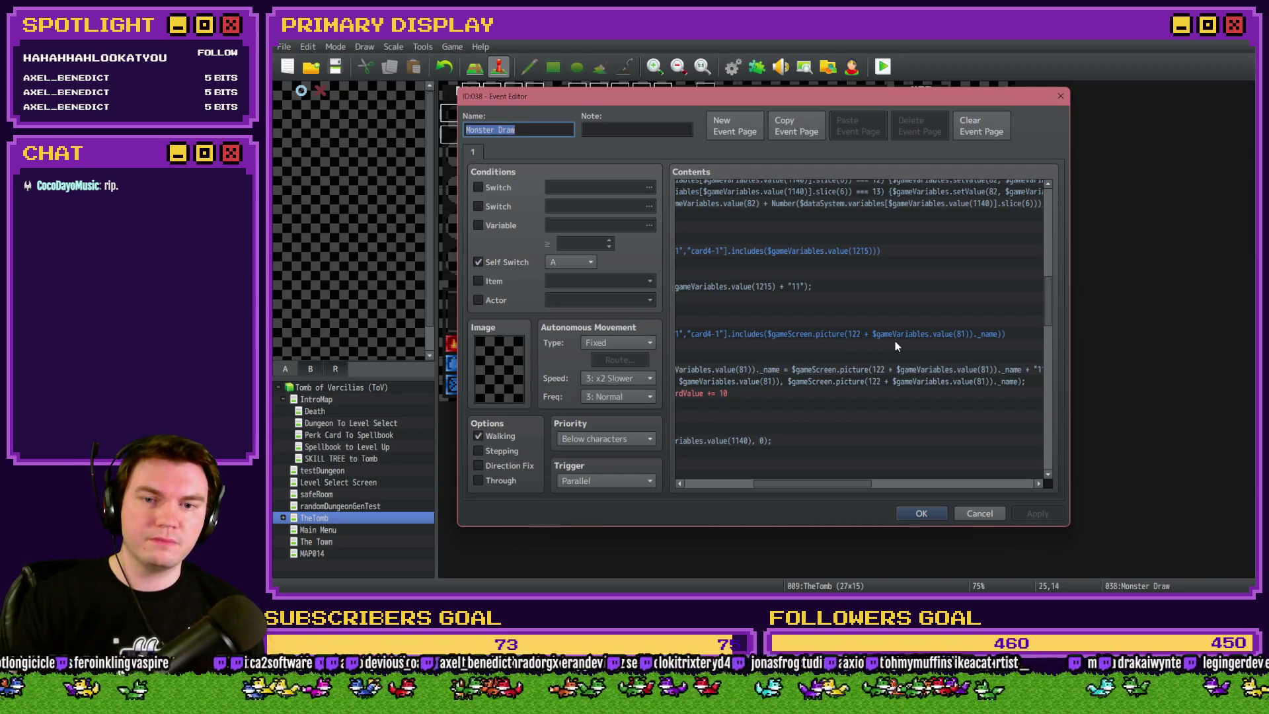
left_click_drag(830, 483, 768, 485)
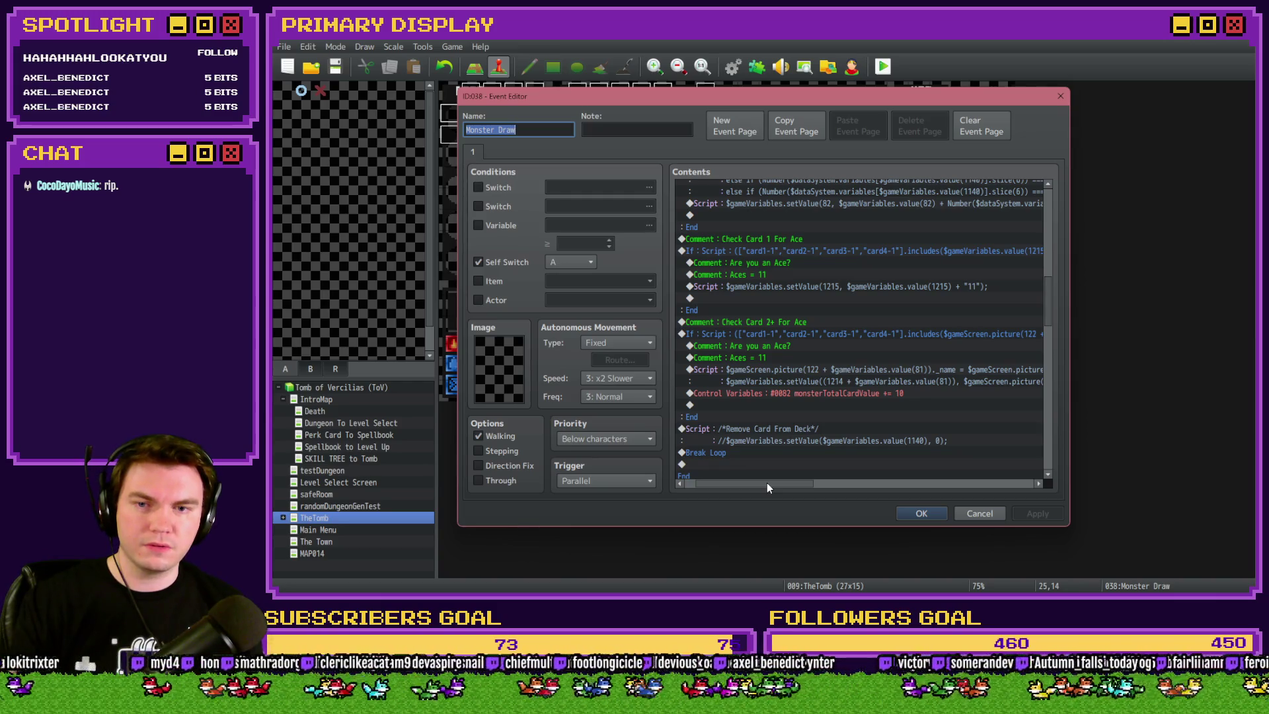
scroll(787, 370, "down", 3)
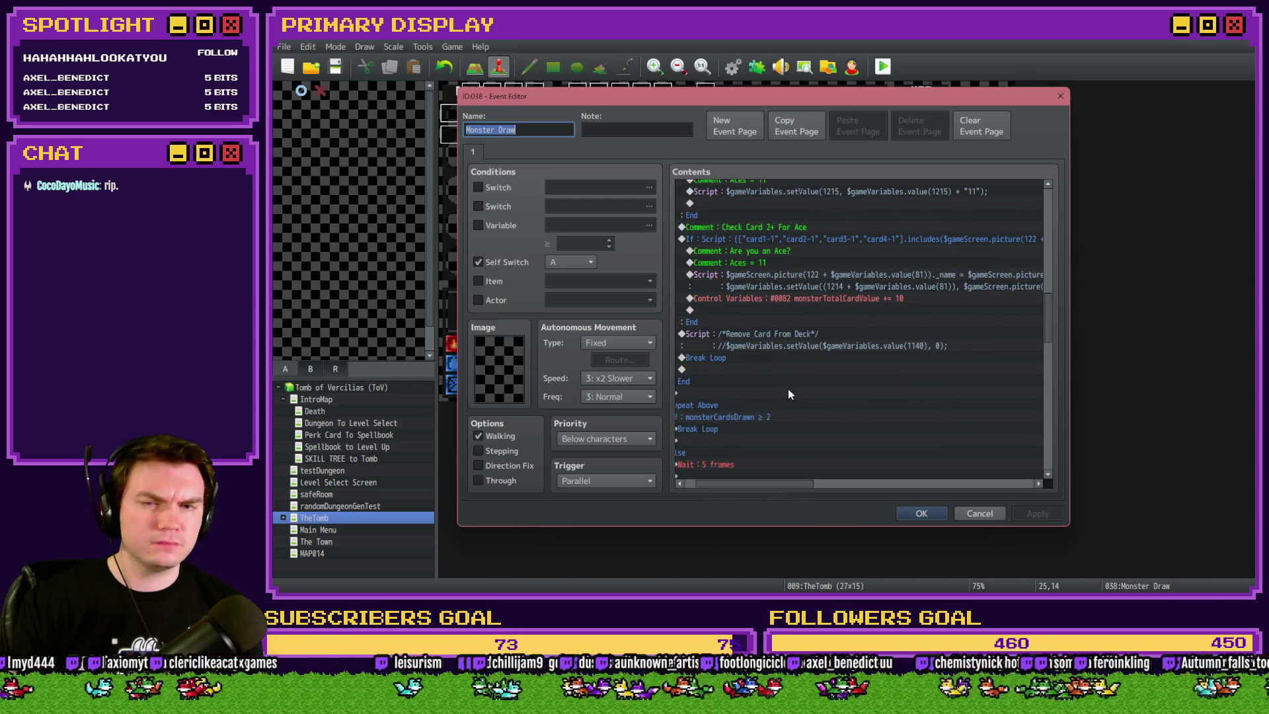
scroll(790, 394, "up", 2)
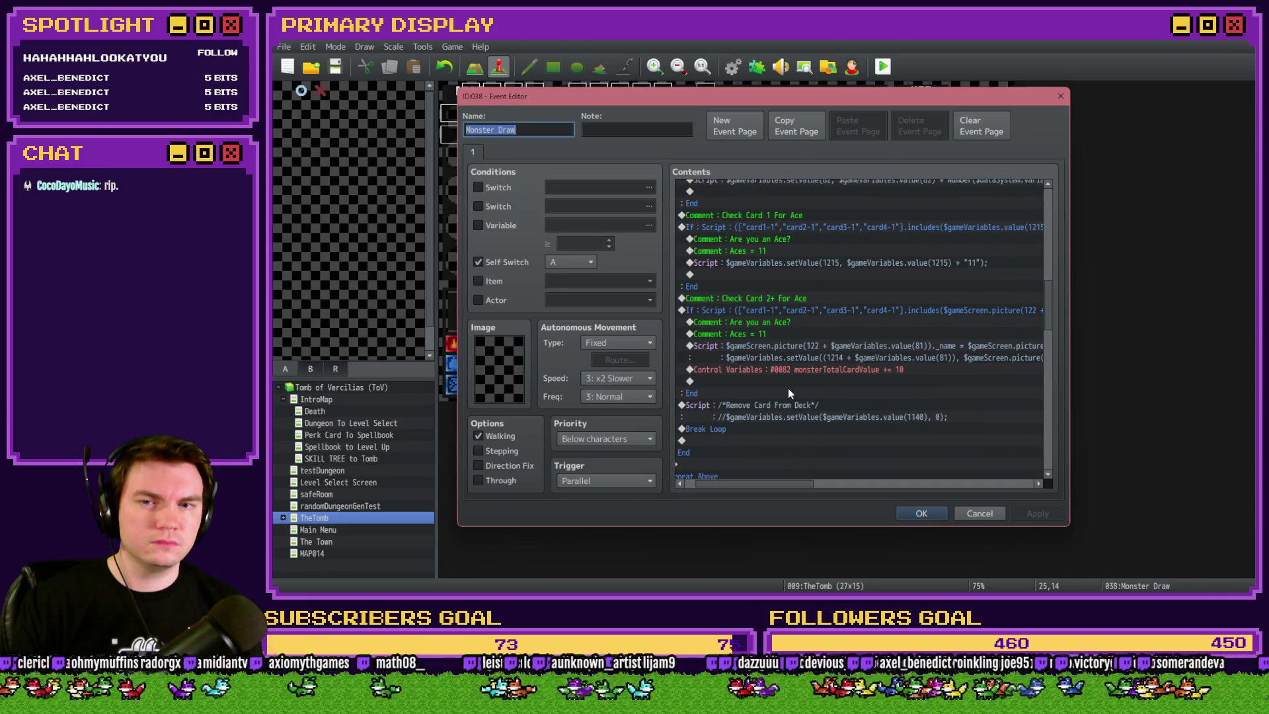
scroll(789, 394, "up", 1)
mouse_move(803, 486)
left_mouse_down()
mouse_move(835, 488)
mouse_move(786, 492)
left_mouse_up()
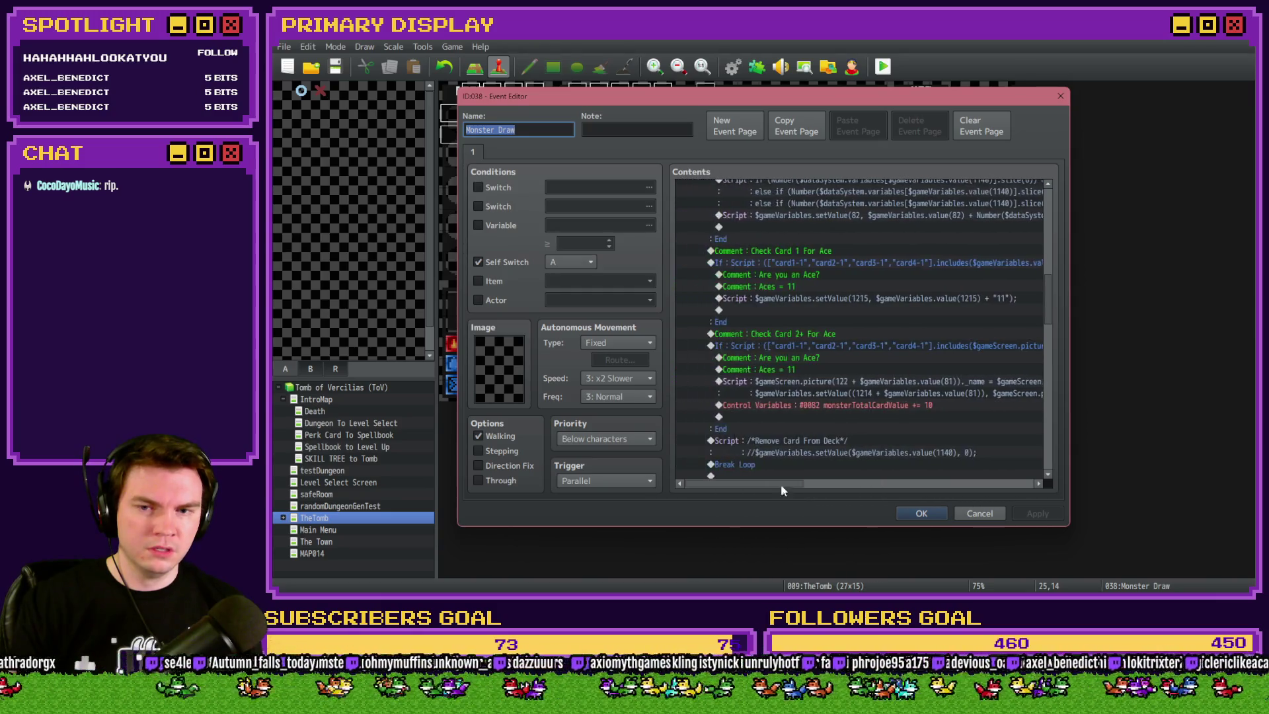
left_click(795, 346)
scroll(815, 374, "down", 1)
scroll(815, 374, "down", 1)
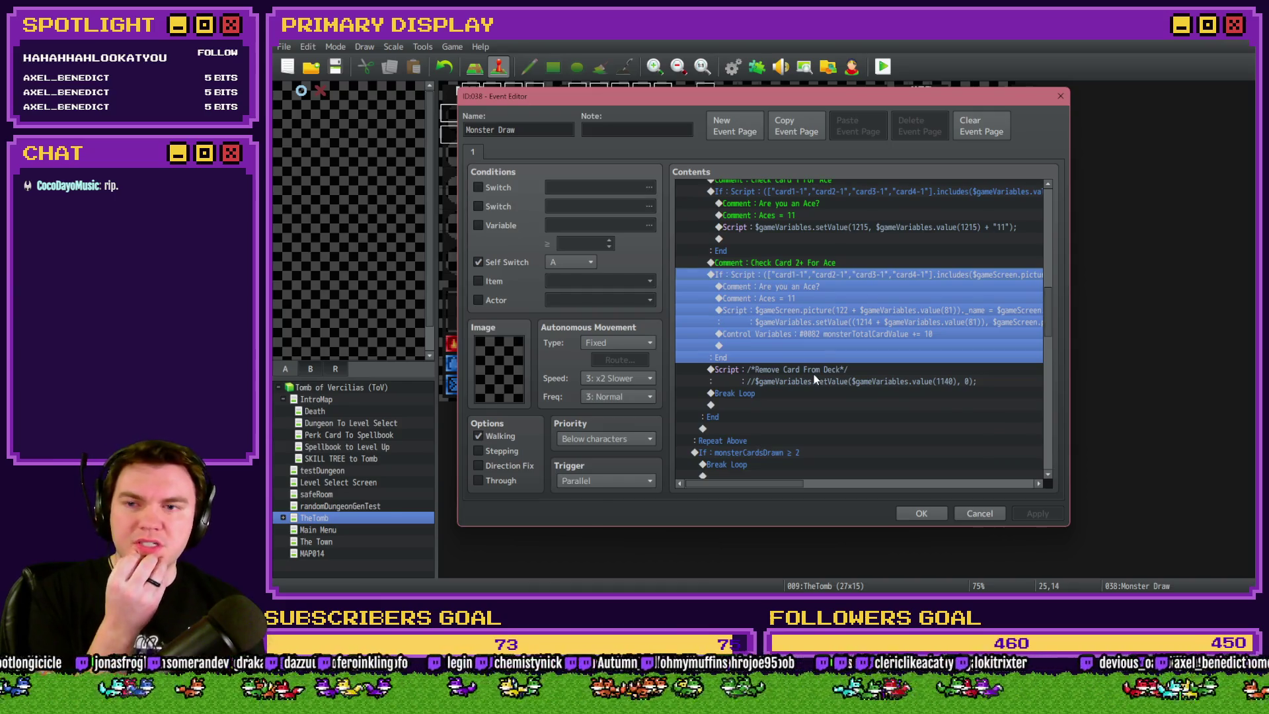
left_click(972, 514)
Open page 7 of Draw And Attack and the If: Script card-check branch inside its Loop
double_click(961, 390)
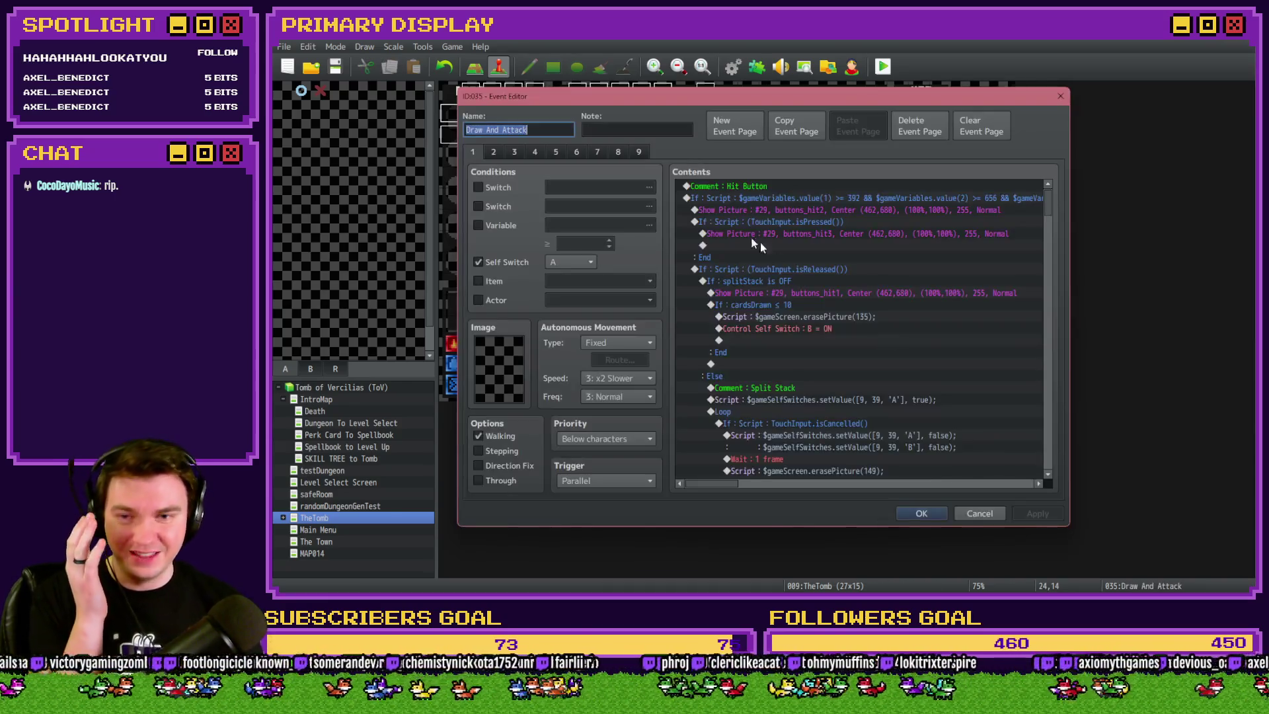
left_click(599, 154)
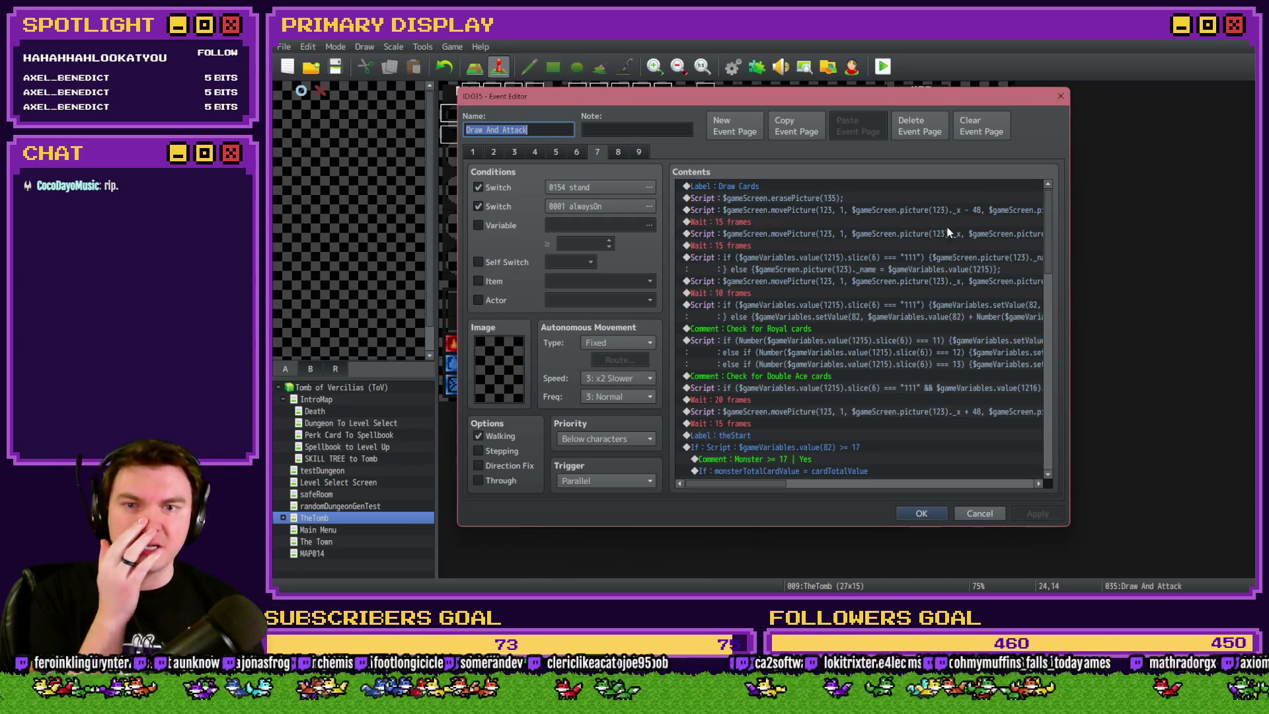
left_click_drag(1048, 215, 1050, 338)
left_click(837, 304)
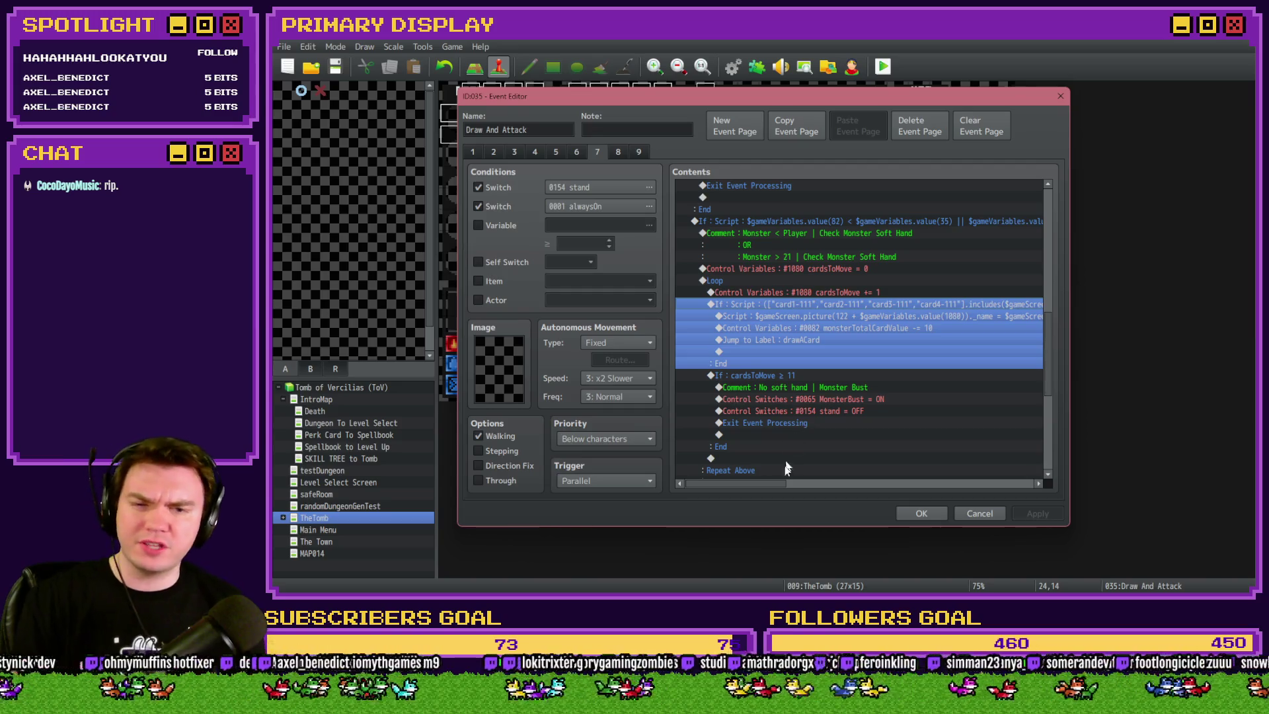
mouse_move(766, 486)
left_mouse_down()
mouse_move(800, 488)
mouse_move(761, 490)
left_mouse_up()
double_click(811, 307)
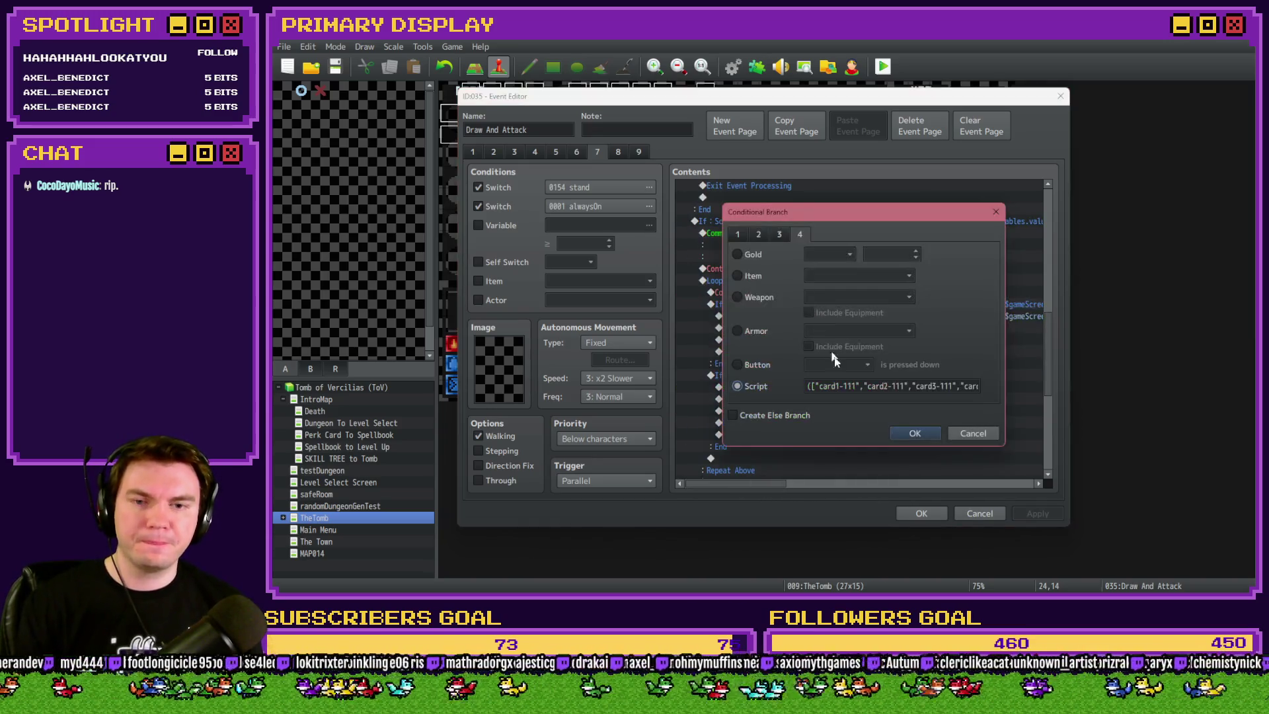
Replace the branch script with the $gameScreen.picture(122 + $gameVariables.value(1080)) check joined by && to the card list
left_click(883, 387)
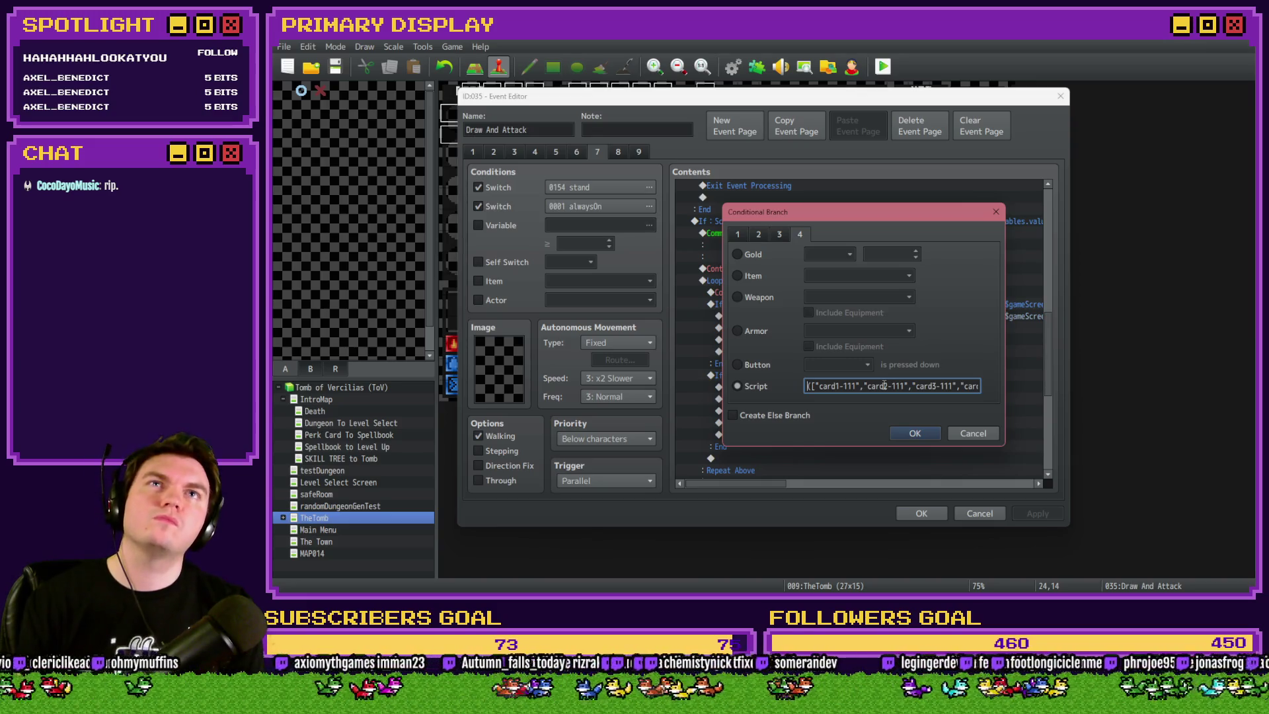
key("ctrl+a")
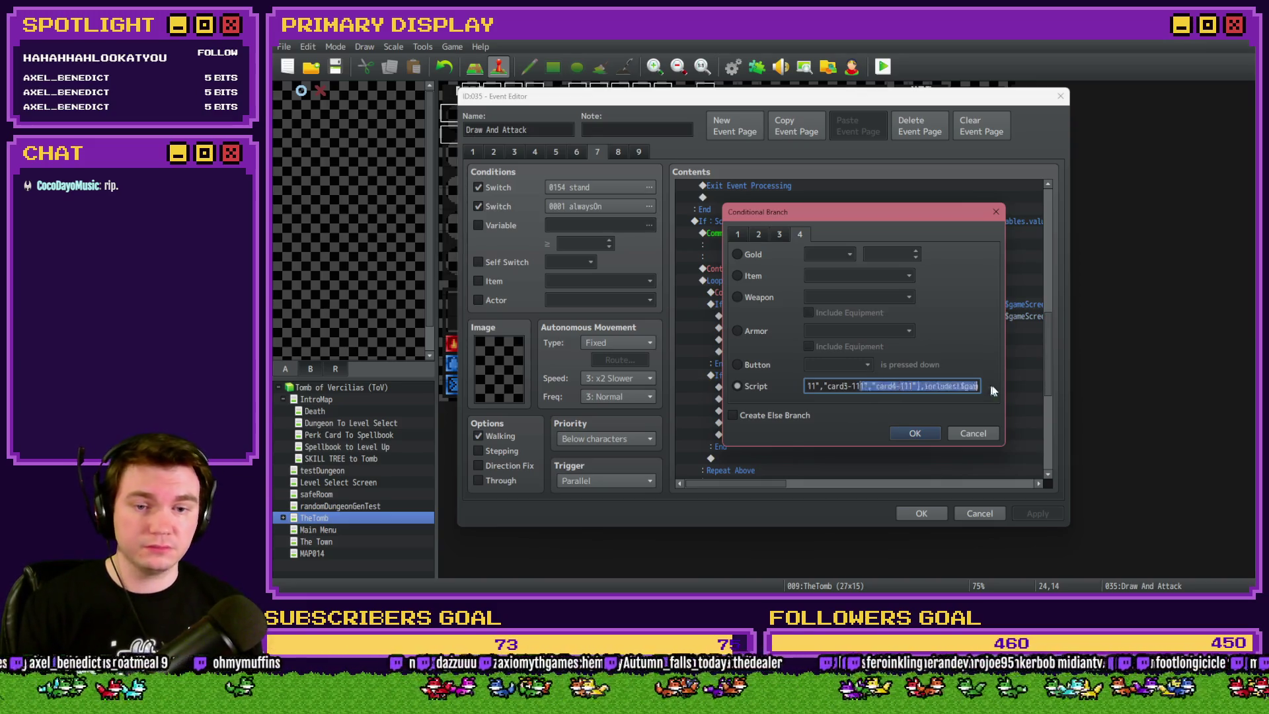
key("ctrl+v")
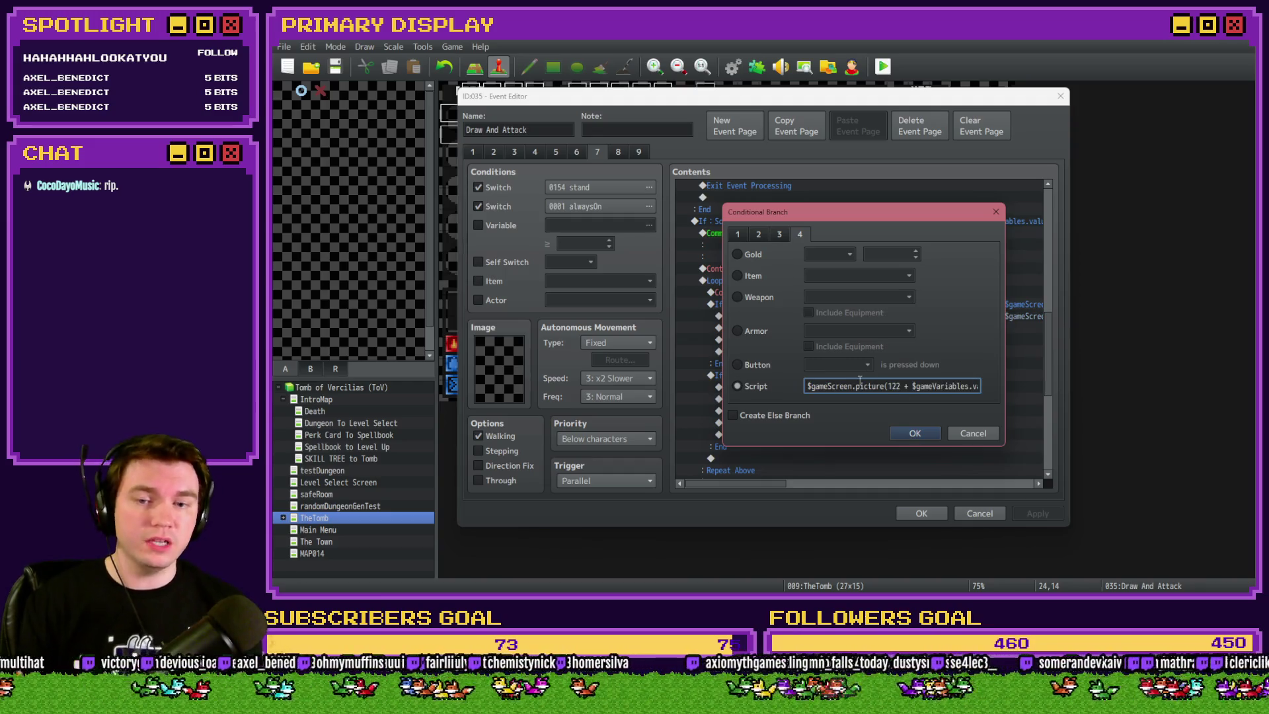
type("s(")
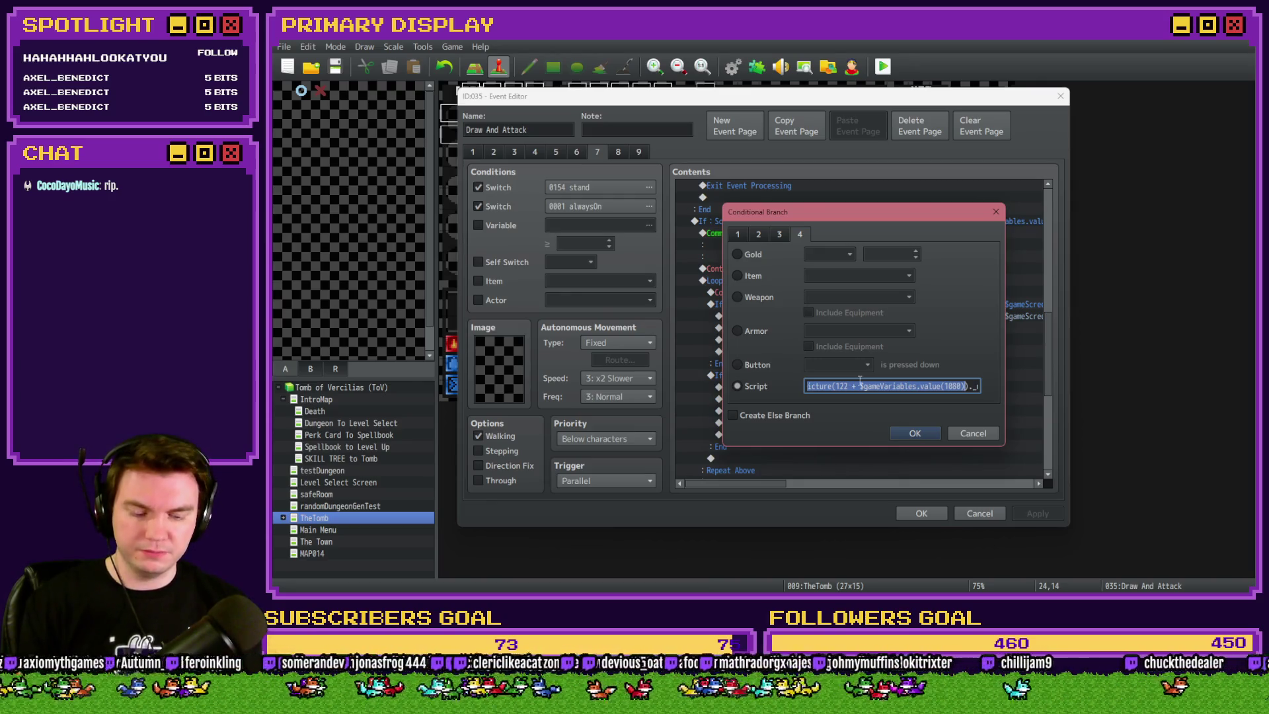
key("Home")
key("End")
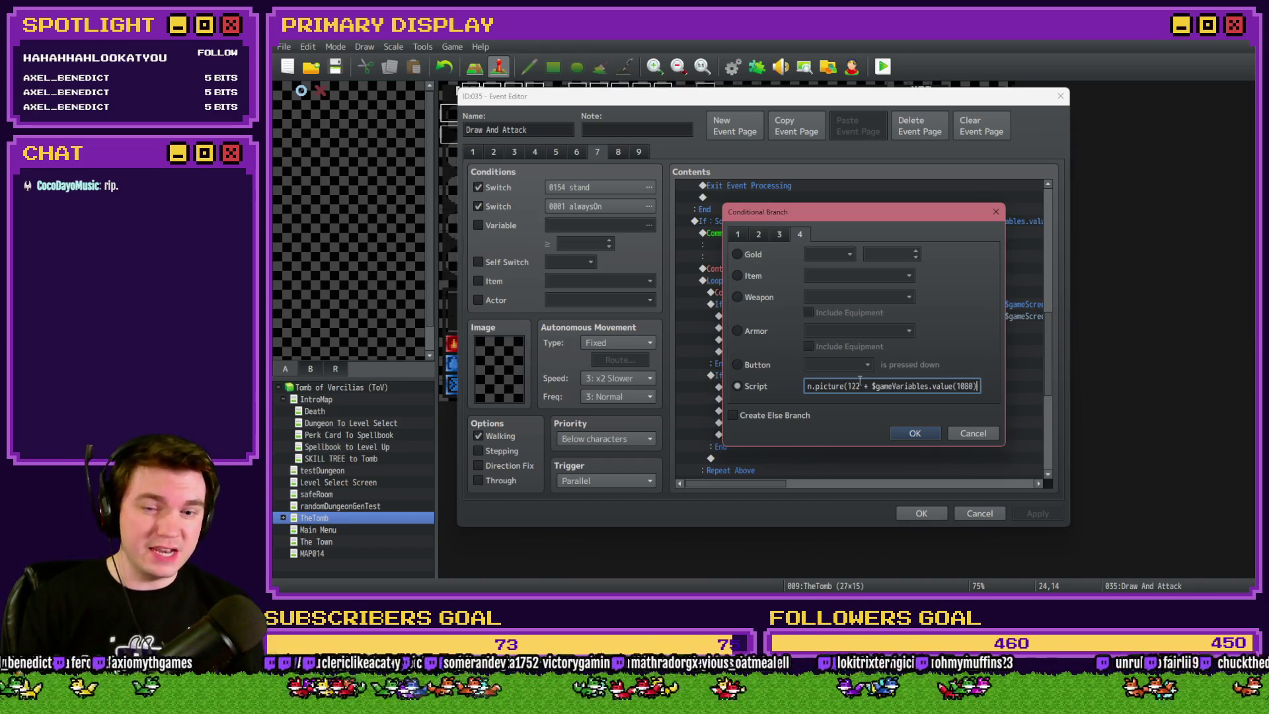
type("&&")
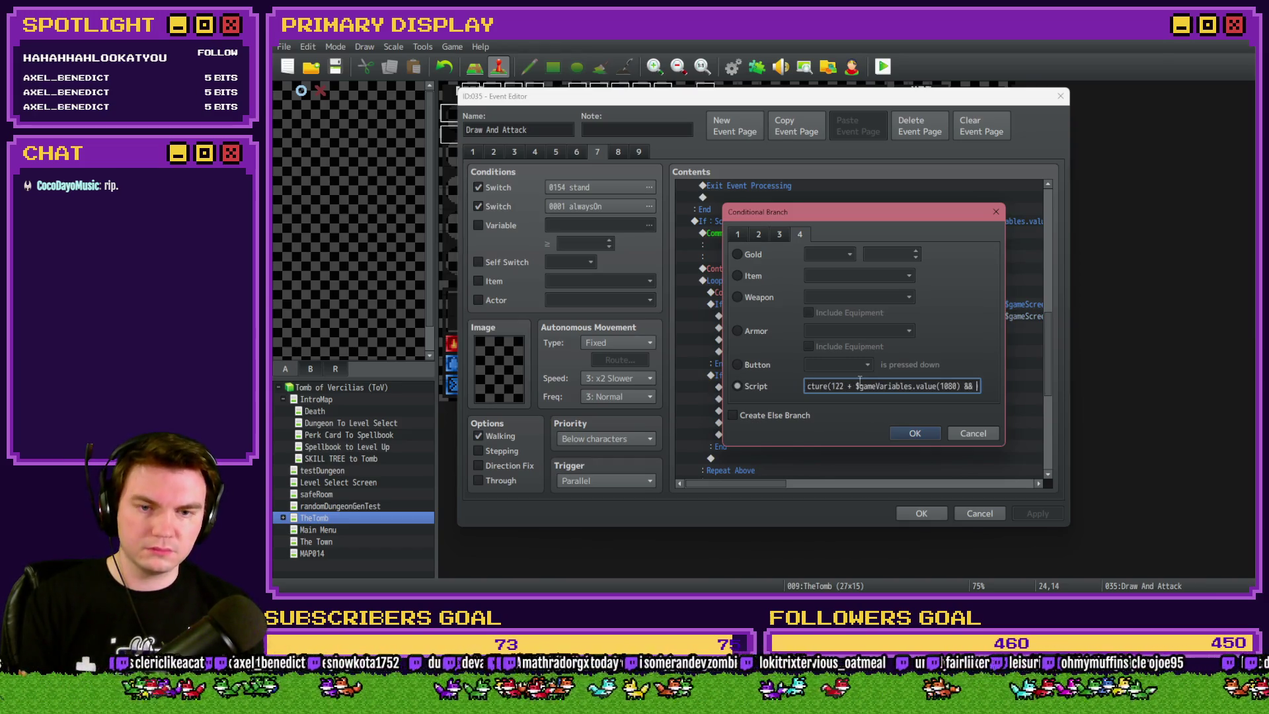
key("Home")
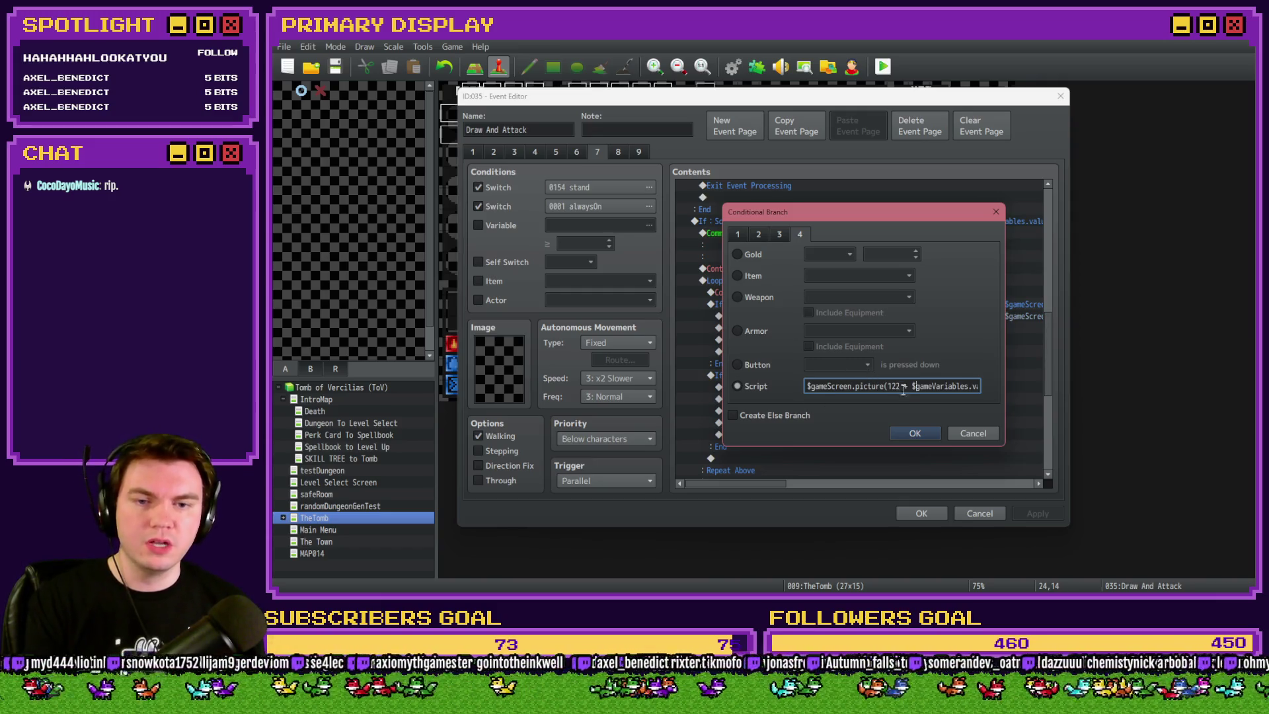
type("([\"card1-")
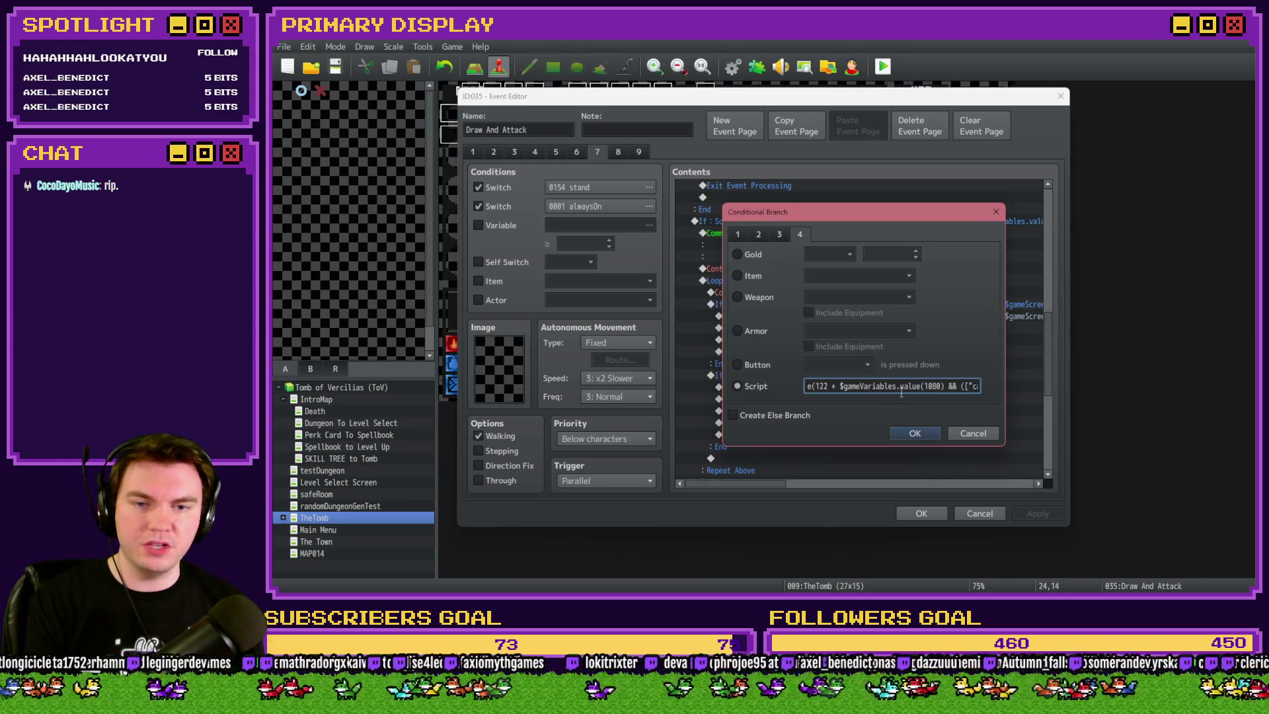
key("ctrl+a")
key("Home")
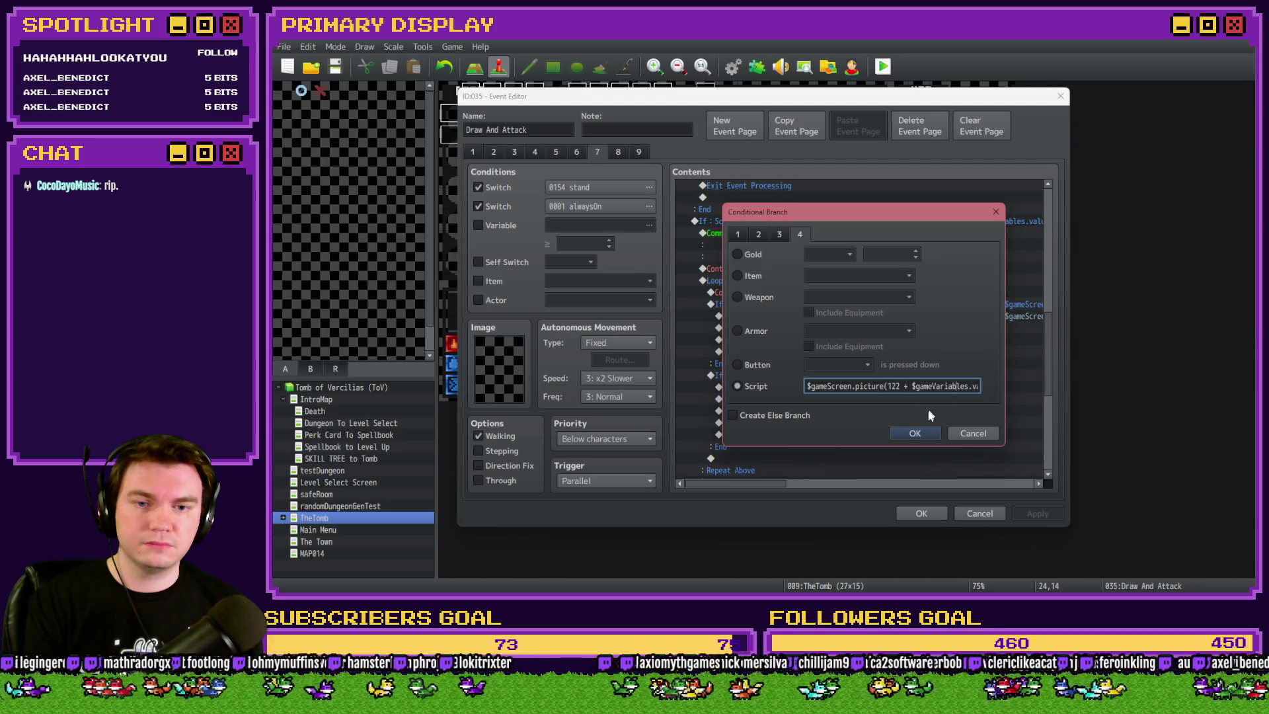
key("Right")
key("Right")
key("Right")
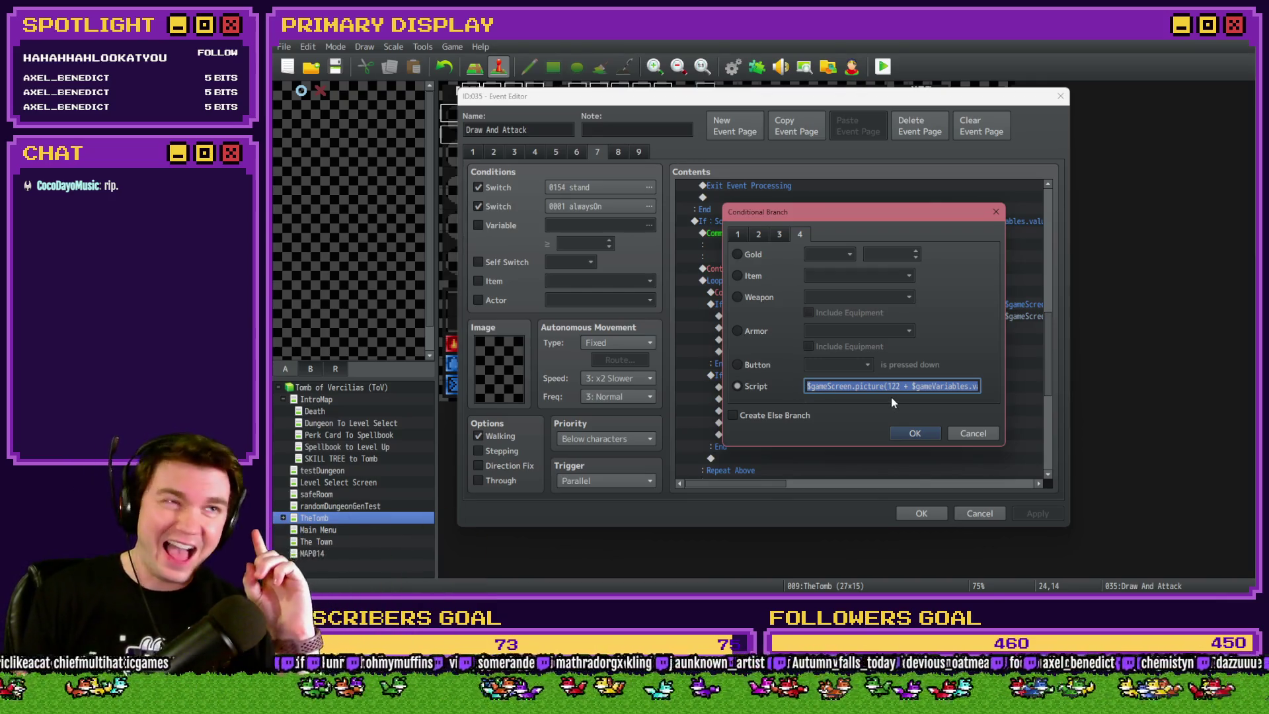
left_click(914, 432)
left_click(922, 514)
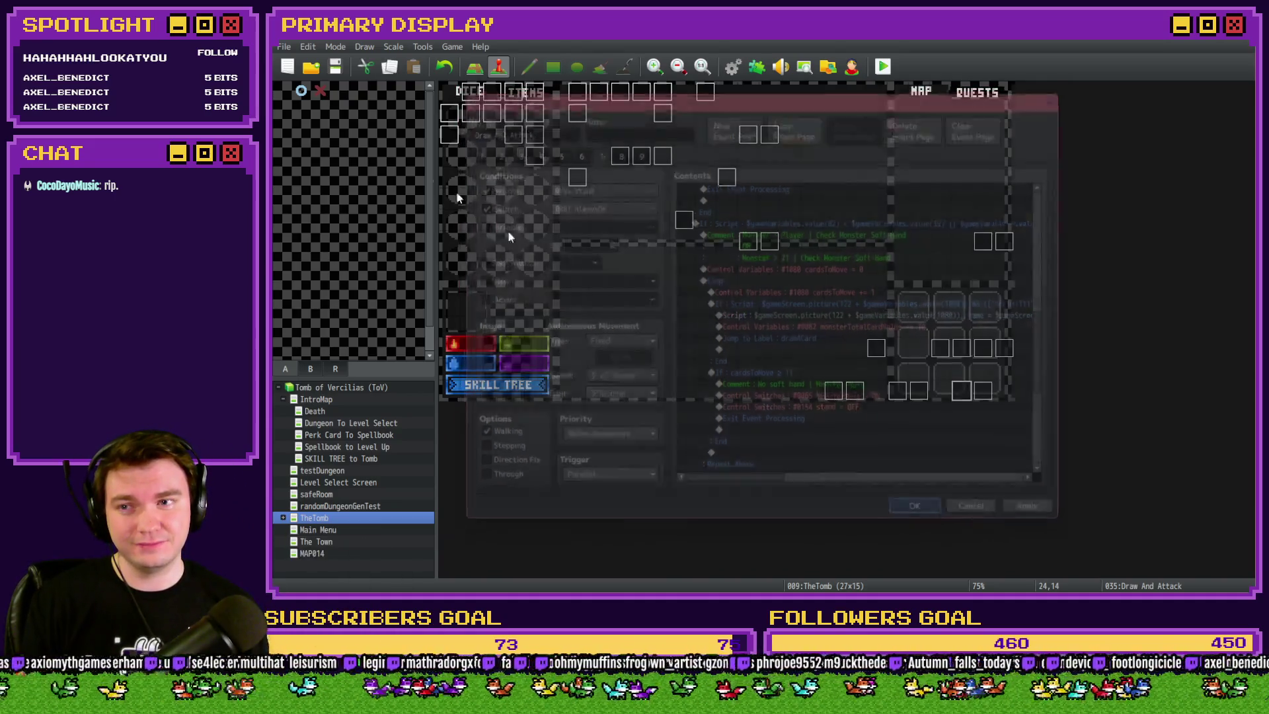
left_click(883, 66)
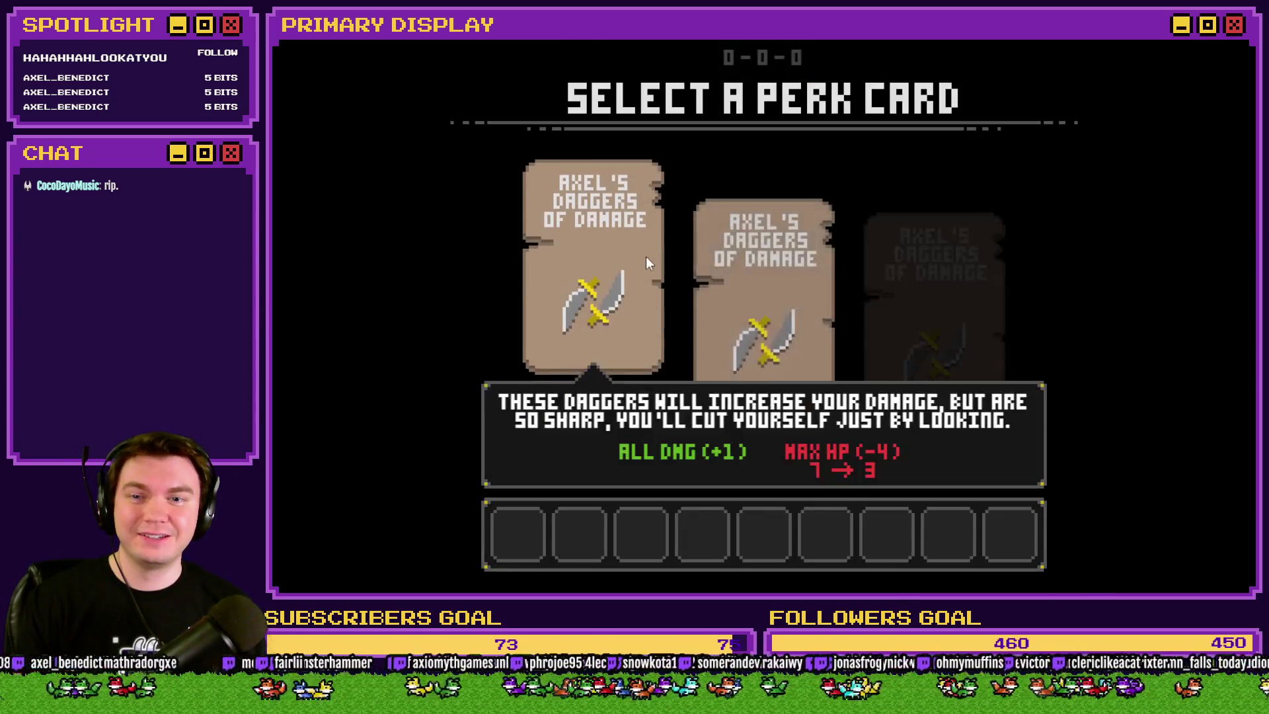
left_click(645, 253)
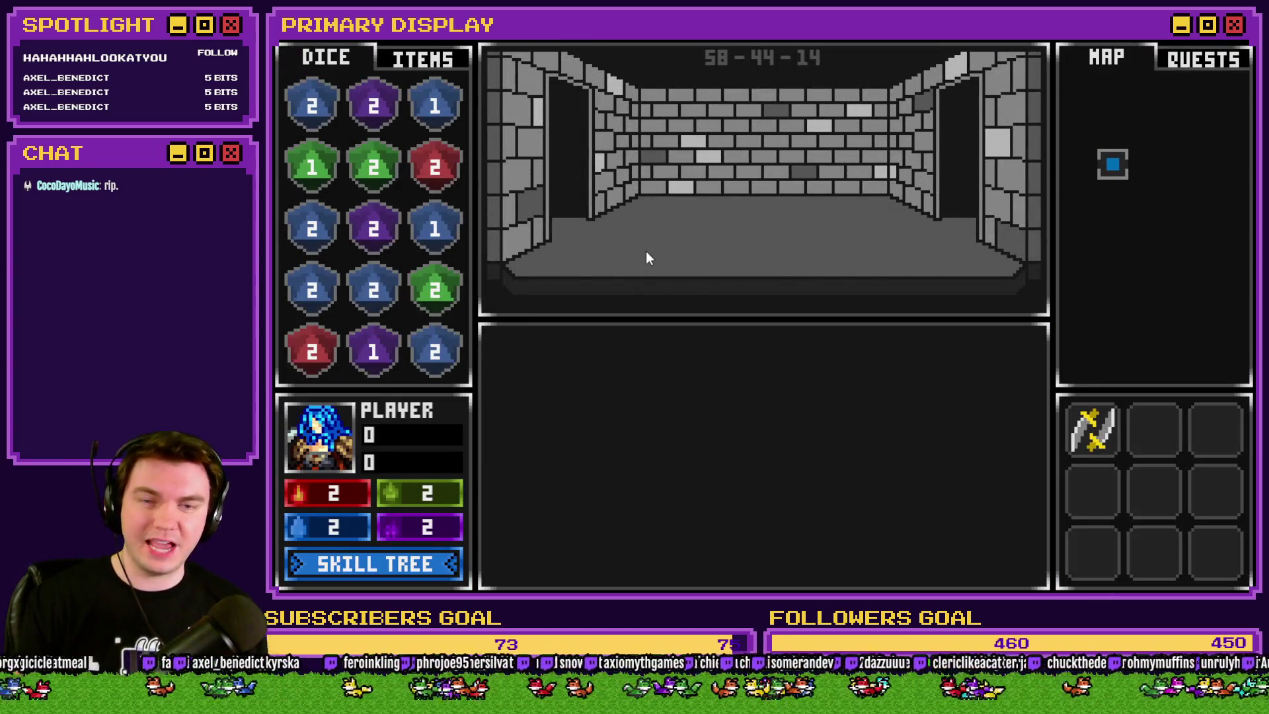
key("w")
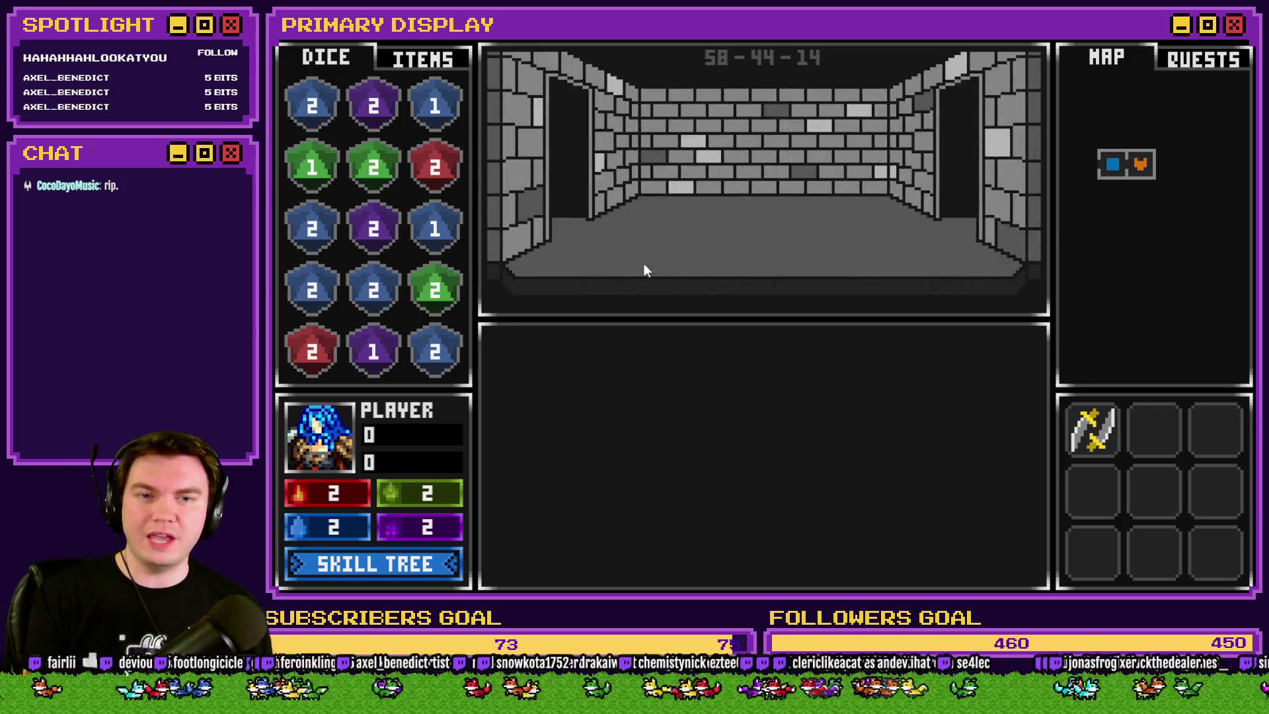
key("w")
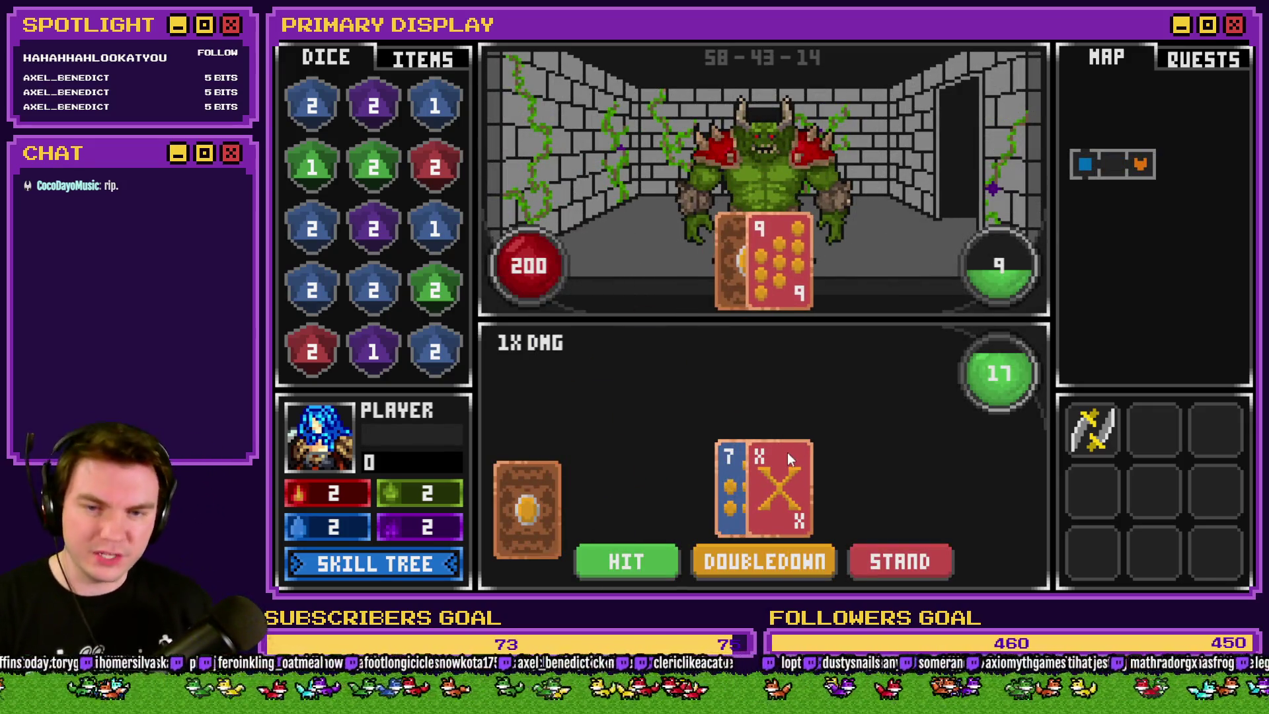
left_click(898, 570)
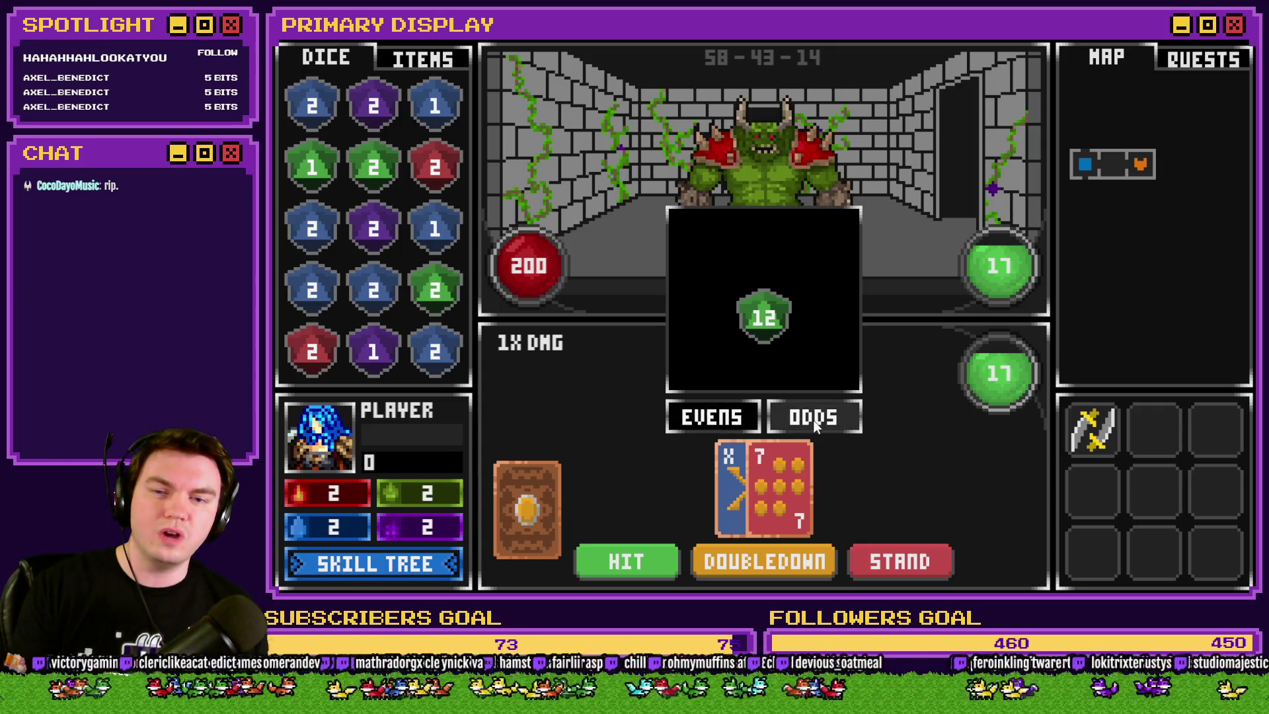
left_click(813, 420)
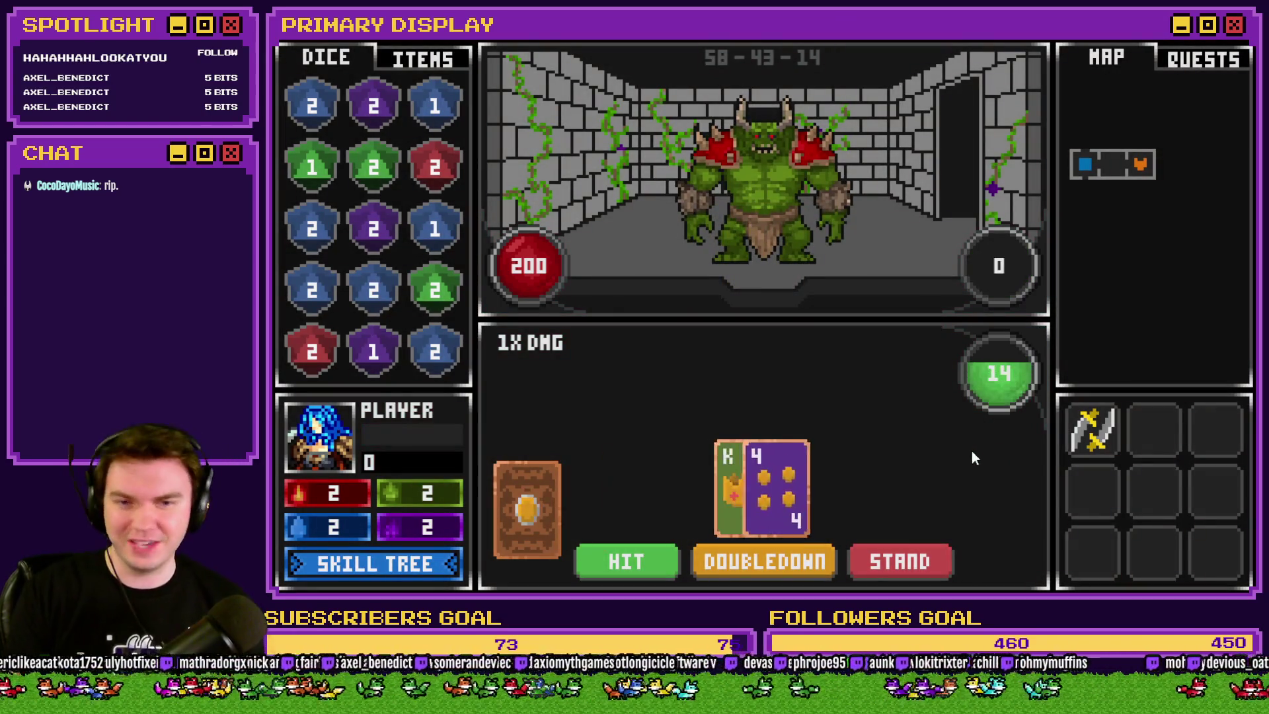
left_click(635, 565)
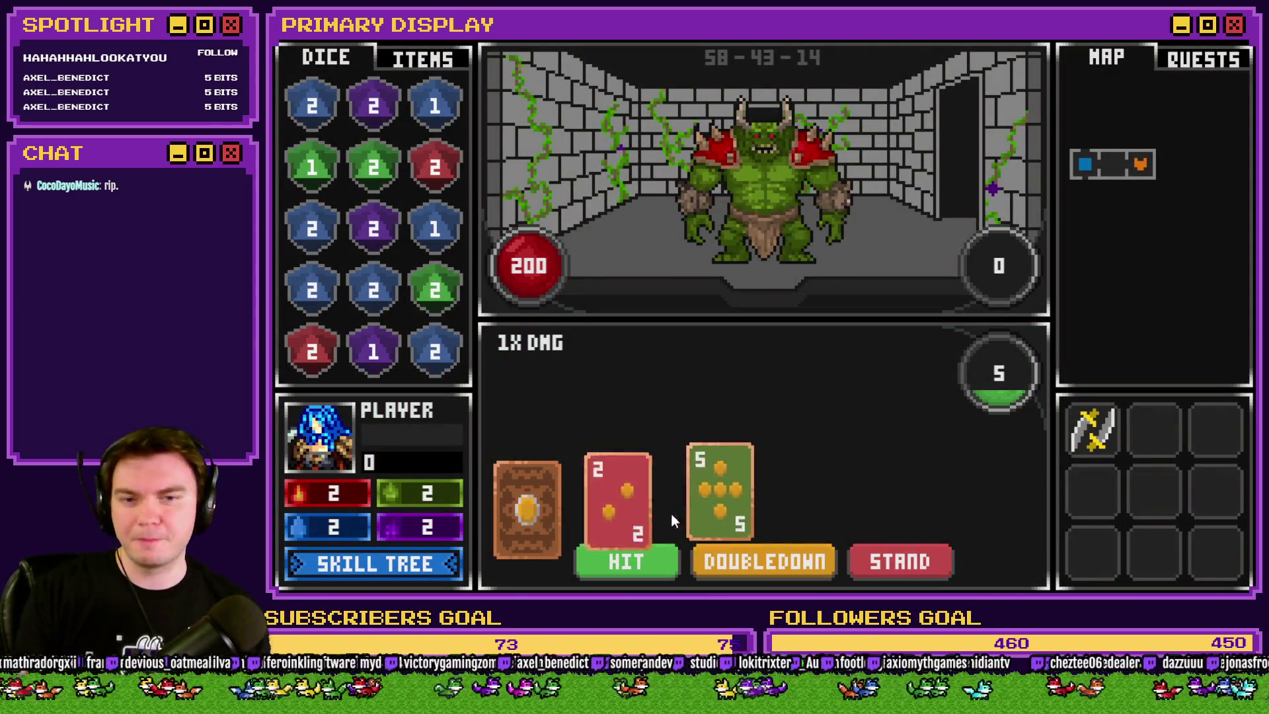
left_click(645, 564)
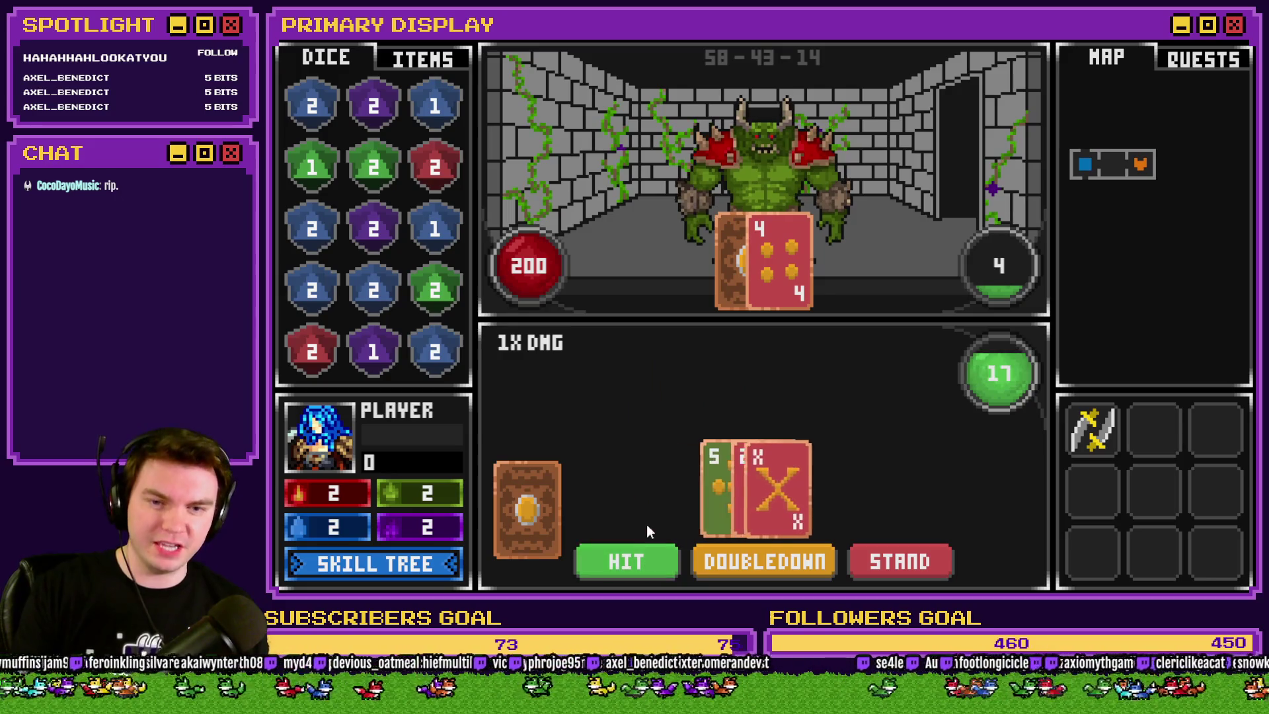
left_click(887, 561)
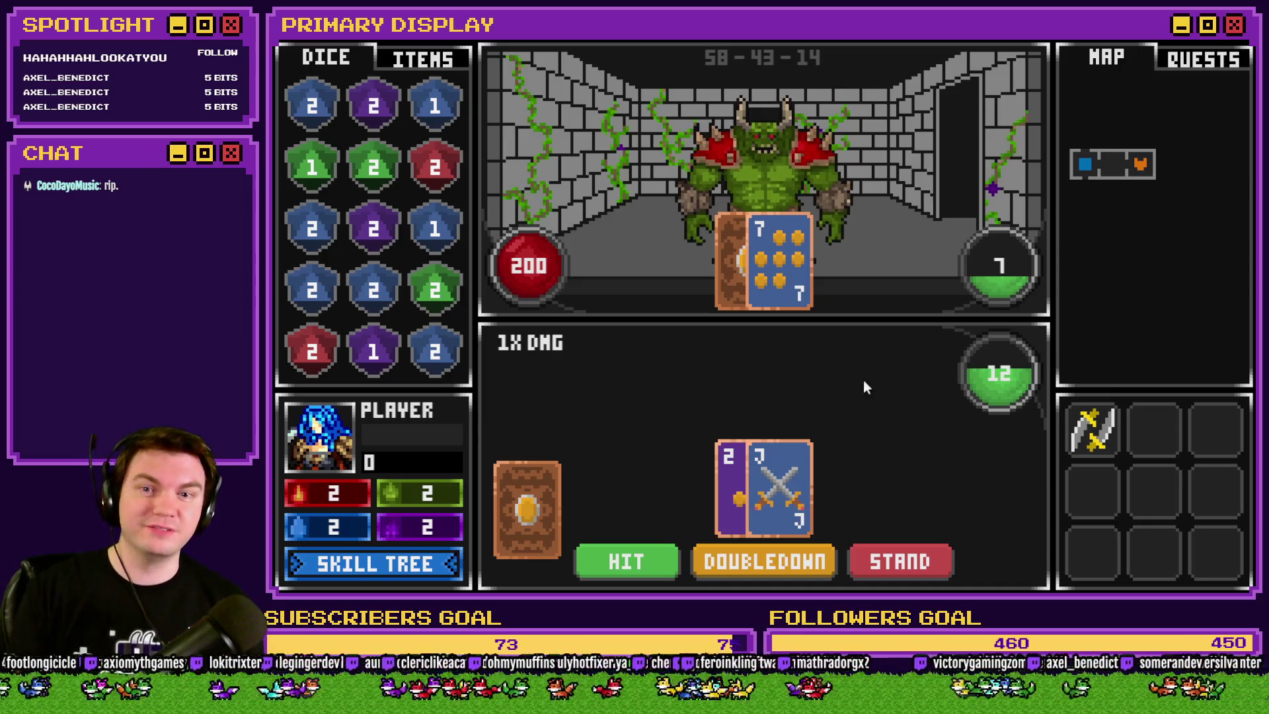
left_click(1236, 33)
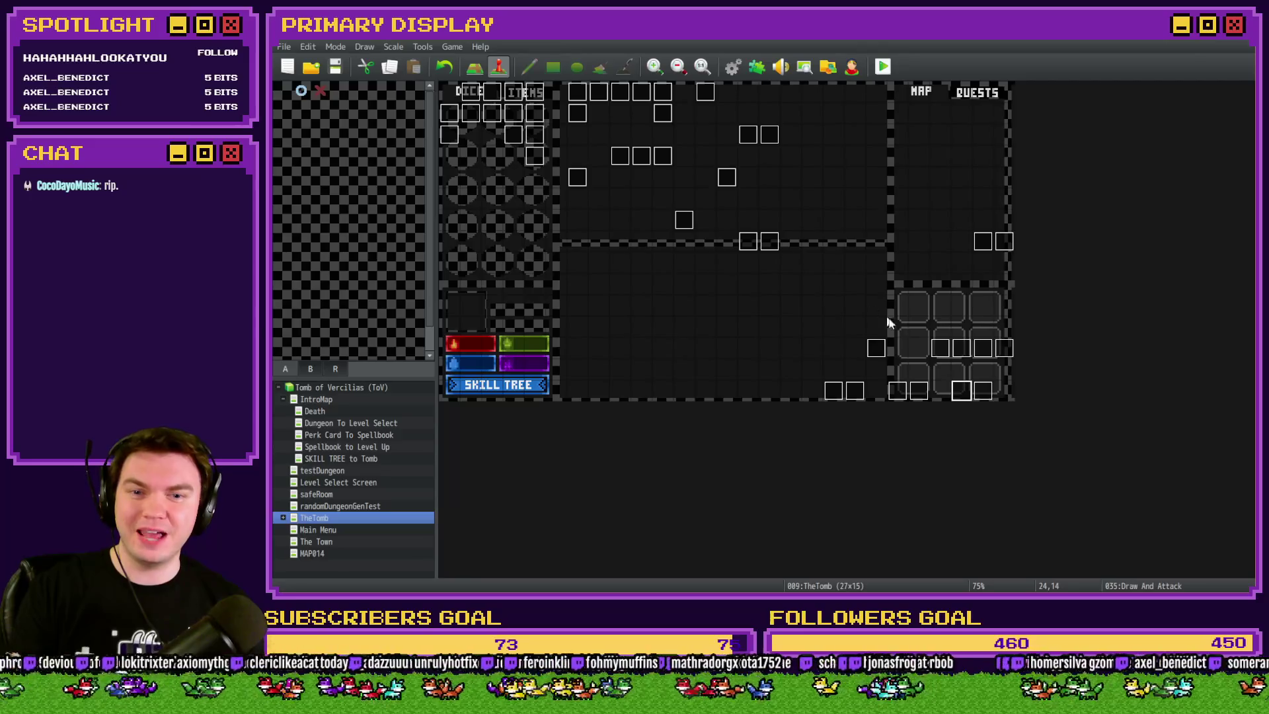
Reopen Draw And Attack on page 7 and open the If monsterTotalCardValue > cardTotalValue branch
double_click(951, 381)
left_click_drag(1050, 201, 1054, 262)
left_click(597, 152)
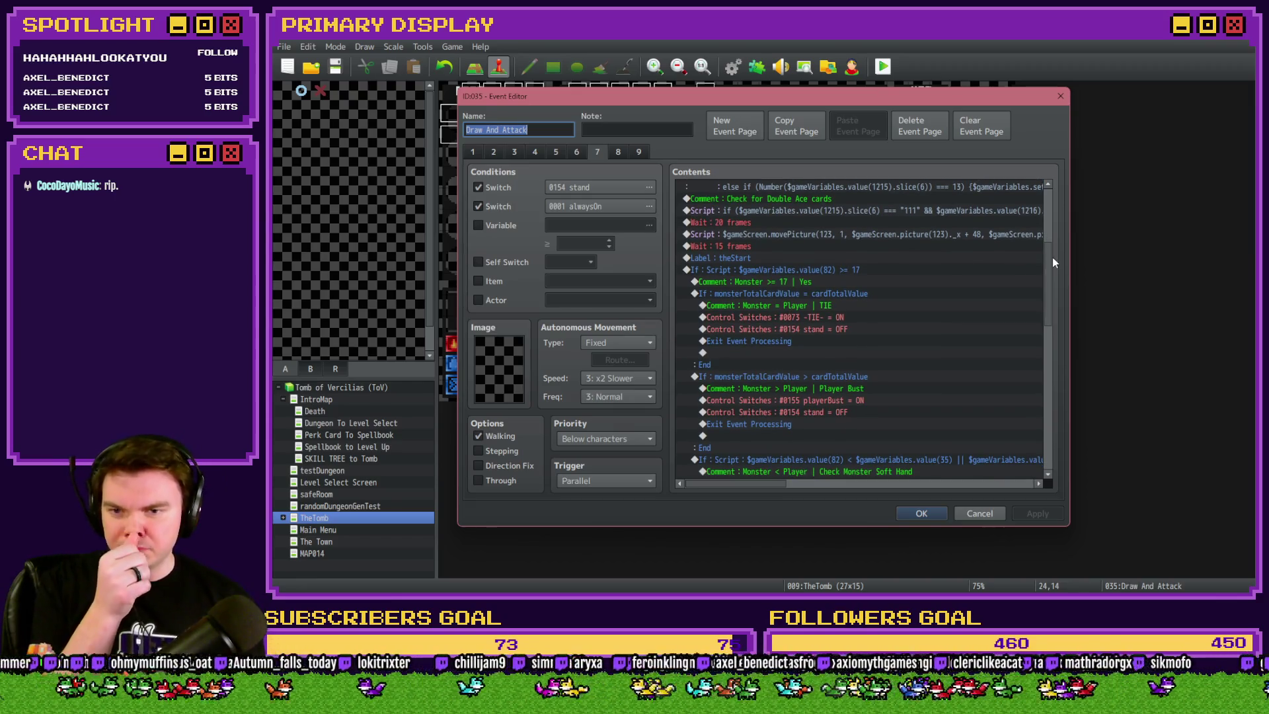
scroll(1053, 257, "down", 1)
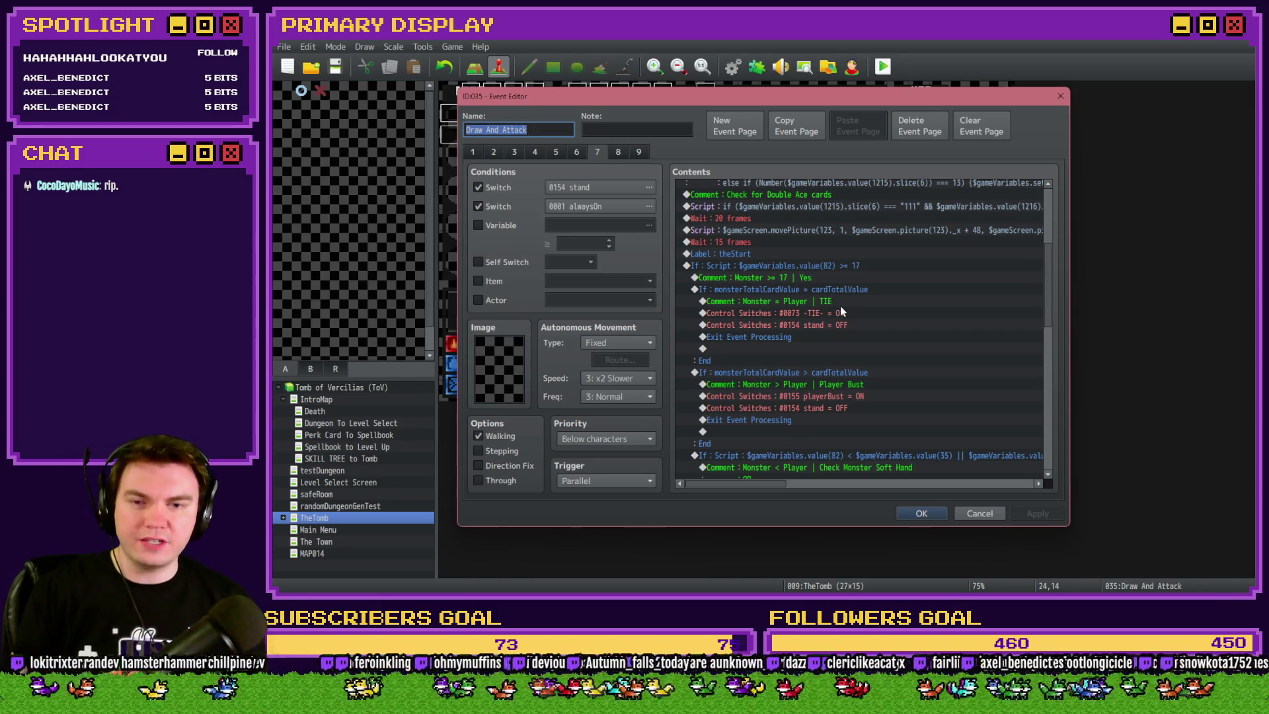
left_click(796, 374)
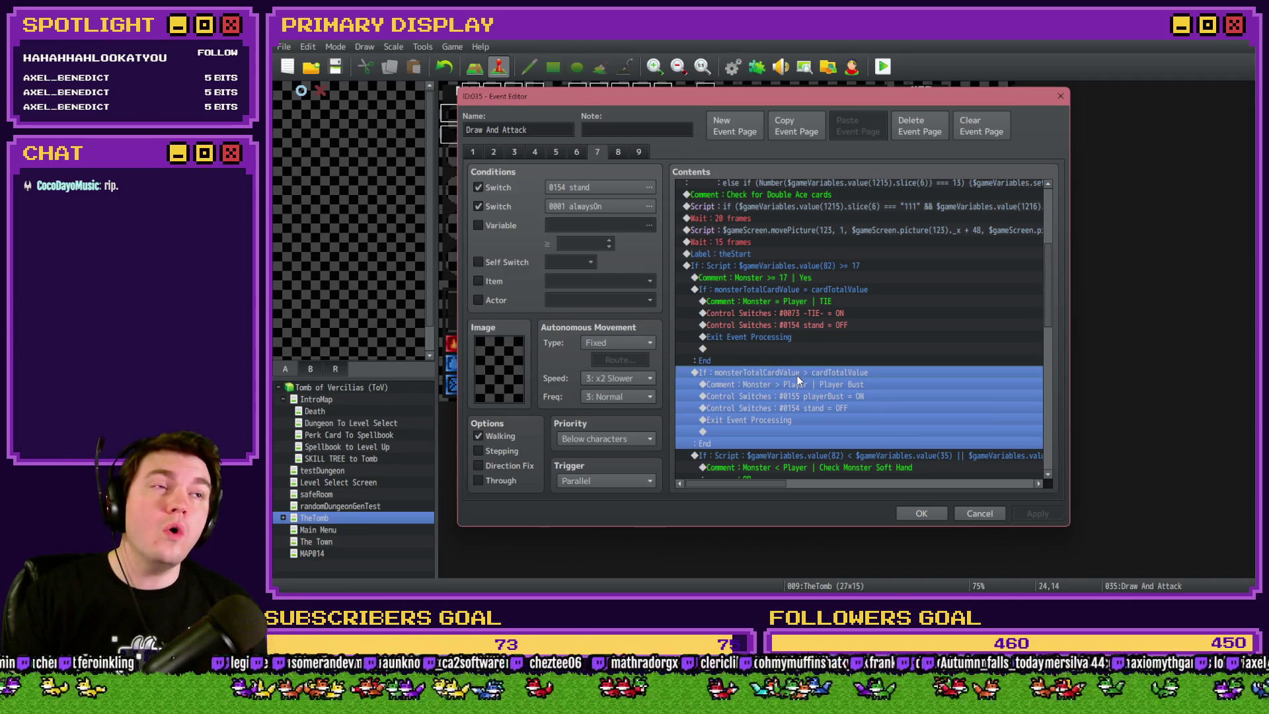
scroll(798, 375, "down", 2)
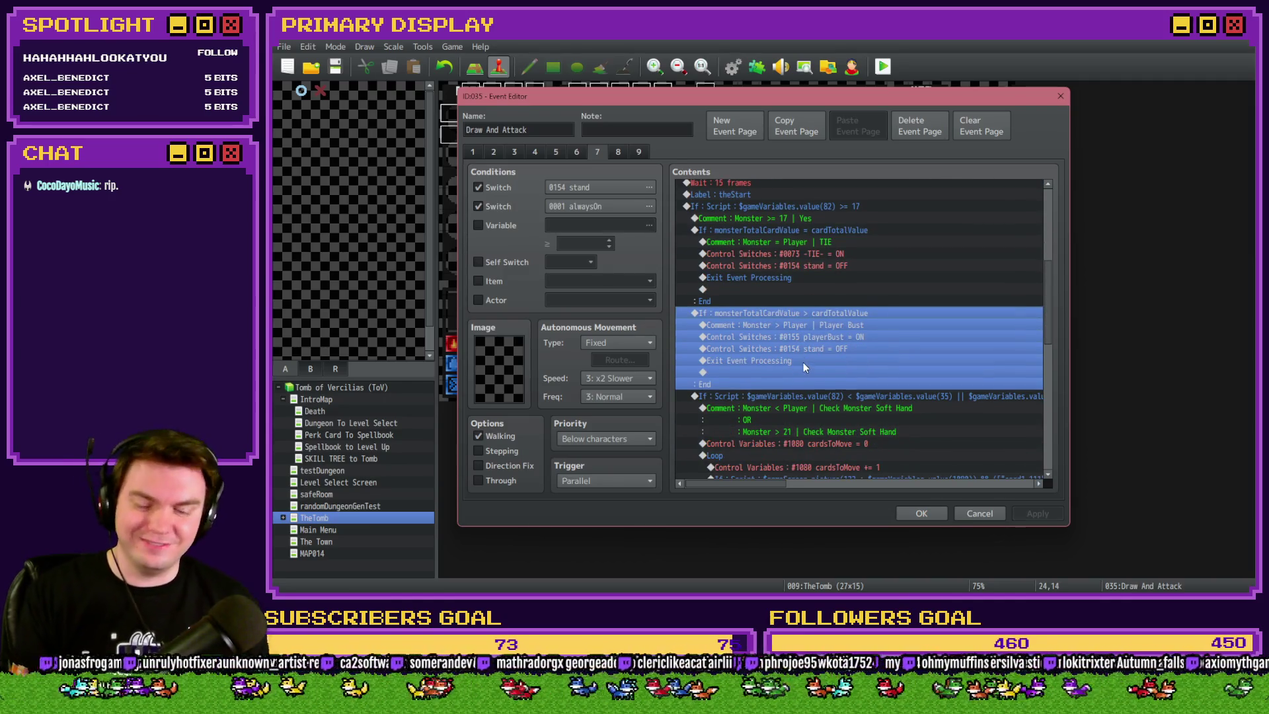
key("space")
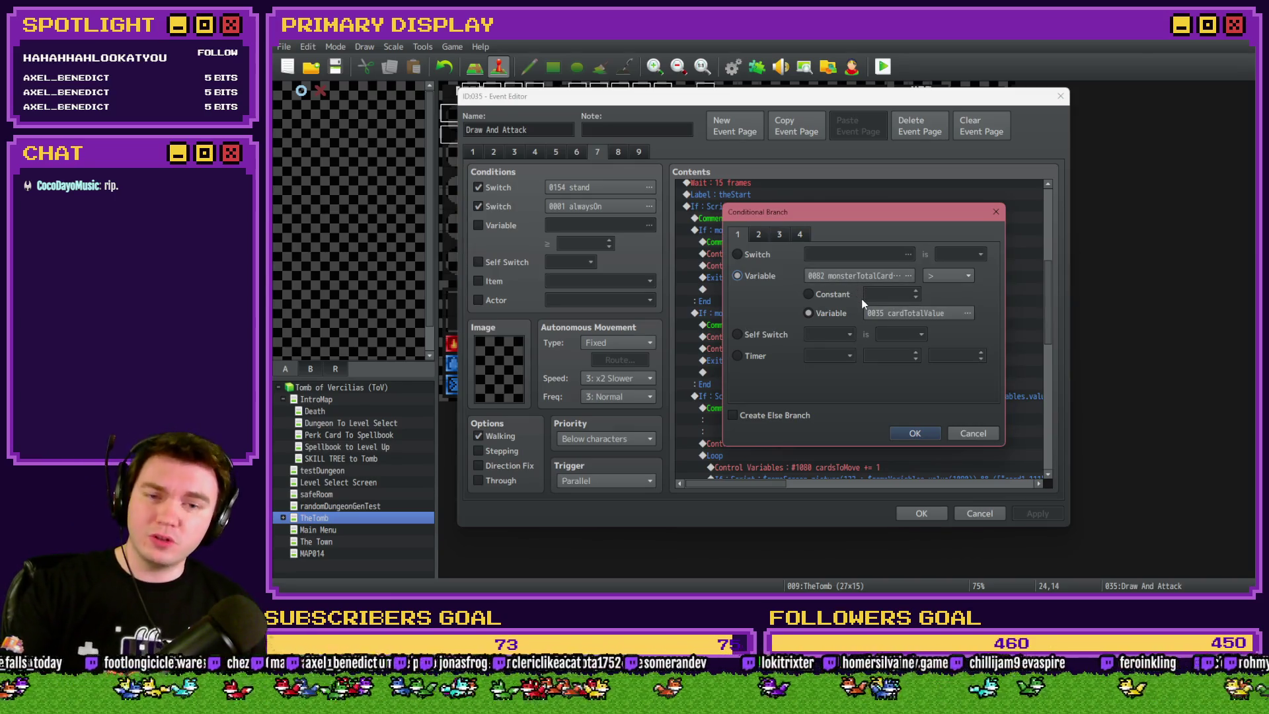
Switch the monster-beats-player condition to a script comparing variable 82 with variable 35
left_click(985, 438)
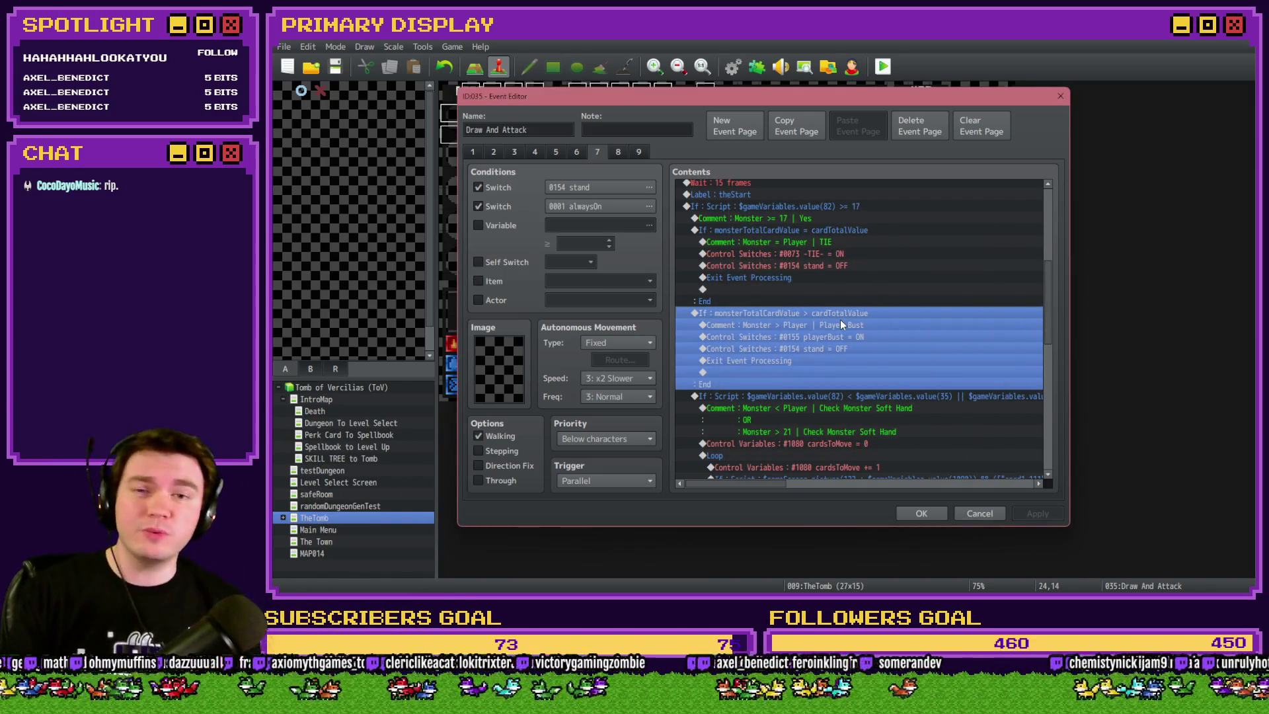
double_click(840, 319)
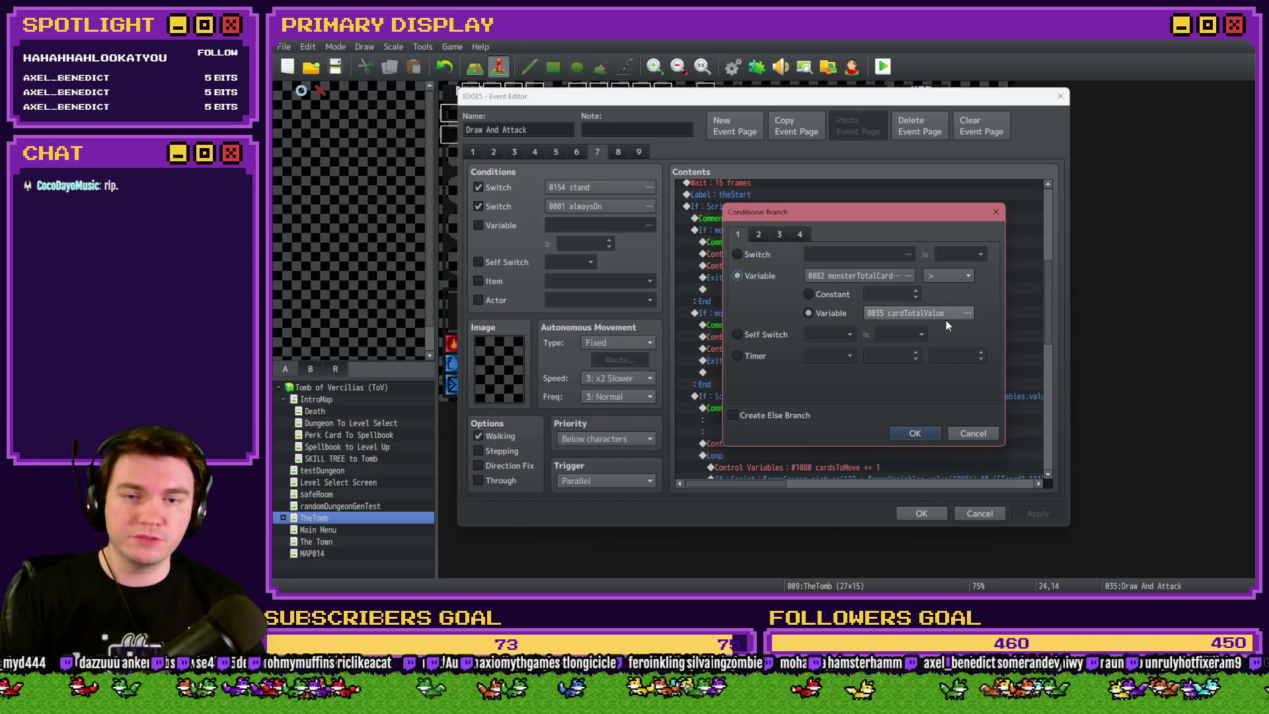
left_click(799, 235)
left_click(737, 386)
left_click(818, 384)
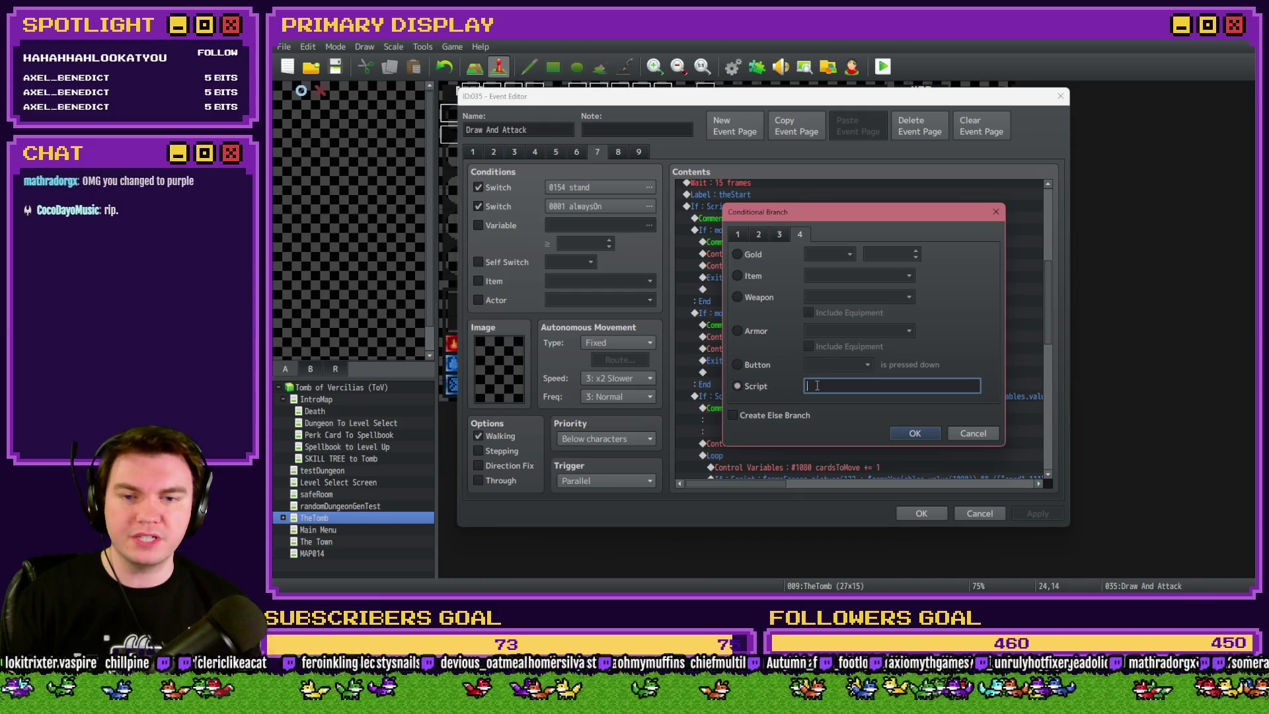
type("$gameVa")
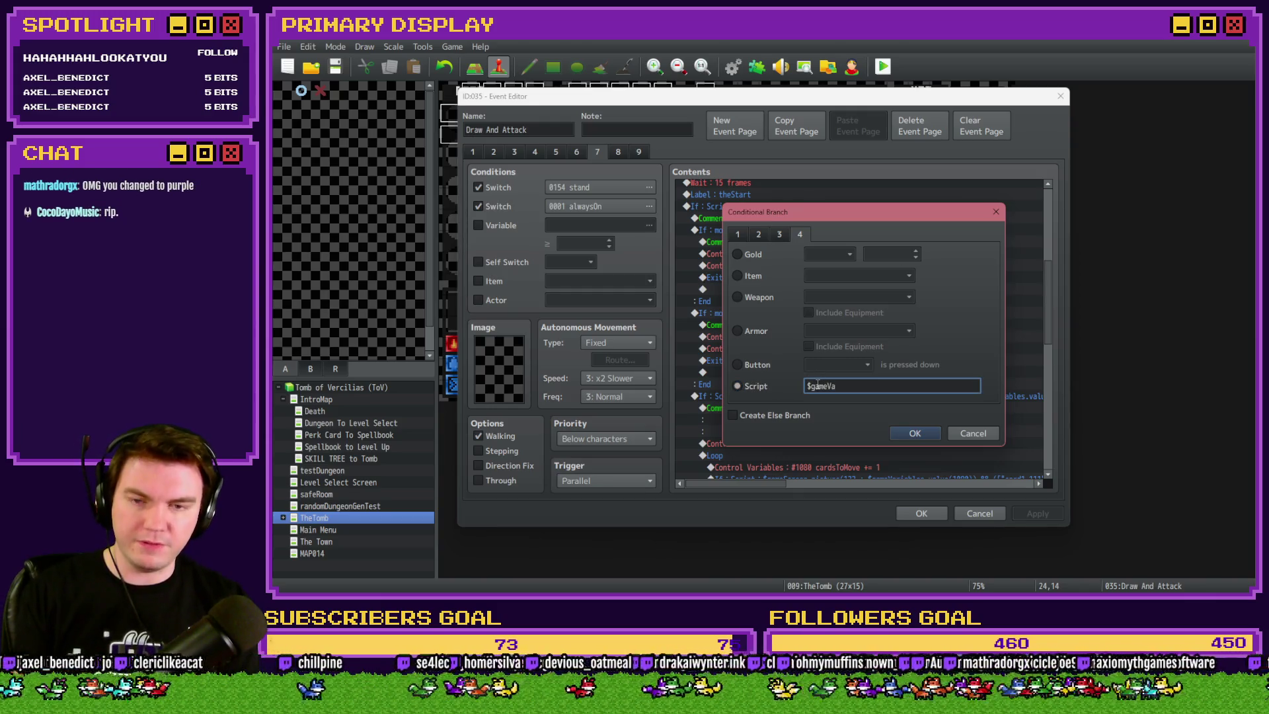
type("riables.value()")
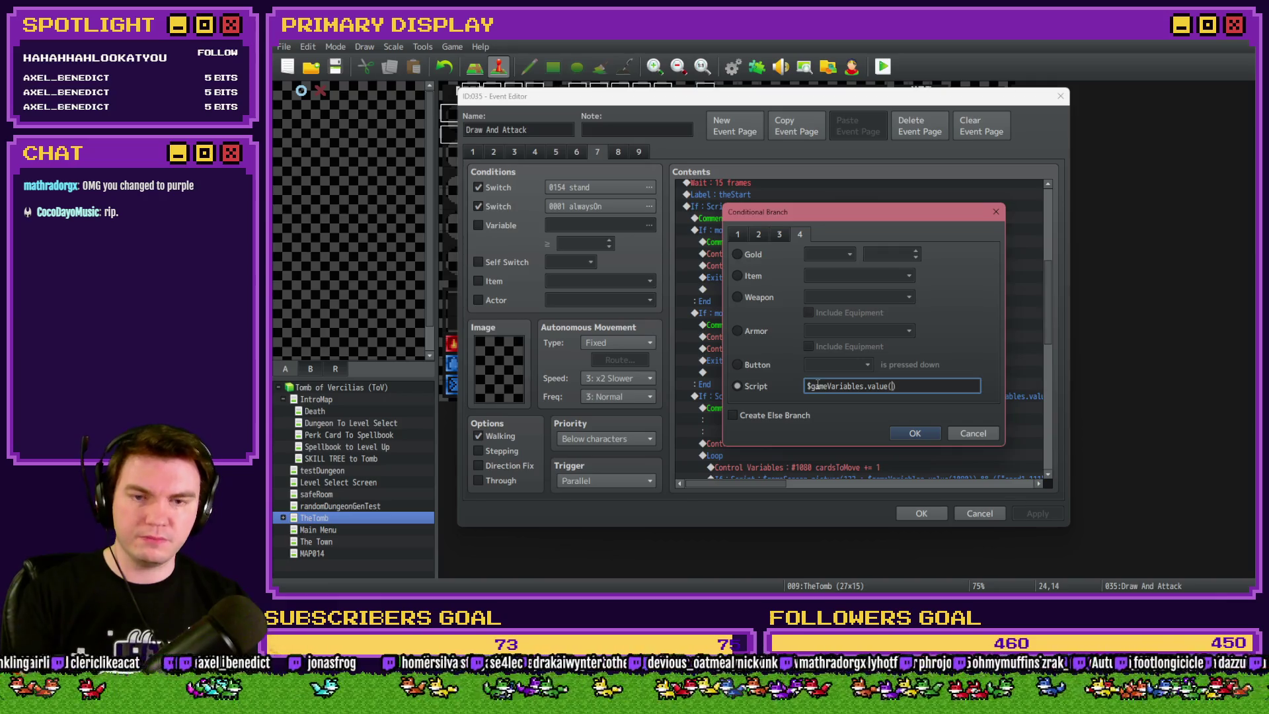
key("BackSpace")
type("82")
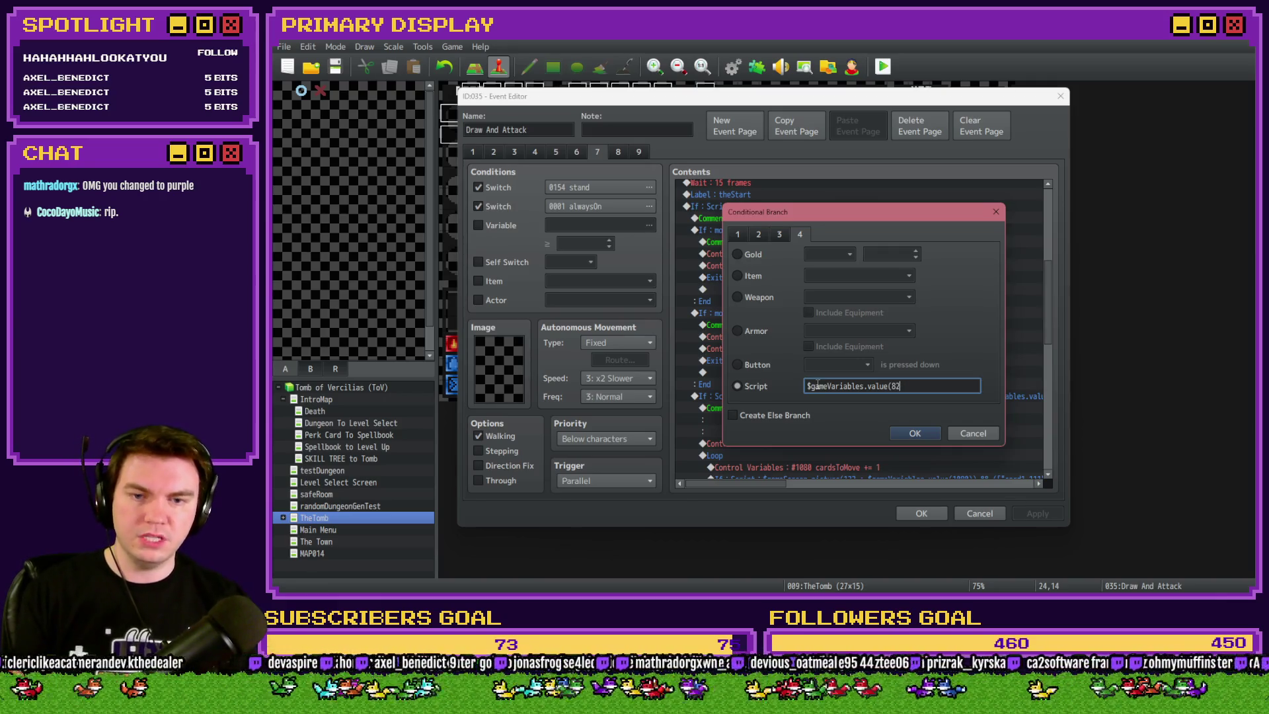
type(") > $")
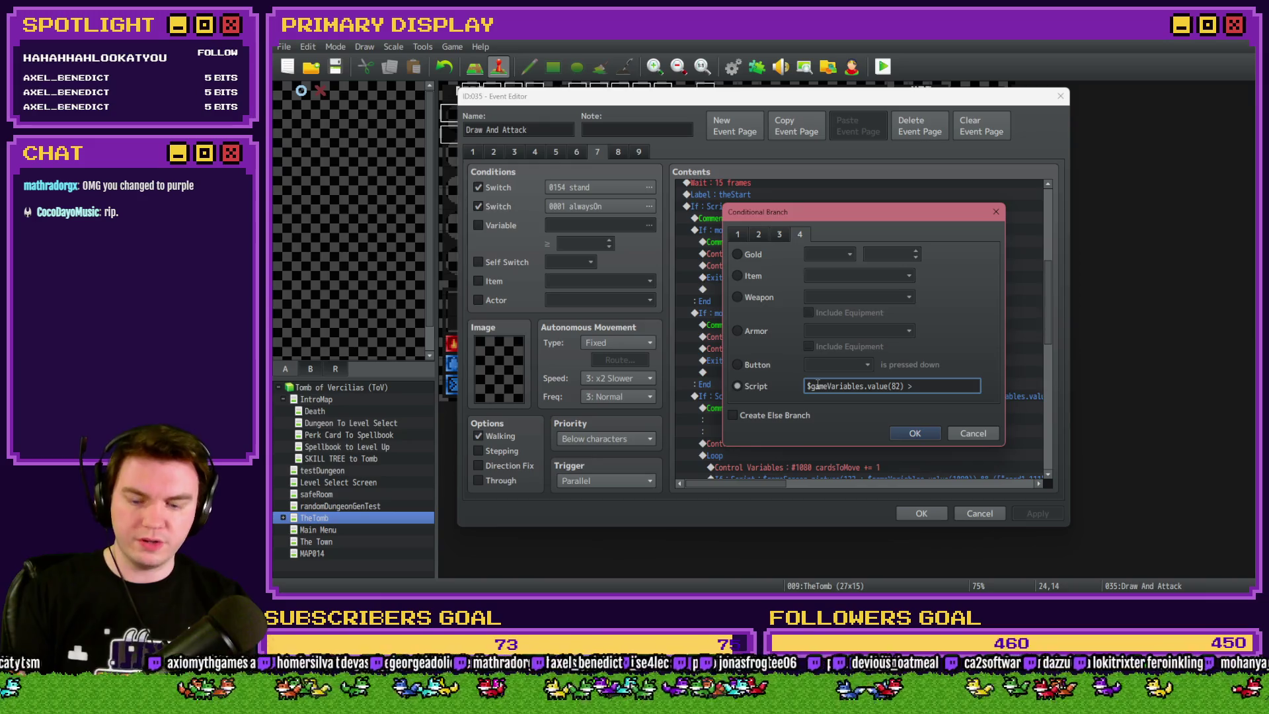
type("gameVariables.vlaue")
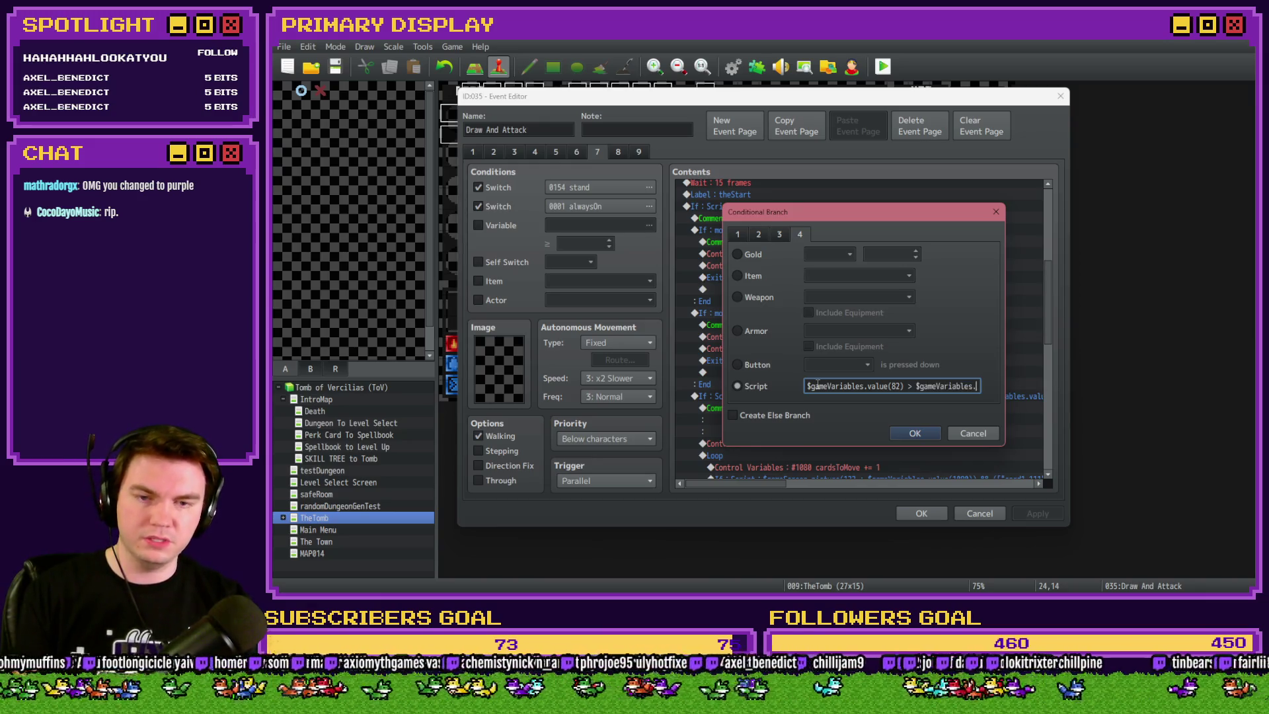
key("BackSpace")
key("BackSpace")
key("BackSpace")
type("av")
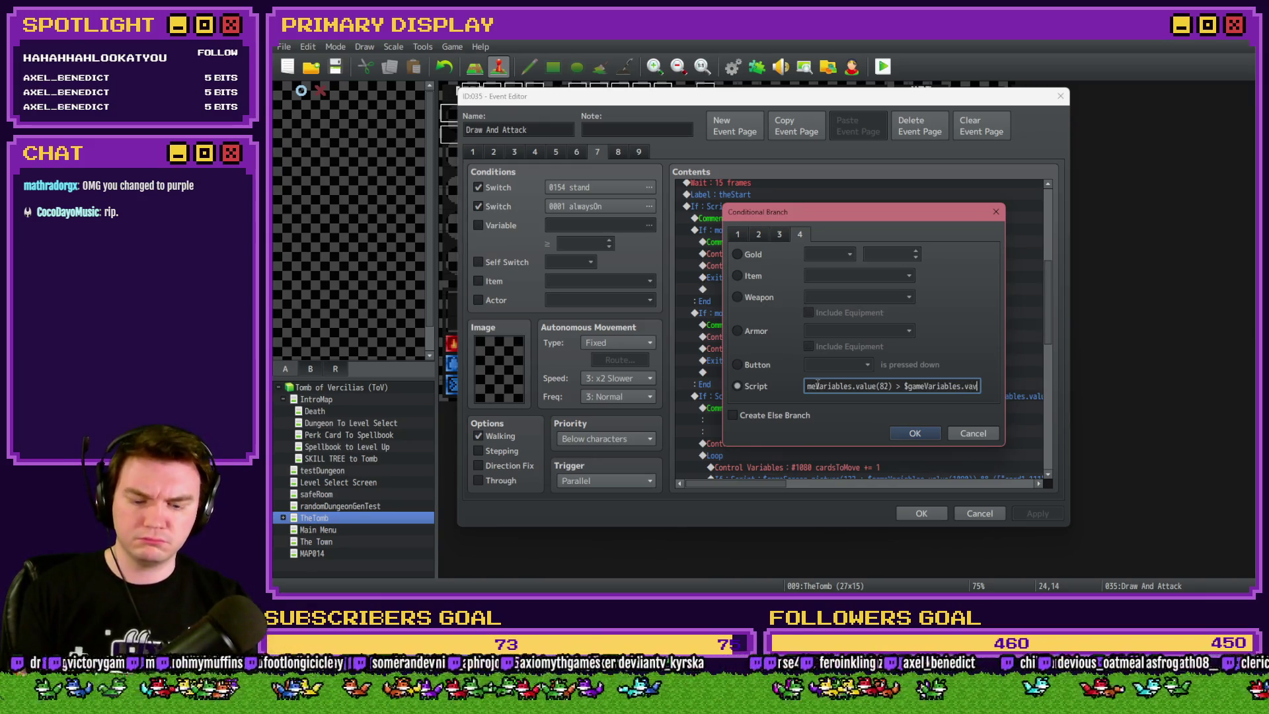
type("lue()5")
key("Right")
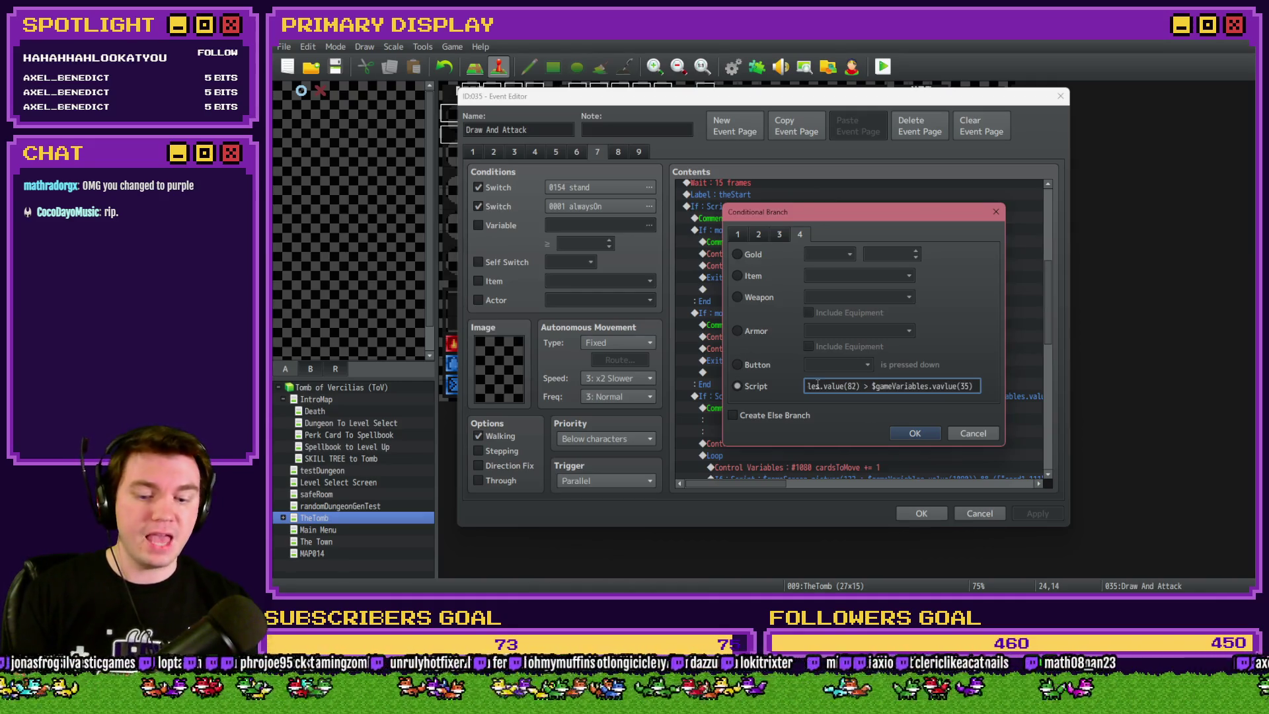
type("&& ")
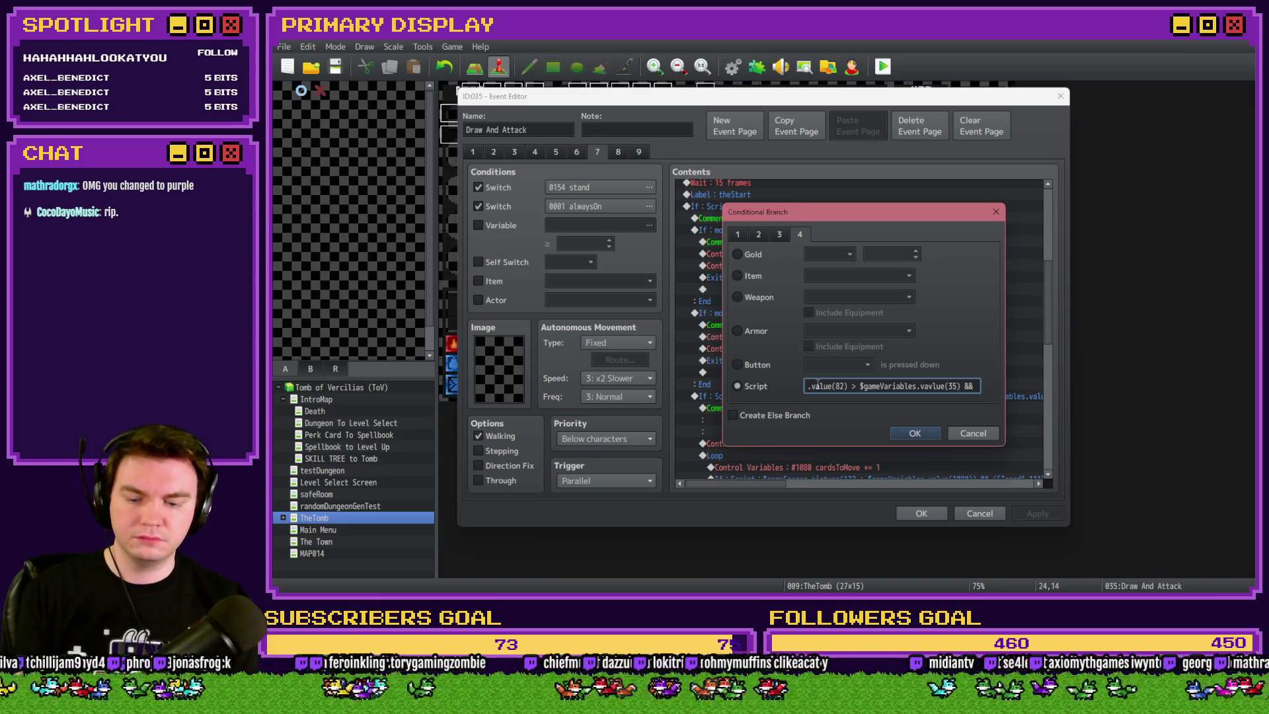
type("$gameVaria")
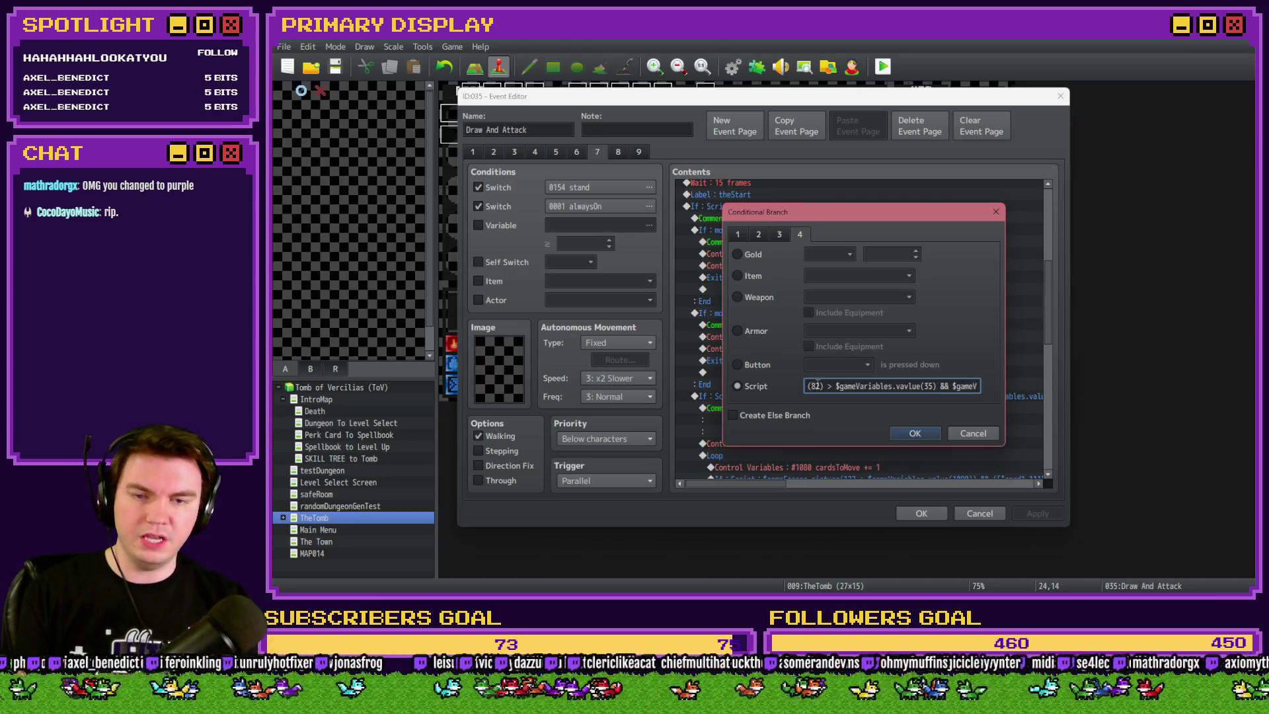
type("bles.value(80")
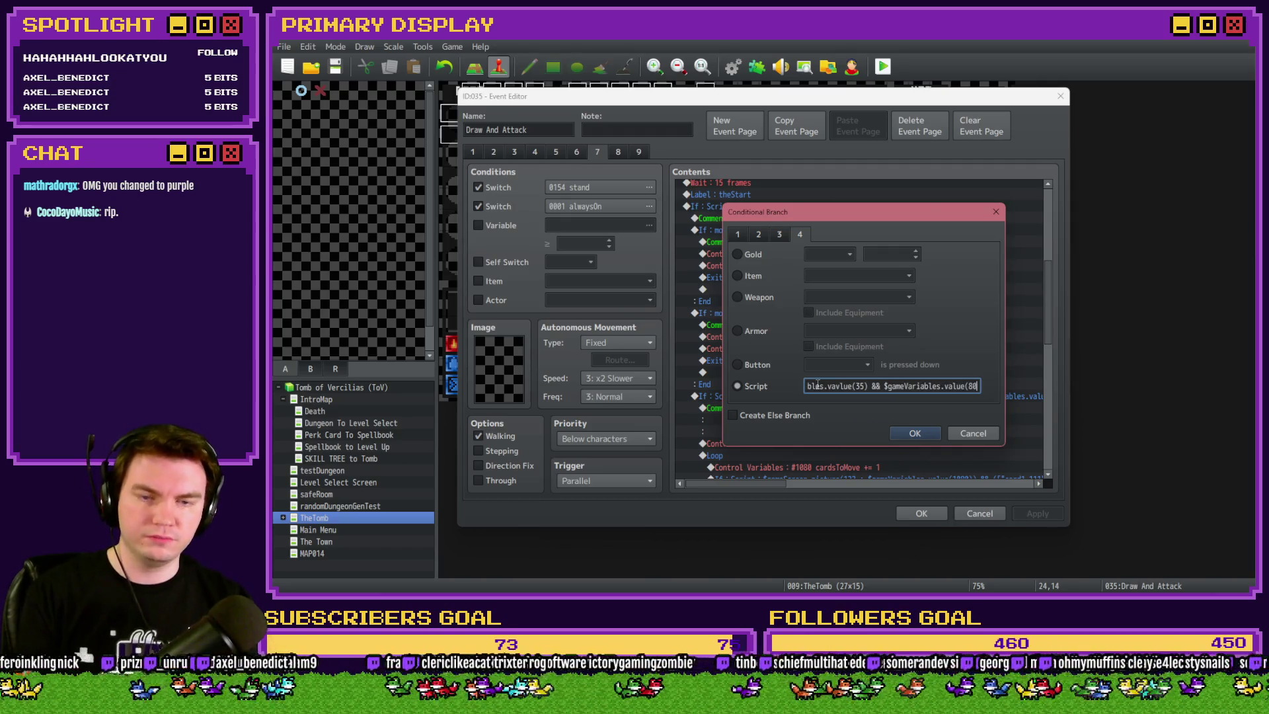
key("BackSpace")
key("BackSpace")
key("BackSpace")
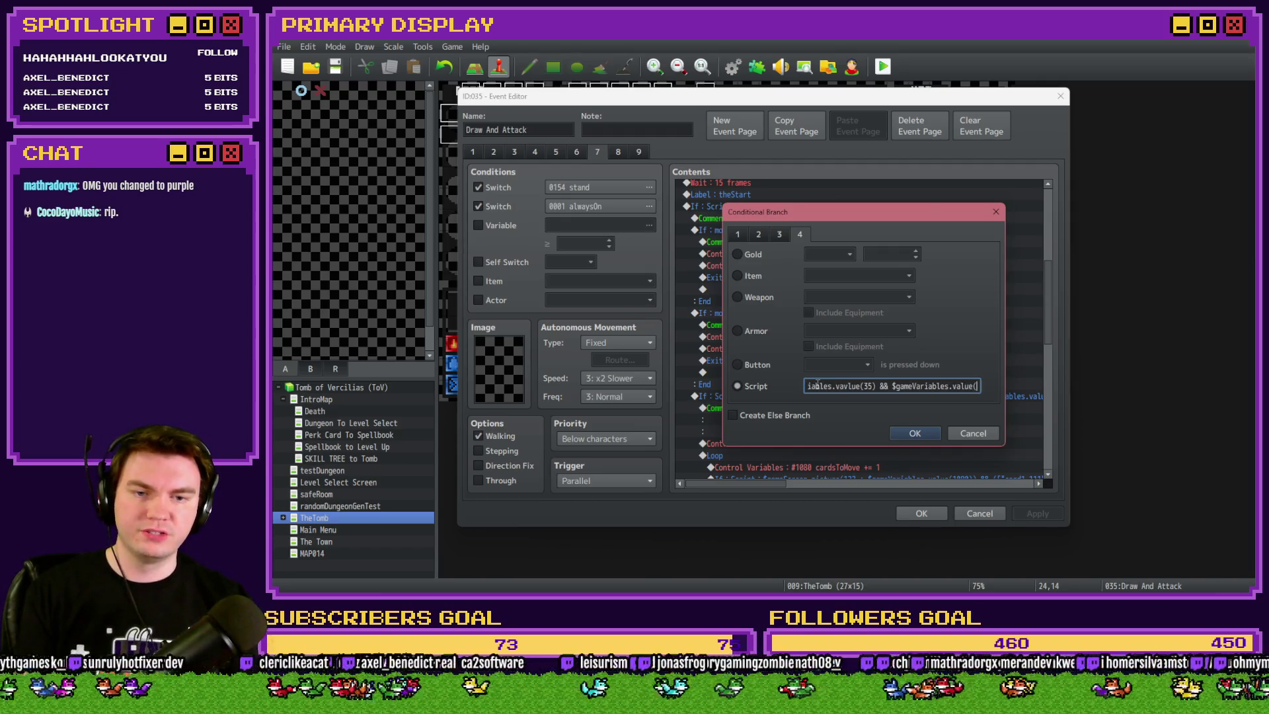
type("()")
Fix the typos and finish the script as variable 82 > variable 35 && variable 82 <= 21
key("Home")
key("ctrl+a")
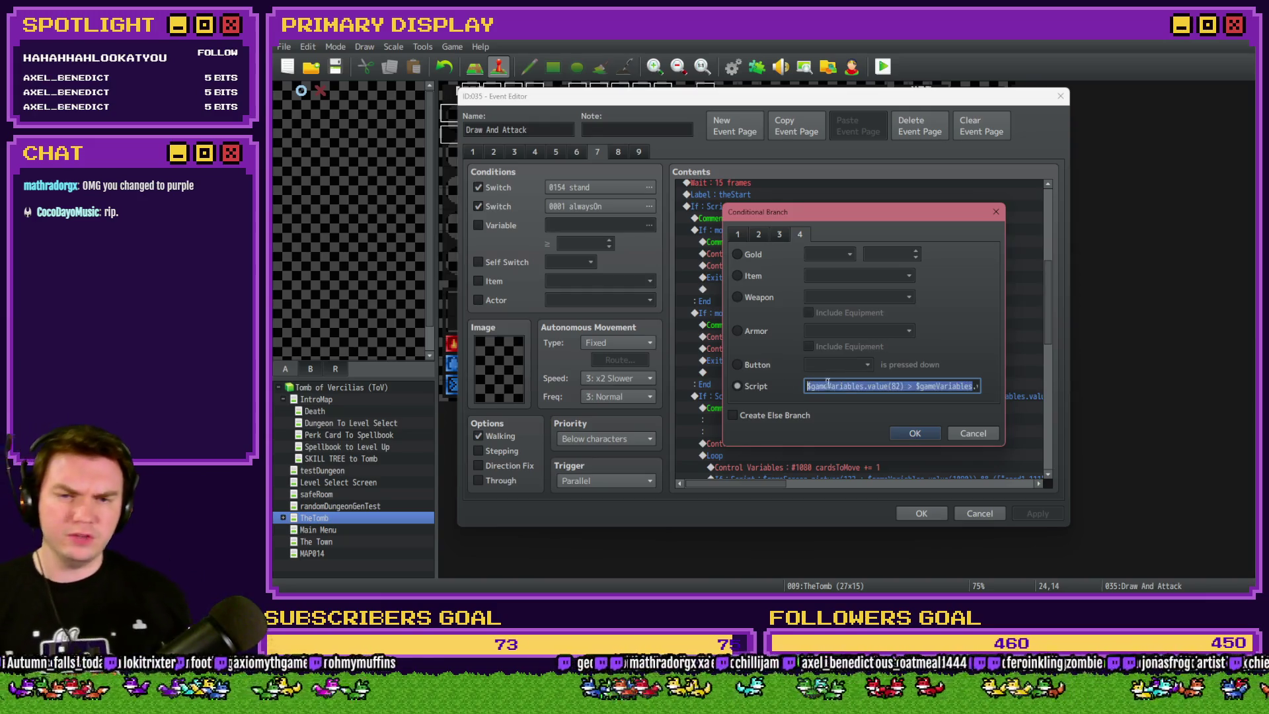
left_click(903, 386)
left_click_drag(950, 386, 985, 392)
left_click(943, 386)
key("BackSpace")
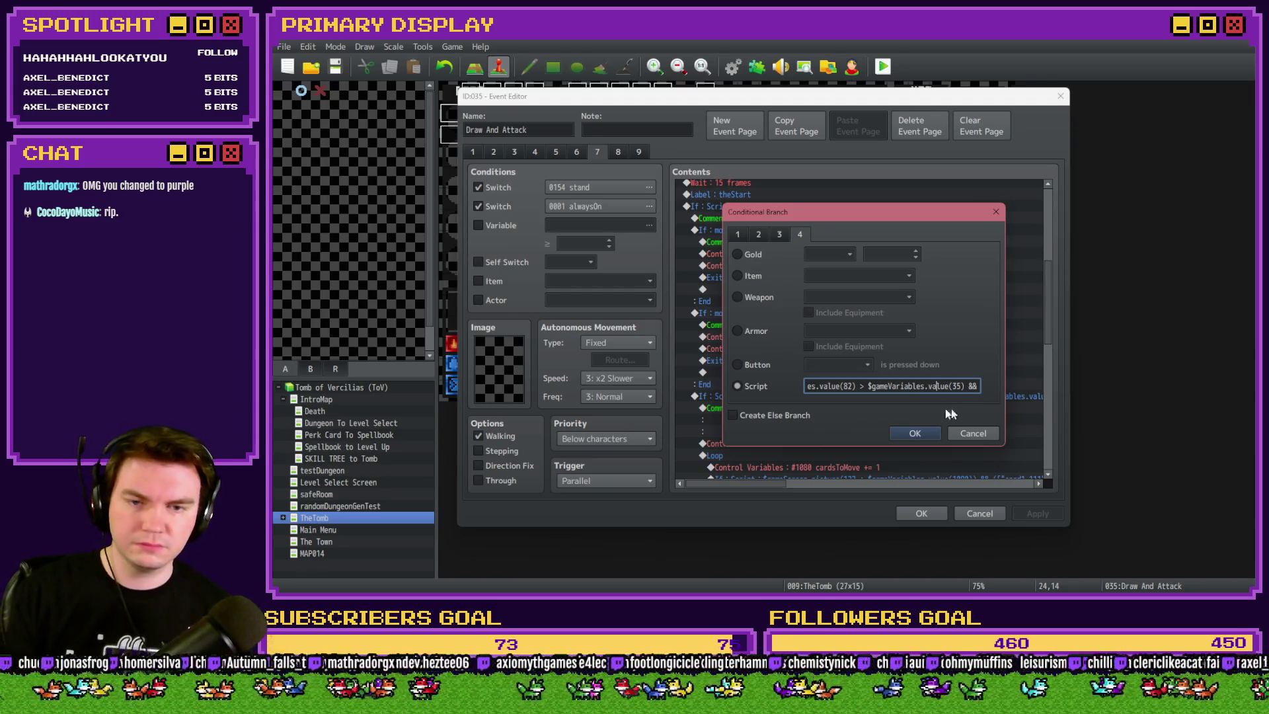
left_click_drag(969, 386, 991, 390)
left_click(961, 386)
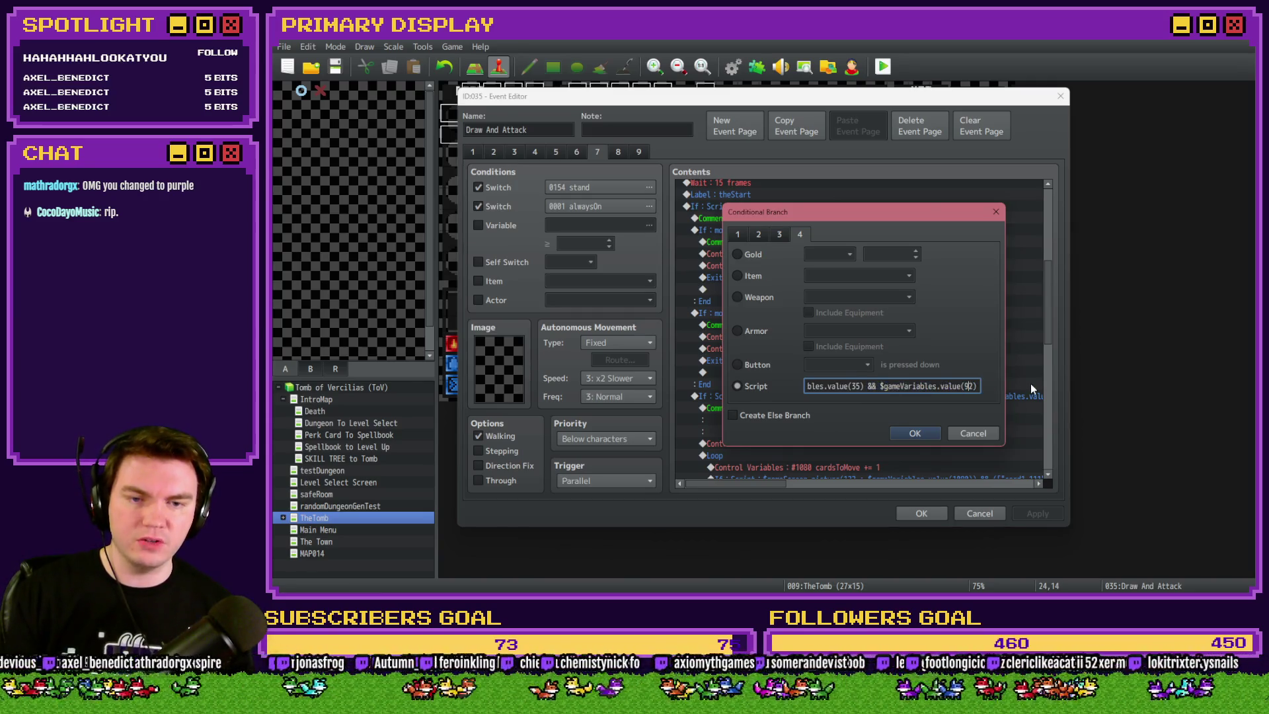
key("BackSpace")
type("82)")
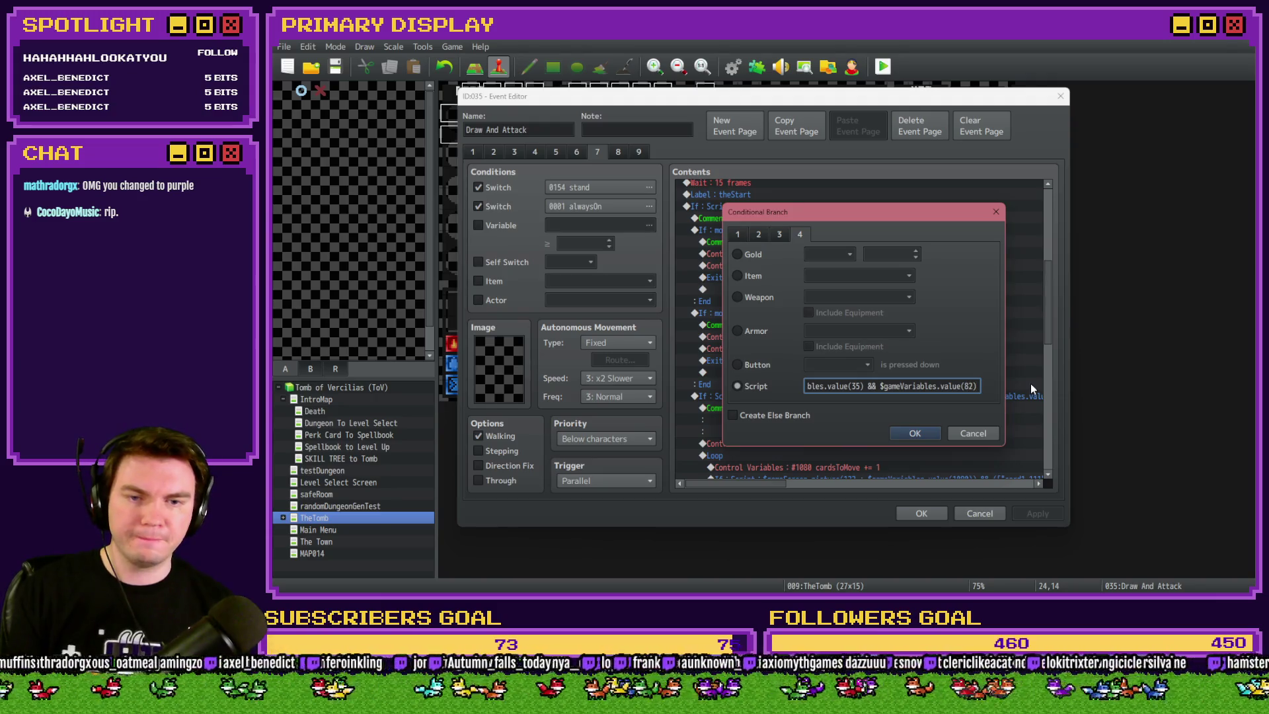
type(" !")
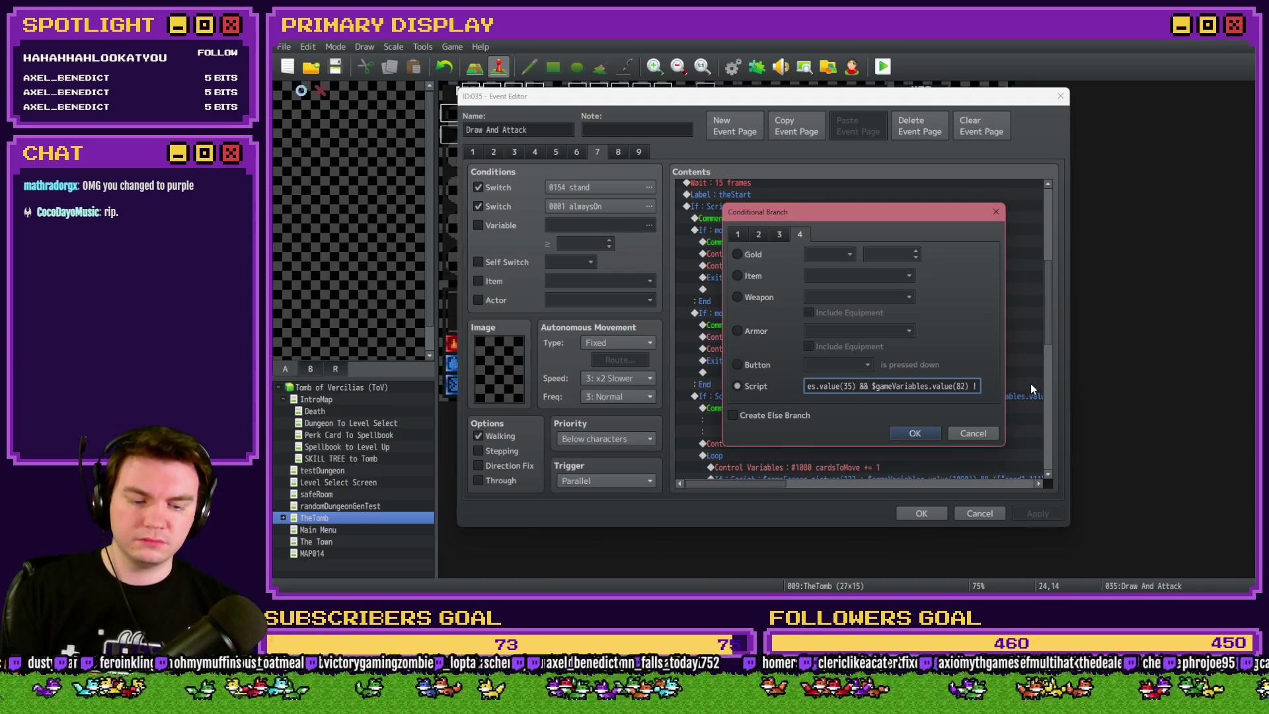
type(">")
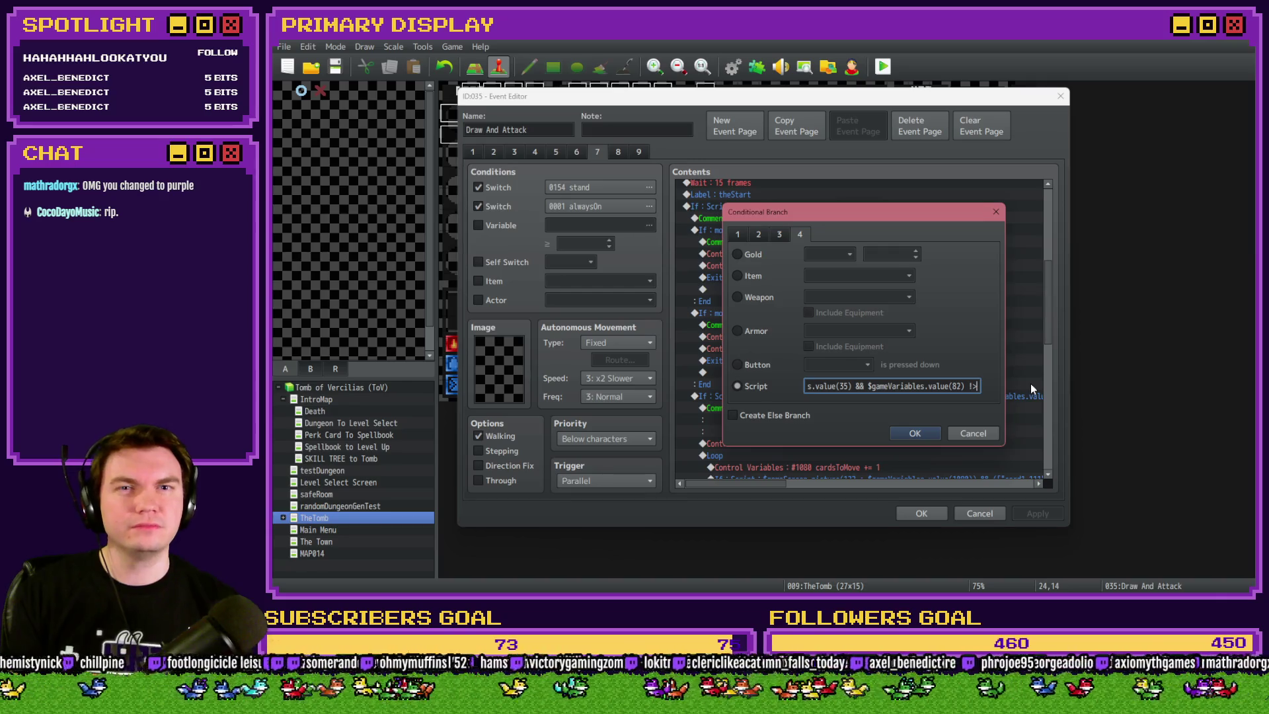
key("BackSpace")
key("BackSpace")
key("BackSpace")
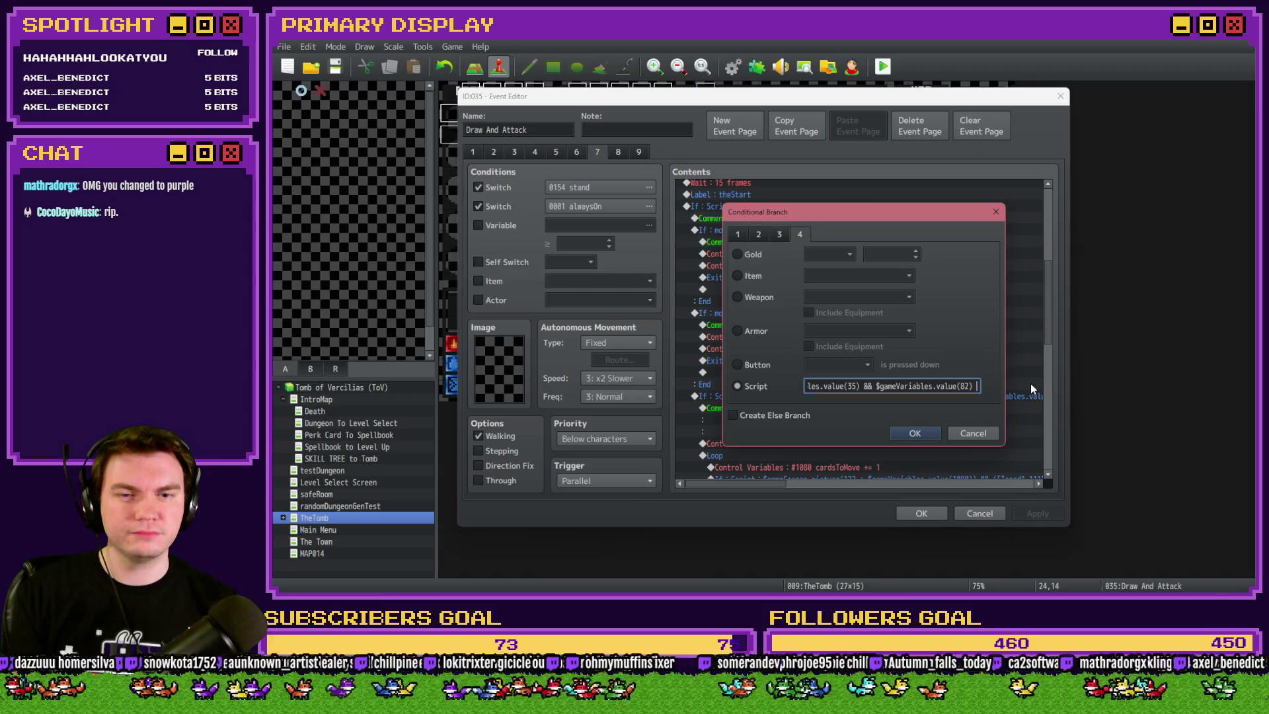
type("<=")
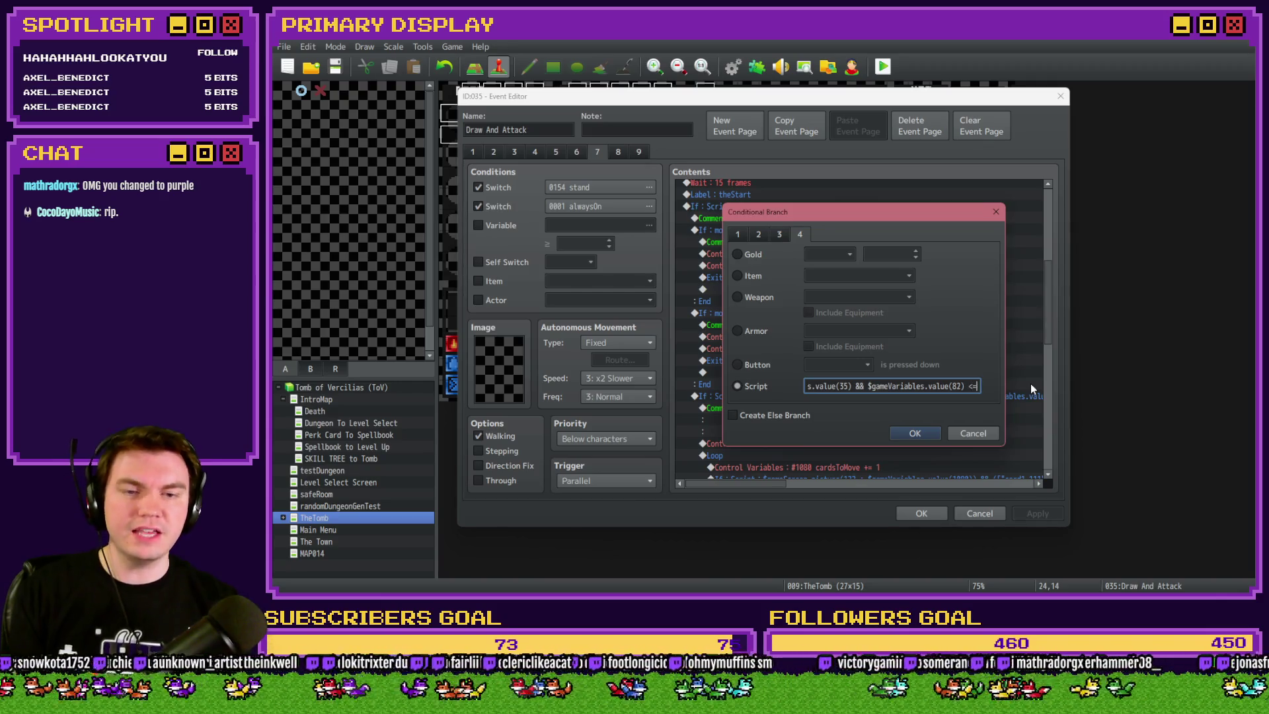
type(" 21")
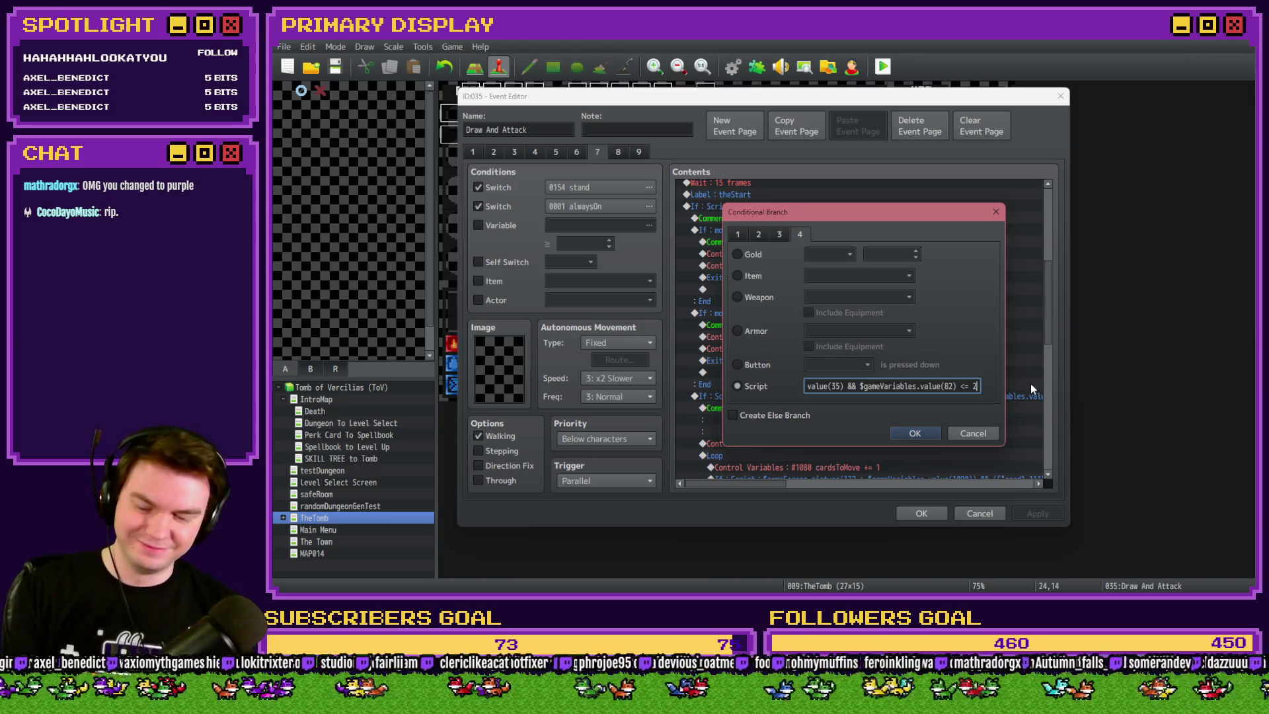
left_click(915, 433)
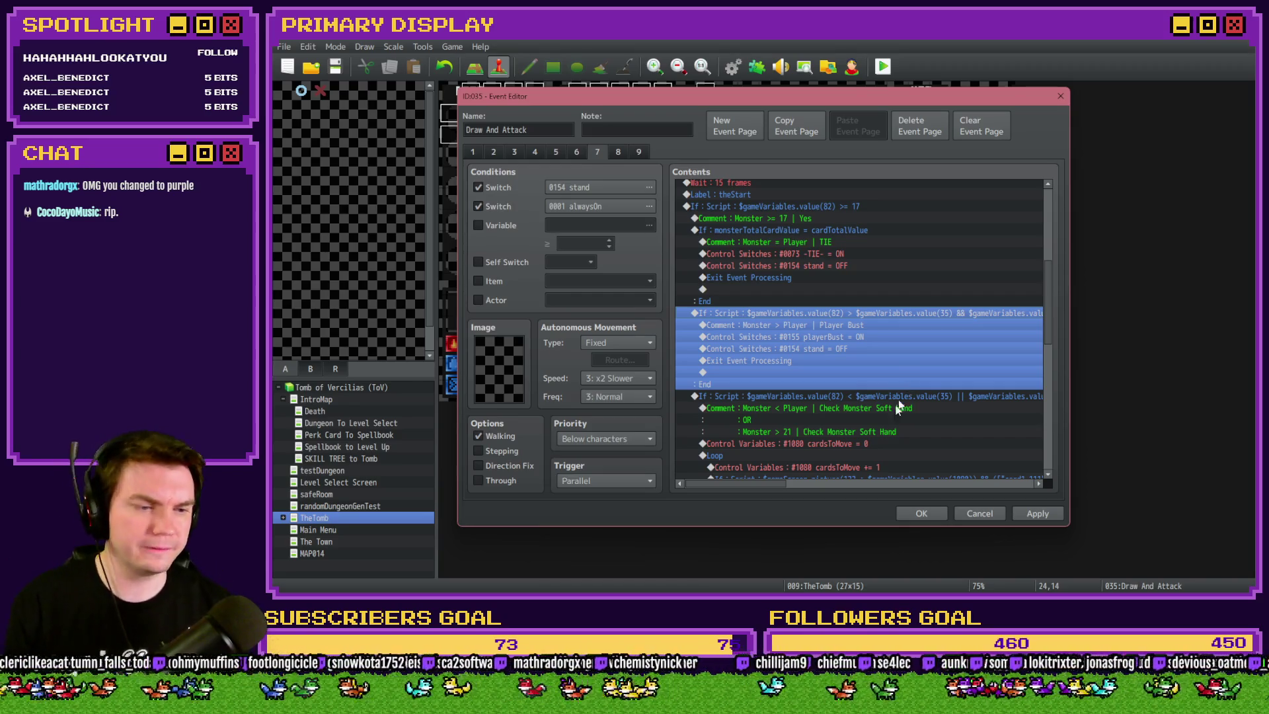
Save the event, start a playtest and choose the gauntlets perk card
left_click(922, 514)
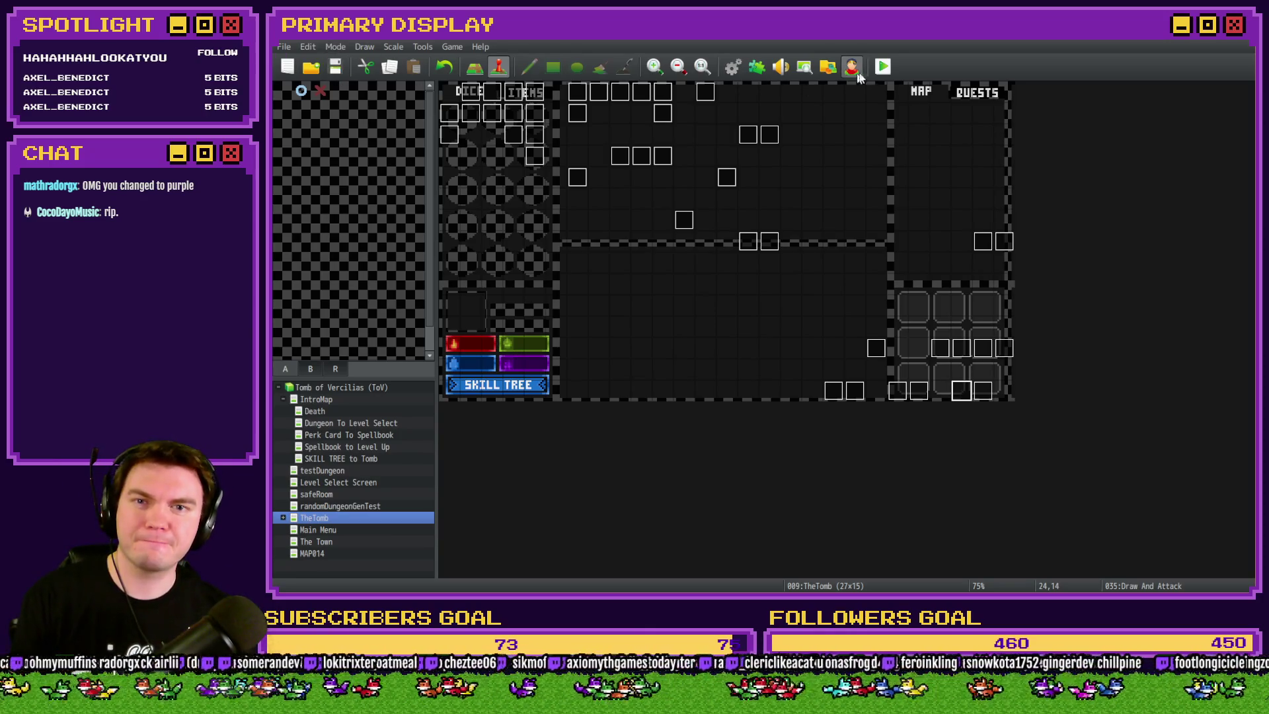
left_click(881, 67)
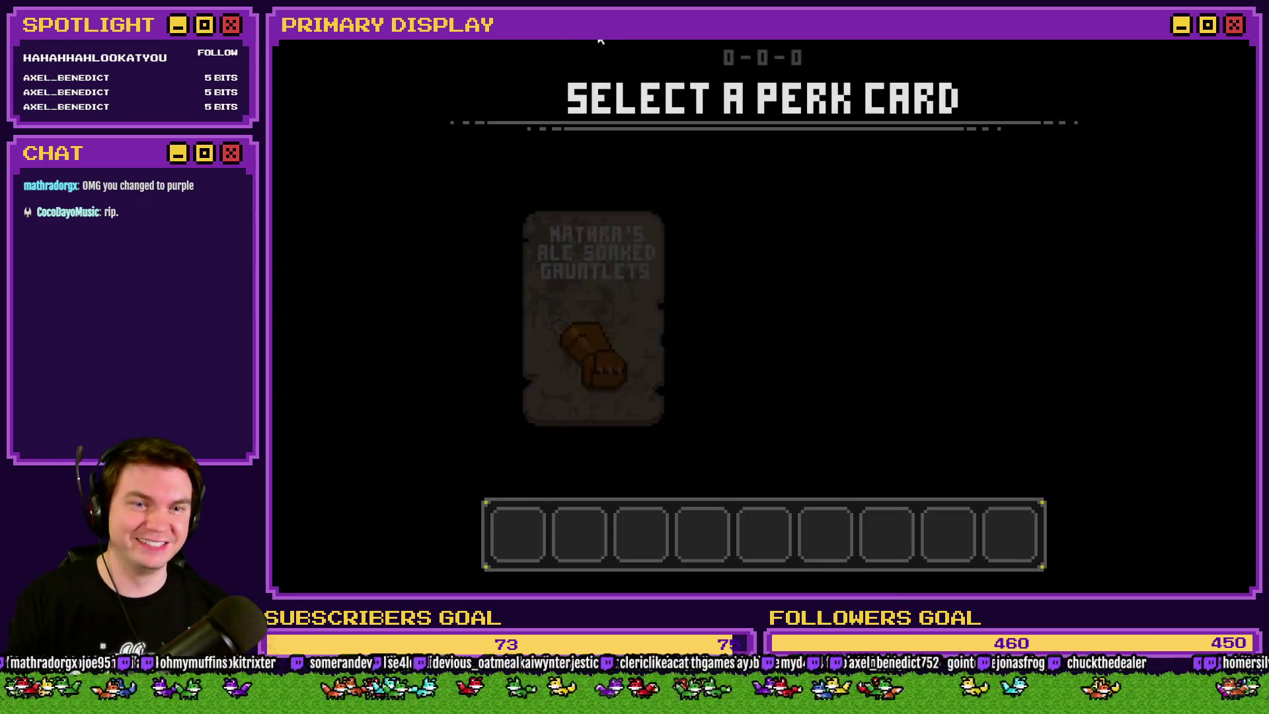
left_click(653, 257)
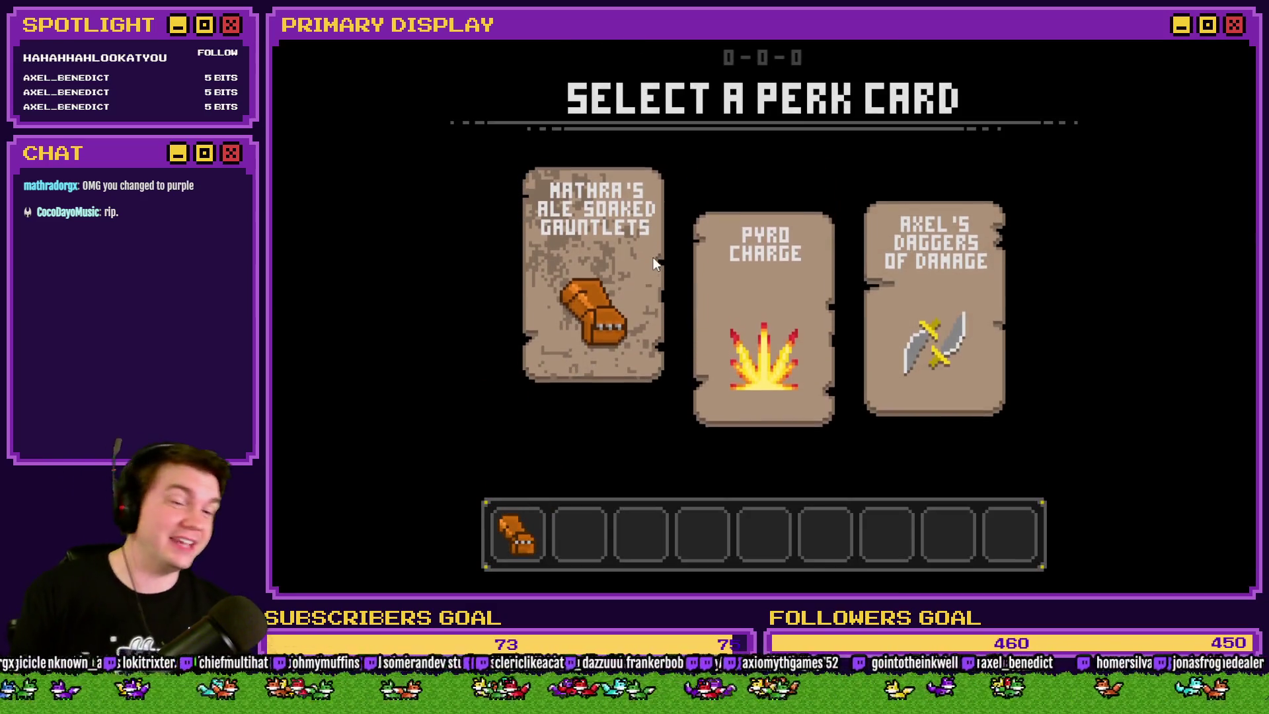